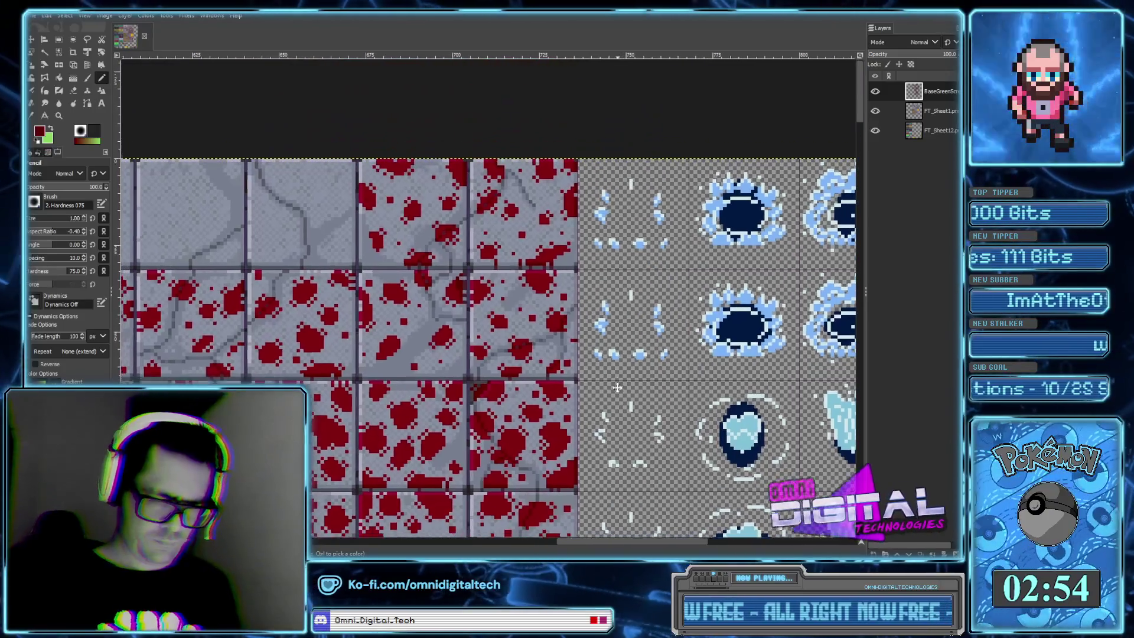
# - Pencil a dark red blood blob with droplets on the clean cracked stone tile
pyautogui.hscroll(-4, 618, 343)
pyautogui.scroll(-3, 621, 362)
pyautogui.hscroll(-3, 620, 361)
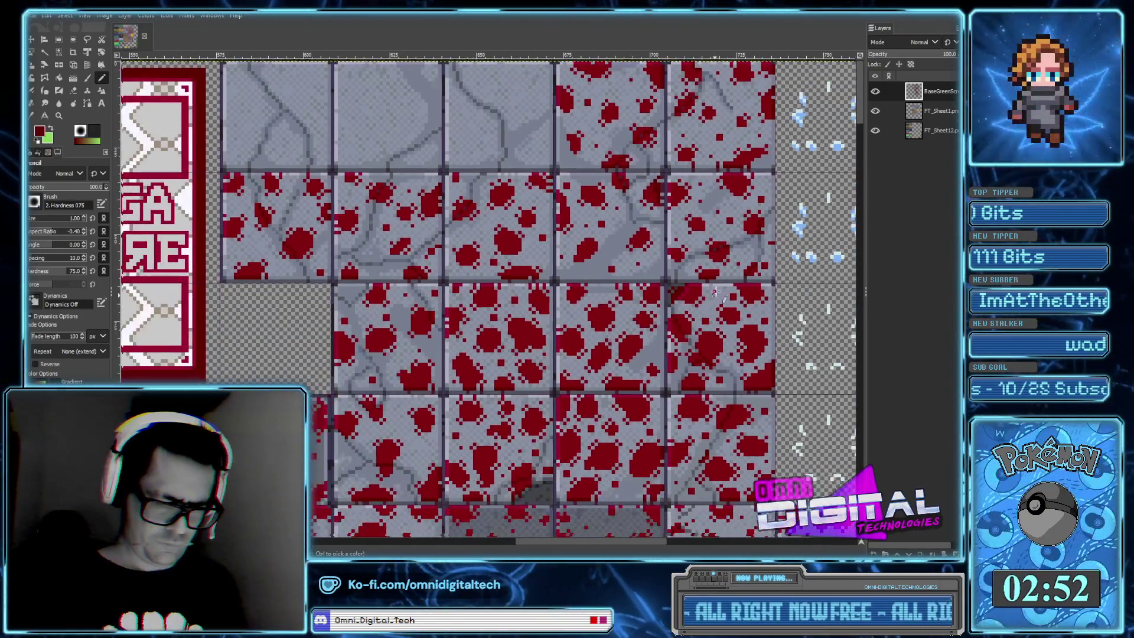
pyautogui.hscroll(-2, 617, 349)
pyautogui.keyDown('ctrl'); pyautogui.scroll(-1, 615, 340); pyautogui.keyUp('ctrl')
pyautogui.hscroll(-1, 615, 340)
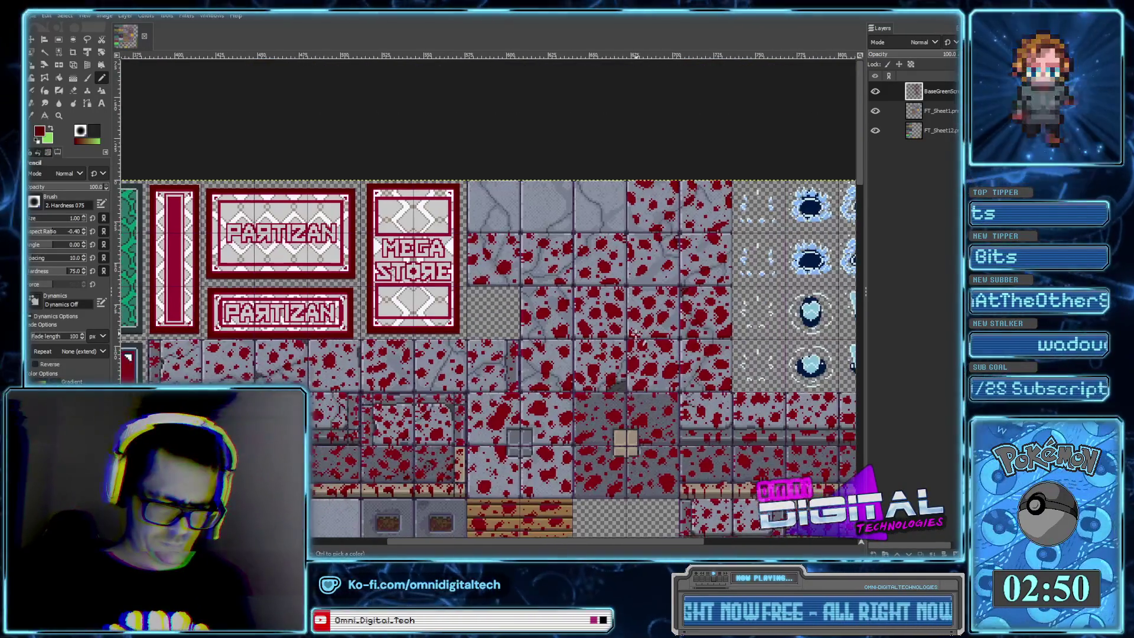
pyautogui.moveTo(627, 346)
pyautogui.mouseDown()
pyautogui.moveTo(737, 320)
pyautogui.moveTo(665, 253)
pyautogui.mouseUp()
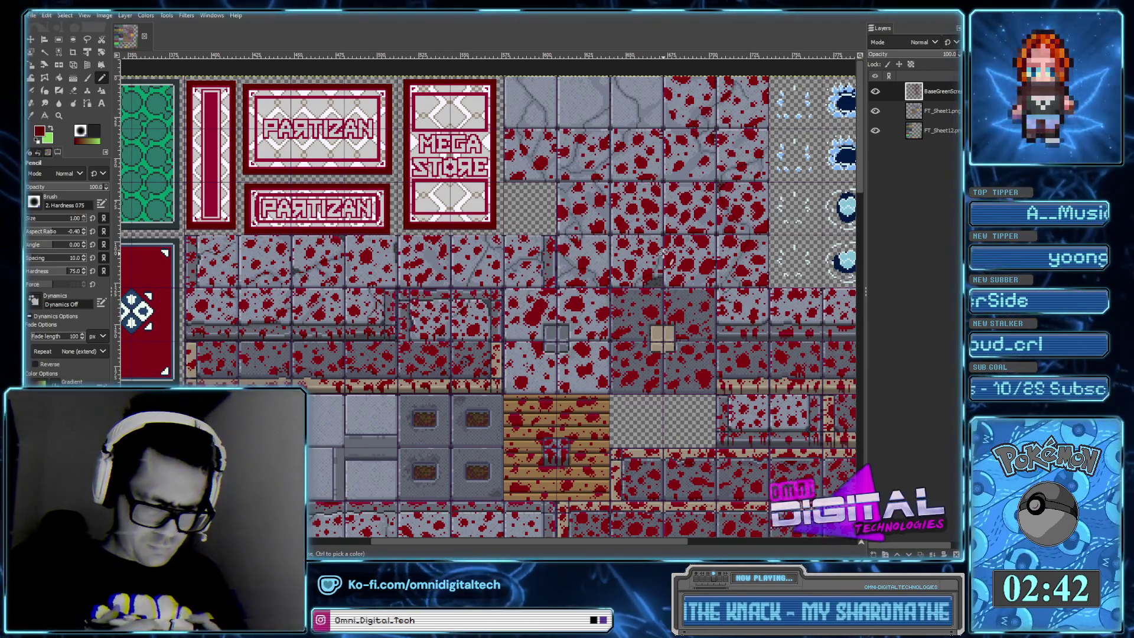
pyautogui.moveTo(700, 326); pyautogui.dragTo(722, 294)
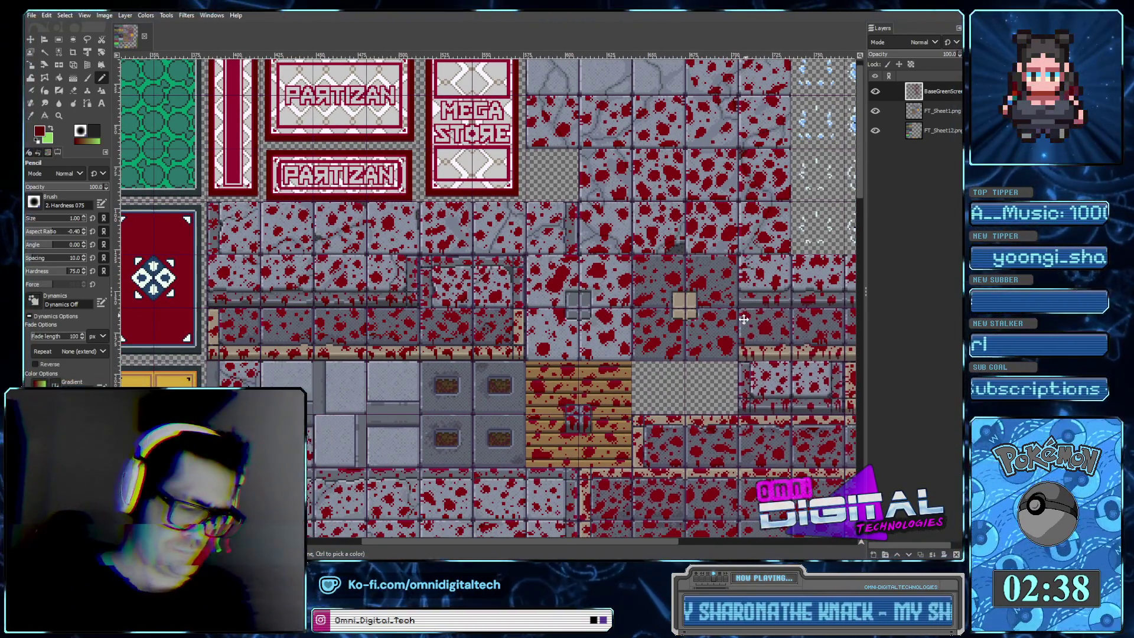
pyautogui.scroll(2, 739, 319)
pyautogui.keyDown('ctrl'); pyautogui.scroll(2, 570, 147); pyautogui.keyUp('ctrl')
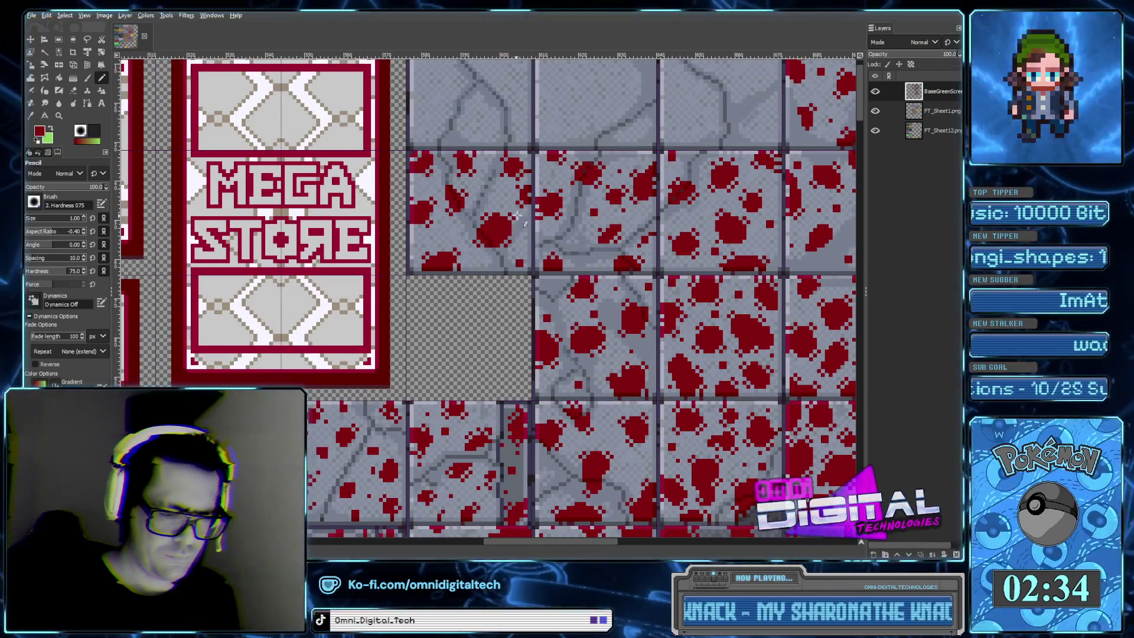
pyautogui.keyDown('ctrl'); pyautogui.scroll(-2, 526, 214); pyautogui.keyUp('ctrl')
pyautogui.scroll(4, 528, 212)
pyautogui.keyDown('ctrl'); pyautogui.scroll(4, 481, 195); pyautogui.keyUp('ctrl')
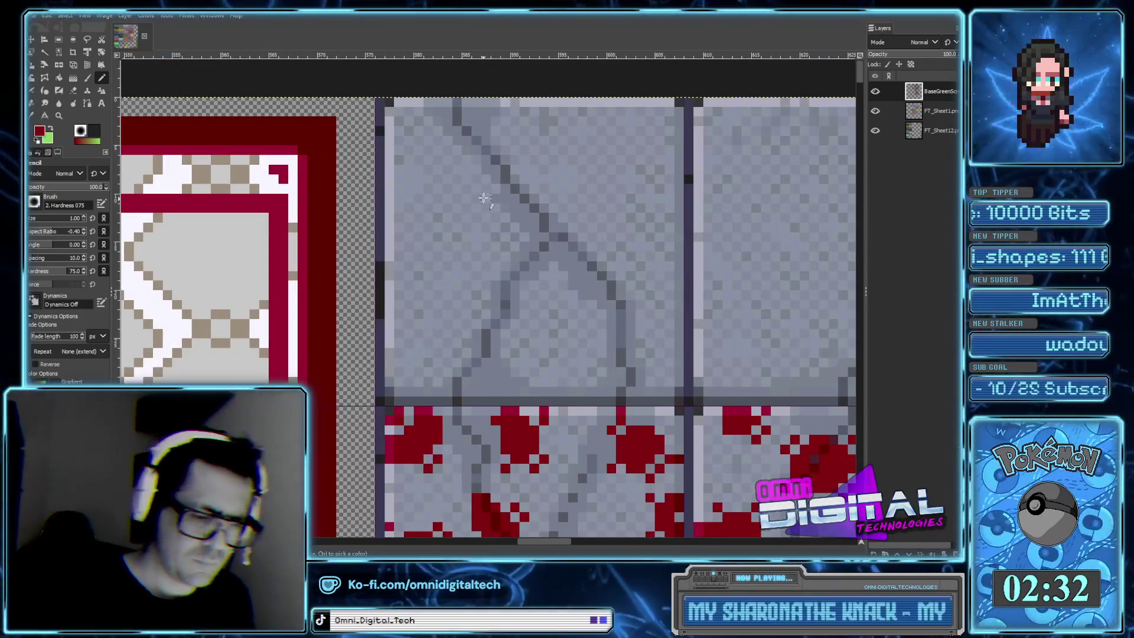
pyautogui.moveTo(486, 188)
pyautogui.mouseDown()
pyautogui.moveTo(447, 228)
pyautogui.moveTo(473, 236)
pyautogui.moveTo(461, 248)
pyautogui.moveTo(500, 226)
pyautogui.mouseUp()
pyautogui.moveTo(495, 179); pyautogui.dragTo(505, 188)
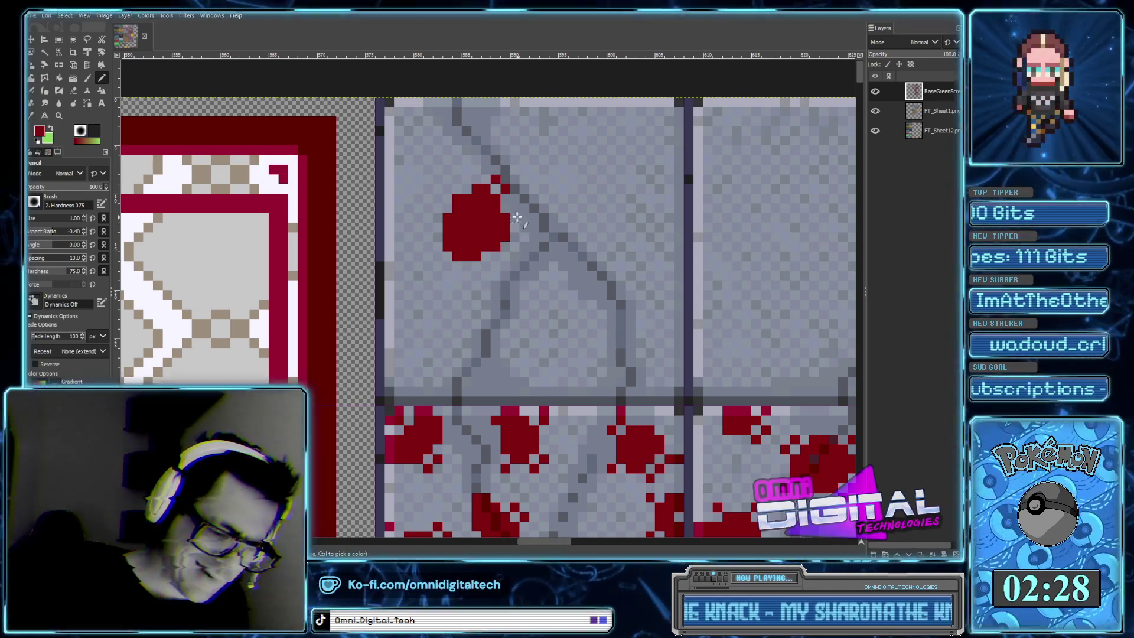
pyautogui.moveTo(511, 250); pyautogui.dragTo(501, 256)
# - Add blood blobs at the tile's left and right edges, undoing a stray vertical streak
pyautogui.moveTo(408, 305)
pyautogui.mouseDown()
pyautogui.moveTo(407, 334)
pyautogui.moveTo(412, 298)
pyautogui.moveTo(428, 304)
pyautogui.mouseUp()
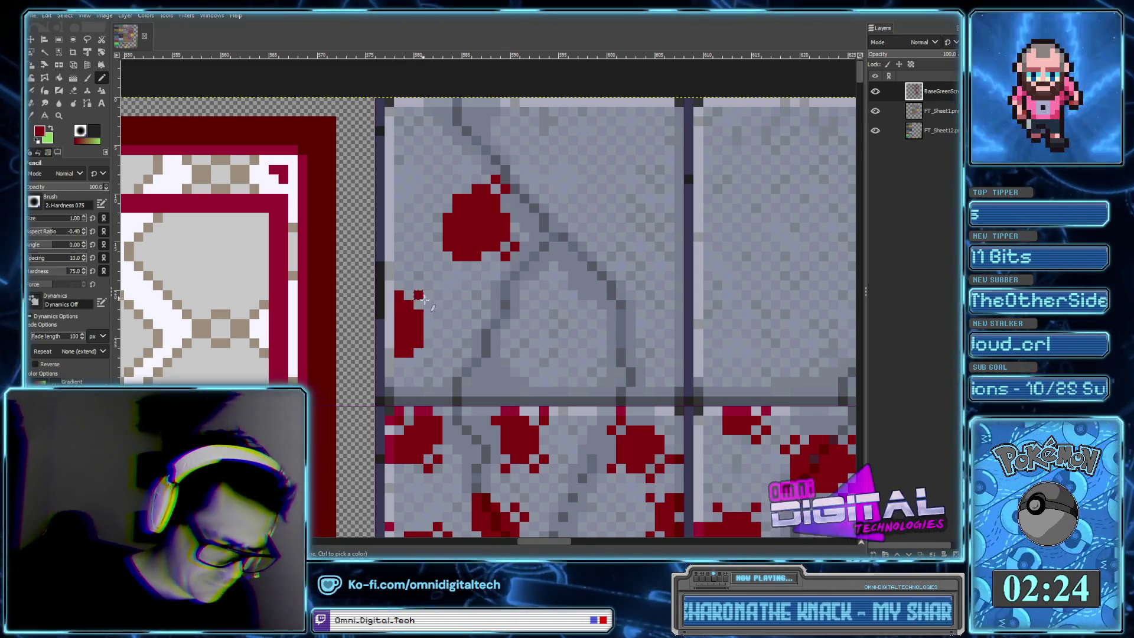
pyautogui.moveTo(668, 208); pyautogui.dragTo(654, 286)
pyautogui.moveTo(666, 247)
pyautogui.mouseDown()
pyautogui.moveTo(671, 307)
pyautogui.moveTo(660, 304)
pyautogui.mouseUp()
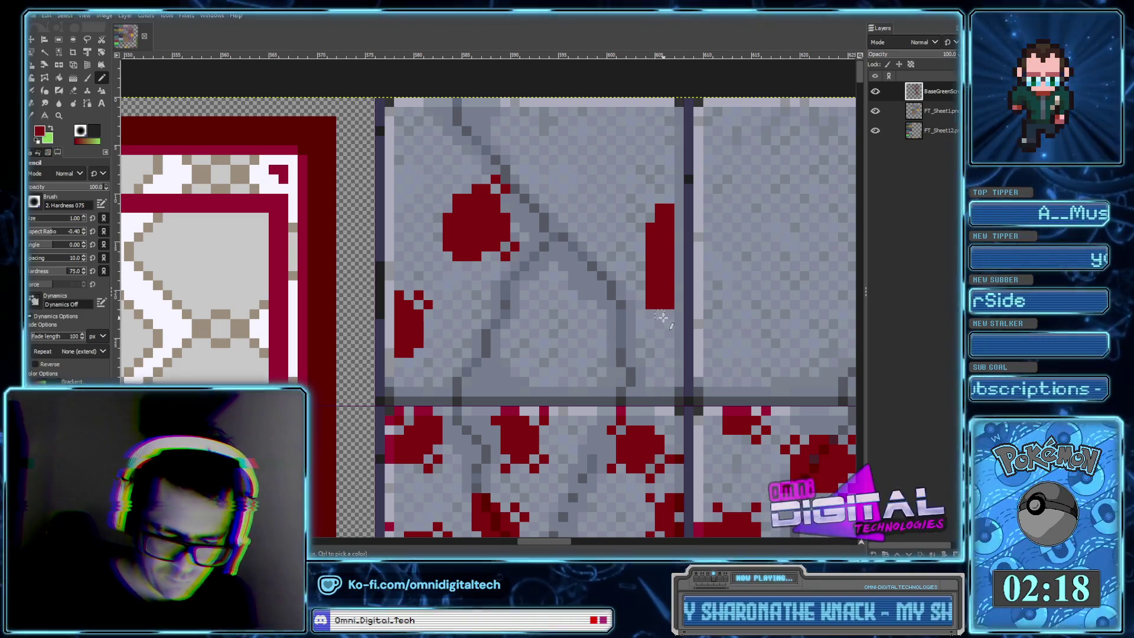
pyautogui.hotkey('ctrl', 'z')
pyautogui.hotkey('ctrl', 'z')
pyautogui.hotkey('ctrl', 'z')
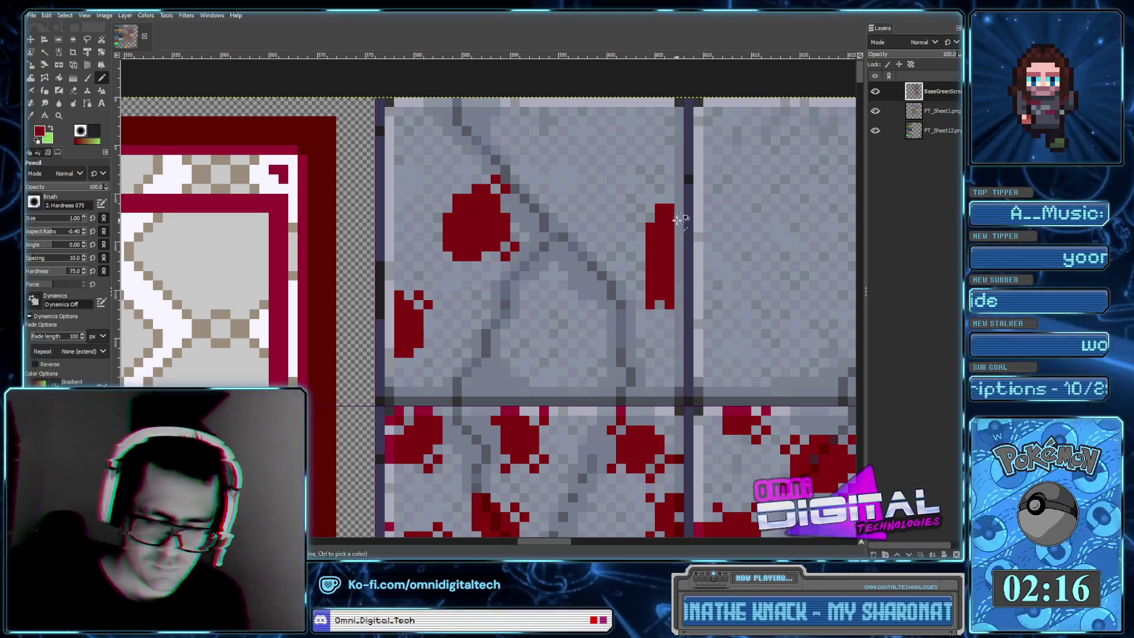
pyautogui.moveTo(677, 220)
pyautogui.mouseDown()
pyautogui.moveTo(650, 272)
pyautogui.moveTo(658, 247)
pyautogui.moveTo(671, 283)
pyautogui.moveTo(663, 208)
pyautogui.moveTo(641, 220)
pyautogui.mouseUp()
pyautogui.click(631, 228)
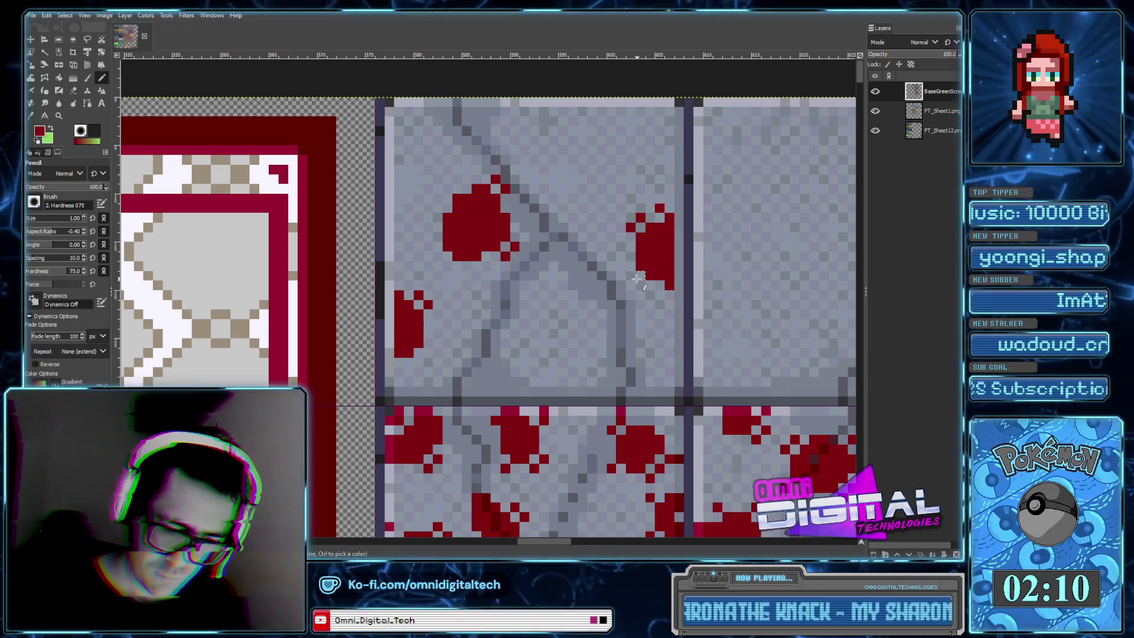
pyautogui.moveTo(631, 276); pyautogui.dragTo(640, 286)
pyautogui.moveTo(567, 159)
pyautogui.mouseDown()
pyautogui.moveTo(579, 182)
pyautogui.moveTo(578, 168)
pyautogui.moveTo(601, 160)
pyautogui.moveTo(597, 147)
pyautogui.moveTo(603, 208)
pyautogui.moveTo(612, 198)
pyautogui.mouseUp()
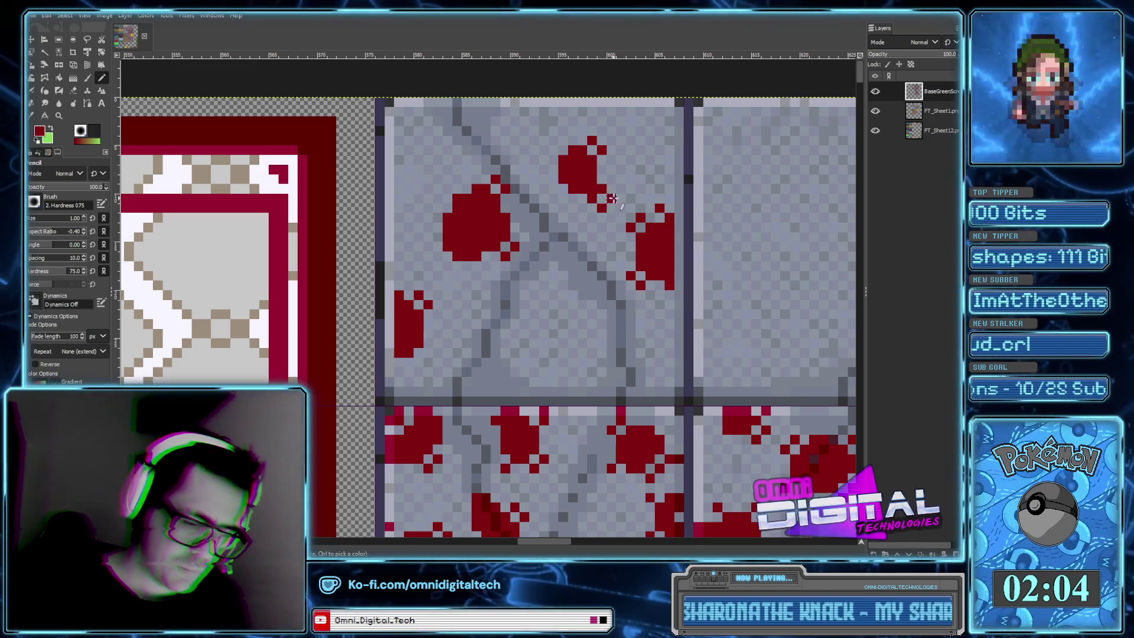
# - Paint blood spots along the tile's top edge, in its lower area and by the right border
pyautogui.moveTo(403, 144)
pyautogui.mouseDown()
pyautogui.moveTo(413, 188)
pyautogui.moveTo(419, 133)
pyautogui.moveTo(438, 140)
pyautogui.mouseUp()
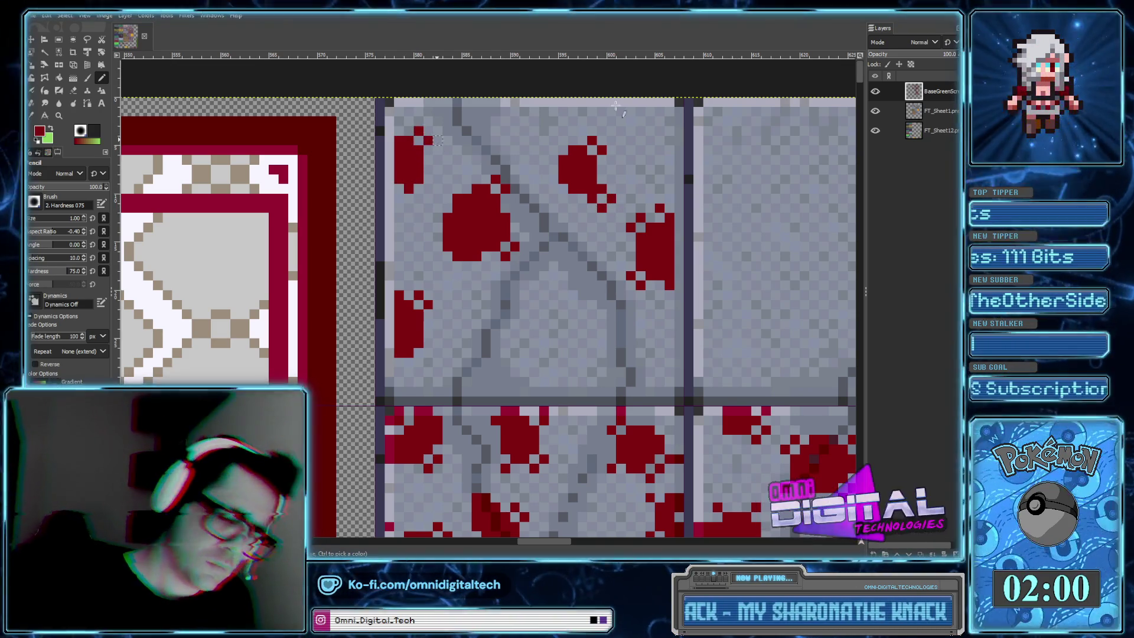
pyautogui.moveTo(647, 115)
pyautogui.mouseDown()
pyautogui.moveTo(656, 118)
pyautogui.moveTo(631, 142)
pyautogui.mouseUp()
pyautogui.moveTo(520, 115); pyautogui.dragTo(552, 130)
pyautogui.moveTo(543, 372)
pyautogui.mouseDown()
pyautogui.moveTo(586, 365)
pyautogui.moveTo(547, 362)
pyautogui.moveTo(567, 372)
pyautogui.moveTo(535, 353)
pyautogui.moveTo(535, 381)
pyautogui.moveTo(545, 378)
pyautogui.mouseUp()
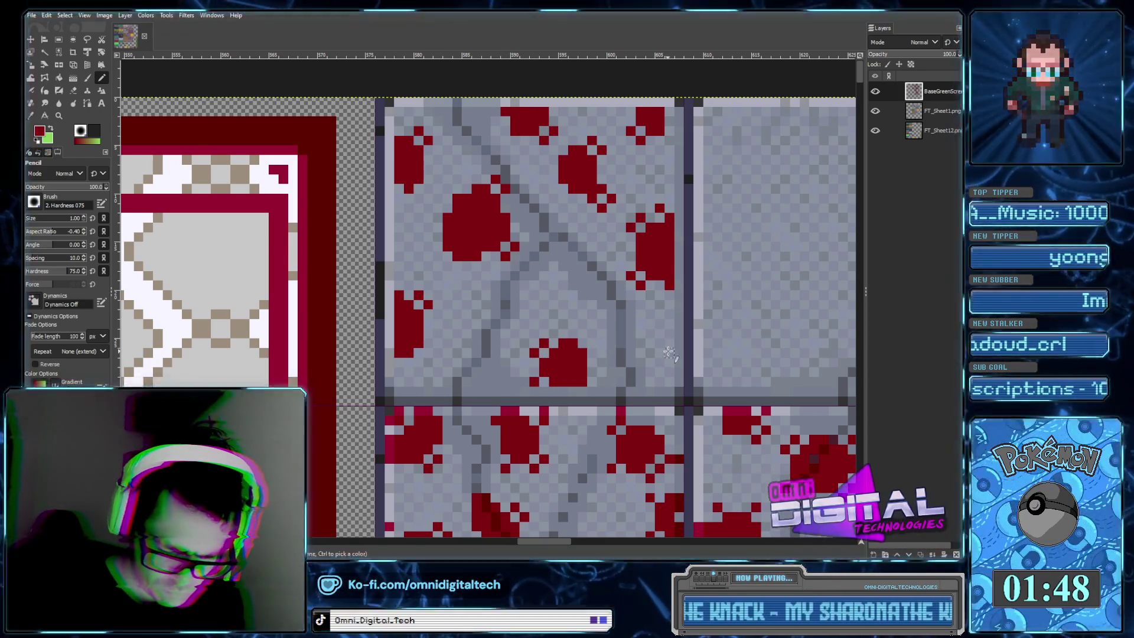
pyautogui.moveTo(668, 352)
pyautogui.mouseDown()
pyautogui.moveTo(664, 369)
pyautogui.moveTo(668, 352)
pyautogui.moveTo(650, 345)
pyautogui.mouseUp()
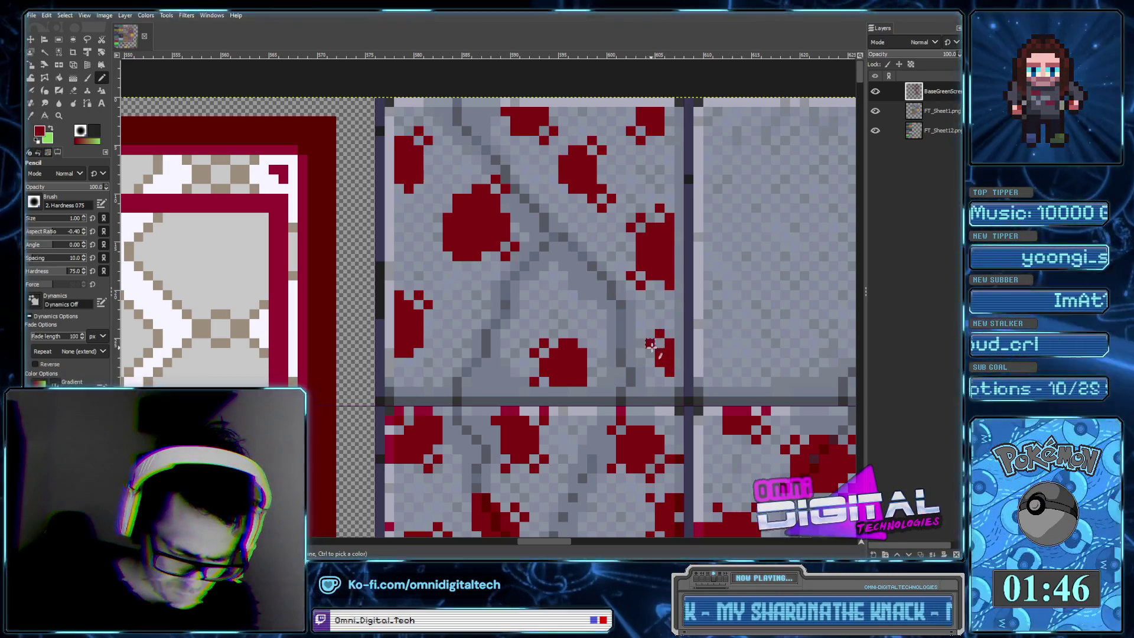
# - Add a small centre spot and a round blood splatter on the neighbouring plain tile
pyautogui.scroll(-4, 650, 345)
pyautogui.scroll(3, 631, 271)
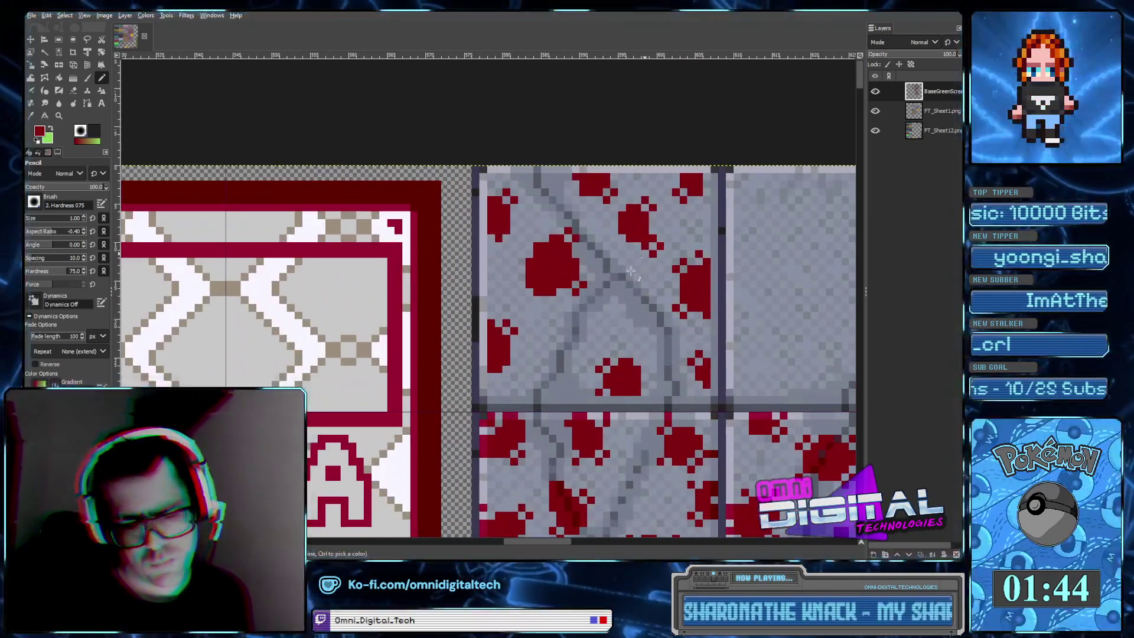
pyautogui.moveTo(625, 294)
pyautogui.mouseDown()
pyautogui.moveTo(621, 307)
pyautogui.moveTo(644, 313)
pyautogui.moveTo(626, 324)
pyautogui.moveTo(608, 323)
pyautogui.moveTo(626, 314)
pyautogui.moveTo(607, 309)
pyautogui.moveTo(615, 300)
pyautogui.mouseUp()
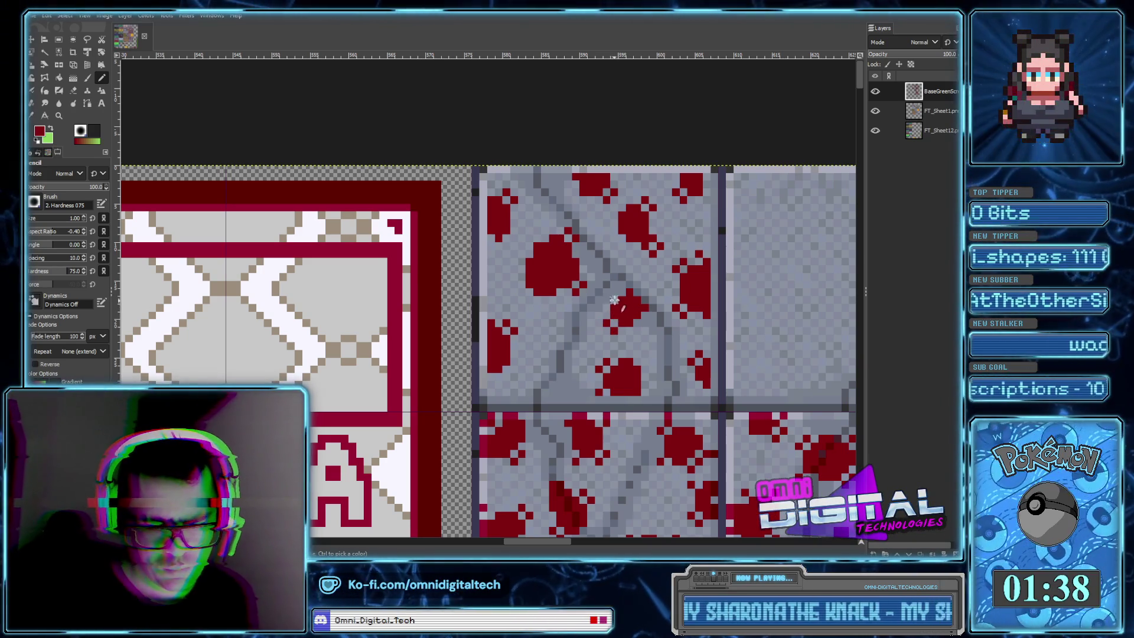
pyautogui.scroll(-3, 638, 313)
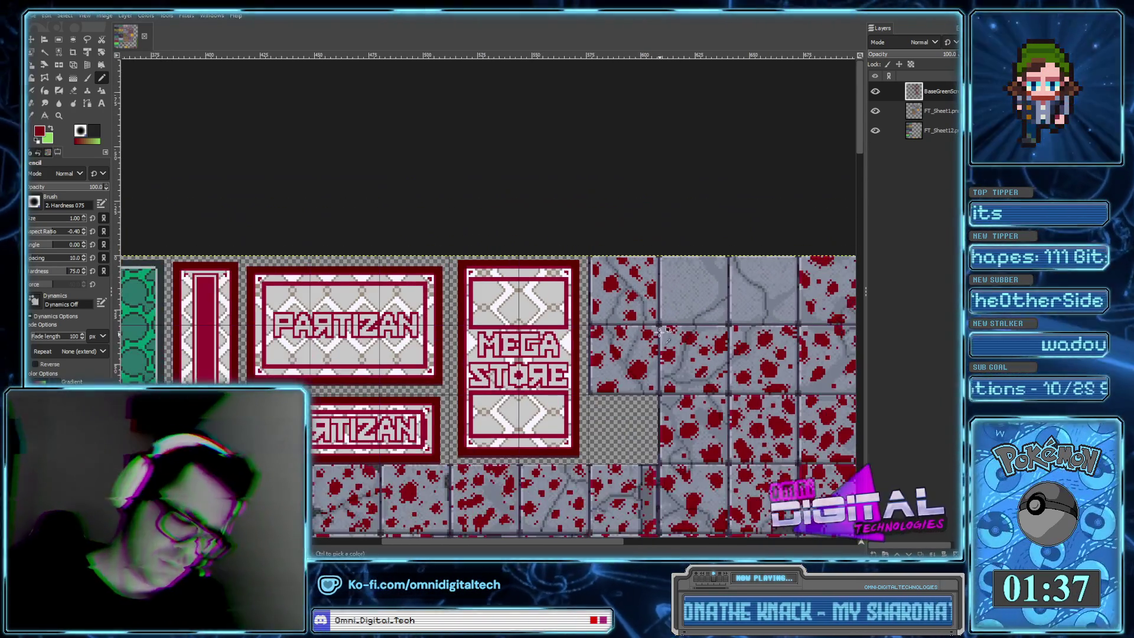
pyautogui.scroll(4, 655, 296)
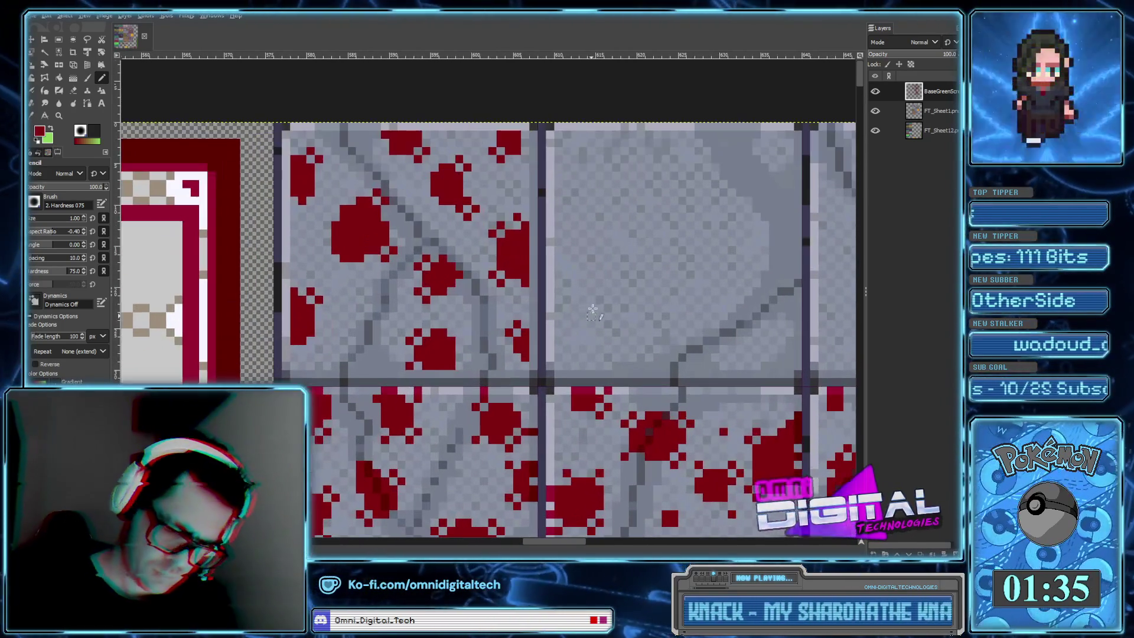
pyautogui.moveTo(592, 312)
pyautogui.mouseDown()
pyautogui.moveTo(556, 316)
pyautogui.moveTo(564, 354)
pyautogui.moveTo(590, 304)
pyautogui.moveTo(576, 348)
pyautogui.moveTo(593, 334)
pyautogui.moveTo(614, 342)
pyautogui.moveTo(600, 310)
pyautogui.moveTo(618, 309)
pyautogui.mouseUp()
pyautogui.hscroll(2, 617, 308)
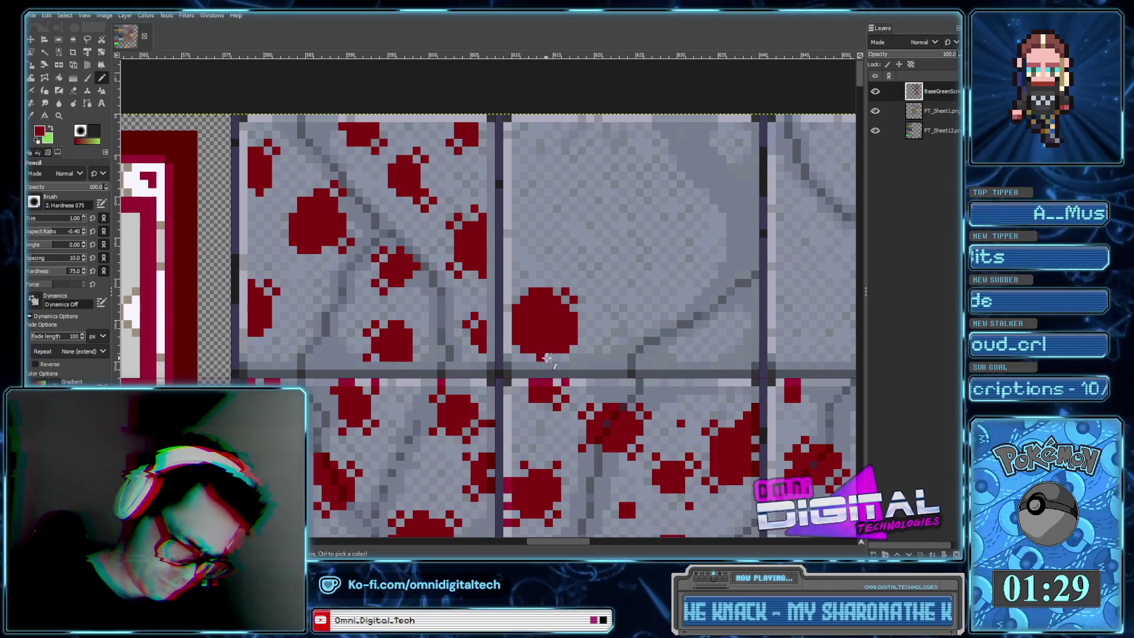
pyautogui.click(582, 349)
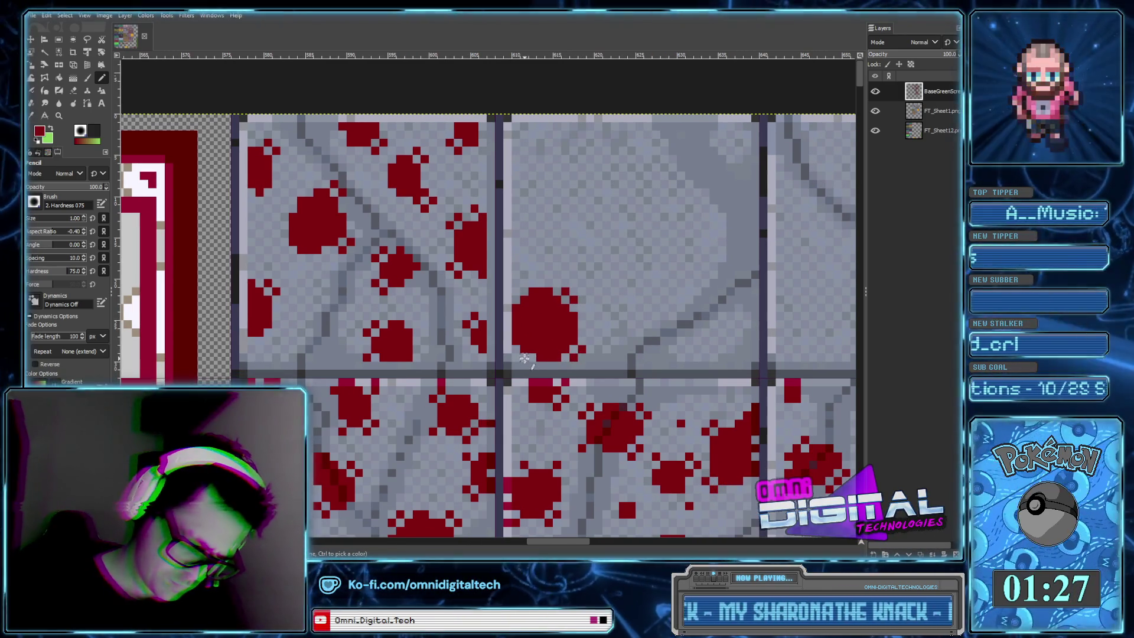
# - Paint a diagonal blood smear along the crack and a round spot near the tile's top
pyautogui.moveTo(674, 311)
pyautogui.mouseDown()
pyautogui.moveTo(733, 267)
pyautogui.moveTo(672, 313)
pyautogui.moveTo(704, 268)
pyautogui.moveTo(723, 267)
pyautogui.moveTo(663, 273)
pyautogui.moveTo(712, 255)
pyautogui.moveTo(697, 248)
pyautogui.moveTo(662, 316)
pyautogui.moveTo(656, 291)
pyautogui.moveTo(695, 279)
pyautogui.mouseUp()
pyautogui.click(690, 272)
pyautogui.scroll(1, 668, 293)
pyautogui.hscroll(1, 668, 293)
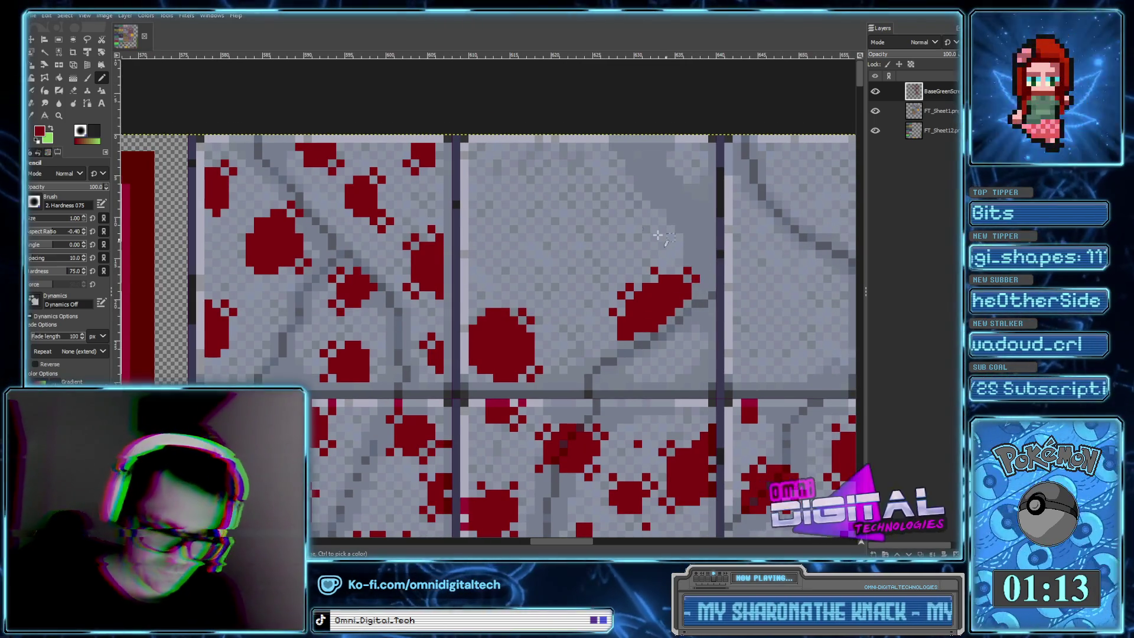
pyautogui.moveTo(602, 154)
pyautogui.mouseDown()
pyautogui.moveTo(609, 174)
pyautogui.moveTo(608, 155)
pyautogui.moveTo(579, 146)
pyautogui.moveTo(588, 189)
pyautogui.moveTo(573, 188)
pyautogui.moveTo(614, 196)
pyautogui.moveTo(629, 177)
pyautogui.mouseUp()
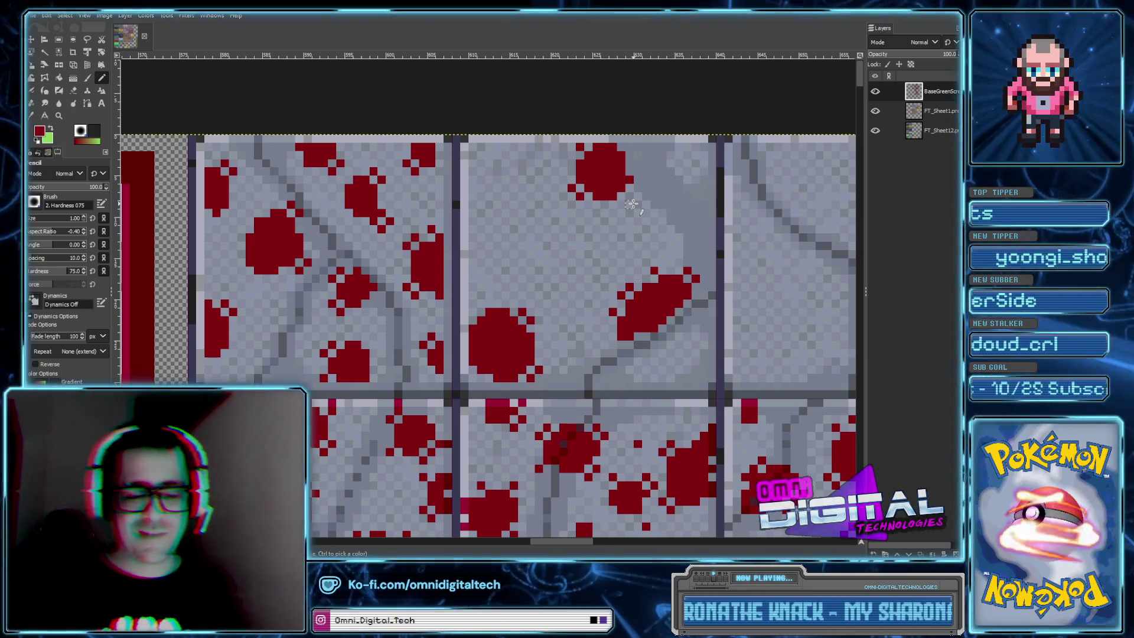
# - Paint a blood blob beside the tile's left border with droplets around it
pyautogui.scroll(4, 632, 204)
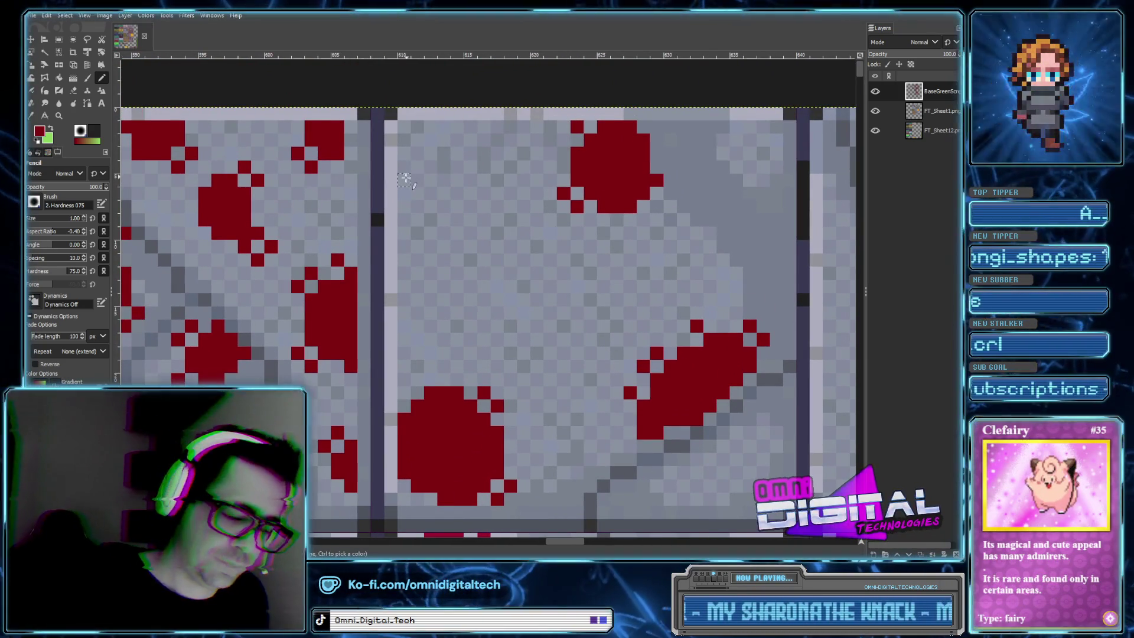
pyautogui.moveTo(406, 177)
pyautogui.mouseDown()
pyautogui.moveTo(425, 260)
pyautogui.moveTo(407, 237)
pyautogui.moveTo(443, 268)
pyautogui.mouseUp()
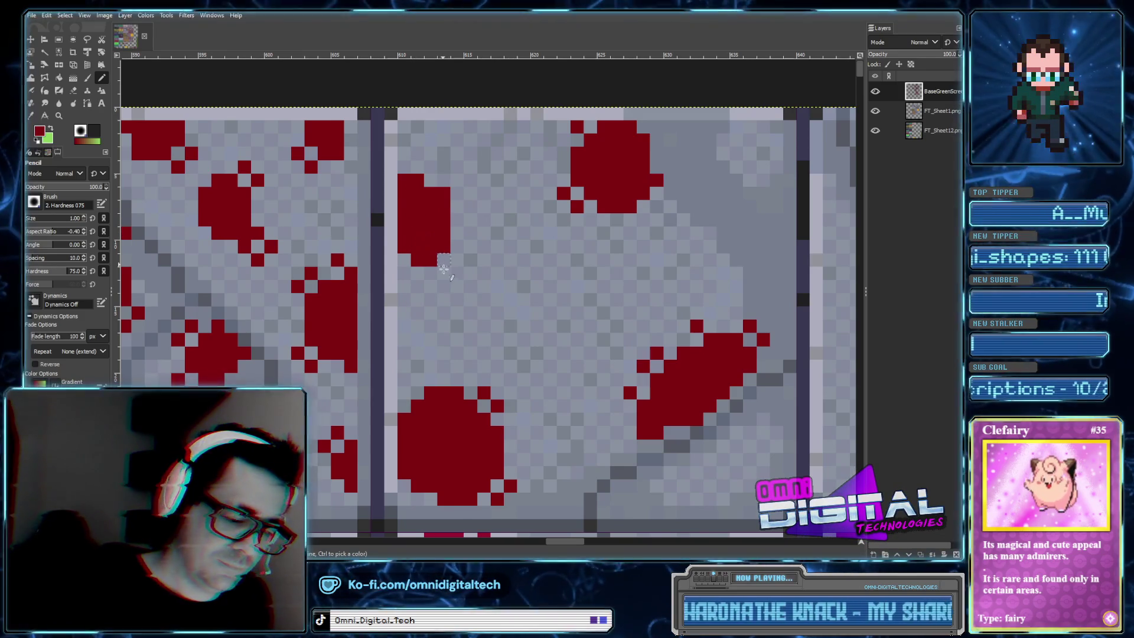
pyautogui.click(444, 273)
pyautogui.click(457, 260)
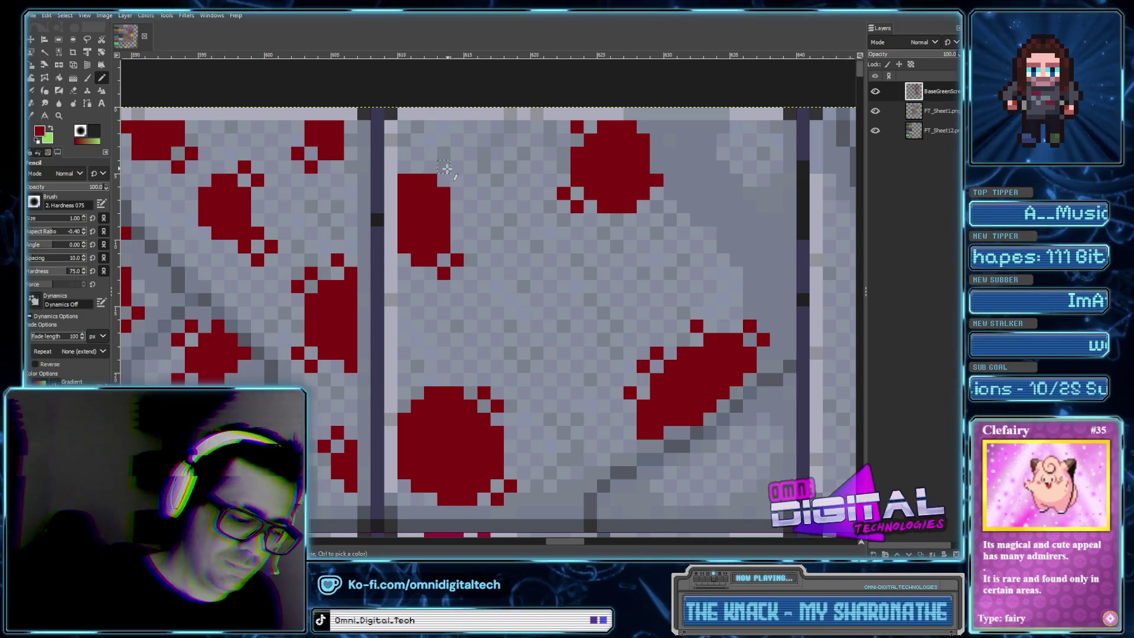
pyautogui.click(443, 167)
pyautogui.click(457, 180)
pyautogui.moveTo(417, 167); pyautogui.dragTo(404, 167)
pyautogui.click(403, 273)
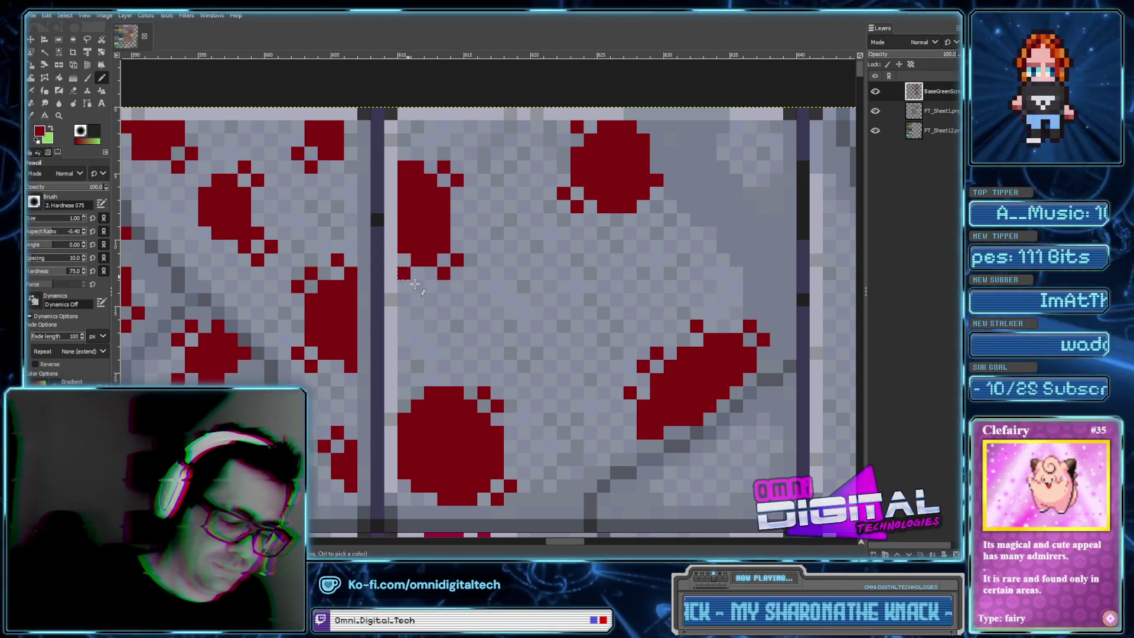
# - Add a square blood spot near the tile's top, surrounded by corner spatter pixels
pyautogui.scroll(-5, 415, 284)
pyautogui.scroll(4, 582, 190)
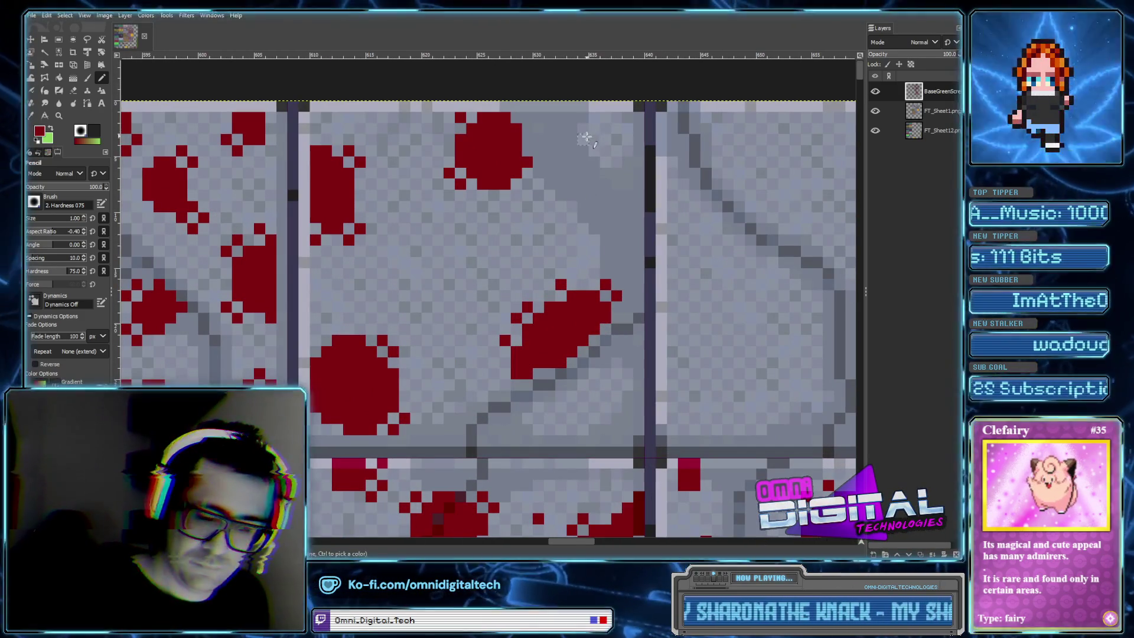
pyautogui.moveTo(585, 137)
pyautogui.mouseDown()
pyautogui.moveTo(598, 144)
pyautogui.moveTo(610, 126)
pyautogui.moveTo(583, 121)
pyautogui.mouseUp()
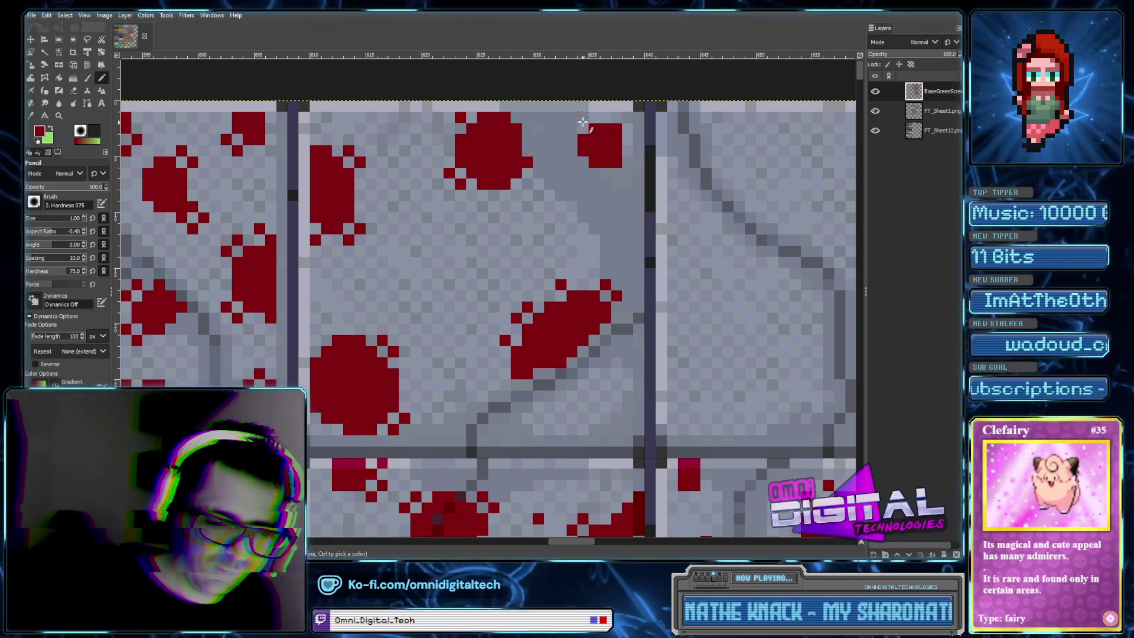
pyautogui.click(583, 117)
pyautogui.click(572, 128)
pyautogui.click(572, 161)
pyautogui.click(583, 173)
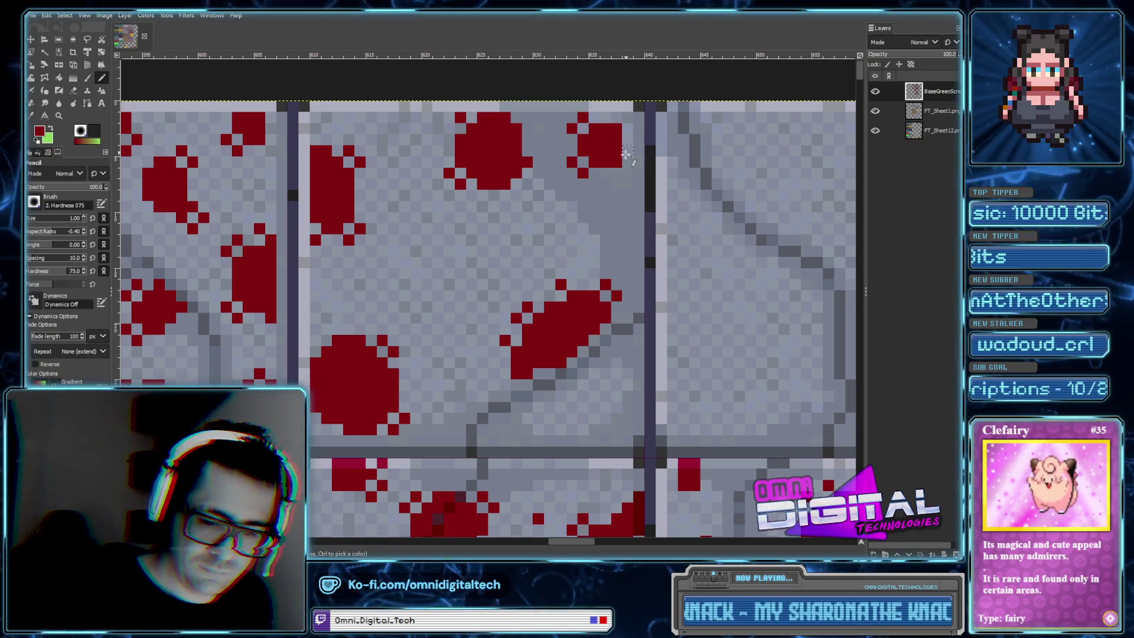
pyautogui.moveTo(627, 162); pyautogui.dragTo(627, 151)
pyautogui.click(628, 139)
pyautogui.click(639, 162)
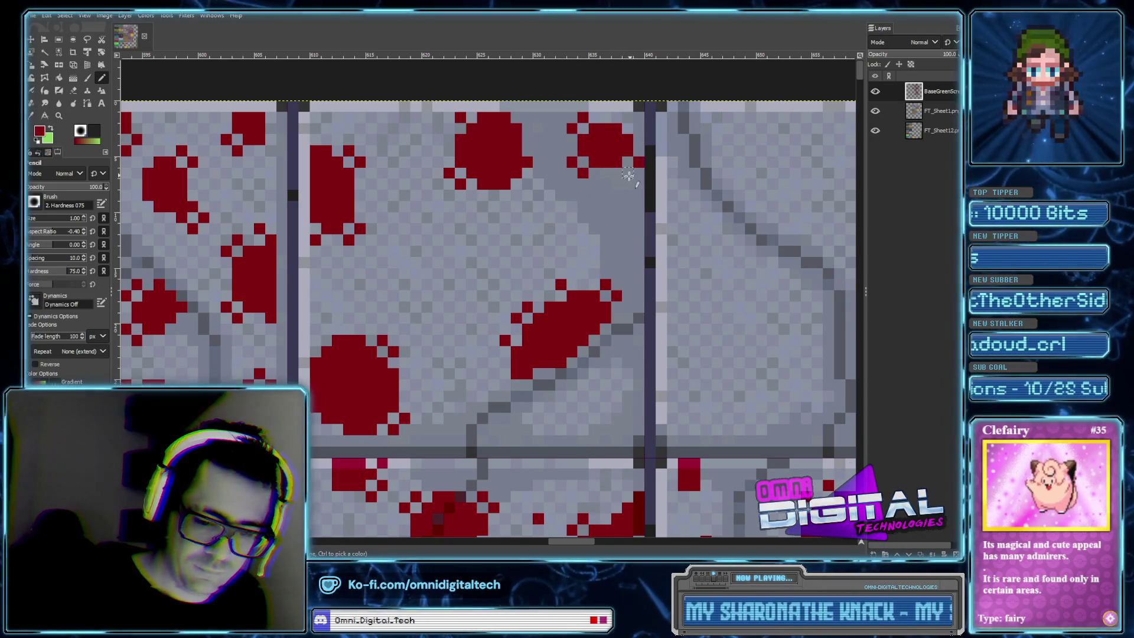
pyautogui.click(628, 173)
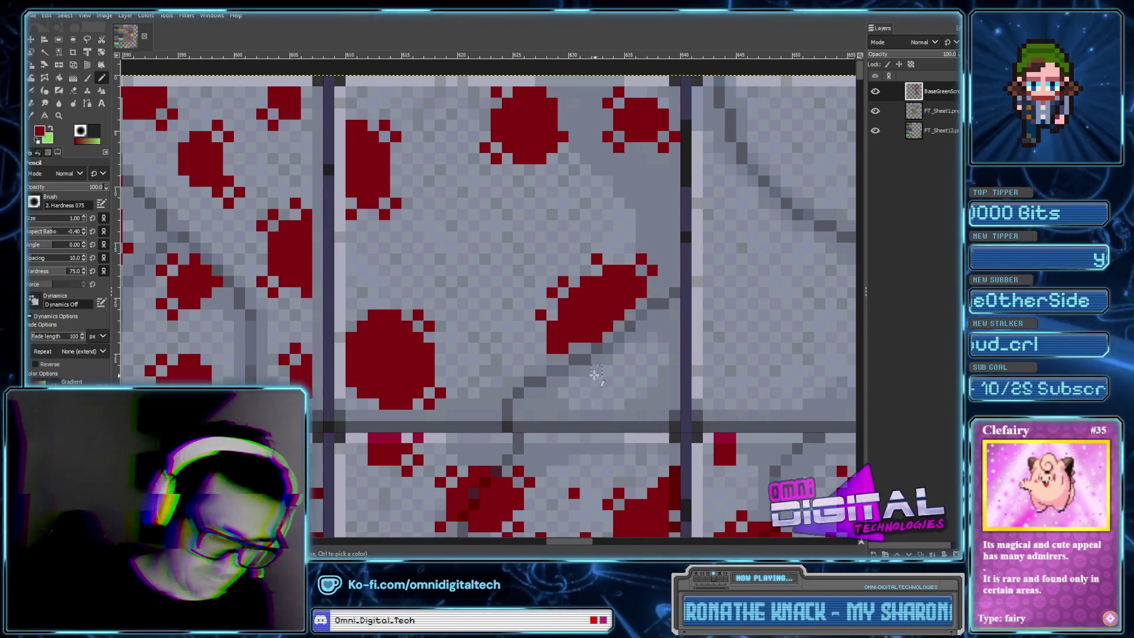
# - Extend the diagonal blood blob and pencil spatter pixels along its lower and right edges
pyautogui.moveTo(585, 370); pyautogui.dragTo(624, 349)
pyautogui.moveTo(632, 335)
pyautogui.mouseDown()
pyautogui.moveTo(623, 319)
pyautogui.moveTo(573, 349)
pyautogui.moveTo(641, 304)
pyautogui.moveTo(642, 339)
pyautogui.moveTo(620, 372)
pyautogui.moveTo(630, 378)
pyautogui.moveTo(601, 381)
pyautogui.moveTo(649, 383)
pyautogui.moveTo(652, 338)
pyautogui.mouseUp()
pyautogui.click(664, 327)
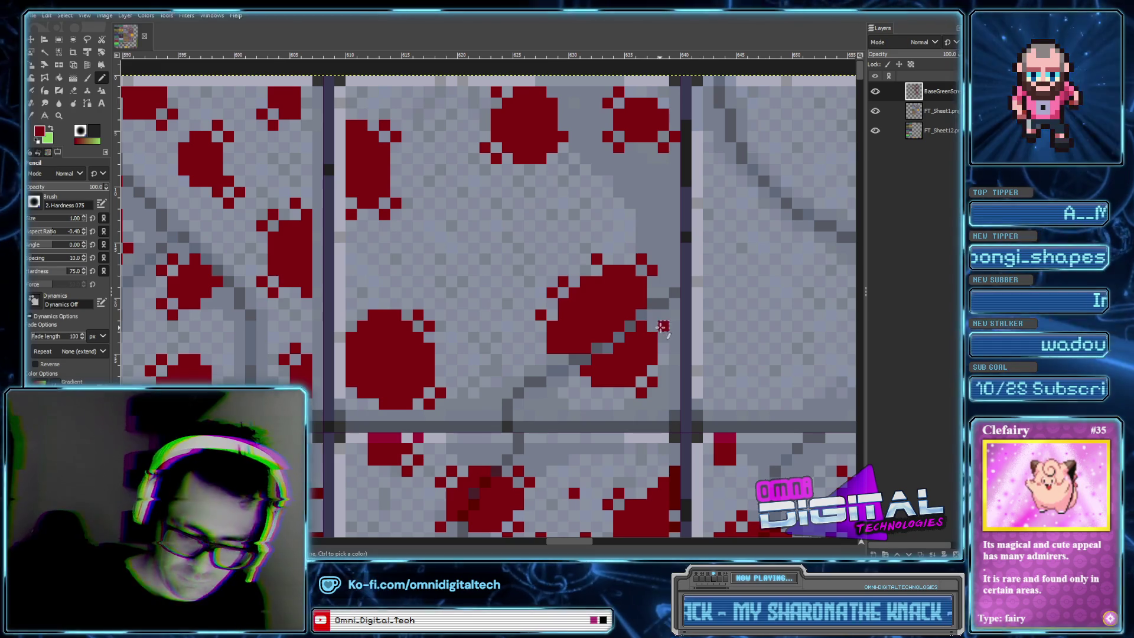
pyautogui.click(652, 314)
pyautogui.scroll(-3, 663, 370)
pyautogui.scroll(3, 556, 392)
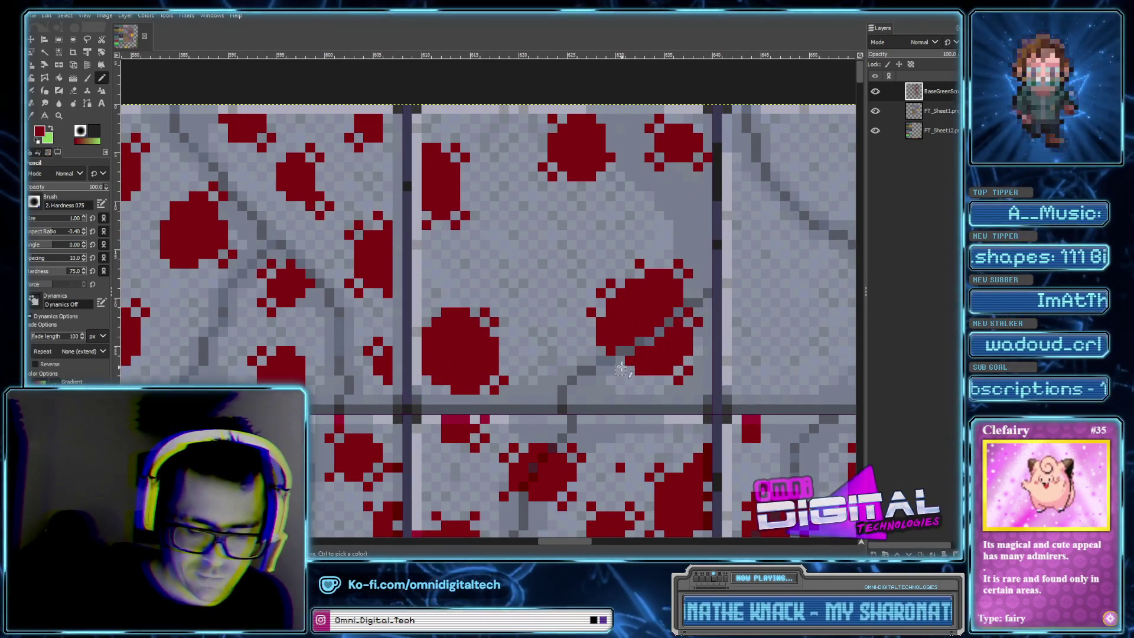
# - Paint a new blob with spatter, plus small L-shaped and bracket-shaped blood strokes
pyautogui.moveTo(553, 321); pyautogui.dragTo(535, 277)
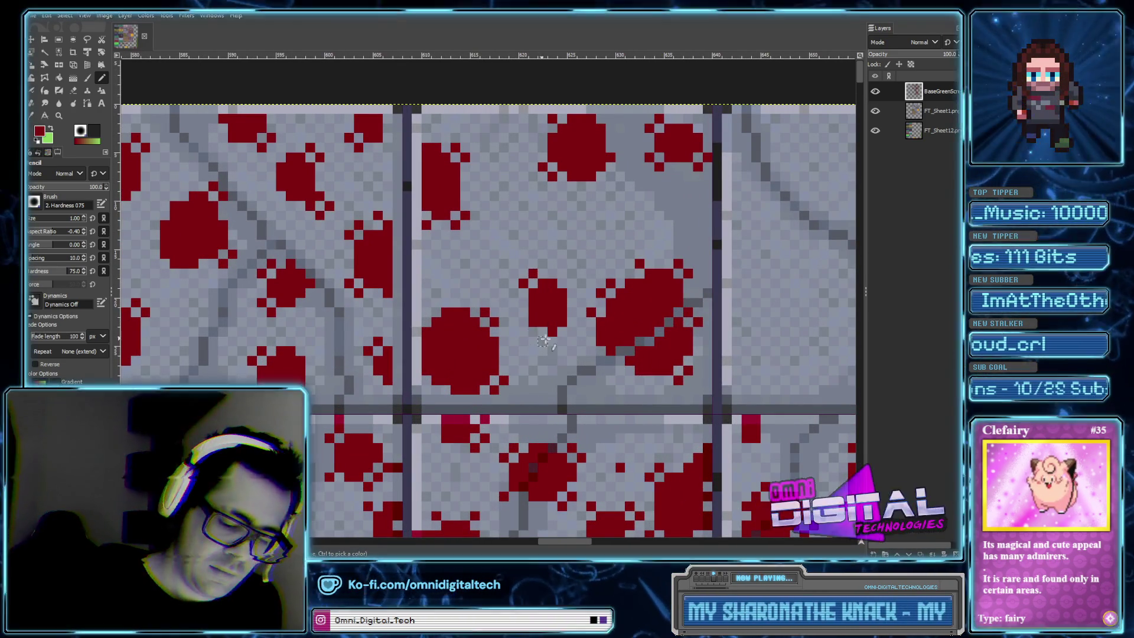
pyautogui.click(561, 341)
pyautogui.click(571, 284)
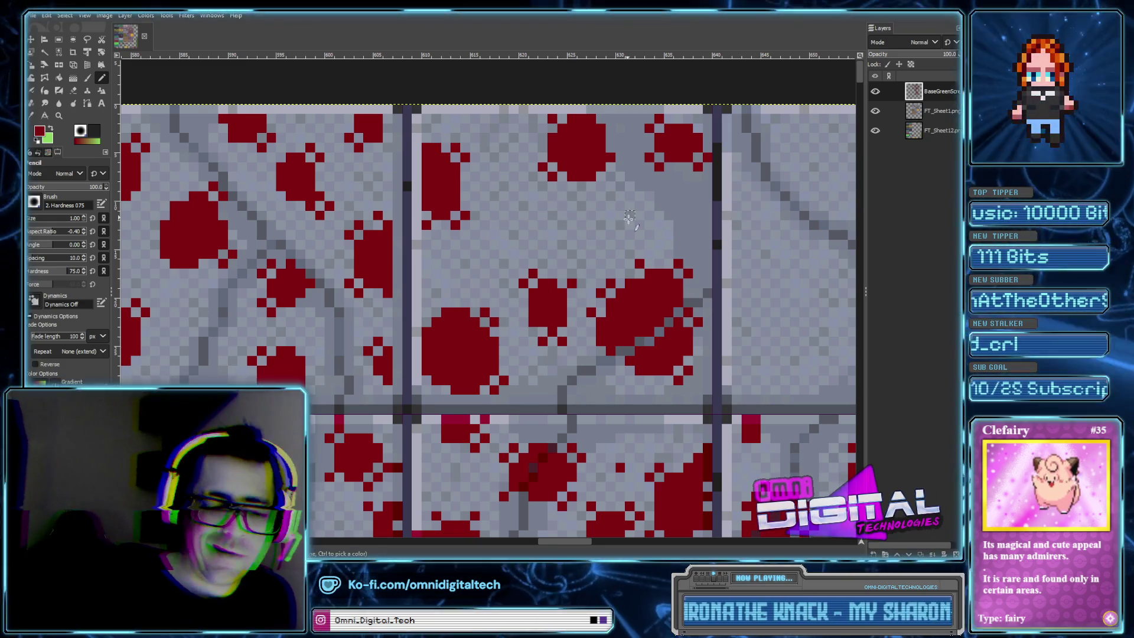
pyautogui.moveTo(629, 227)
pyautogui.mouseDown()
pyautogui.moveTo(651, 207)
pyautogui.moveTo(644, 231)
pyautogui.moveTo(609, 206)
pyautogui.mouseUp()
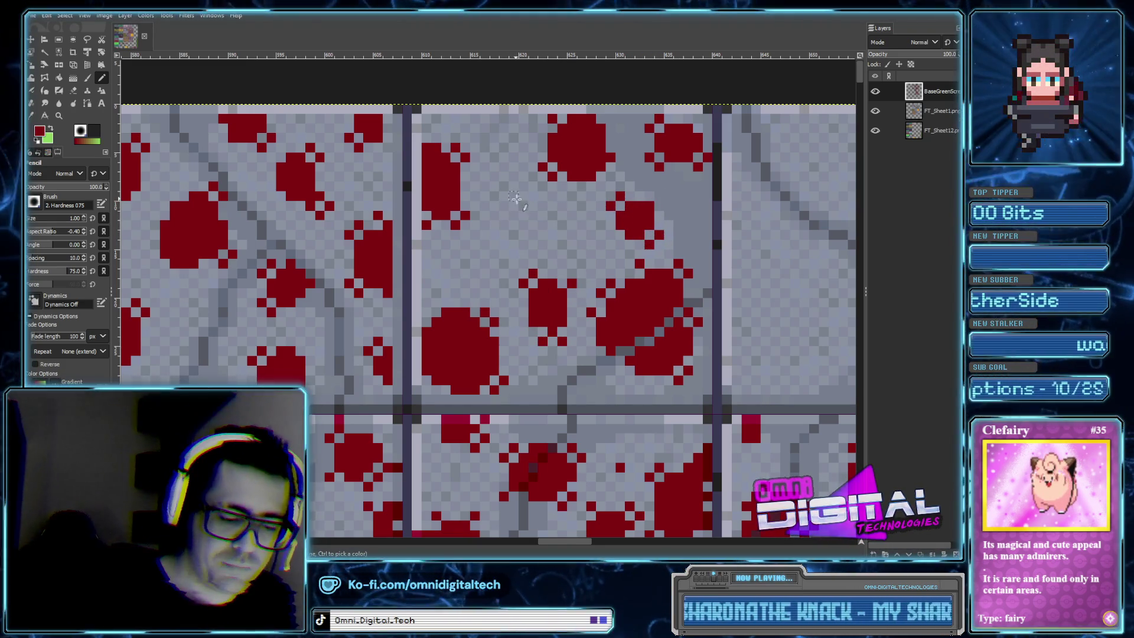
pyautogui.moveTo(520, 195)
pyautogui.mouseDown()
pyautogui.moveTo(542, 230)
pyautogui.moveTo(514, 218)
pyautogui.moveTo(535, 209)
pyautogui.moveTo(502, 204)
pyautogui.moveTo(503, 187)
pyautogui.mouseUp()
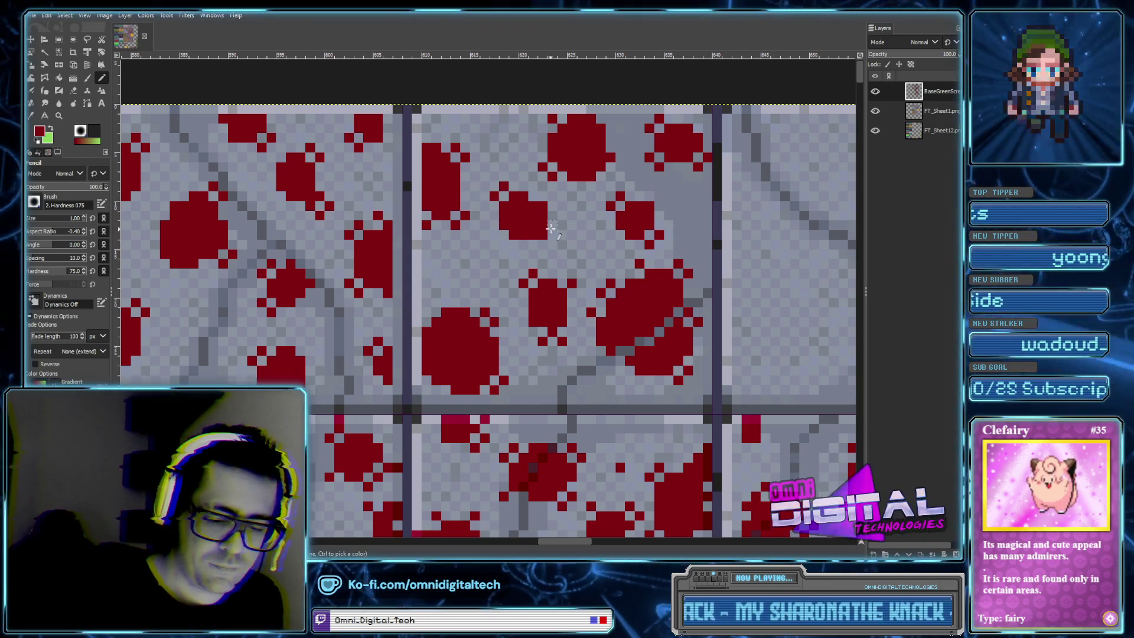
# - Dot single blood pixels around the tile's blobs, undoing one stray pixel near the edge
pyautogui.scroll(-3, 626, 237)
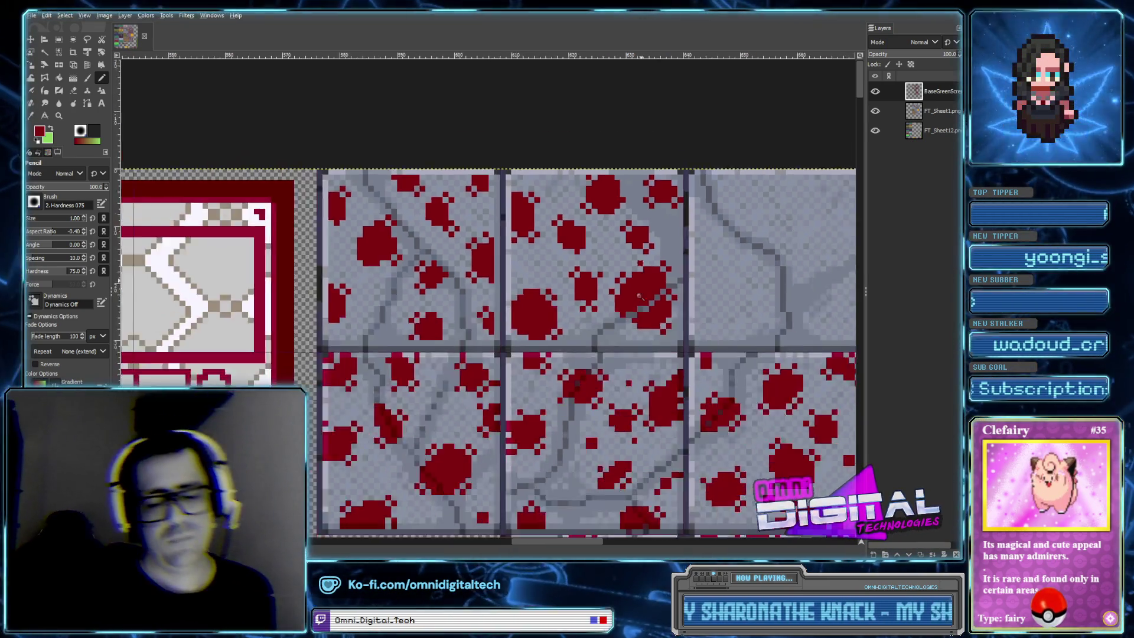
pyautogui.scroll(3, 668, 328)
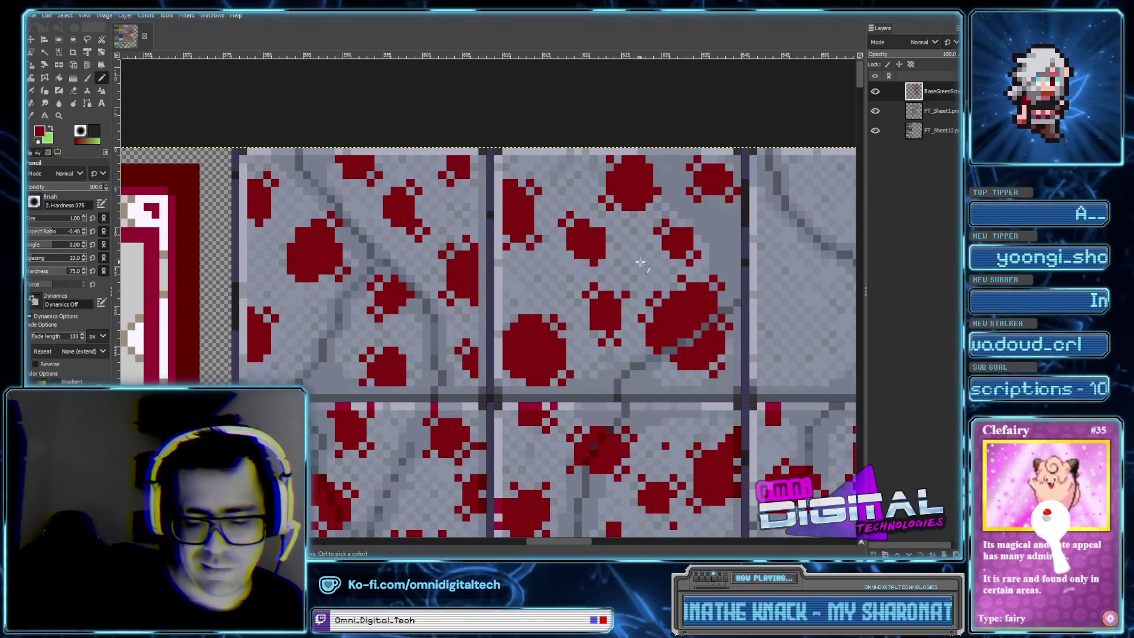
pyautogui.click(638, 266)
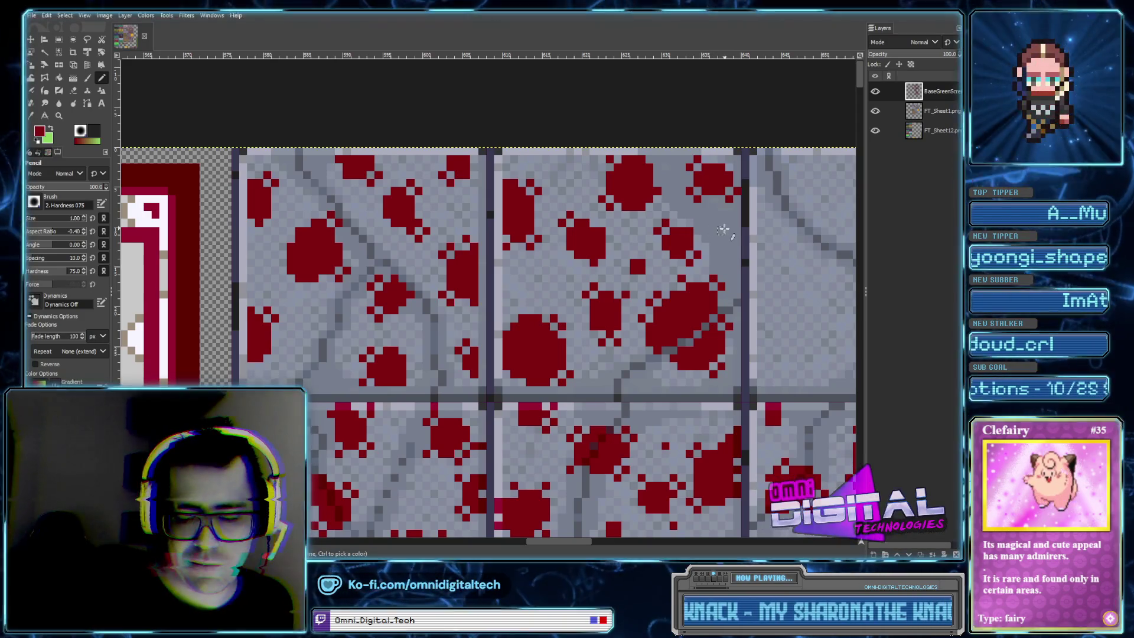
pyautogui.click(571, 168)
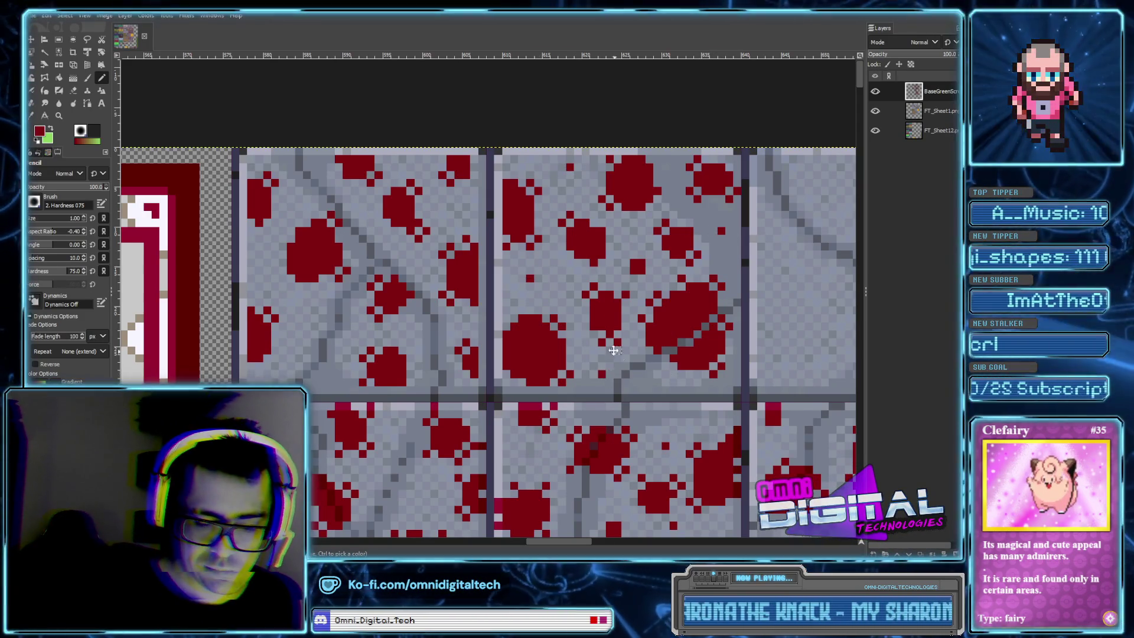
pyautogui.scroll(-3, 614, 351)
pyautogui.scroll(3, 591, 331)
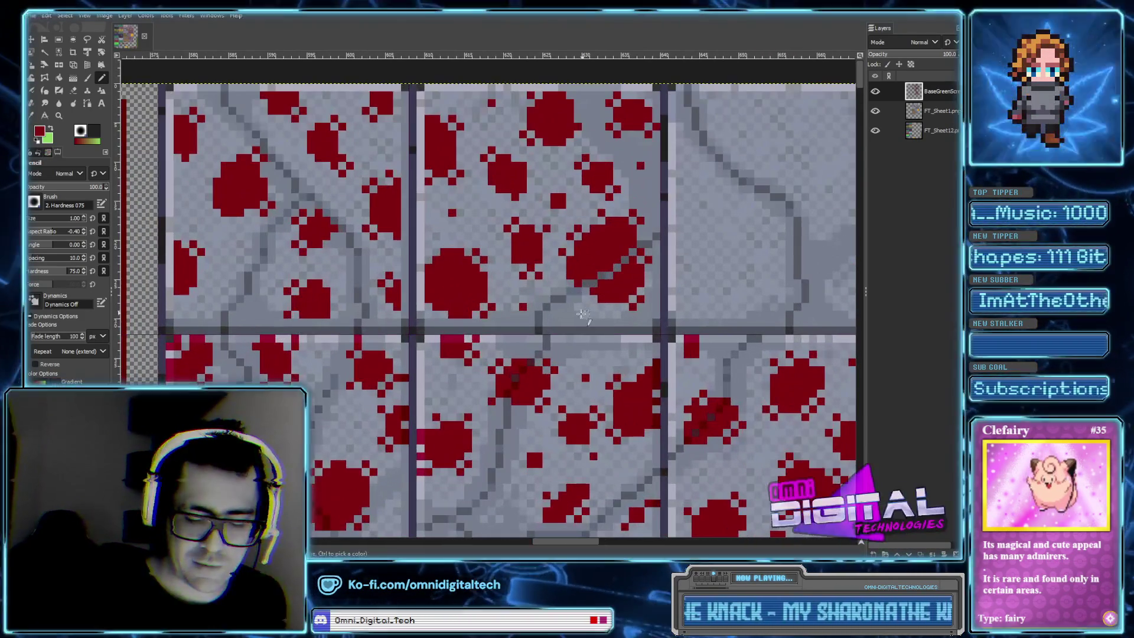
pyautogui.click(577, 315)
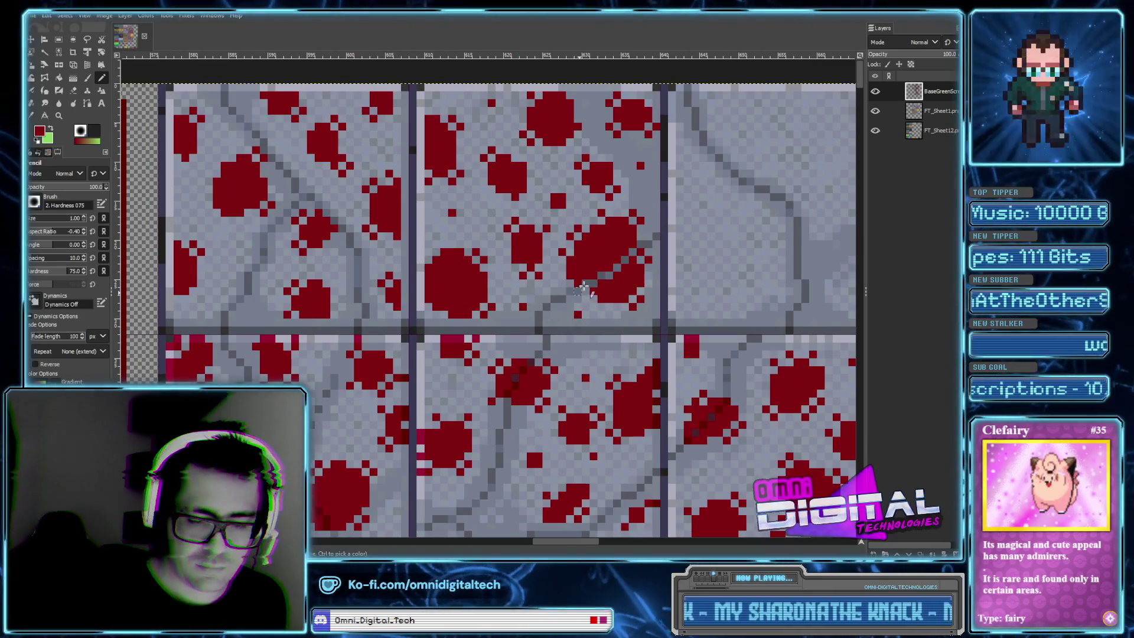
pyautogui.click(648, 194)
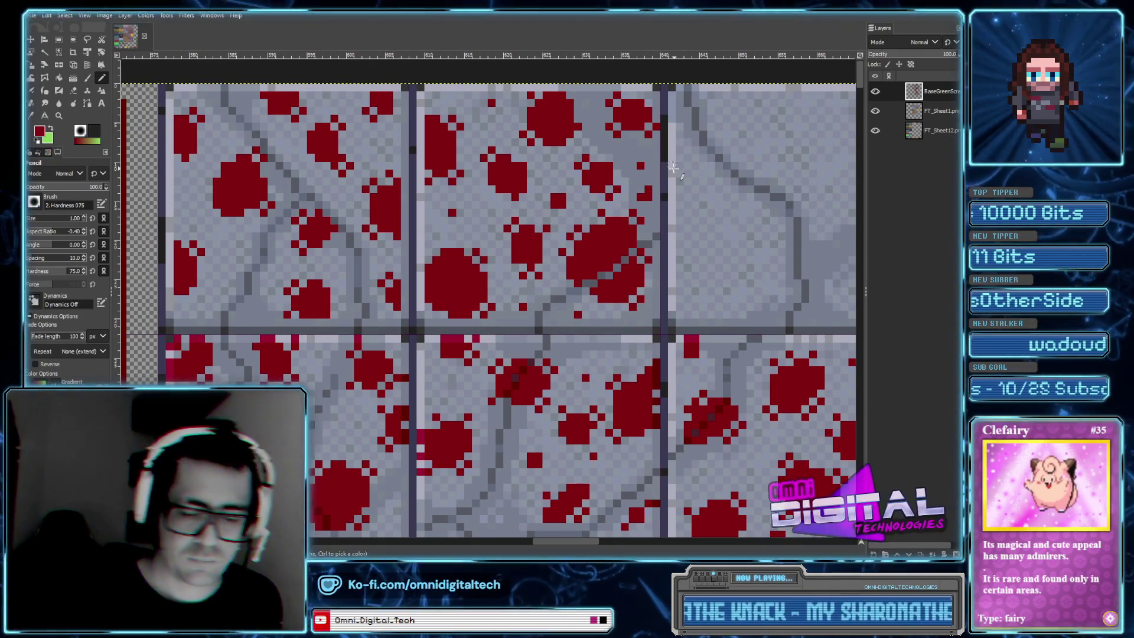
pyautogui.hotkey('ctrl', 'z')
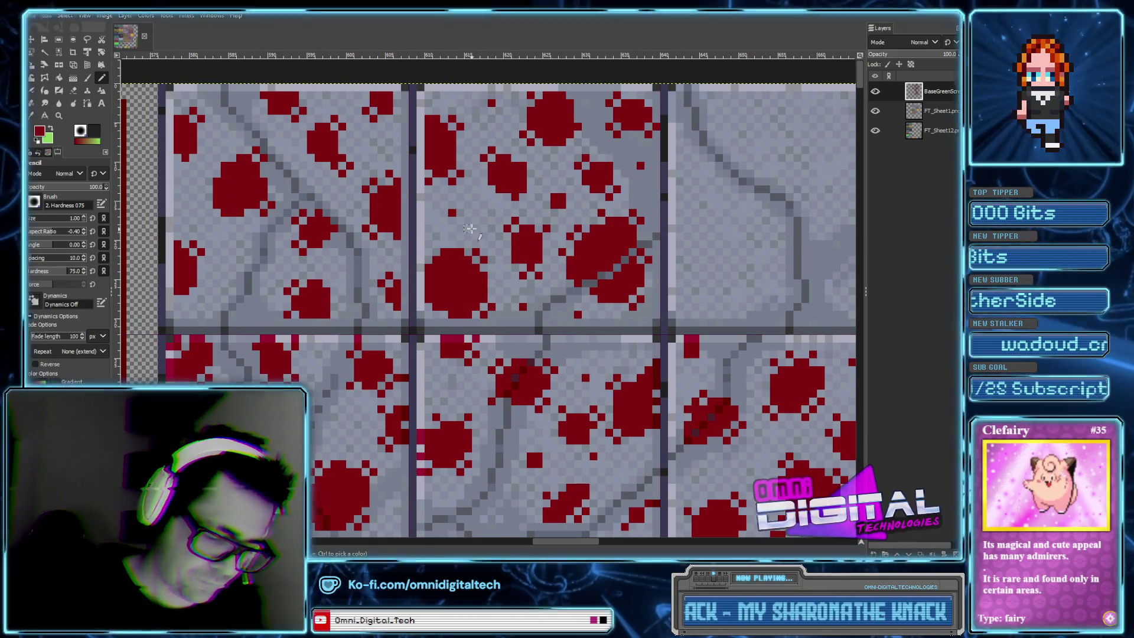
# - Draw a curved blood stroke on the lower left of the clean cracked tile
pyautogui.scroll(-4, 475, 235)
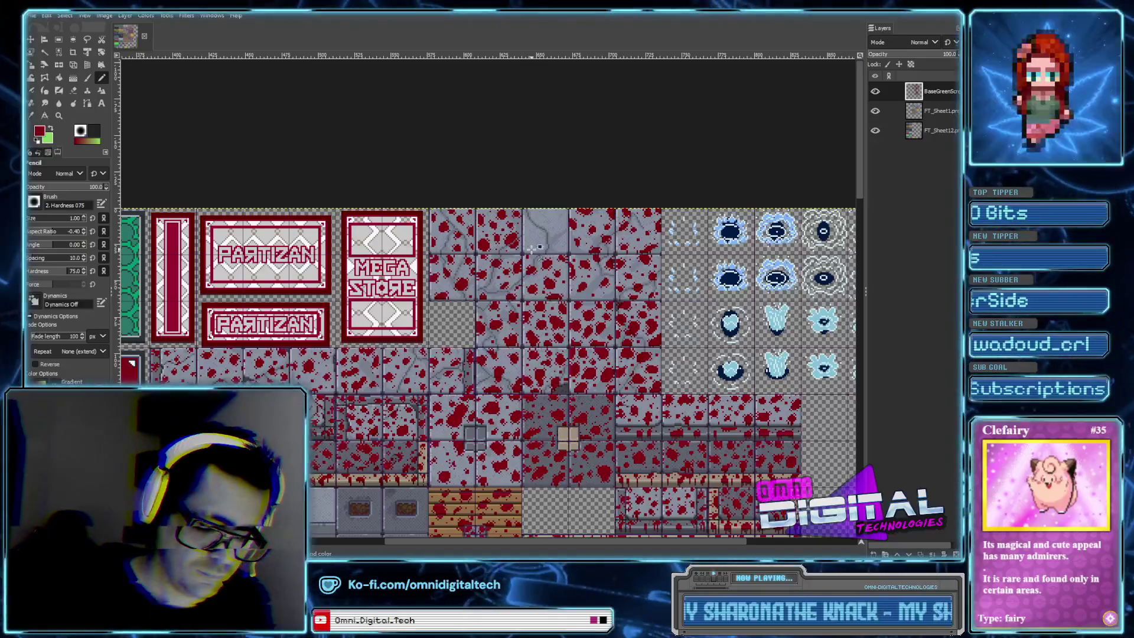
pyautogui.scroll(4, 539, 247)
pyautogui.moveTo(498, 274)
pyautogui.mouseDown()
pyautogui.moveTo(518, 257)
pyautogui.moveTo(511, 297)
pyautogui.moveTo(502, 282)
pyautogui.moveTo(513, 286)
pyautogui.moveTo(526, 263)
pyautogui.moveTo(549, 295)
pyautogui.moveTo(543, 255)
pyautogui.mouseUp()
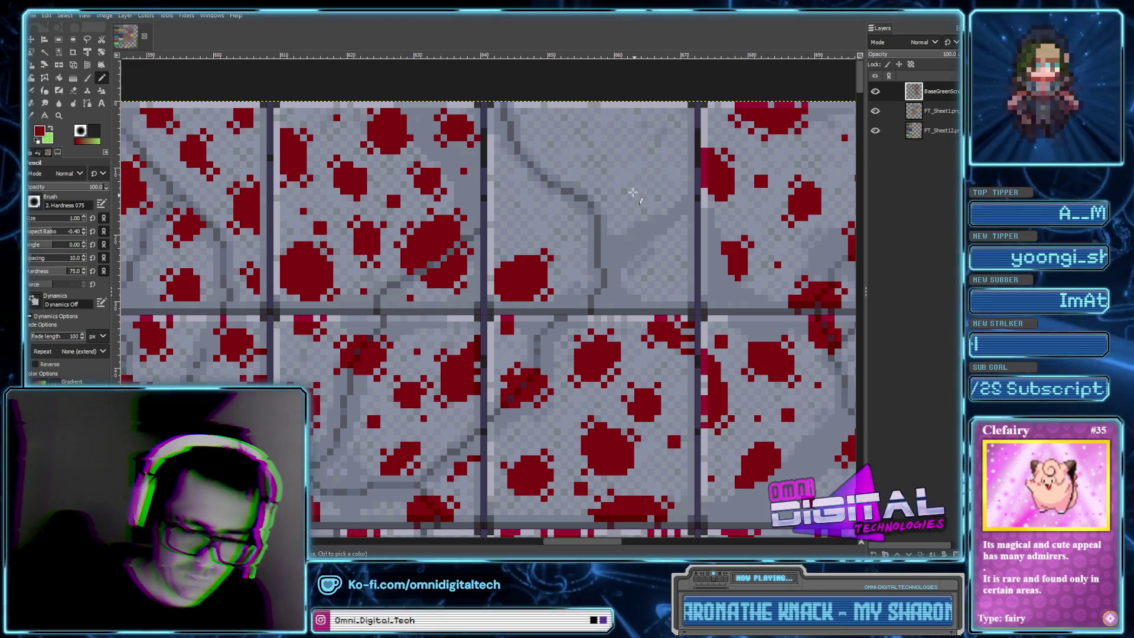
# - Add two blood blobs on the right tile and a diagonal streak with spatter higher up
pyautogui.moveTo(633, 193)
pyautogui.mouseDown()
pyautogui.moveTo(647, 197)
pyautogui.moveTo(652, 175)
pyautogui.moveTo(638, 203)
pyautogui.mouseUp()
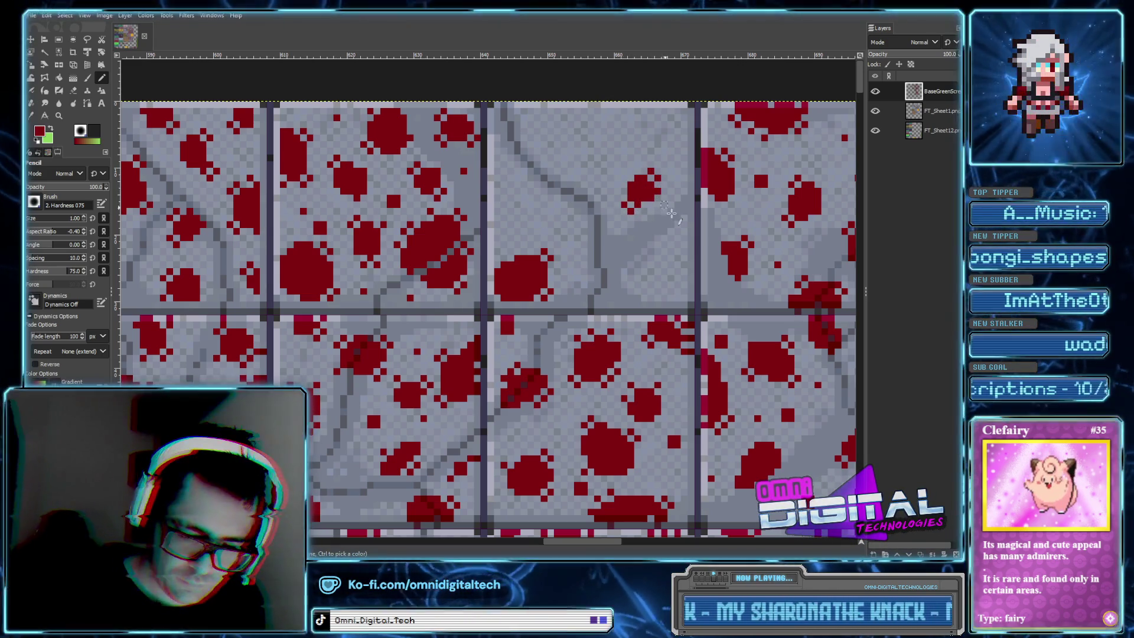
pyautogui.moveTo(678, 270)
pyautogui.mouseDown()
pyautogui.moveTo(659, 271)
pyautogui.moveTo(682, 263)
pyautogui.moveTo(665, 257)
pyautogui.moveTo(682, 245)
pyautogui.mouseUp()
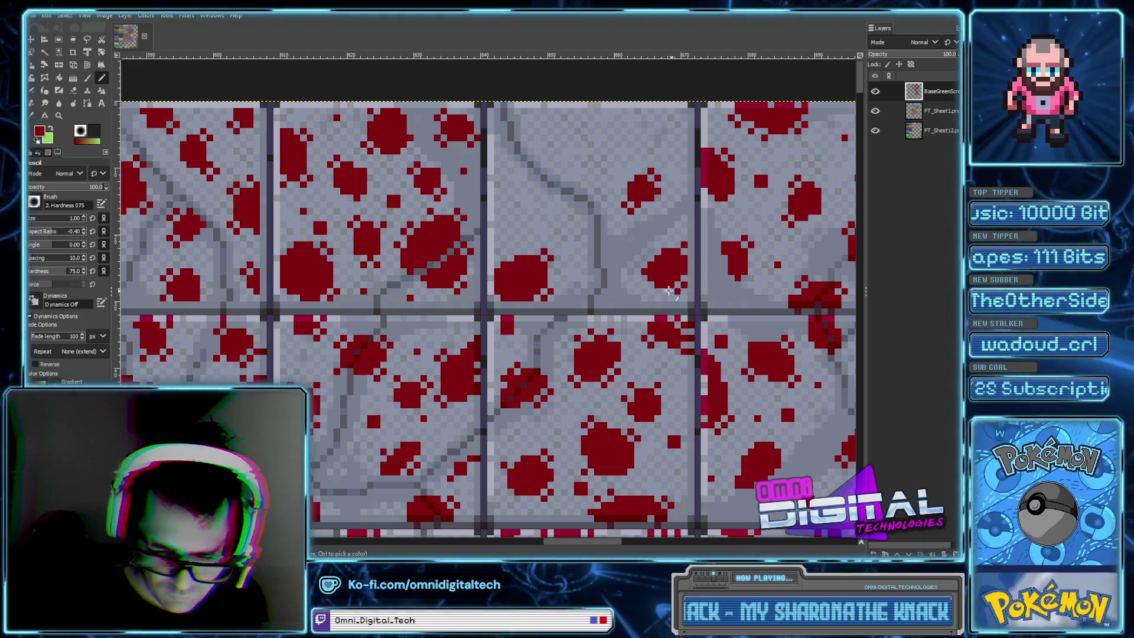
pyautogui.moveTo(646, 286); pyautogui.dragTo(645, 258)
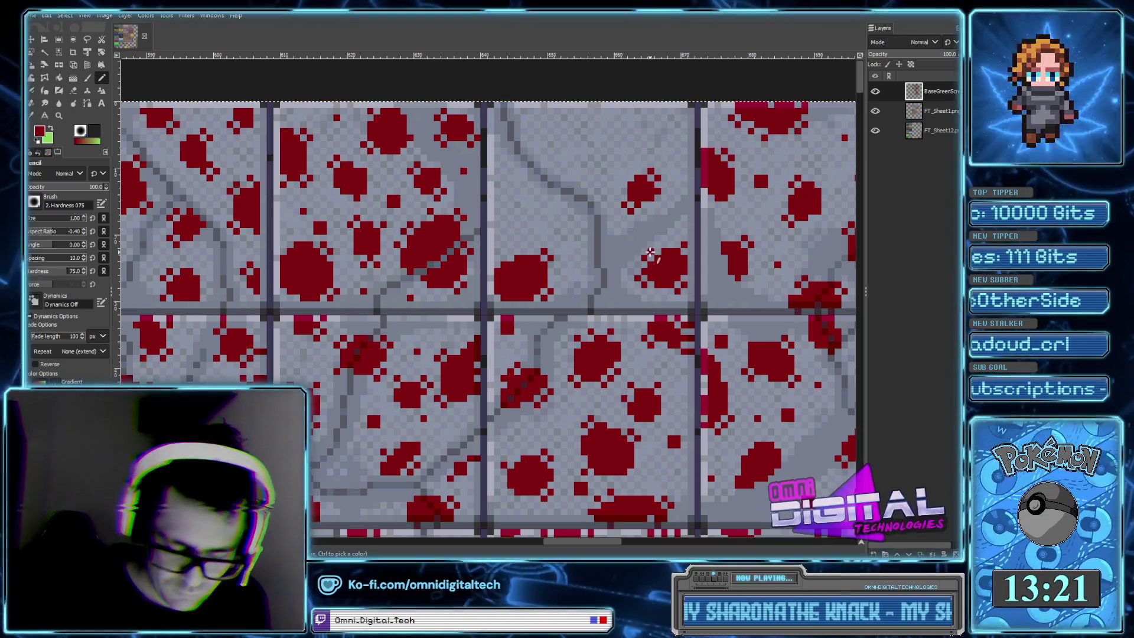
pyautogui.moveTo(527, 170); pyautogui.dragTo(552, 198)
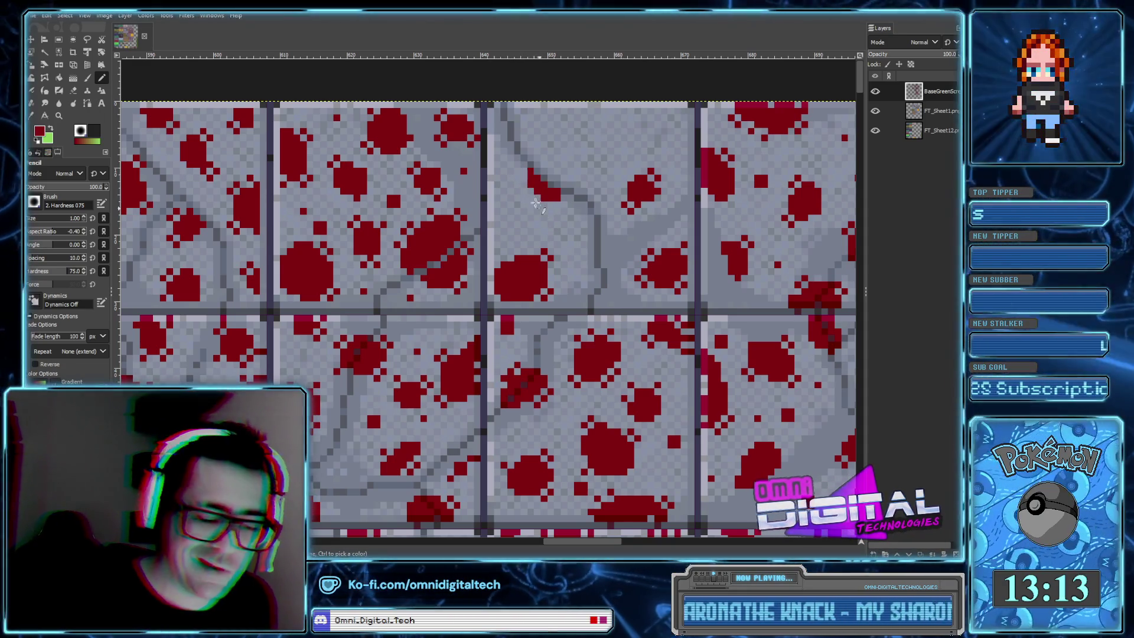
pyautogui.click(523, 165)
pyautogui.click(518, 185)
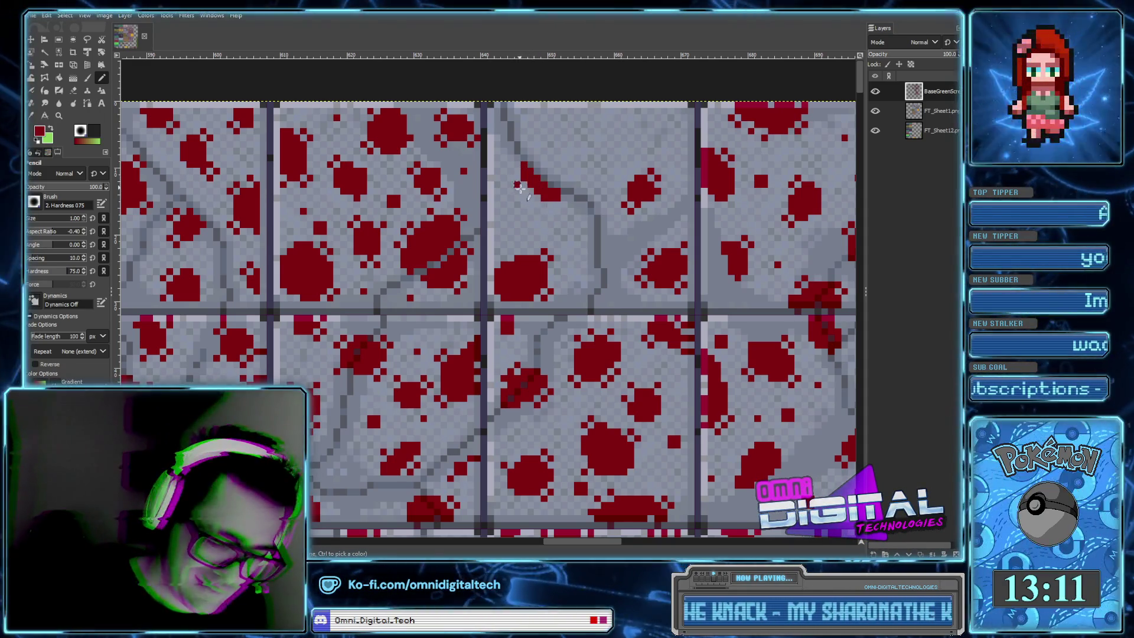
pyautogui.click(566, 198)
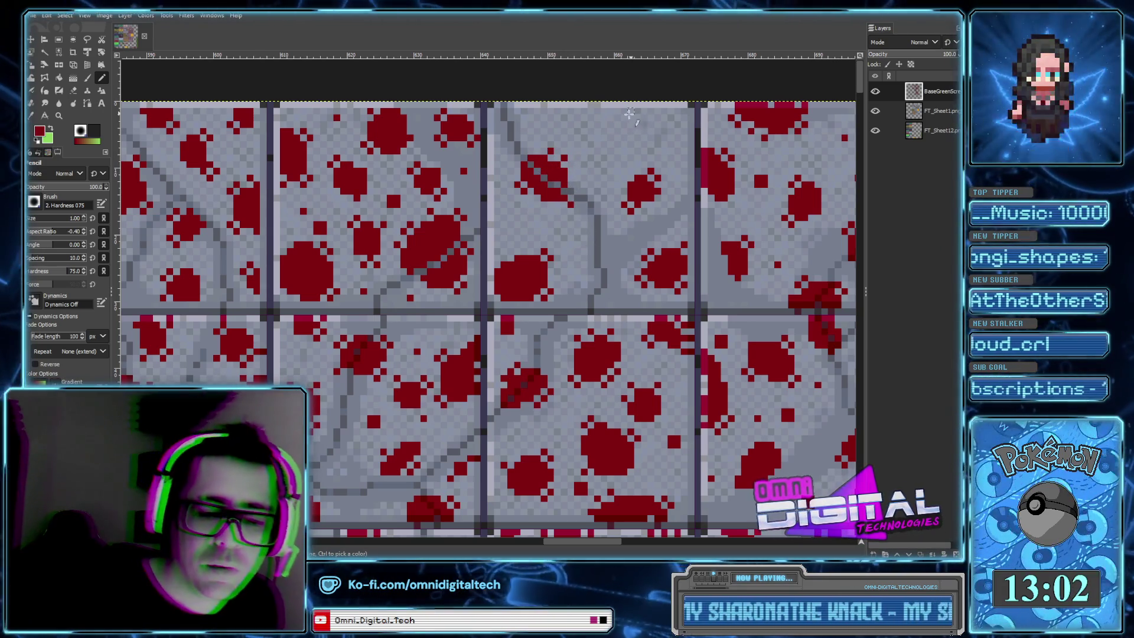
# - Paint small blobs along the tile's top and dot stray dark-red droplets around them
pyautogui.moveTo(630, 113); pyautogui.dragTo(665, 130)
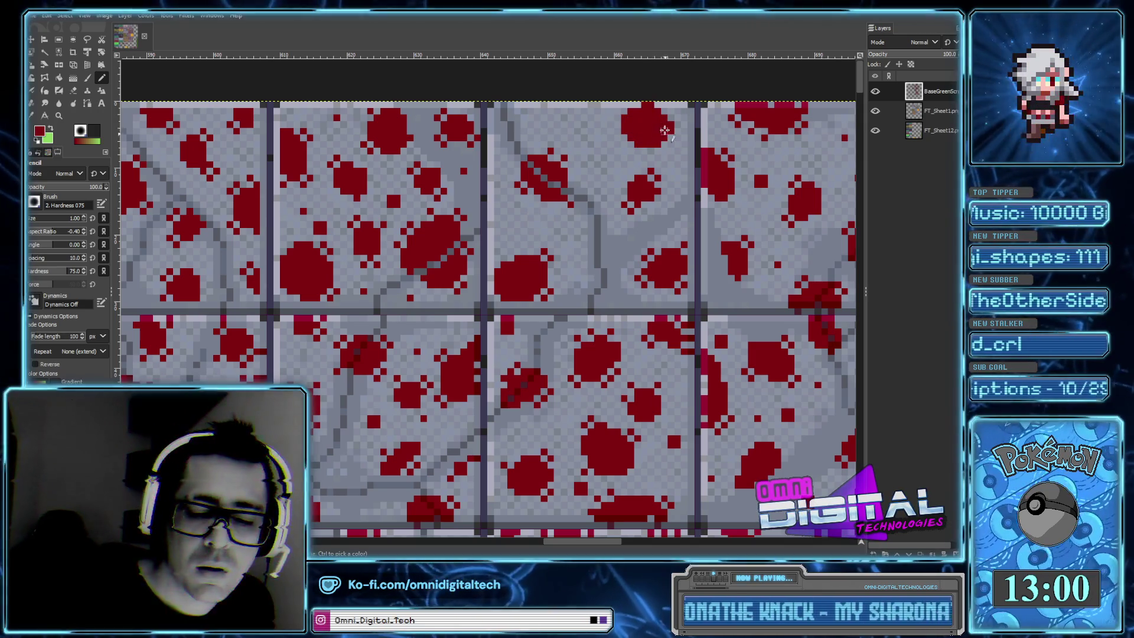
pyautogui.click(618, 139)
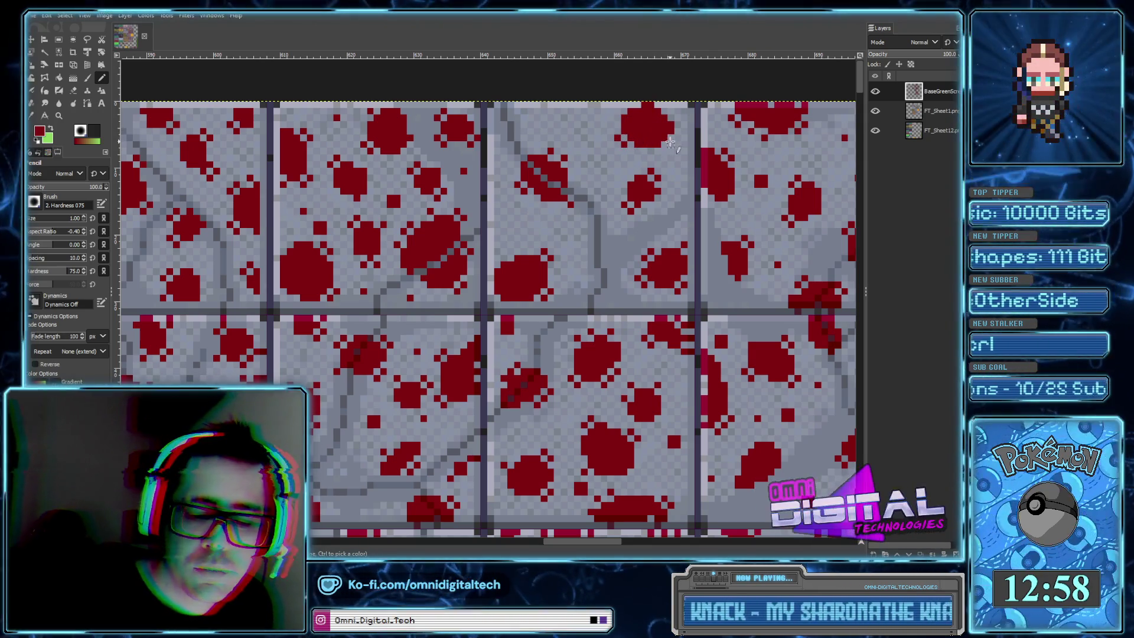
pyautogui.moveTo(564, 117)
pyautogui.mouseDown()
pyautogui.moveTo(576, 131)
pyautogui.moveTo(588, 113)
pyautogui.moveTo(585, 136)
pyautogui.moveTo(557, 126)
pyautogui.mouseUp()
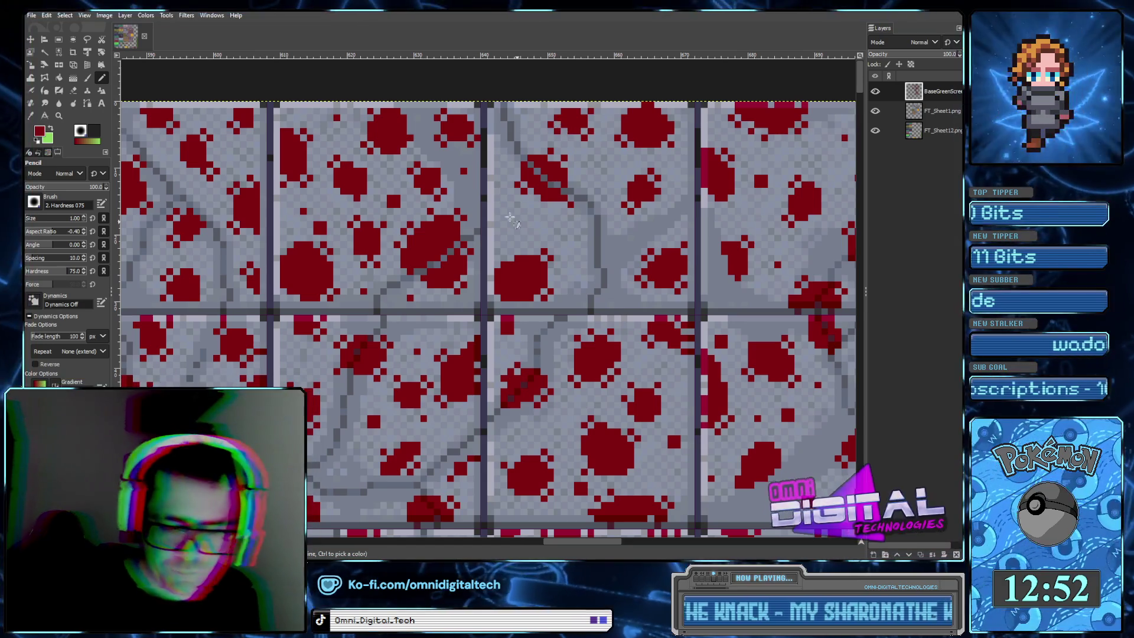
pyautogui.click(497, 172)
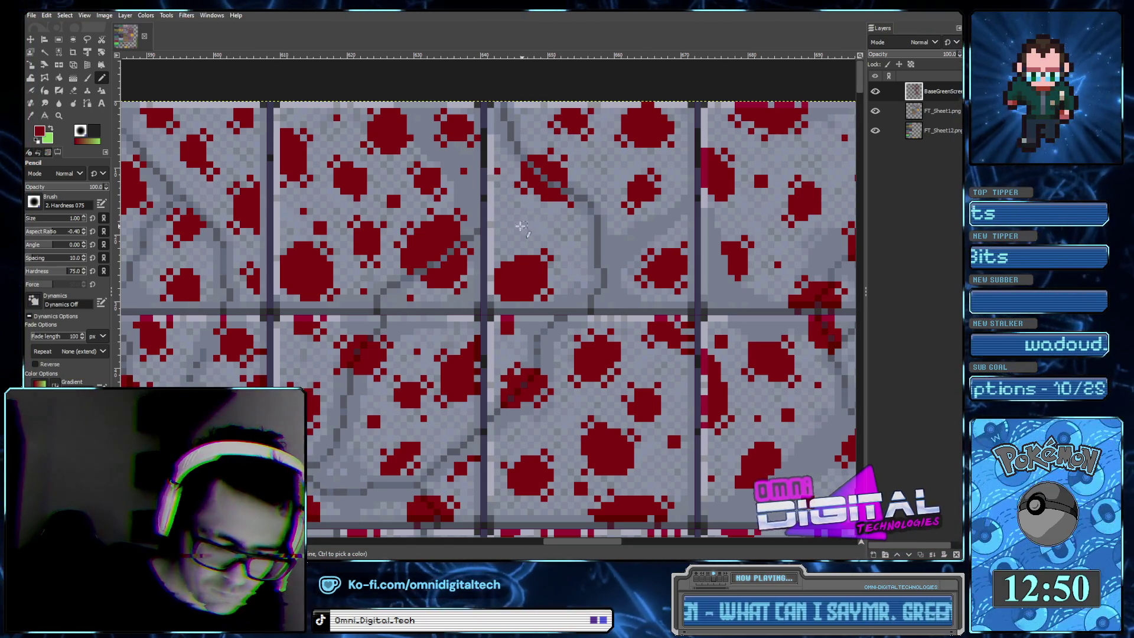
pyautogui.moveTo(509, 229); pyautogui.dragTo(517, 218)
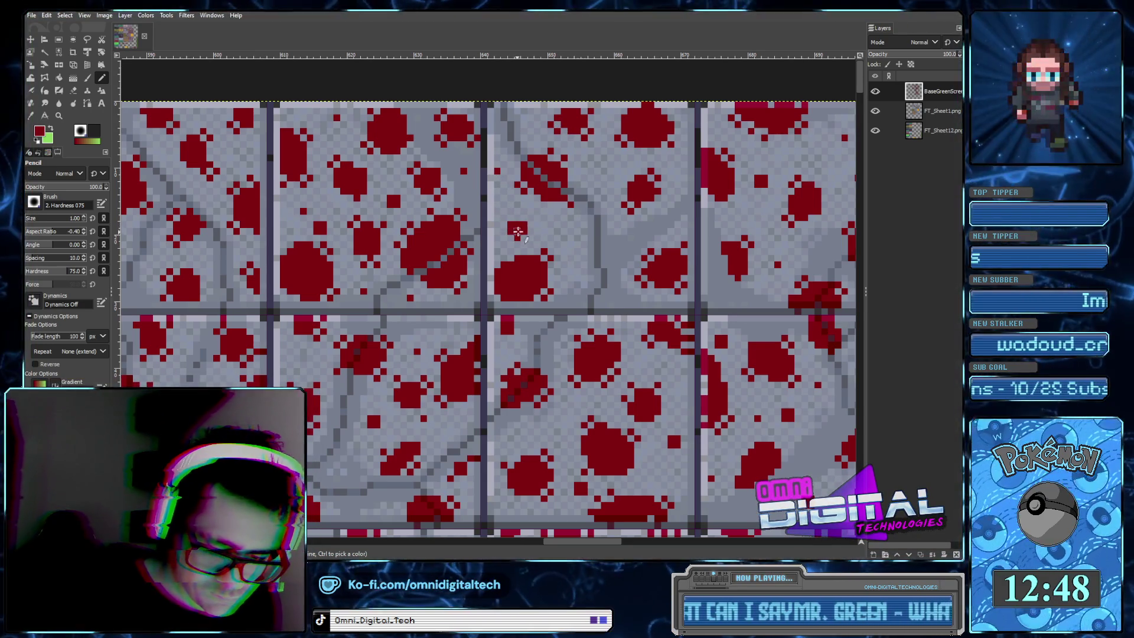
pyautogui.click(529, 220)
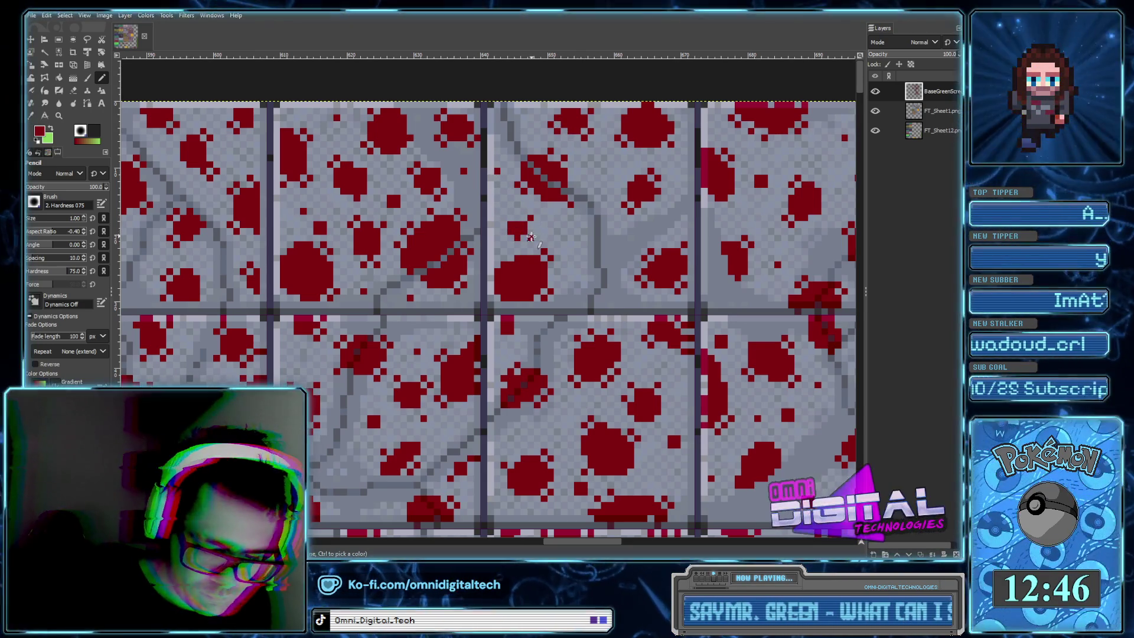
pyautogui.click(618, 233)
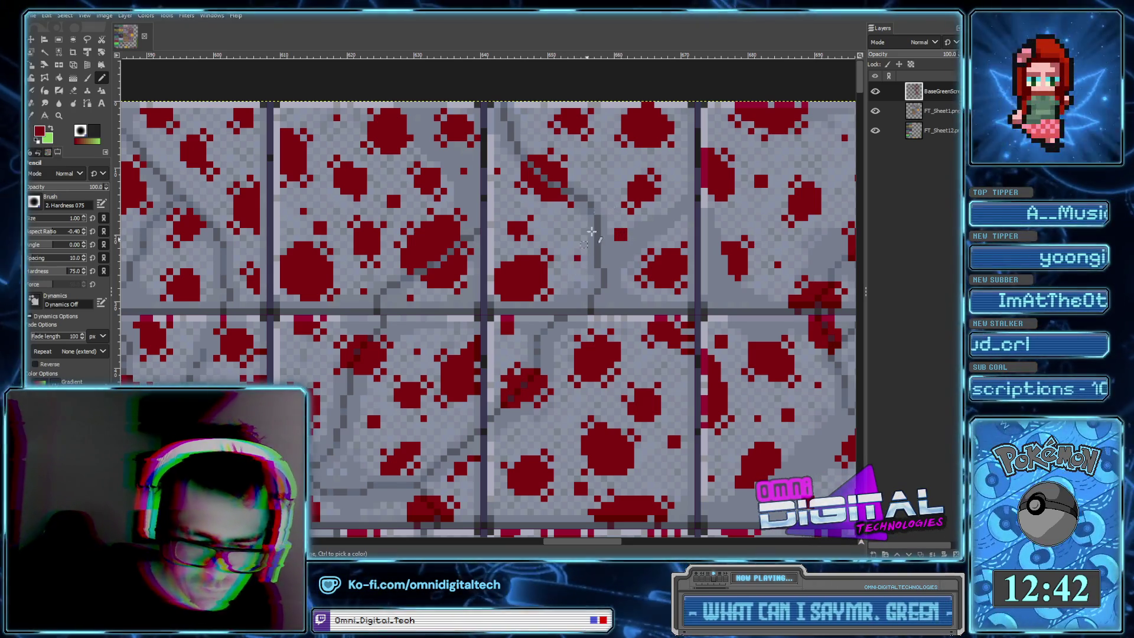
pyautogui.click(678, 159)
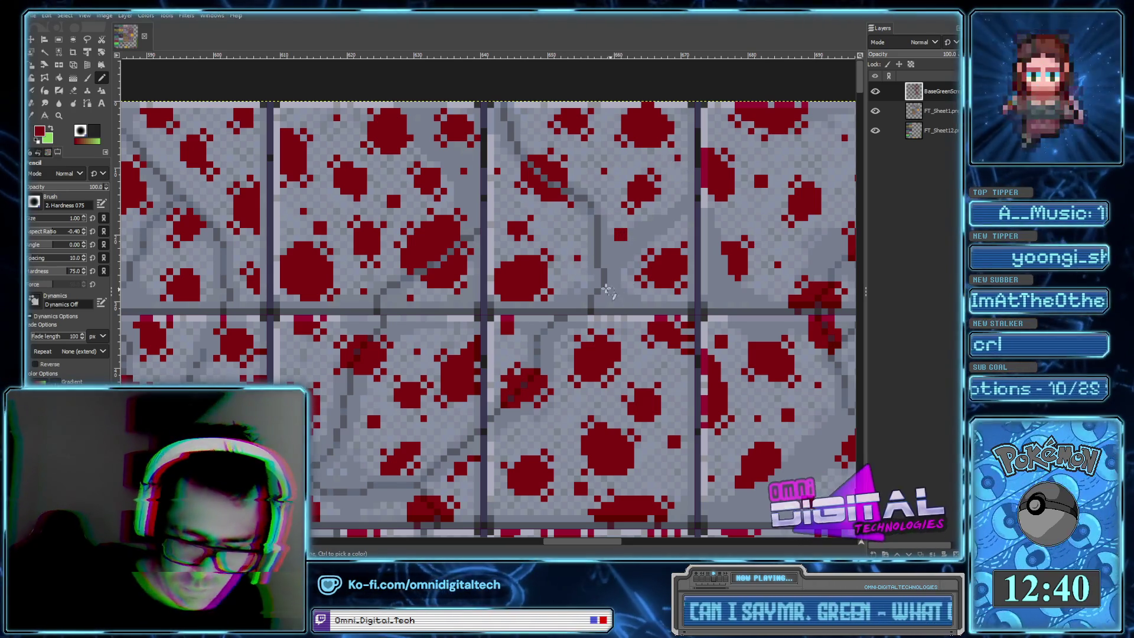
# - Paint over the grey crack and gap pixels inside the blood blob in solid dark red
pyautogui.scroll(-3, 626, 295)
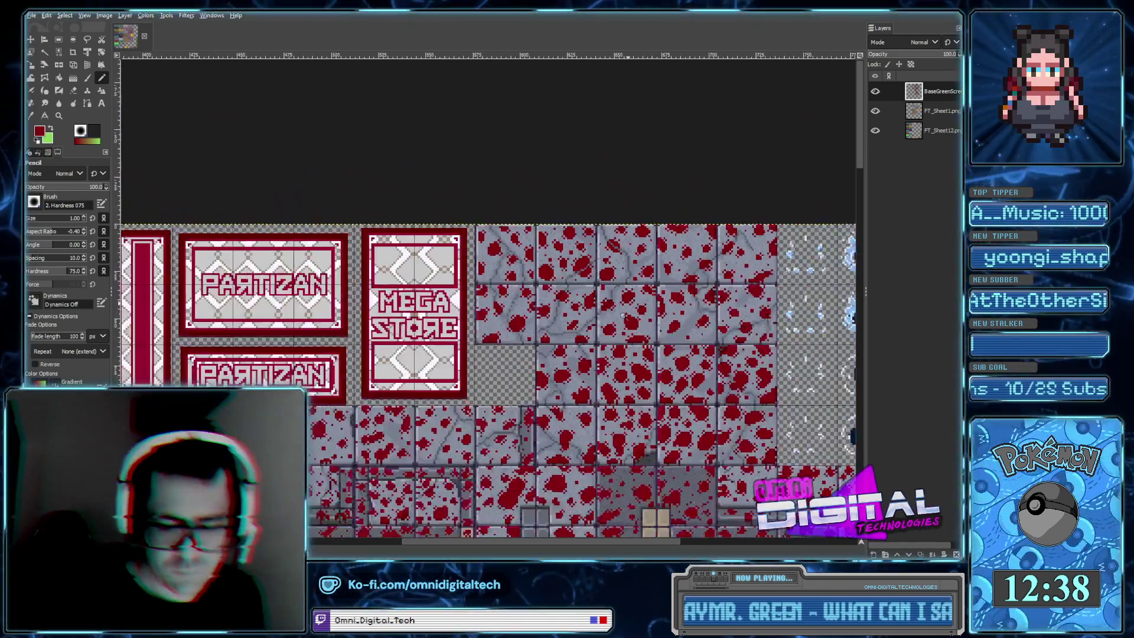
pyautogui.scroll(-2, 623, 314)
pyautogui.scroll(1, 530, 293)
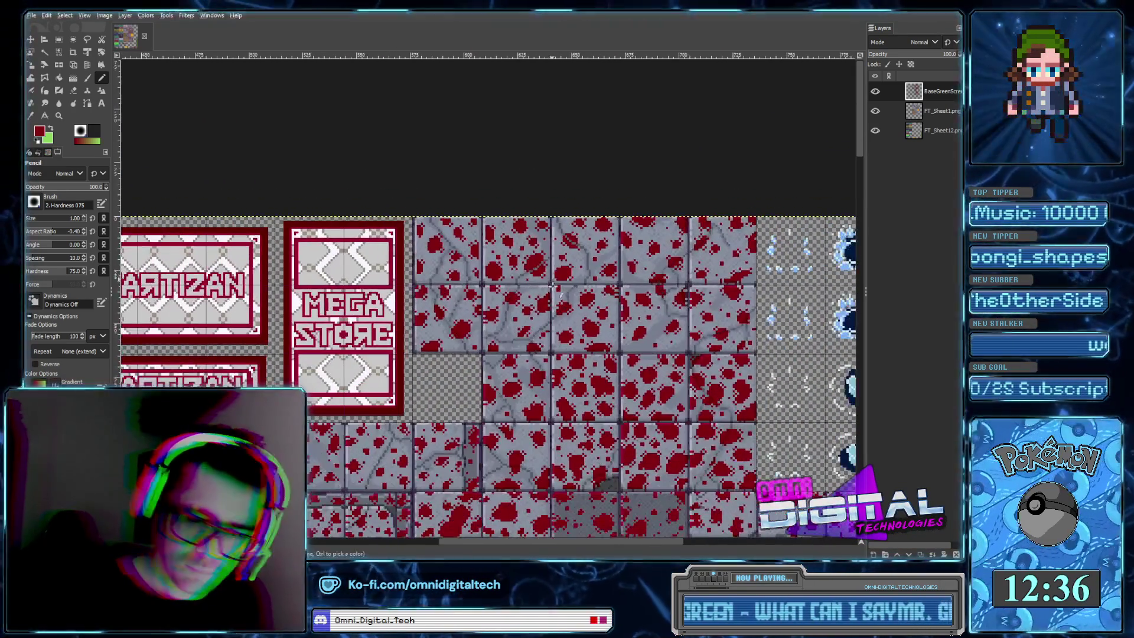
pyautogui.scroll(4, 551, 286)
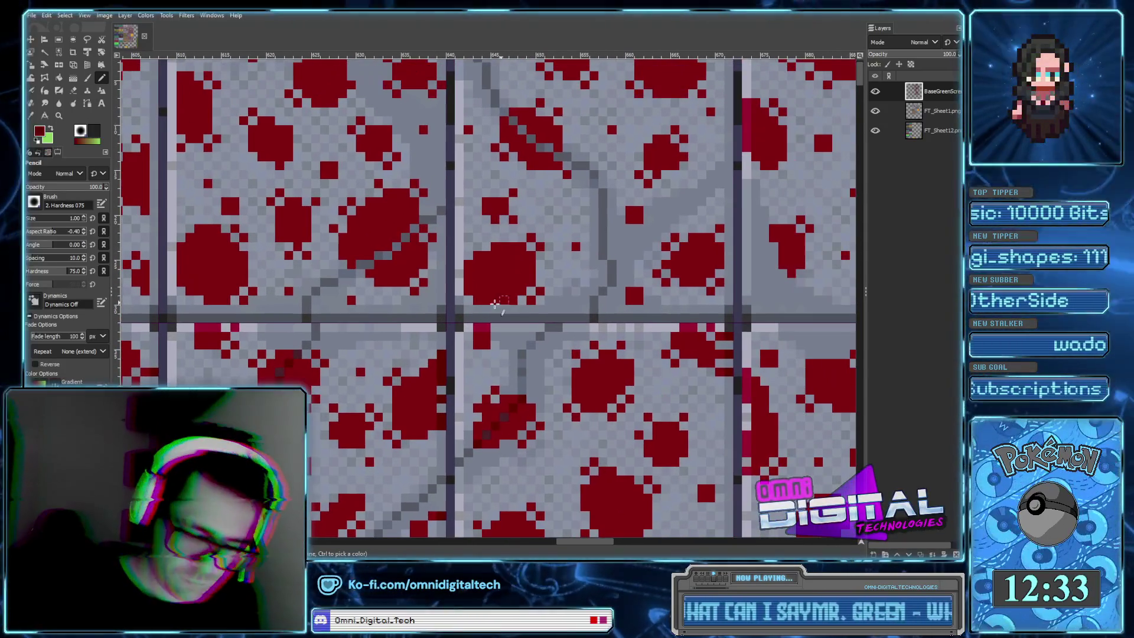
pyautogui.moveTo(495, 304)
pyautogui.mouseDown()
pyautogui.moveTo(476, 309)
pyautogui.moveTo(518, 309)
pyautogui.mouseUp()
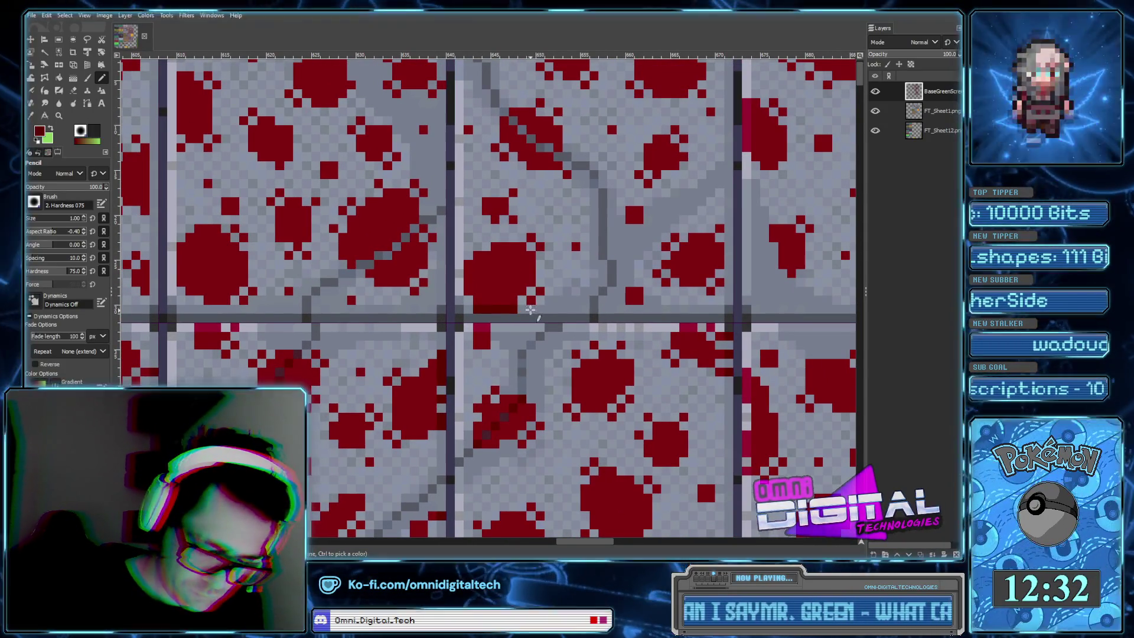
pyautogui.scroll(3, 508, 243)
pyautogui.hscroll(3, 381, 177)
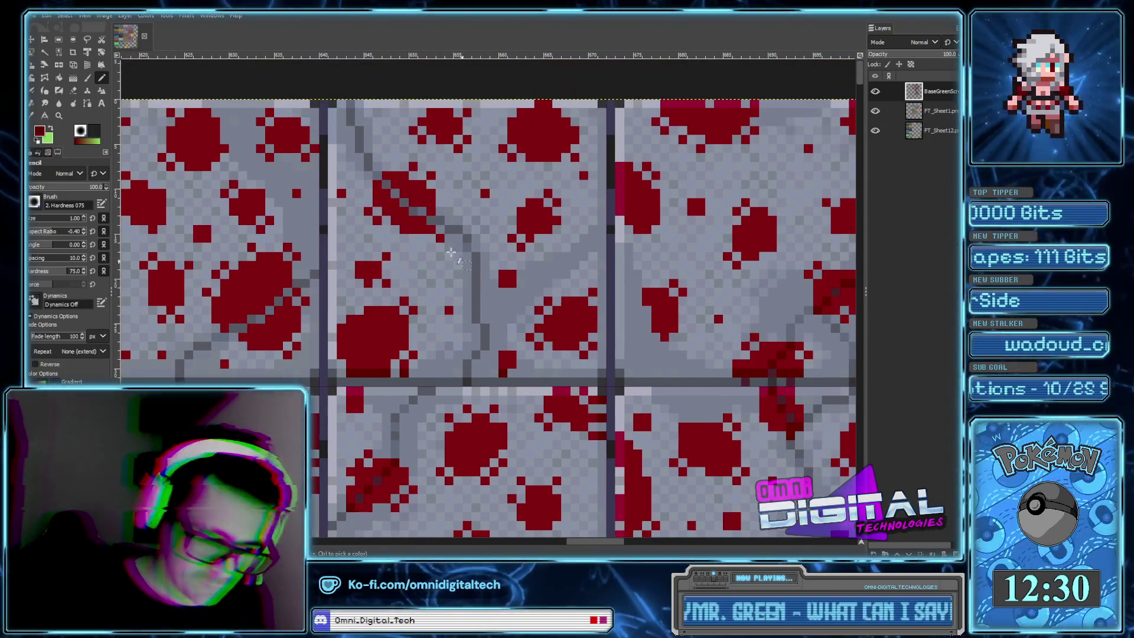
pyautogui.moveTo(381, 177); pyautogui.dragTo(444, 216)
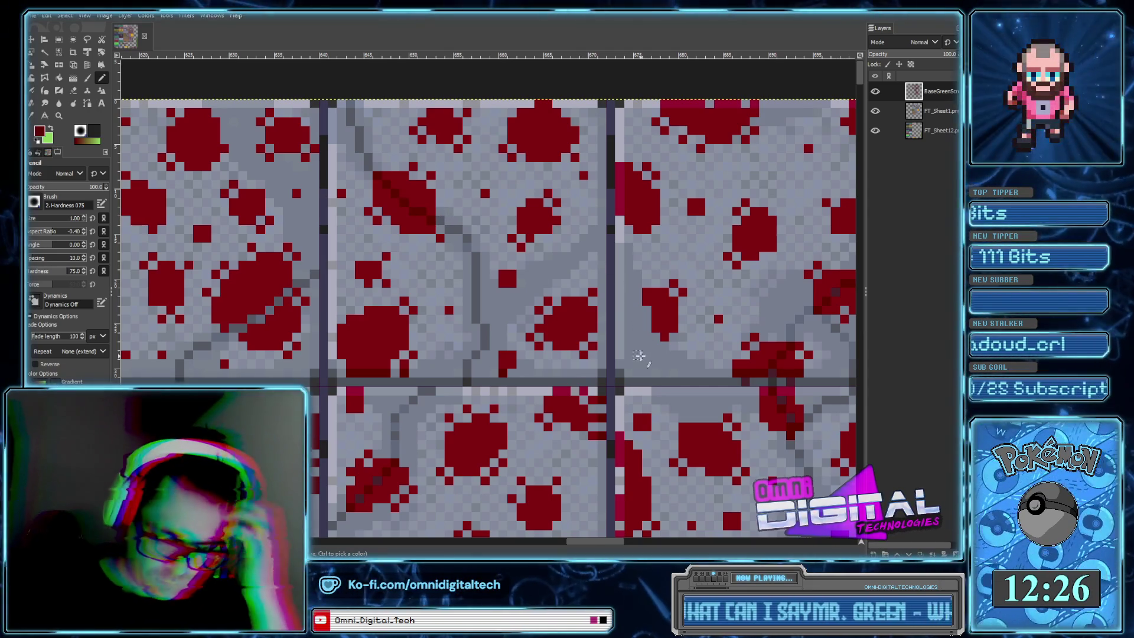
pyautogui.moveTo(601, 307)
pyautogui.mouseDown()
pyautogui.moveTo(601, 333)
pyautogui.moveTo(602, 289)
pyautogui.mouseUp()
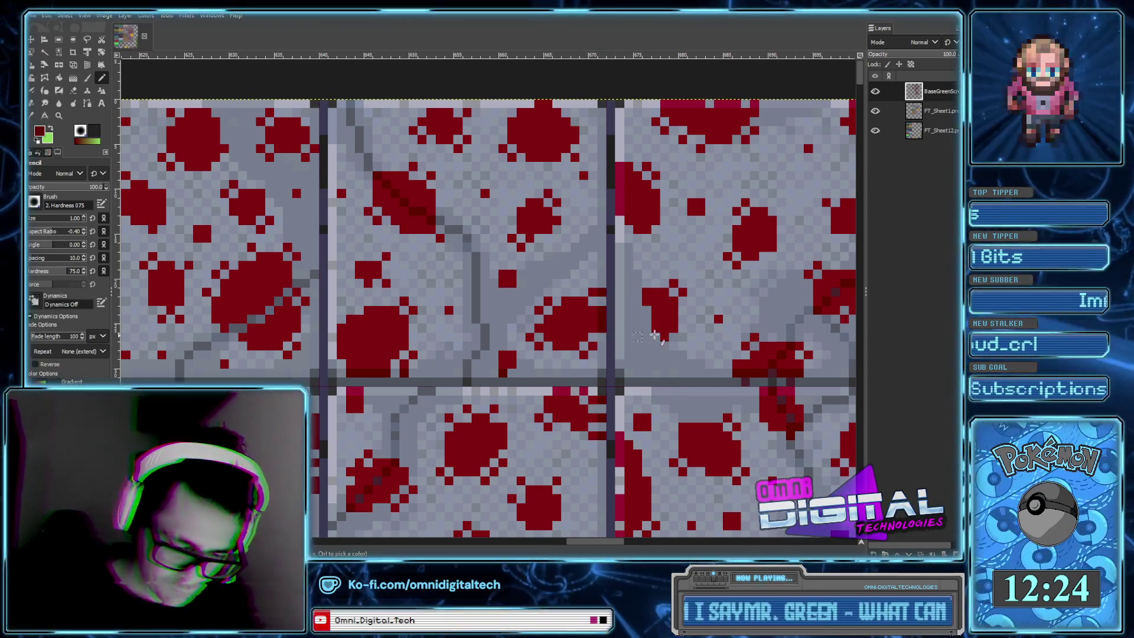
# - Zoom around the tile sheet and make the top layer the active one
pyautogui.hscroll(5, 654, 335)
pyautogui.scroll(-1, 606, 344)
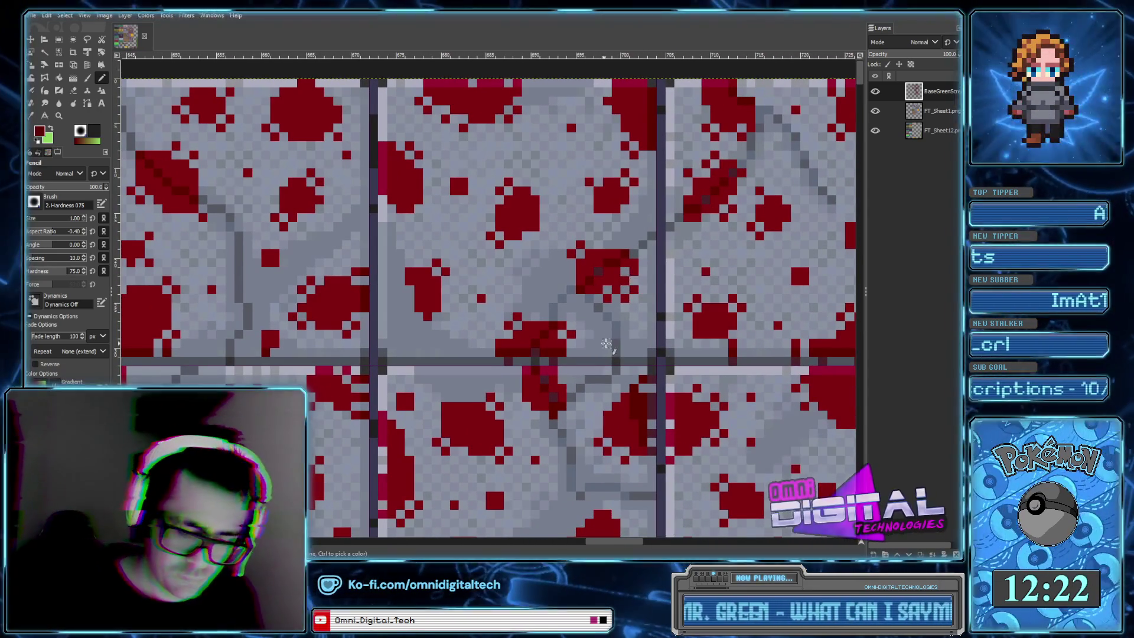
pyautogui.scroll(-4, 606, 344)
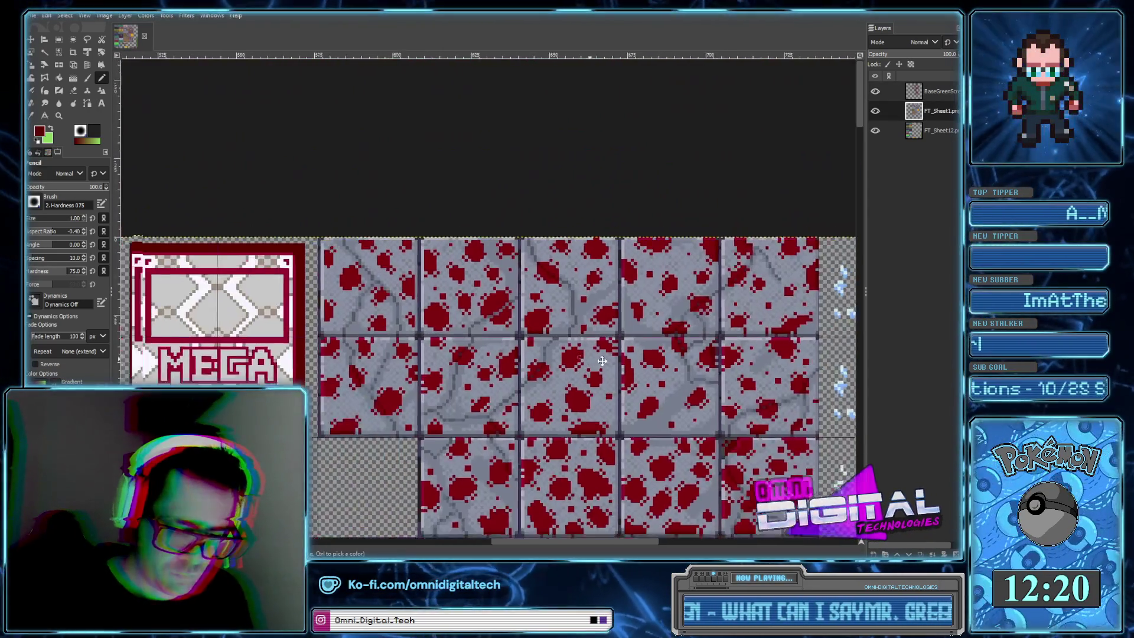
pyautogui.scroll(3, 602, 361)
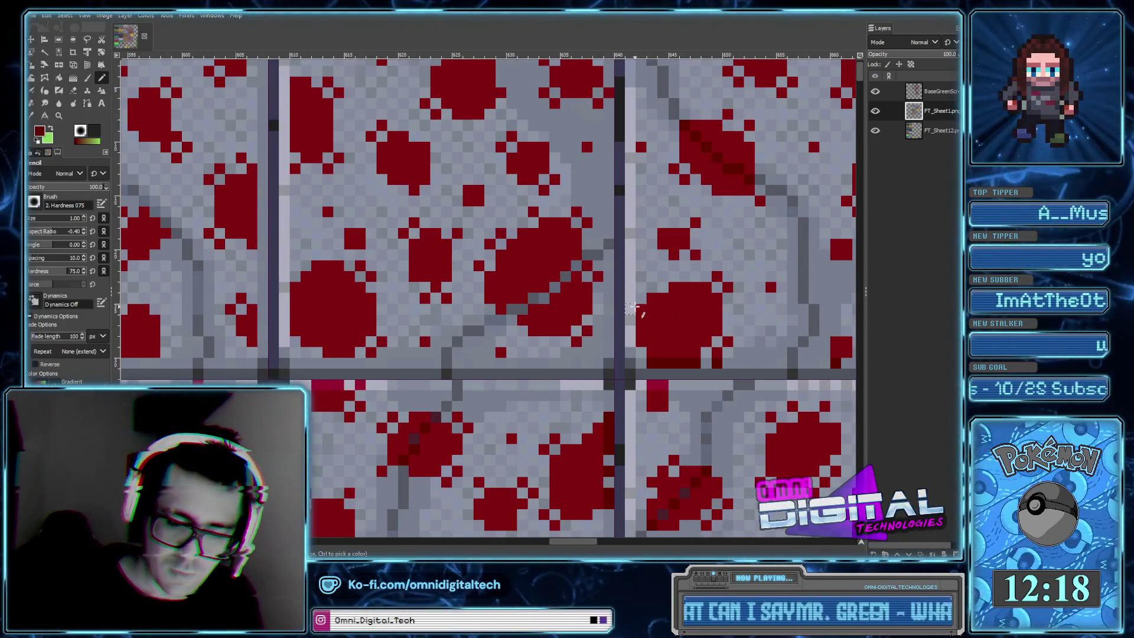
pyautogui.scroll(-2, 635, 310)
pyautogui.scroll(1, 641, 313)
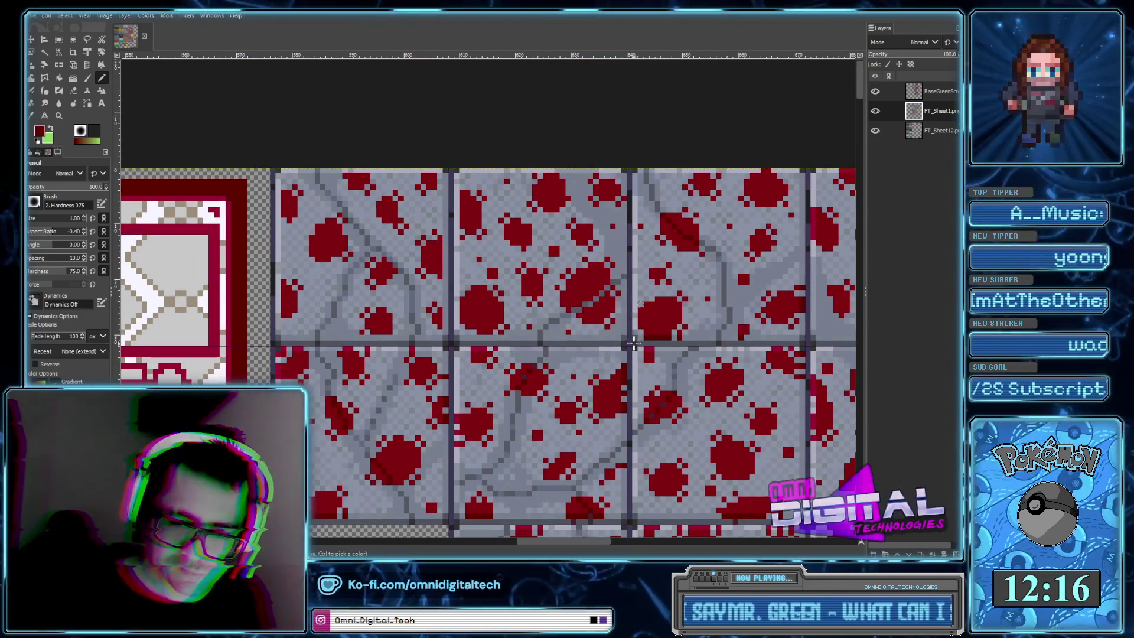
pyautogui.scroll(3, 644, 348)
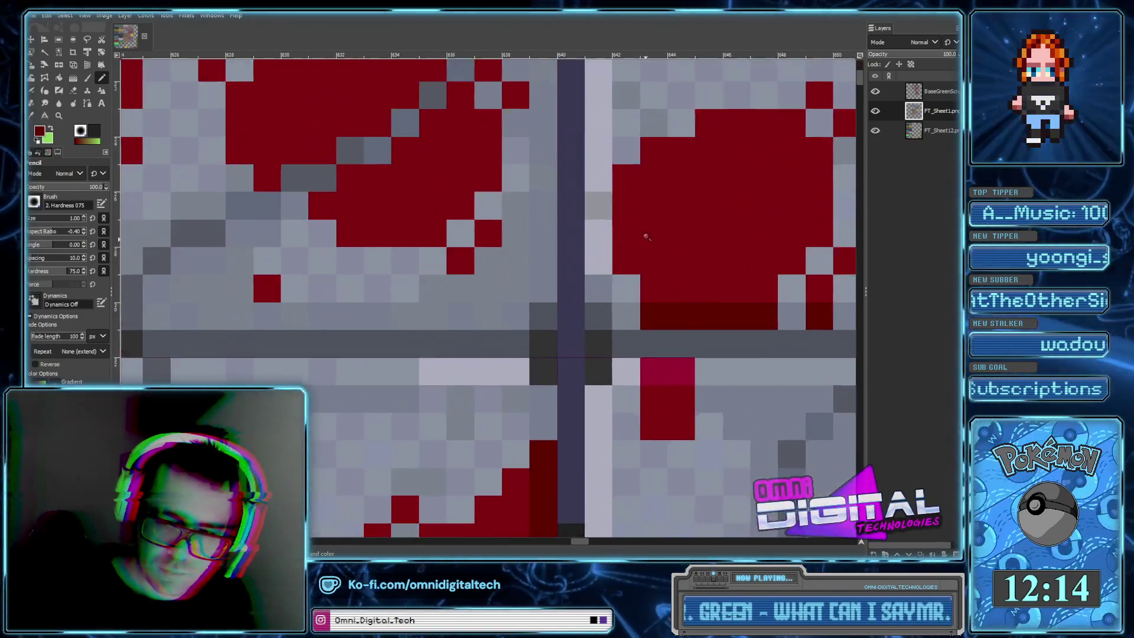
pyautogui.scroll(-3, 644, 331)
pyautogui.scroll(1, 645, 295)
pyautogui.scroll(1, 645, 261)
pyautogui.scroll(-1, 645, 262)
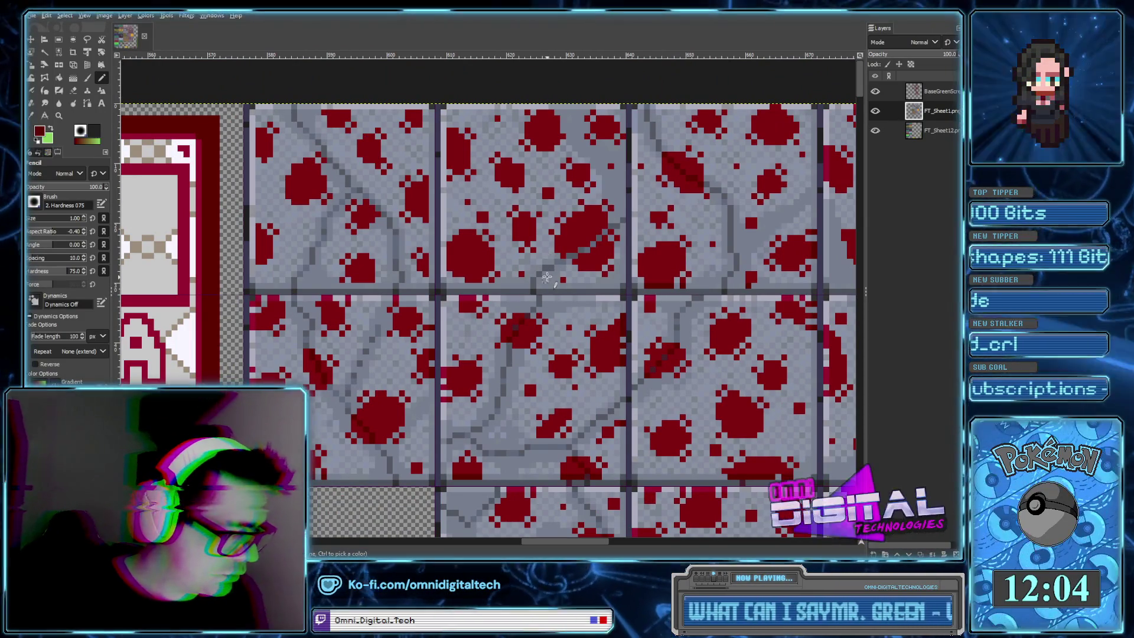
pyautogui.scroll(-3, 547, 263)
pyautogui.scroll(3, 548, 264)
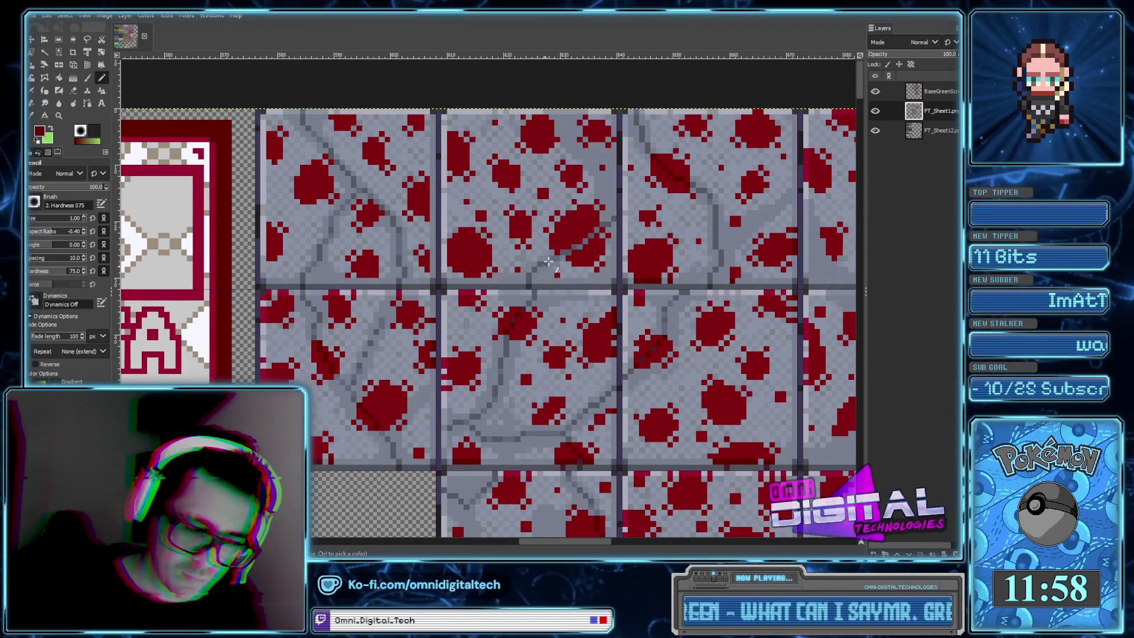
pyautogui.press('pageup')
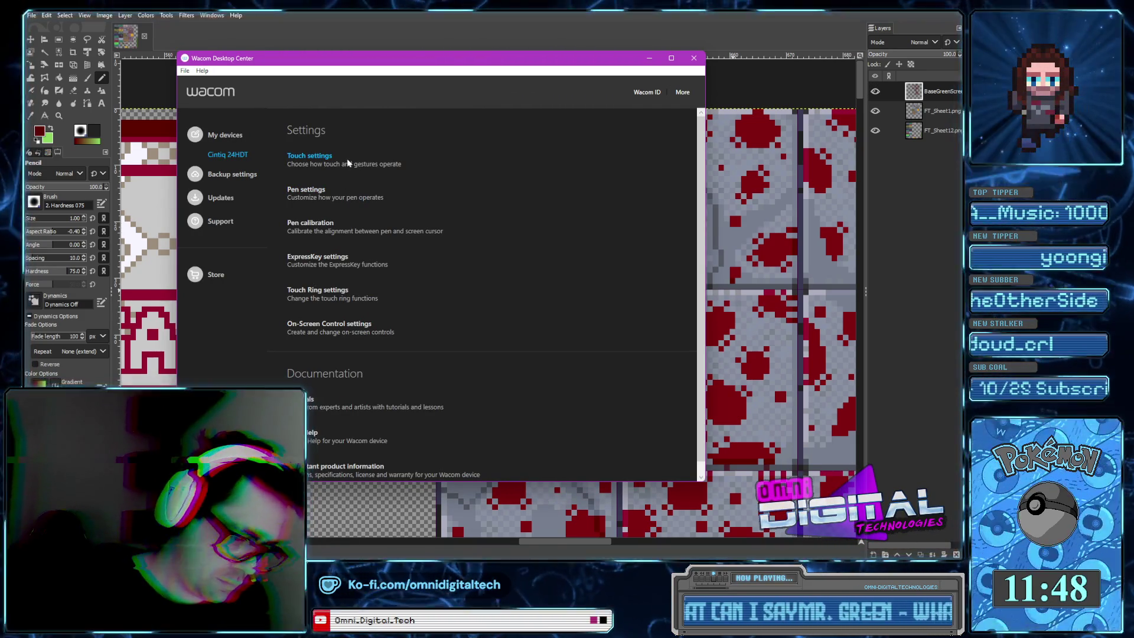
# - Review the tablet's ExpressKey settings, close Wacom, and reselect the FT_Sheet1.png layer
pyautogui.click(348, 261)
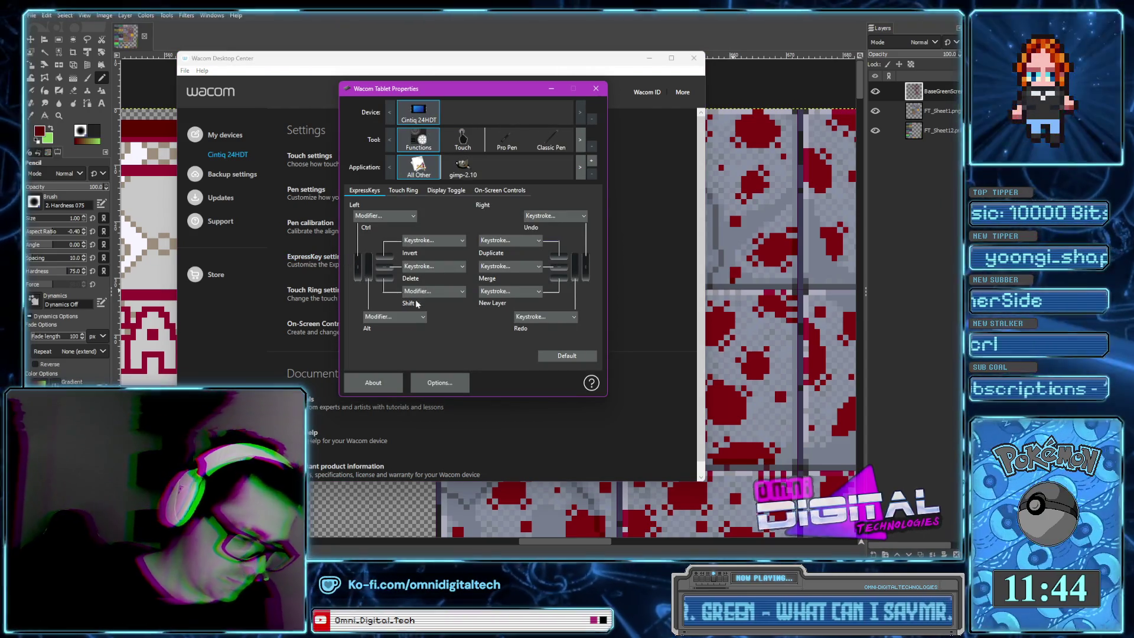
pyautogui.click(596, 88)
pyautogui.click(695, 58)
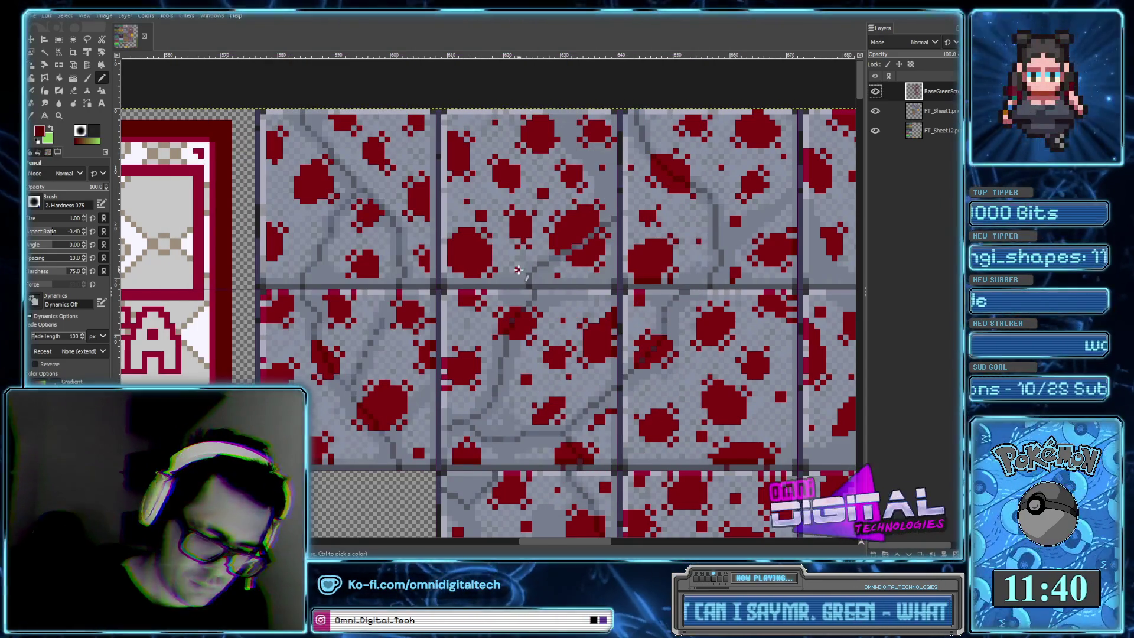
pyautogui.press('pagedown')
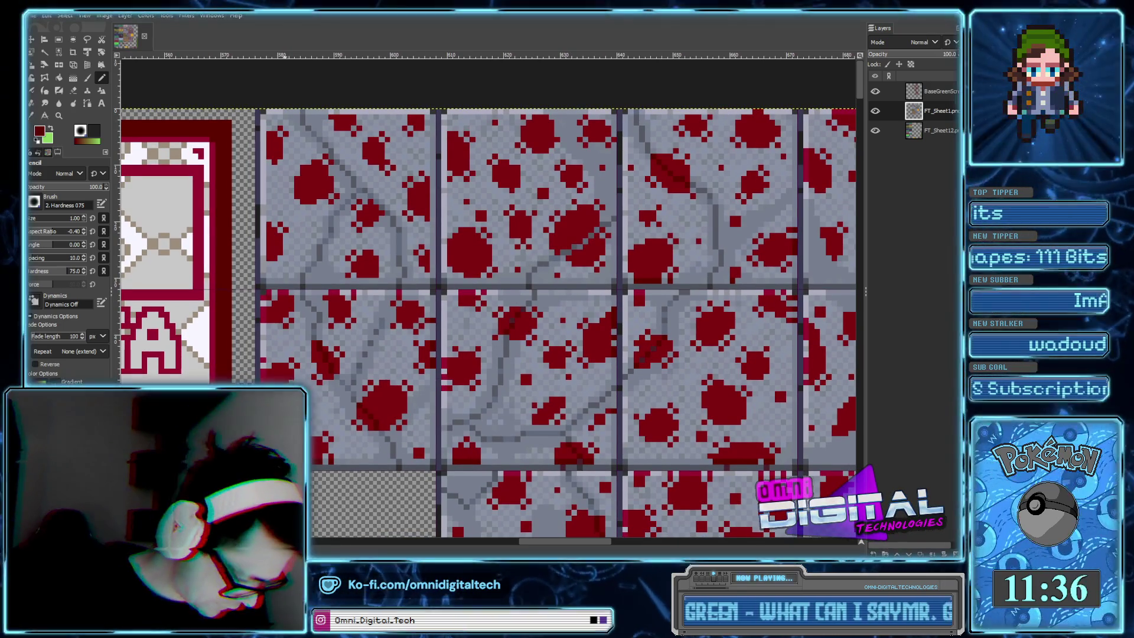
# - Review the tablet's pen settings, then close Wacom Desktop Center
pyautogui.moveTo(331, 626)
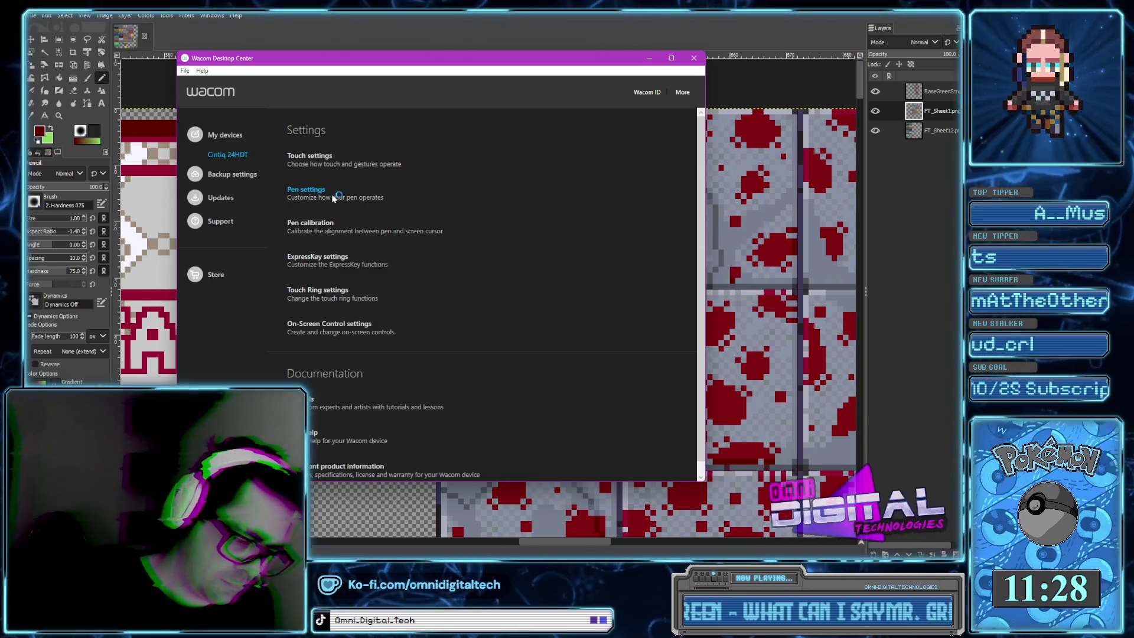
pyautogui.click(336, 197)
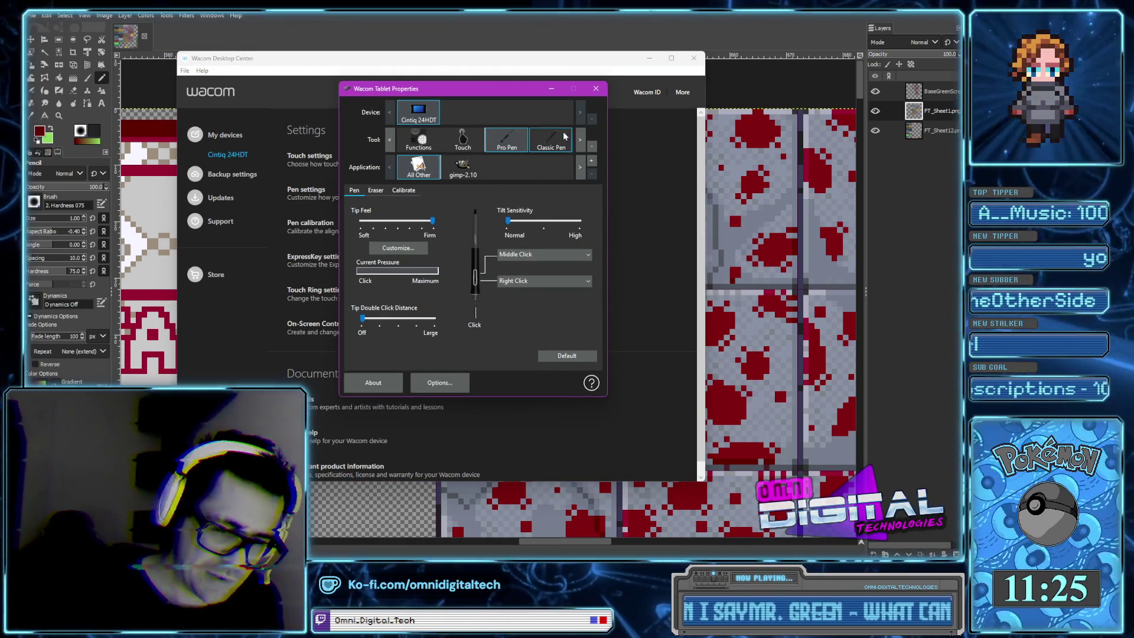
pyautogui.click(596, 89)
pyautogui.click(694, 58)
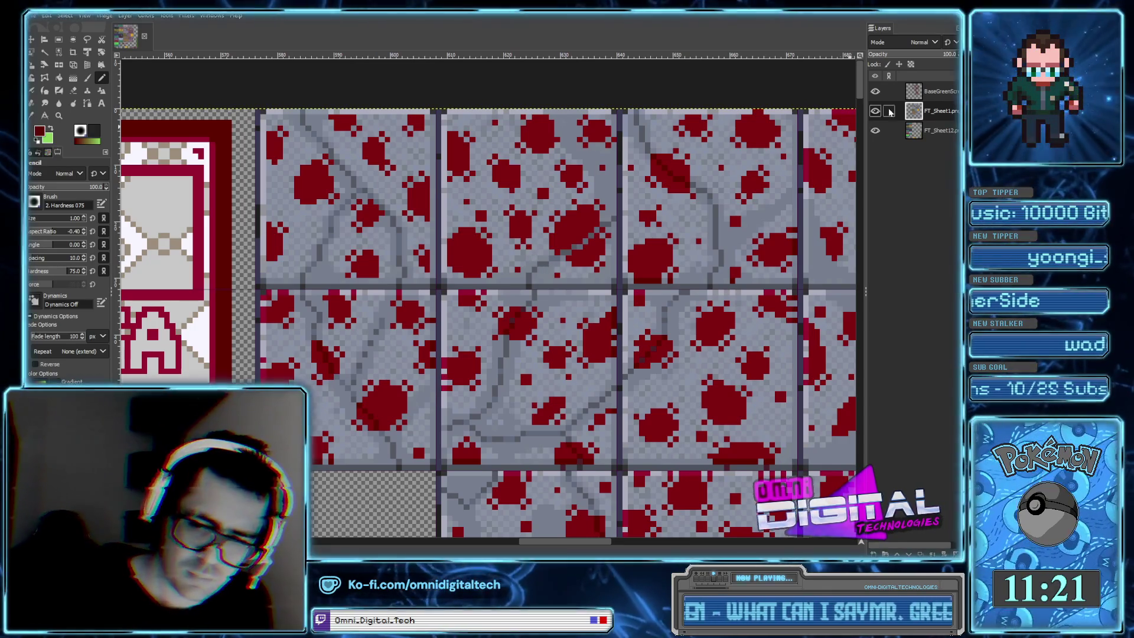
# - Make FT_Sheet1.png the active layer again, then open Keyboard Shortcuts with the Edit group expanded
pyautogui.click(913, 98)
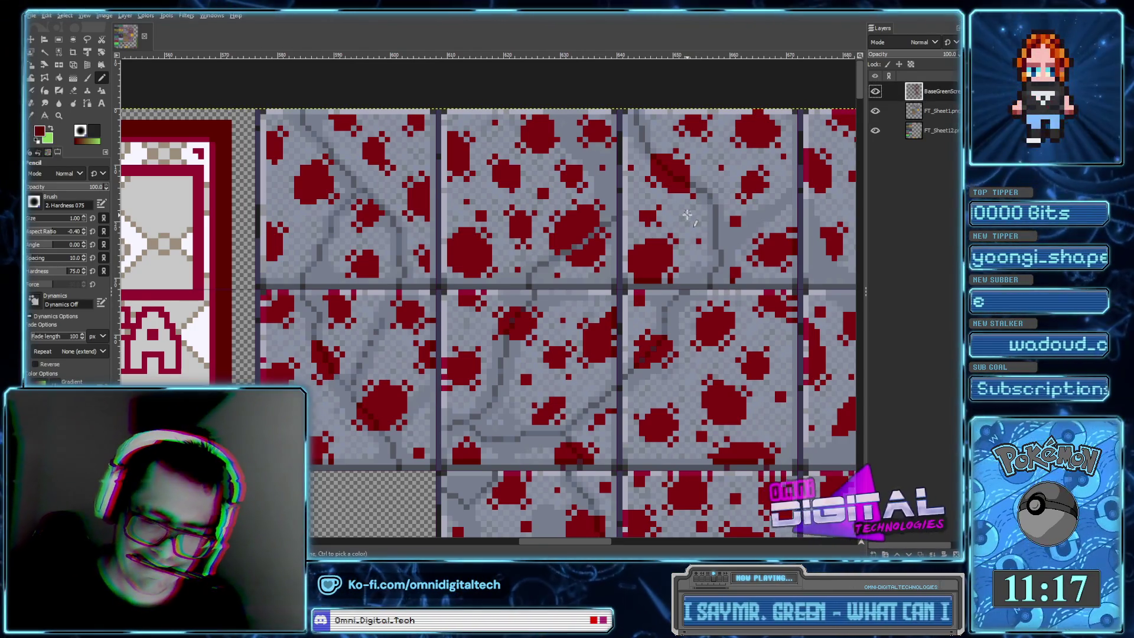
pyautogui.press('pagedown')
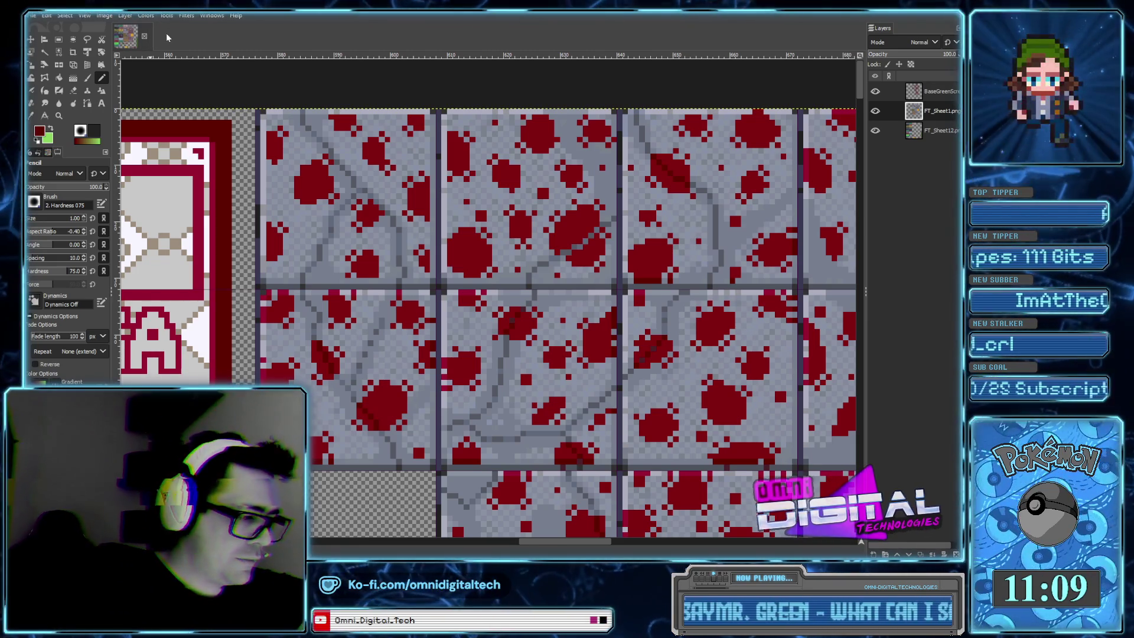
pyautogui.click(48, 16)
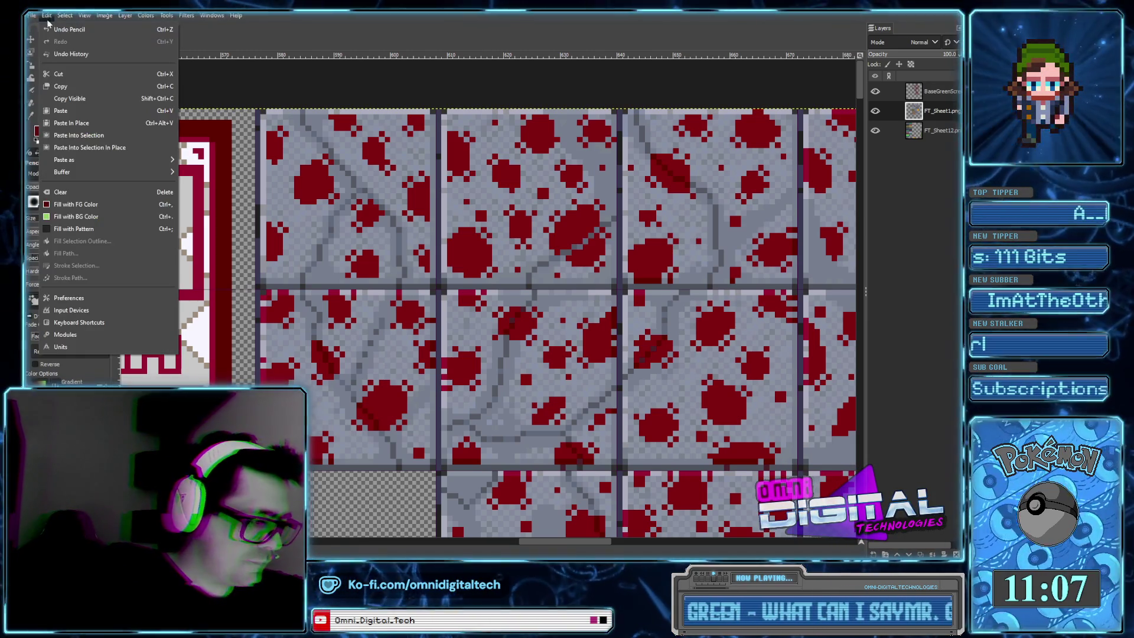
pyautogui.click(88, 324)
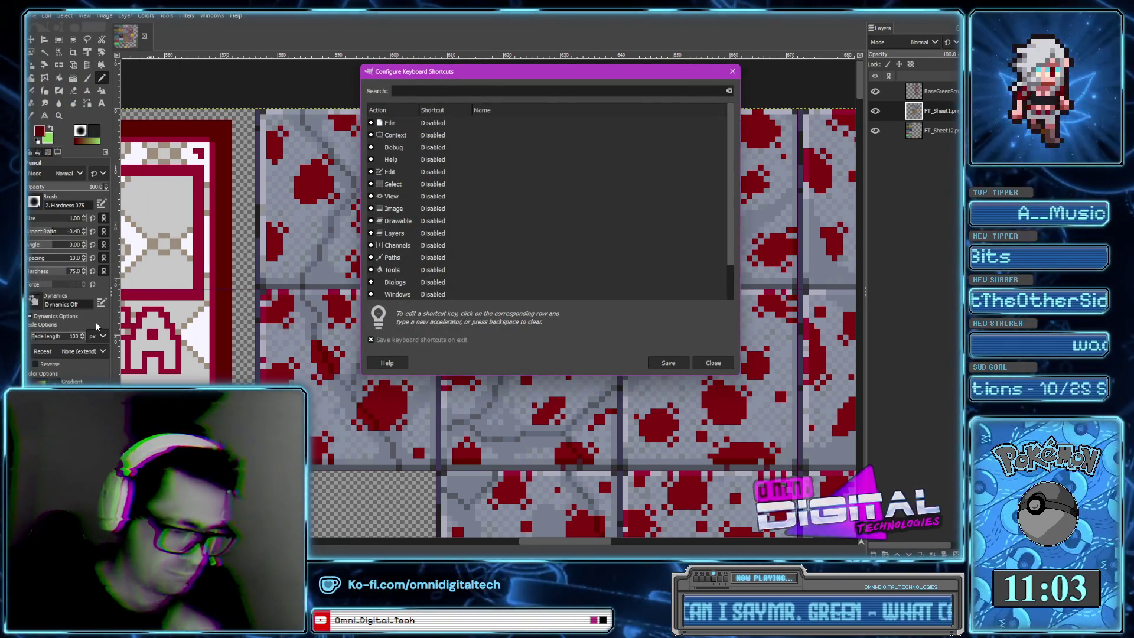
pyautogui.click(371, 172)
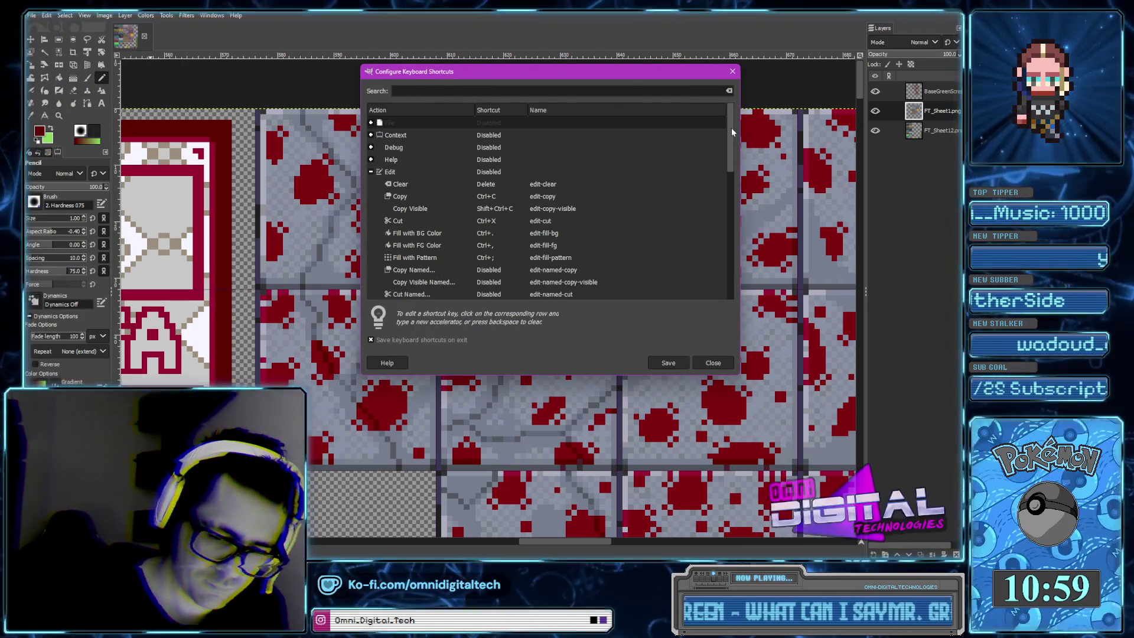
pyautogui.moveTo(732, 127); pyautogui.dragTo(733, 261)
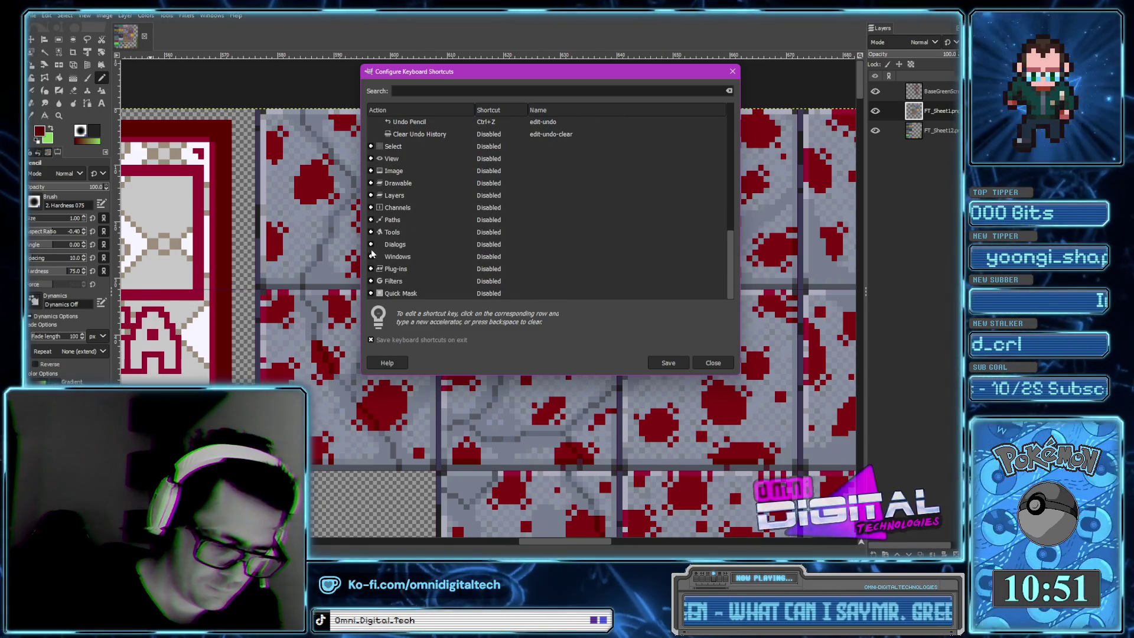
# - Browse the Layers, Select and View action groups and their assigned shortcuts
pyautogui.click(371, 195)
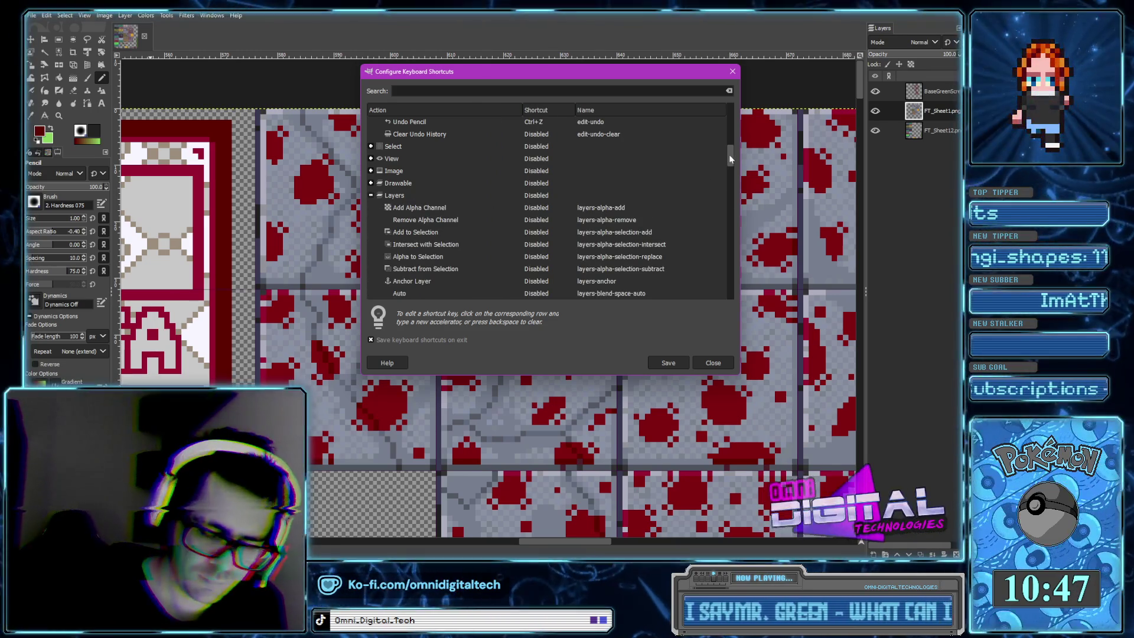
pyautogui.moveTo(729, 154)
pyautogui.mouseDown()
pyautogui.moveTo(725, 218)
pyautogui.moveTo(728, 139)
pyautogui.mouseUp()
pyautogui.click(371, 261)
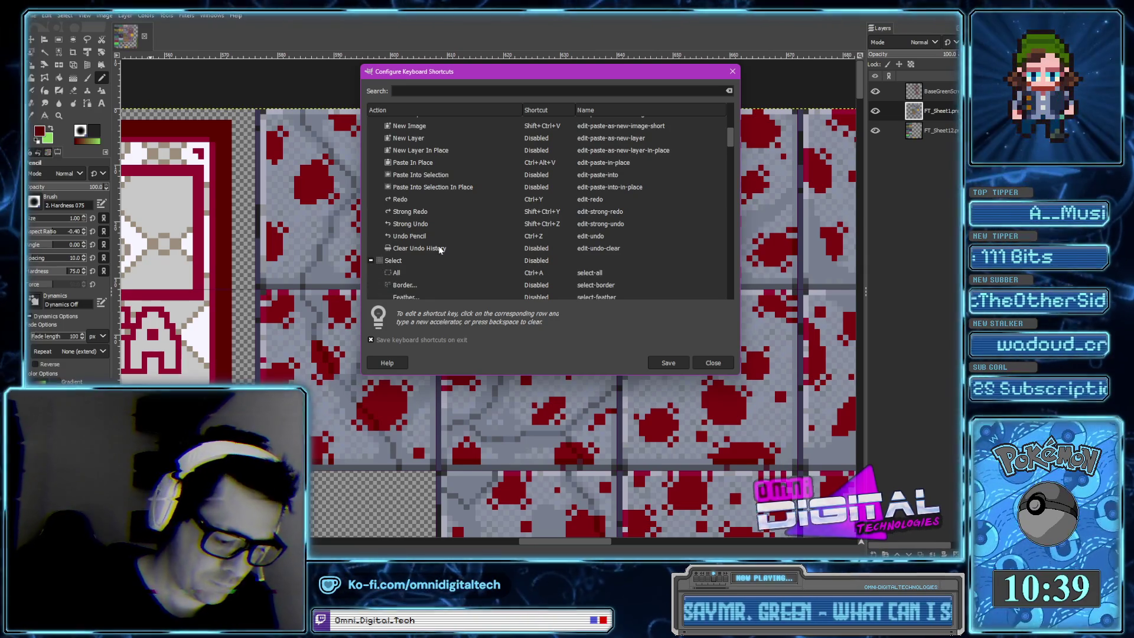
pyautogui.moveTo(731, 141)
pyautogui.mouseDown()
pyautogui.moveTo(730, 163)
pyautogui.moveTo(728, 111)
pyautogui.mouseUp()
pyautogui.click(371, 178)
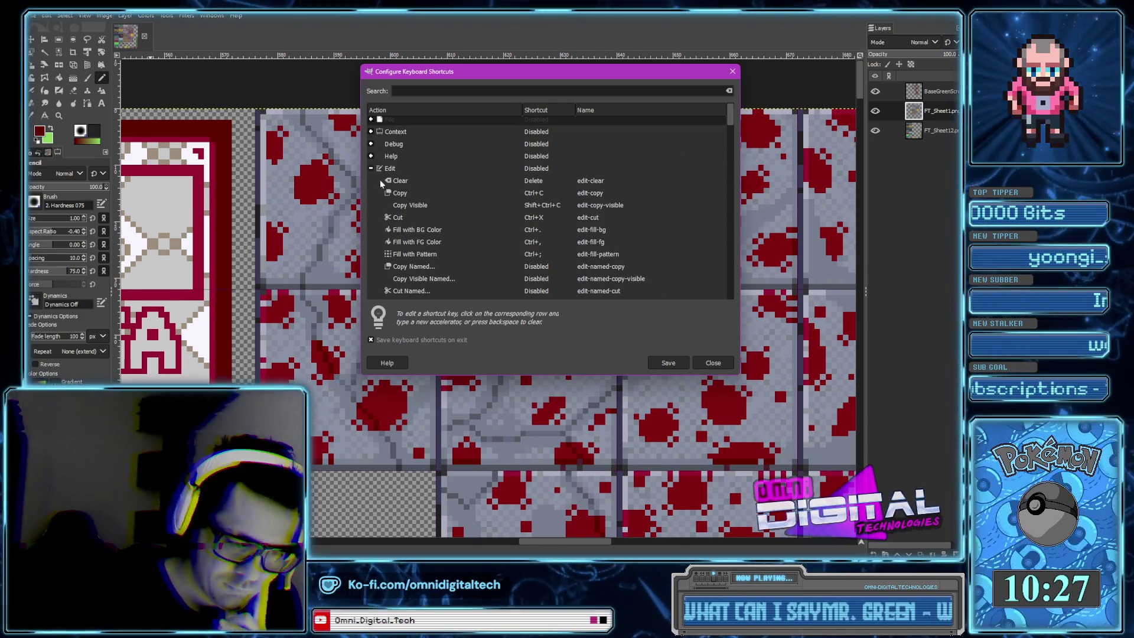
pyautogui.click(371, 168)
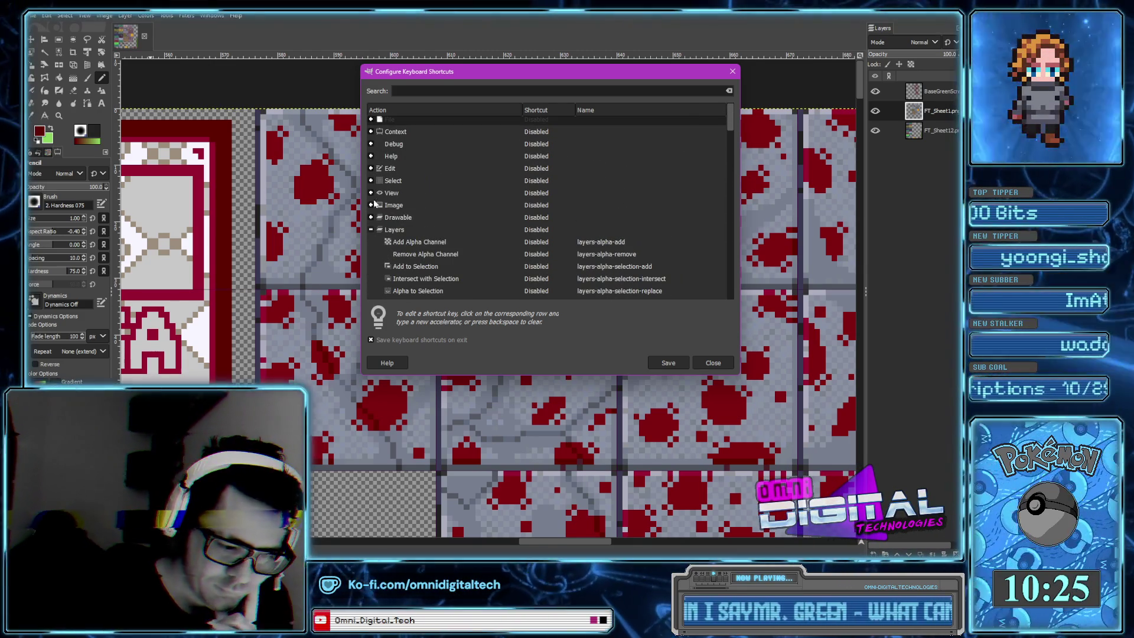
pyautogui.click(371, 194)
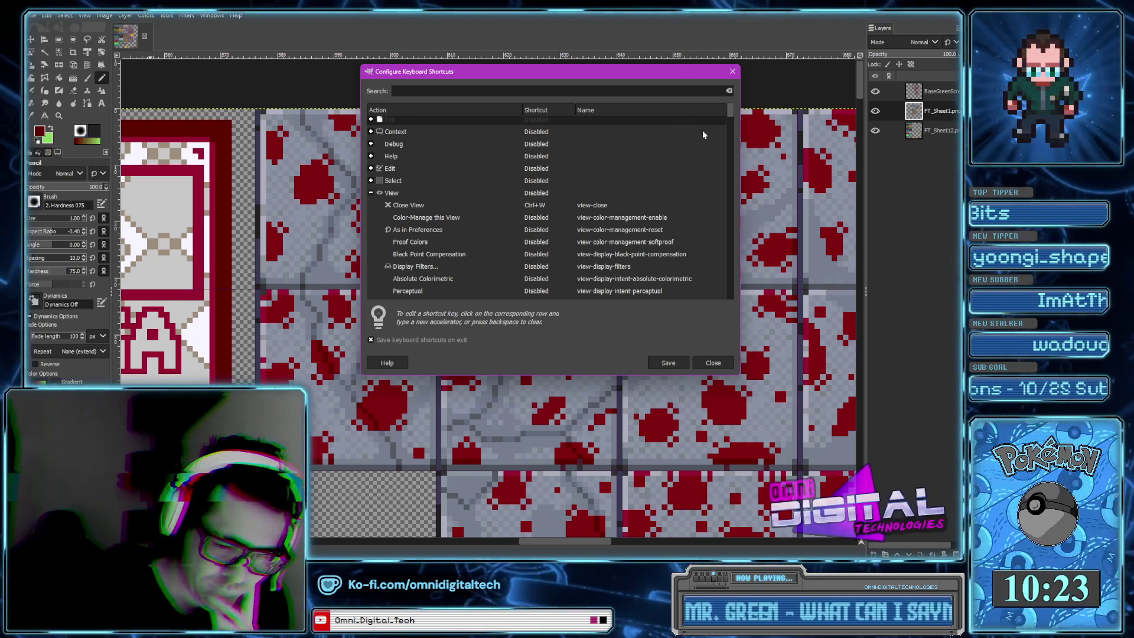
pyautogui.moveTo(732, 115); pyautogui.dragTo(727, 245)
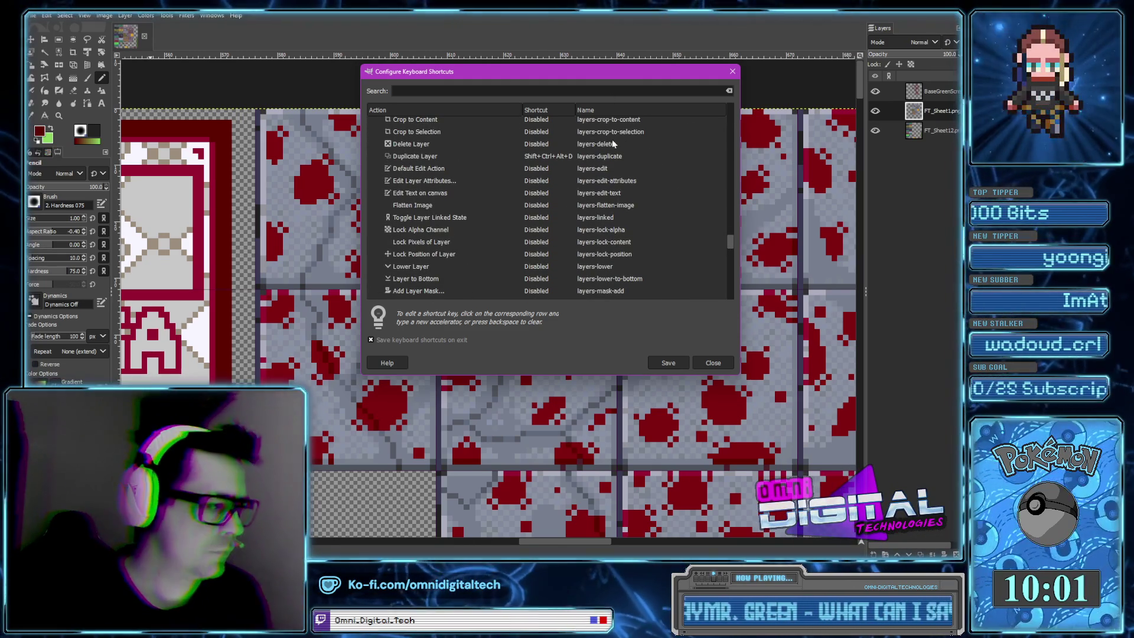
# - Search the shortcuts for 'alt' and 'Alt', then clear the search field
pyautogui.write('alt')
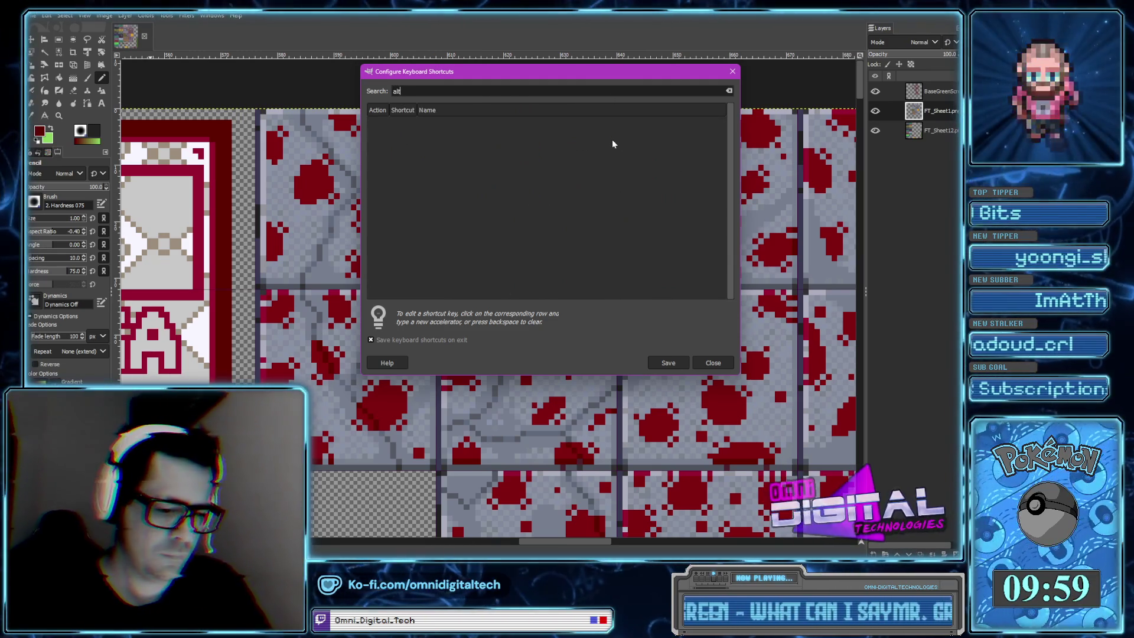
pyautogui.press('BackSpace')
pyautogui.press('BackSpace')
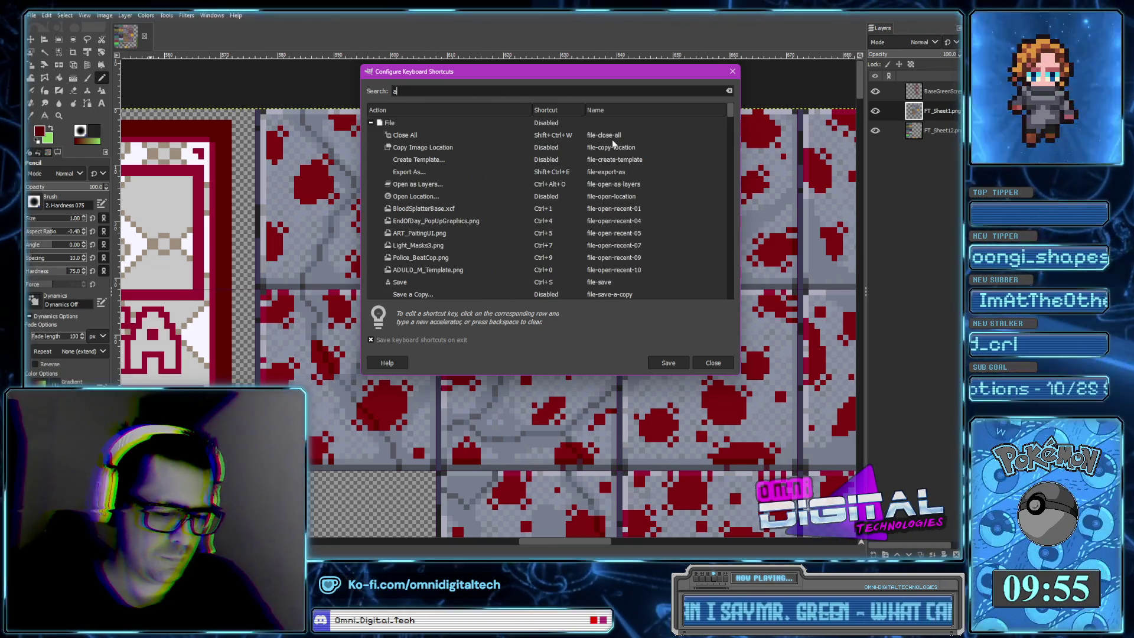
pyautogui.press('BackSpace')
pyautogui.write('Al')
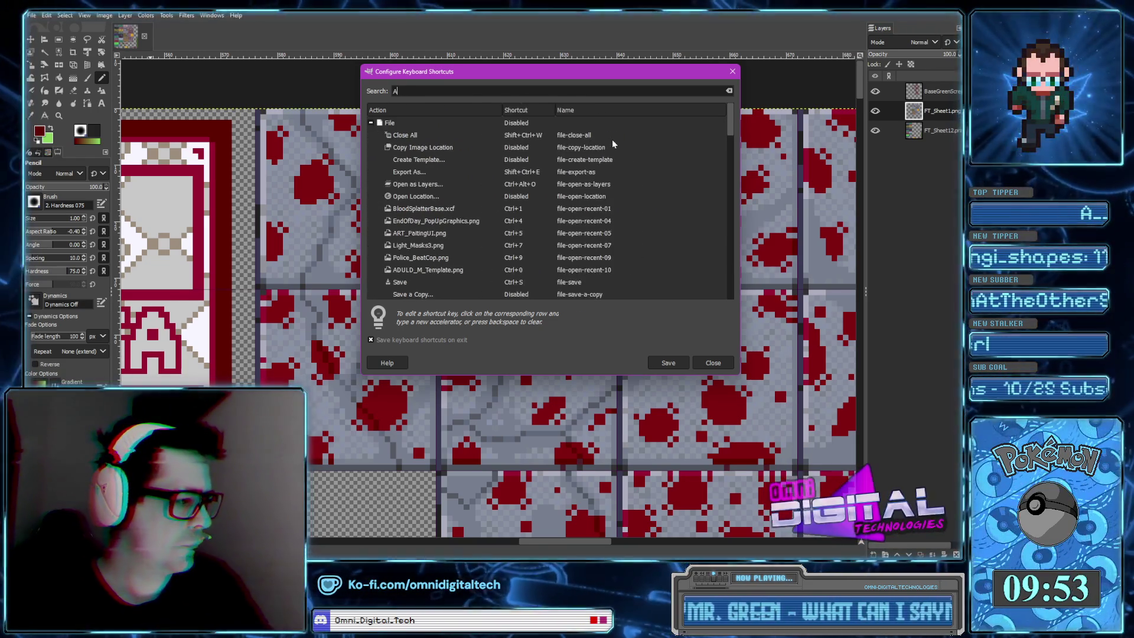
pyautogui.write('t')
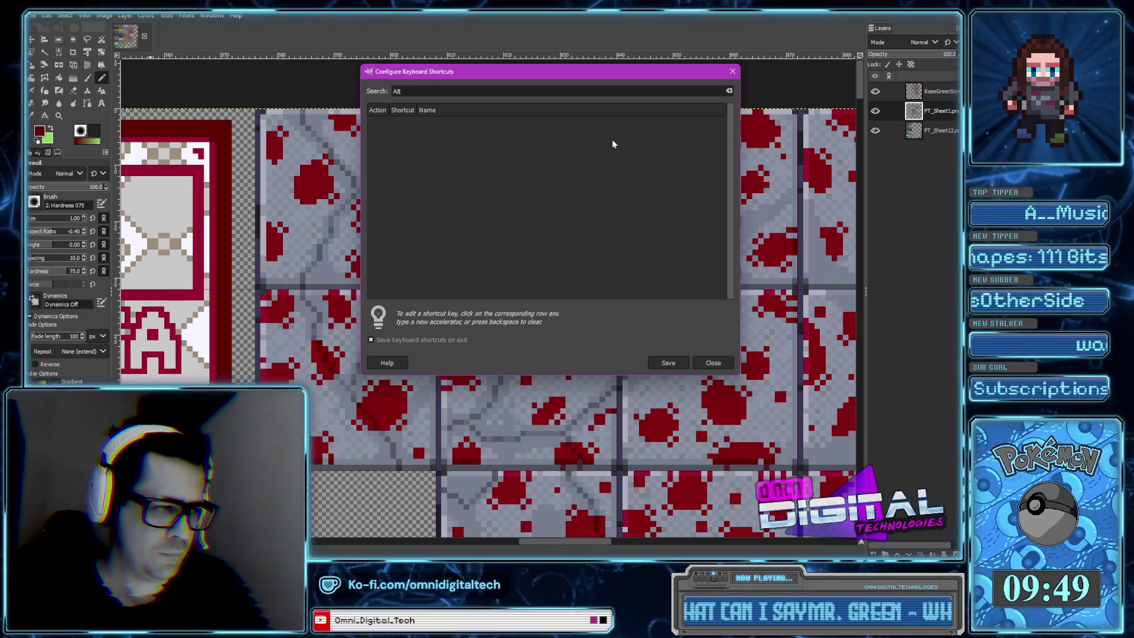
pyautogui.press('BackSpace')
pyautogui.press('BackSpace')
pyautogui.press('BackSpace')
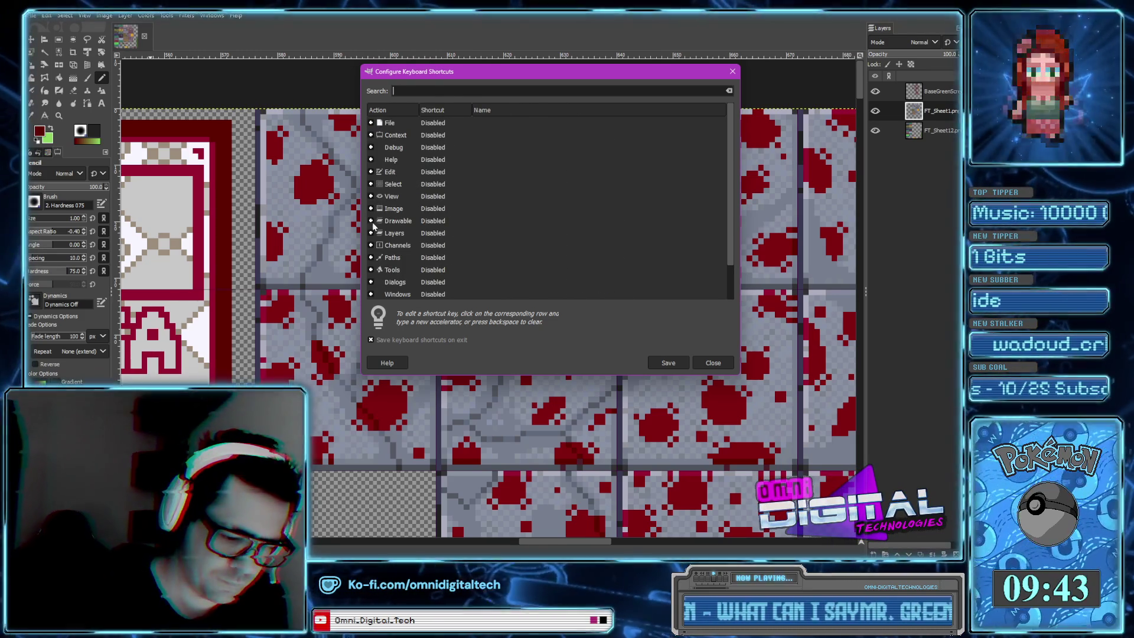
# - Expand and scroll through the Image, Drawable and Tools shortcut groups
pyautogui.click(371, 209)
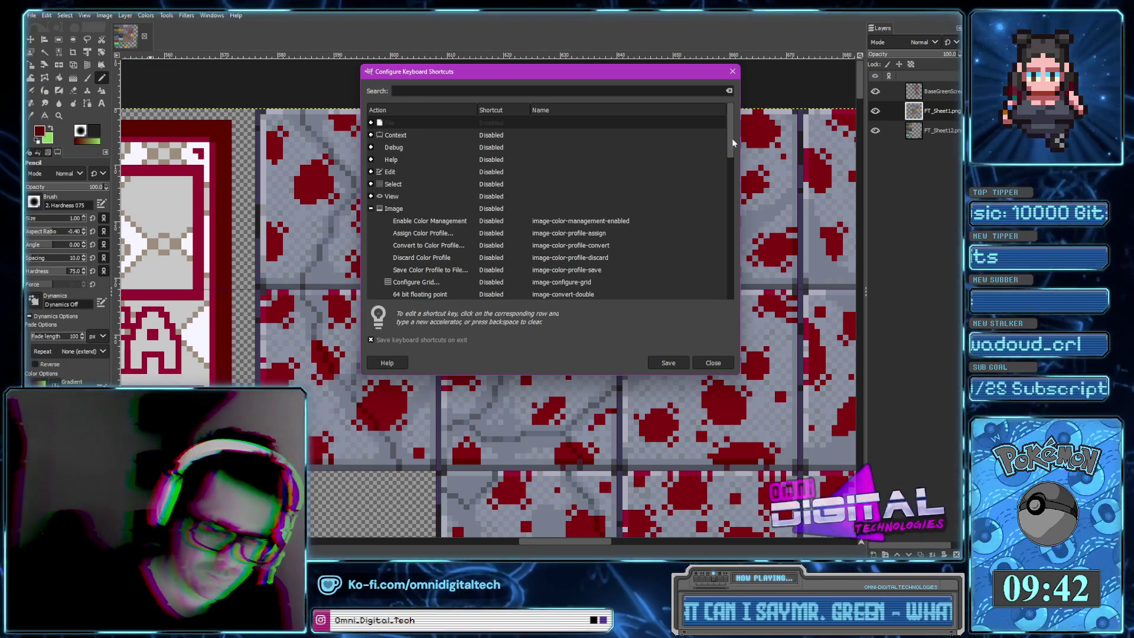
pyautogui.moveTo(732, 139); pyautogui.dragTo(731, 281)
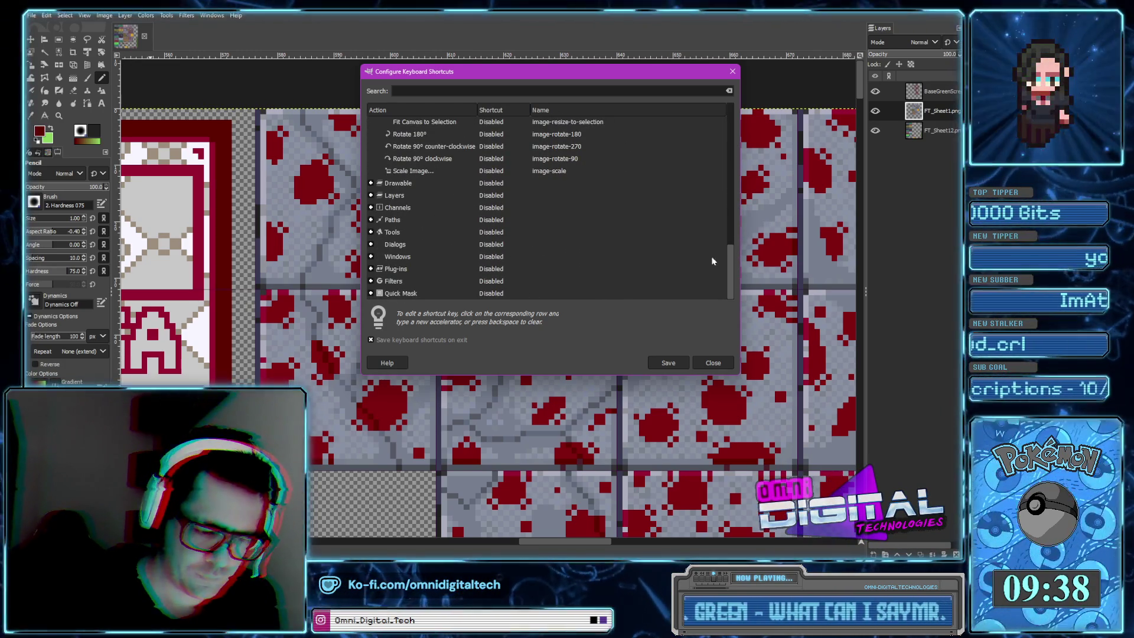
pyautogui.click(371, 184)
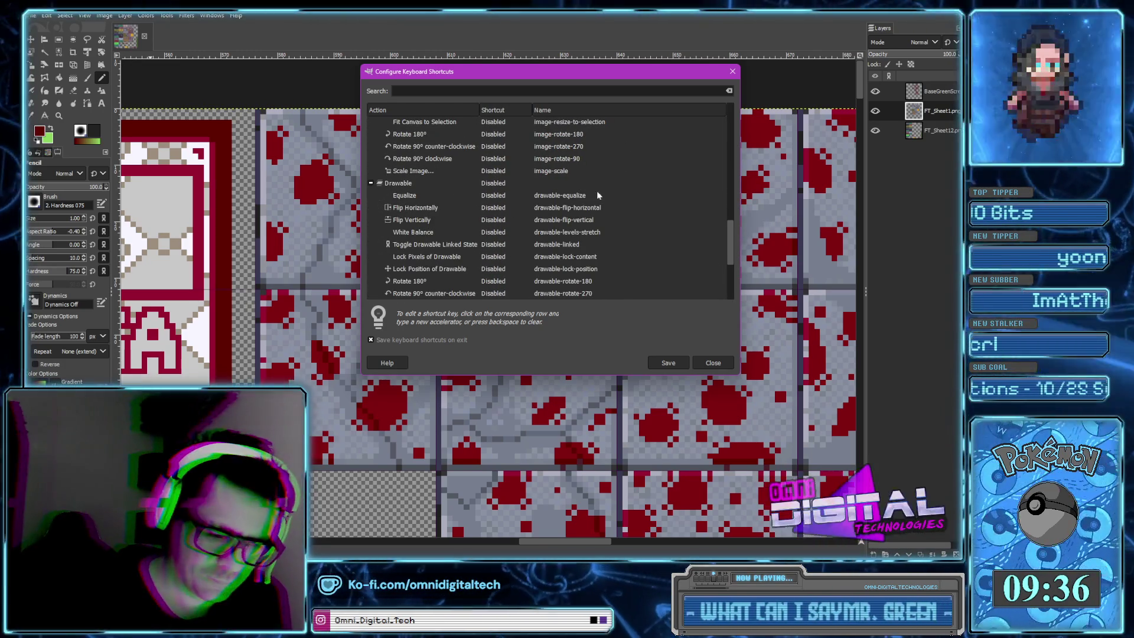
pyautogui.moveTo(732, 211); pyautogui.dragTo(731, 271)
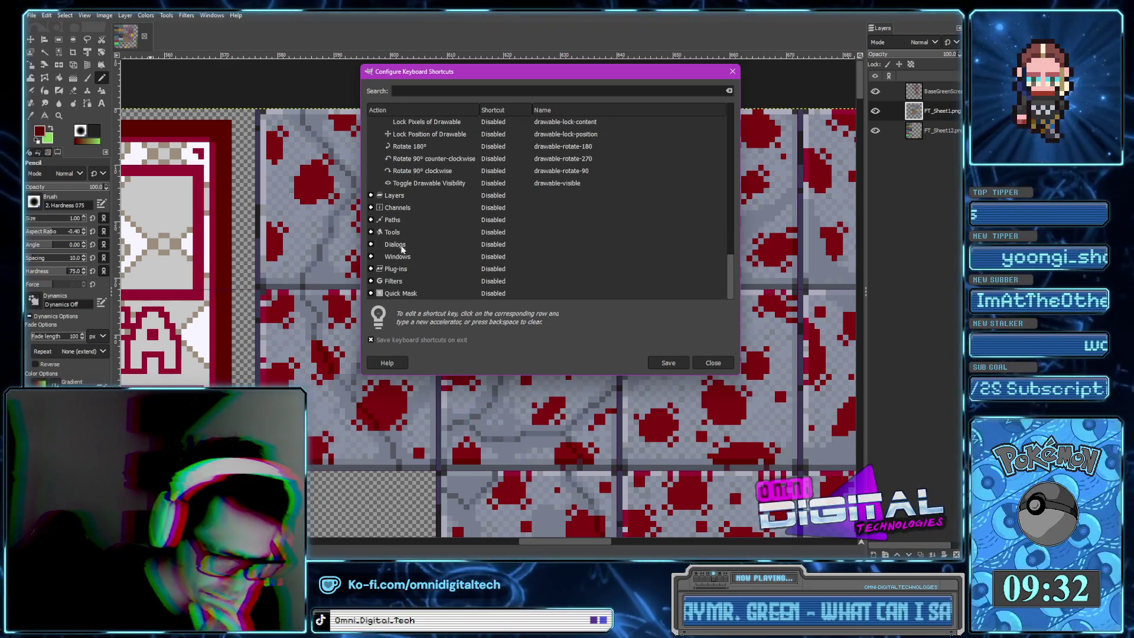
pyautogui.click(371, 232)
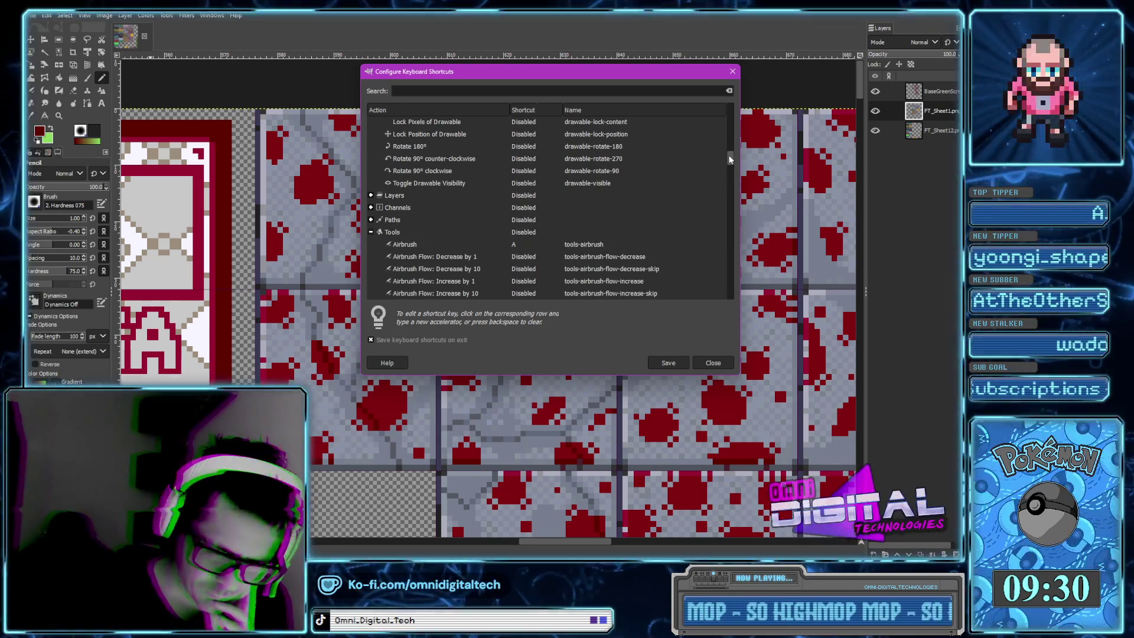
pyautogui.moveTo(731, 159); pyautogui.dragTo(732, 298)
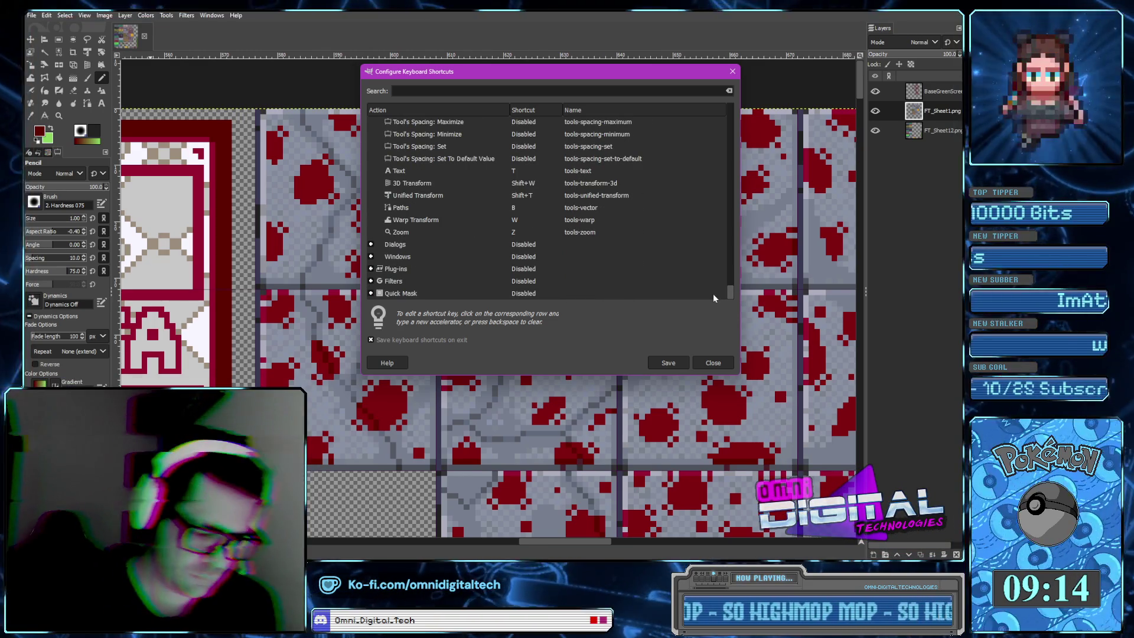
pyautogui.moveTo(732, 289); pyautogui.dragTo(728, 136)
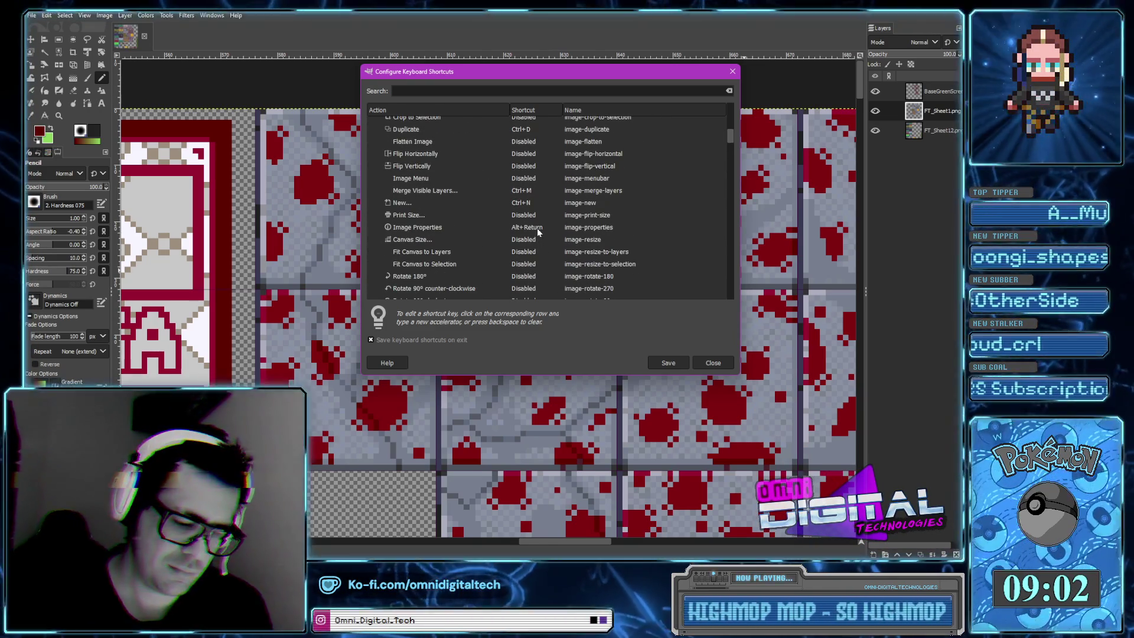
pyautogui.moveTo(732, 141); pyautogui.dragTo(731, 104)
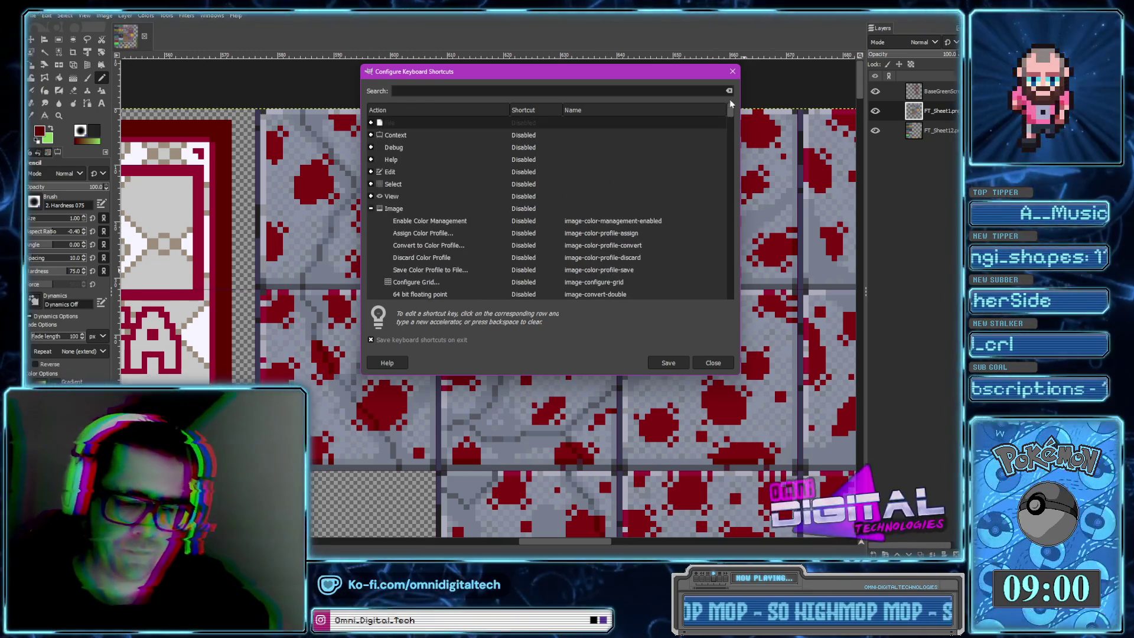
# - Collapse Image and Drawable, then expand the Quick Mask group to see its actions
pyautogui.click(371, 208)
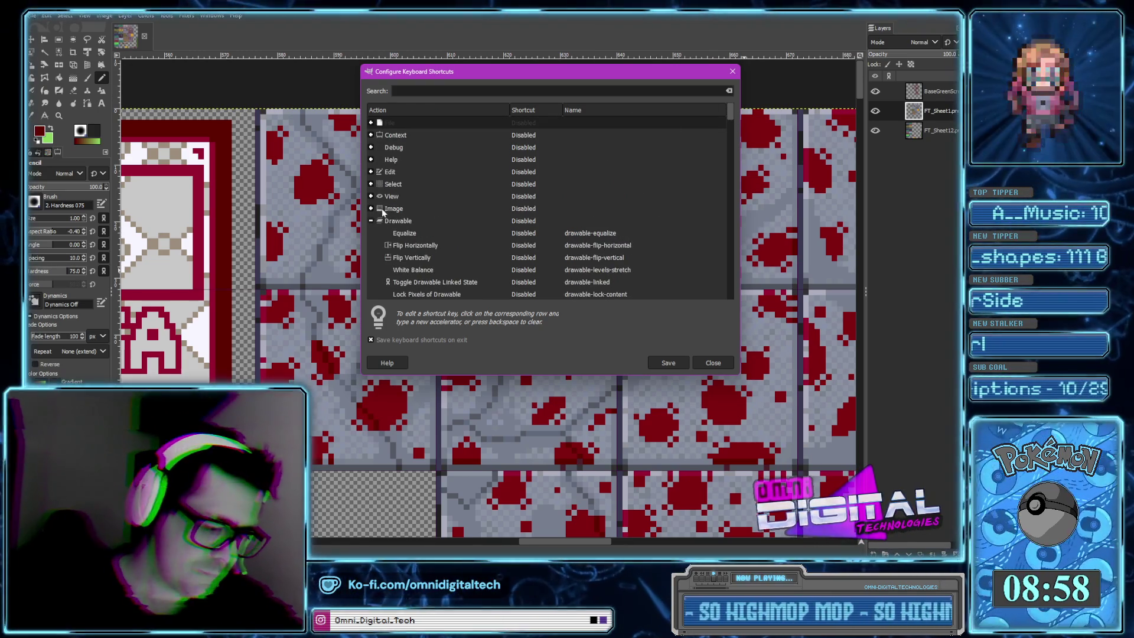
pyautogui.click(371, 221)
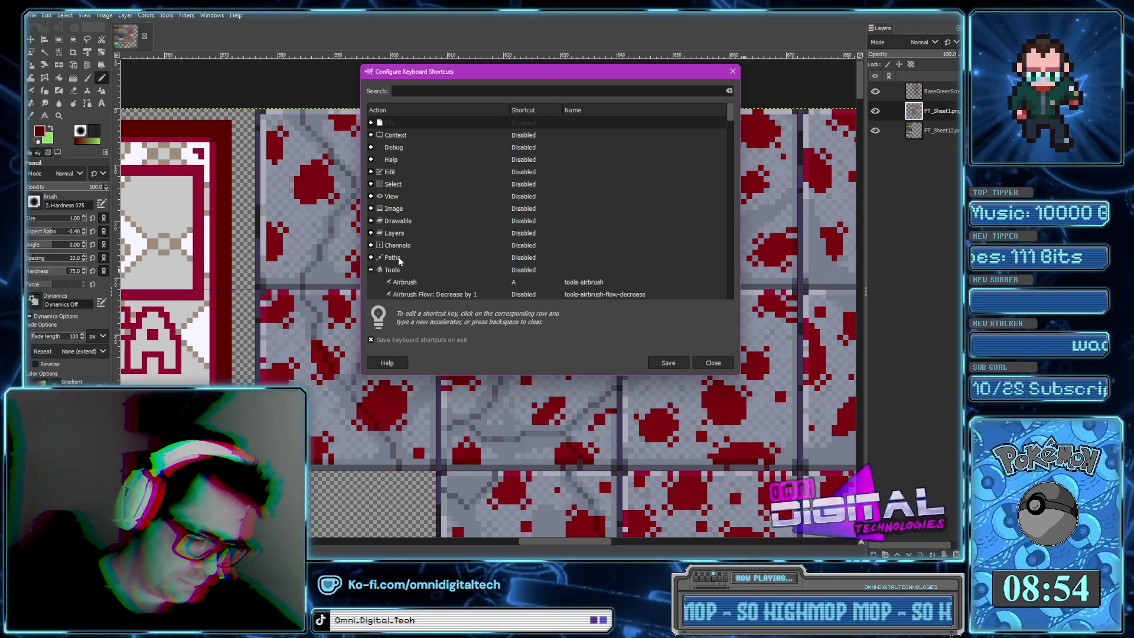
pyautogui.moveTo(732, 128); pyautogui.dragTo(714, 301)
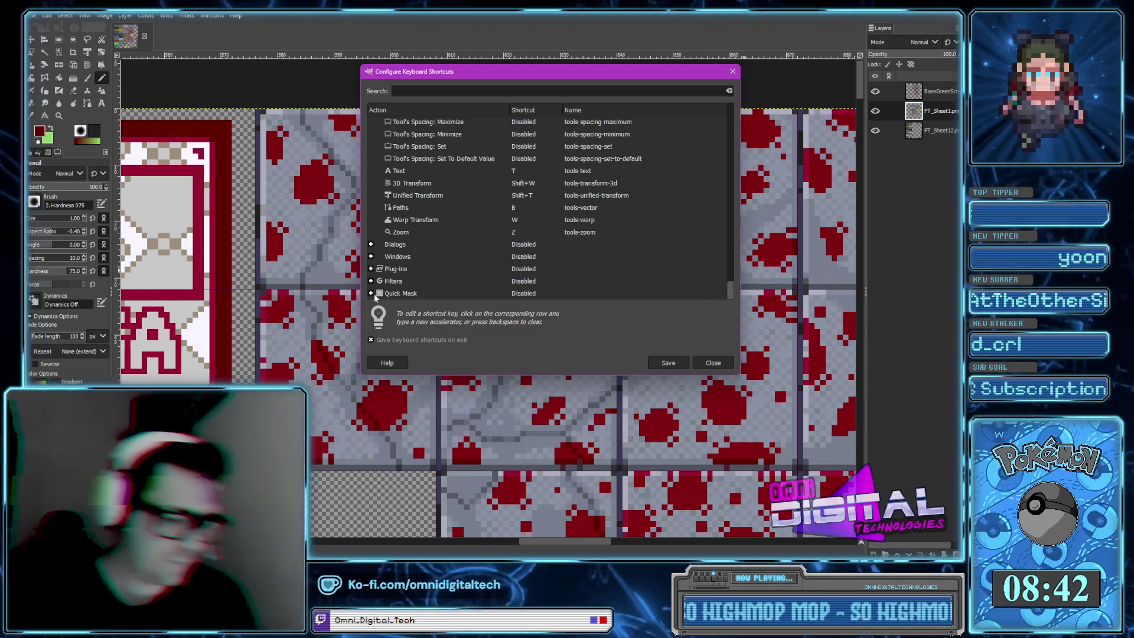
pyautogui.click(371, 293)
pyautogui.scroll(-2, 709, 244)
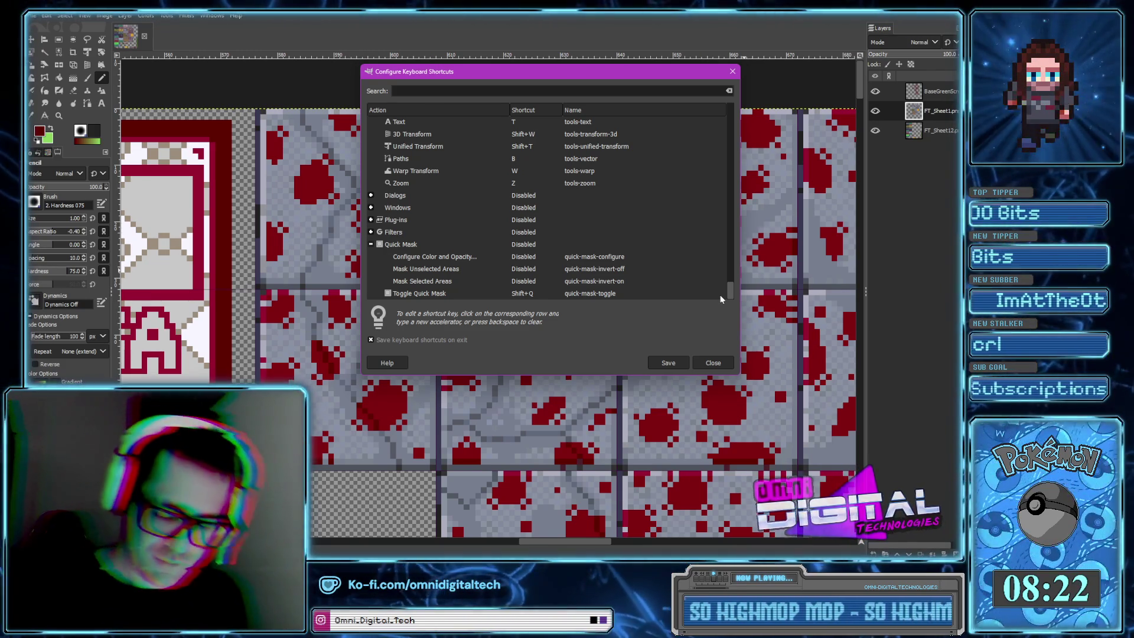
pyautogui.click(714, 363)
pyautogui.moveTo(599, 362); pyautogui.dragTo(683, 307)
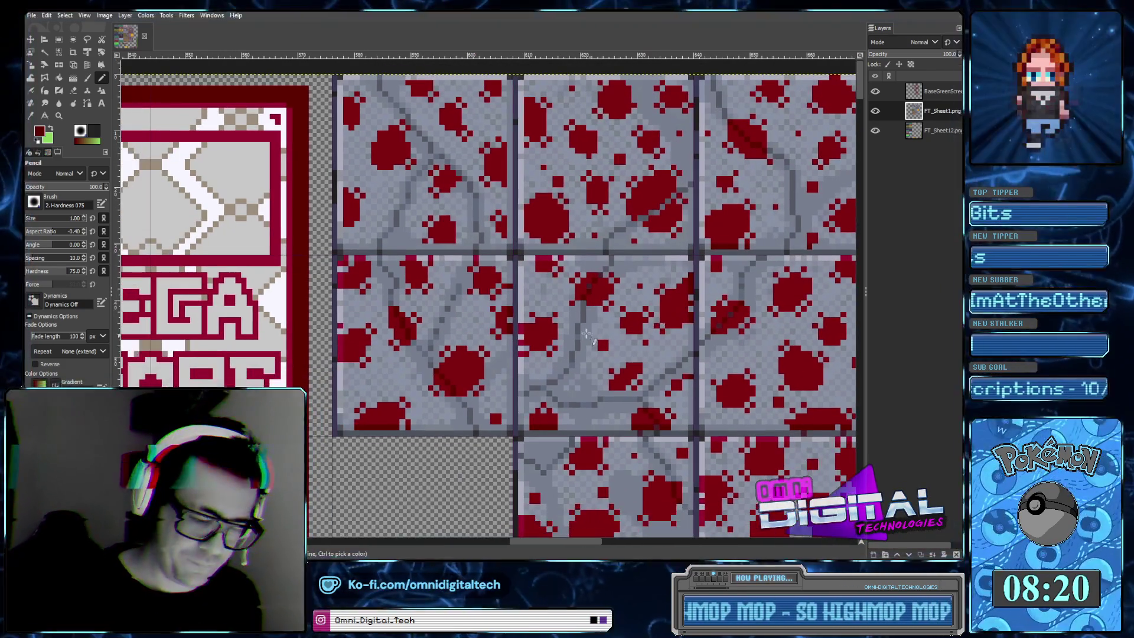
pyautogui.scroll(2, 593, 285)
pyautogui.scroll(5, 593, 285)
pyautogui.hscroll(-4, 592, 285)
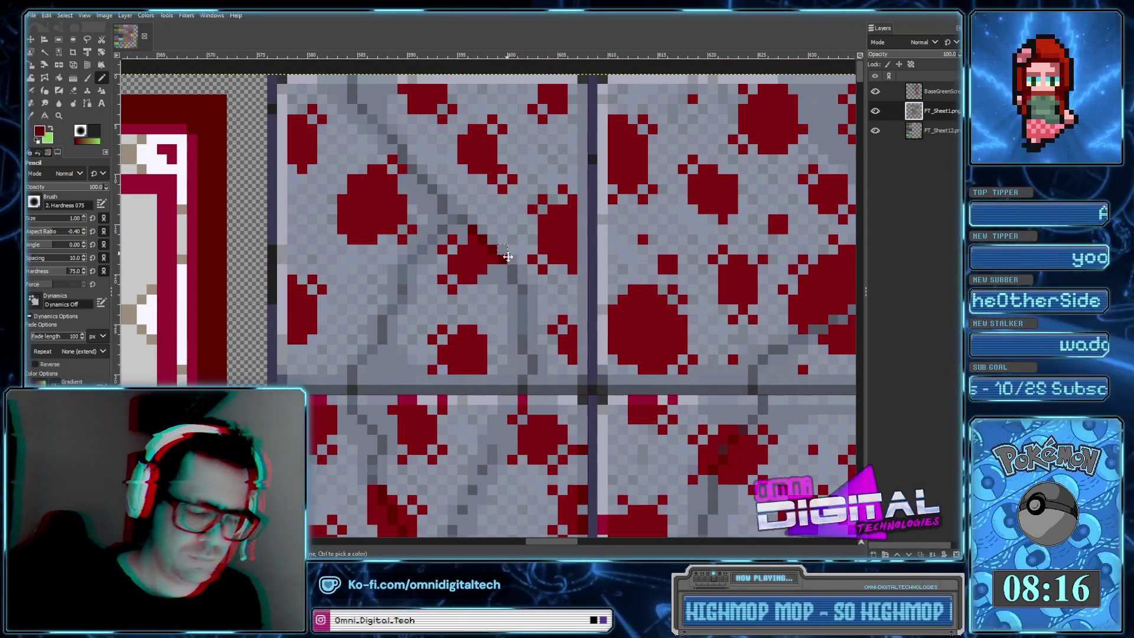
pyautogui.scroll(2, 508, 256)
pyautogui.hscroll(-2, 488, 235)
pyautogui.scroll(-3, 568, 276)
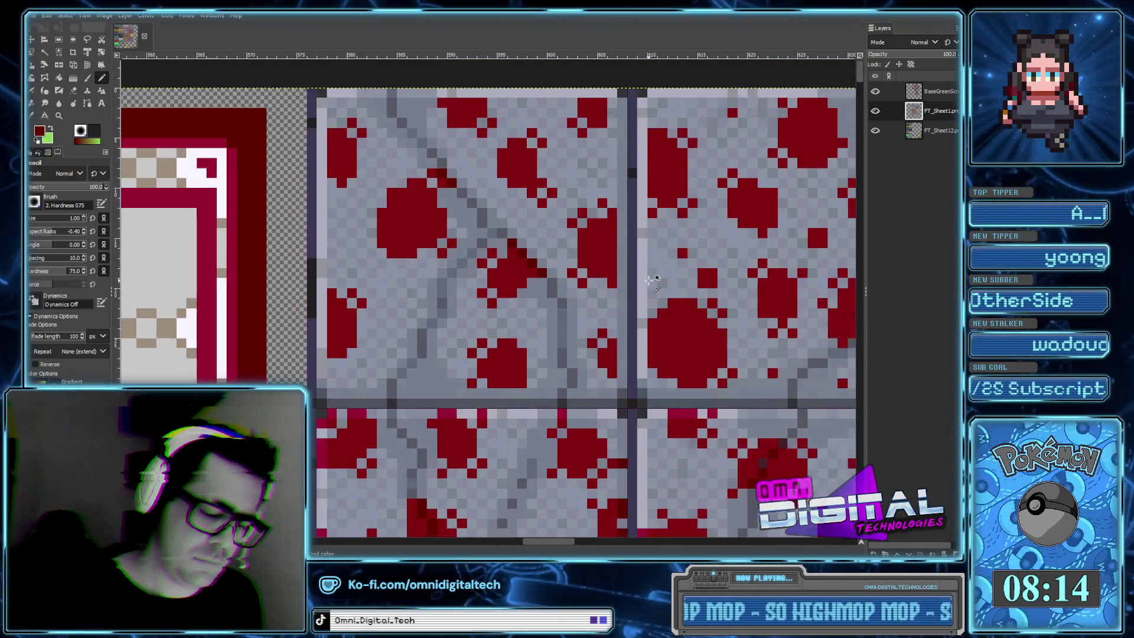
pyautogui.hscroll(3, 649, 345)
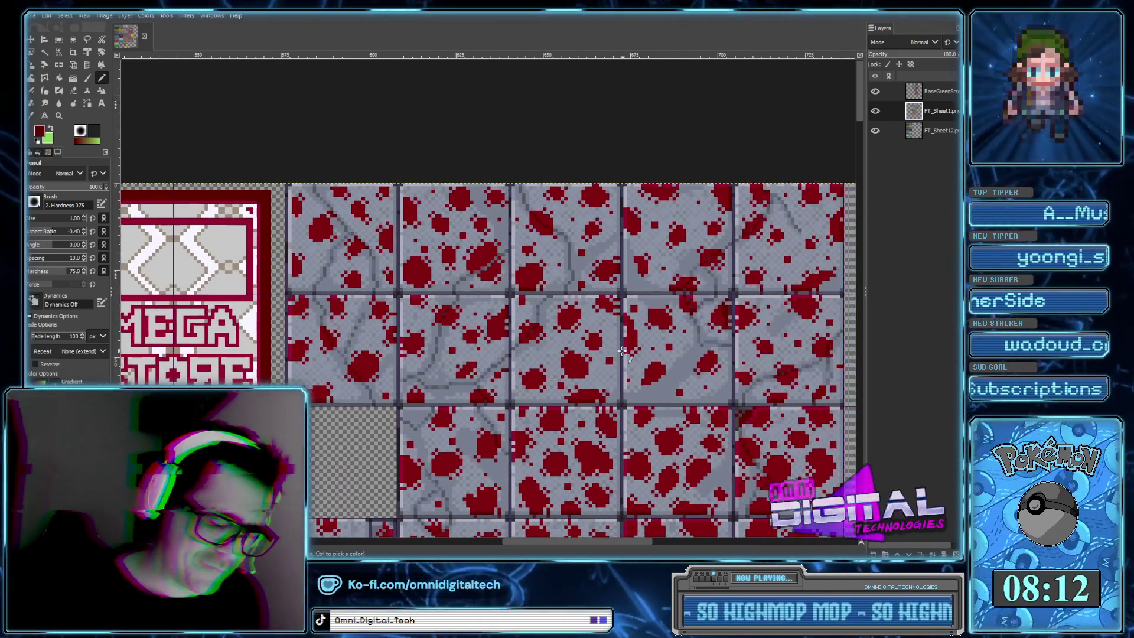
pyautogui.scroll(5, 636, 344)
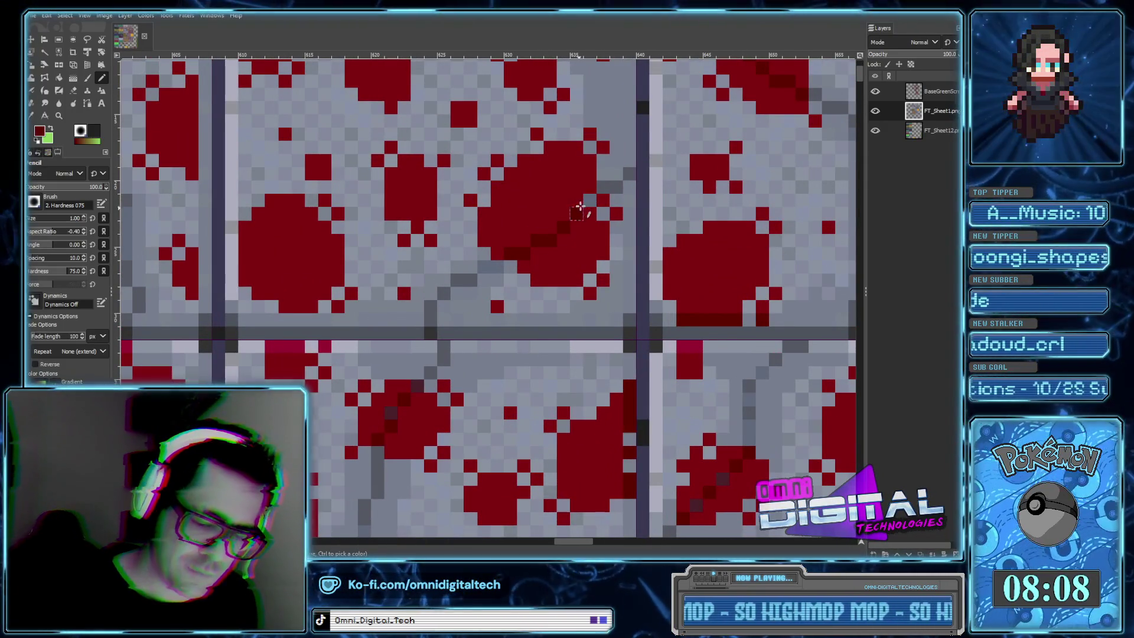
pyautogui.scroll(-2, 583, 226)
pyautogui.scroll(-3, 583, 226)
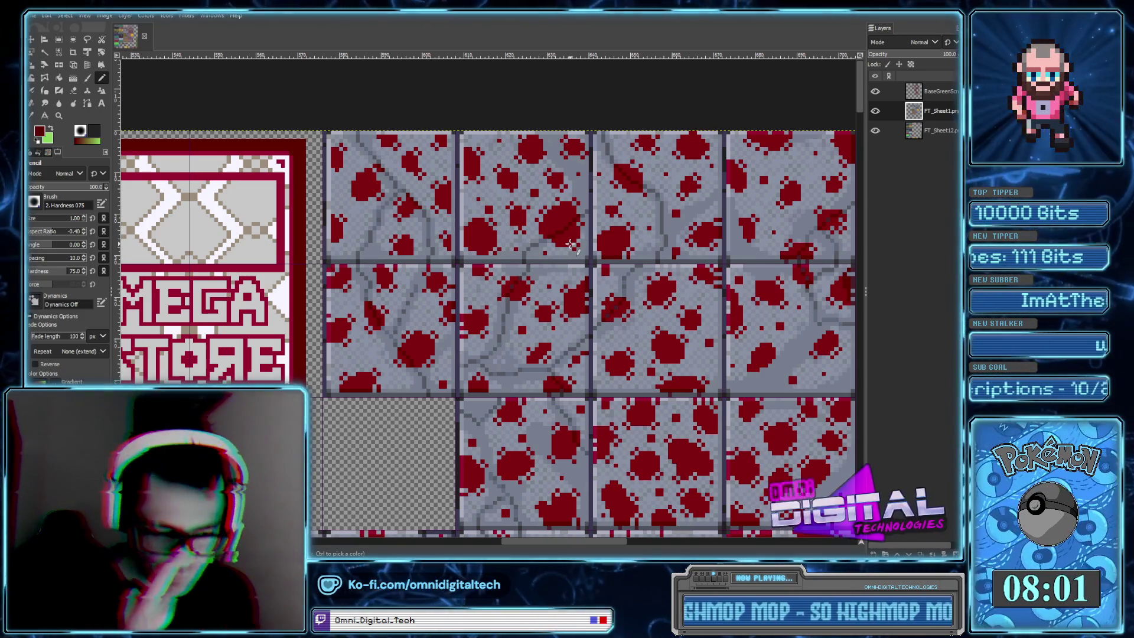
pyautogui.scroll(3, 526, 239)
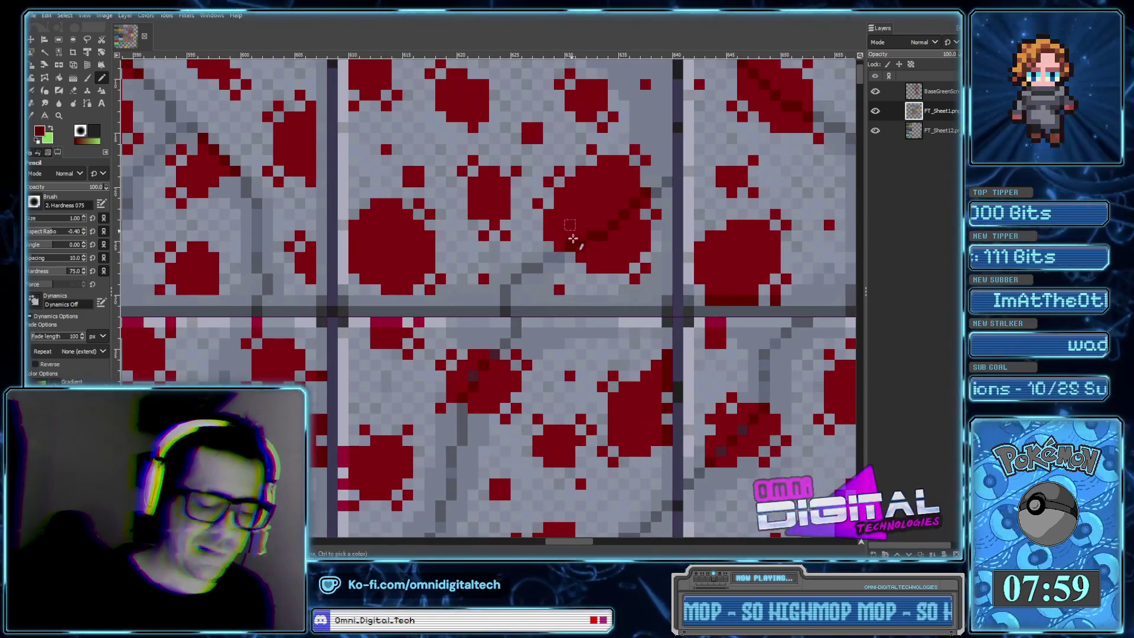
pyautogui.moveTo(325, 111); pyautogui.dragTo(320, 160)
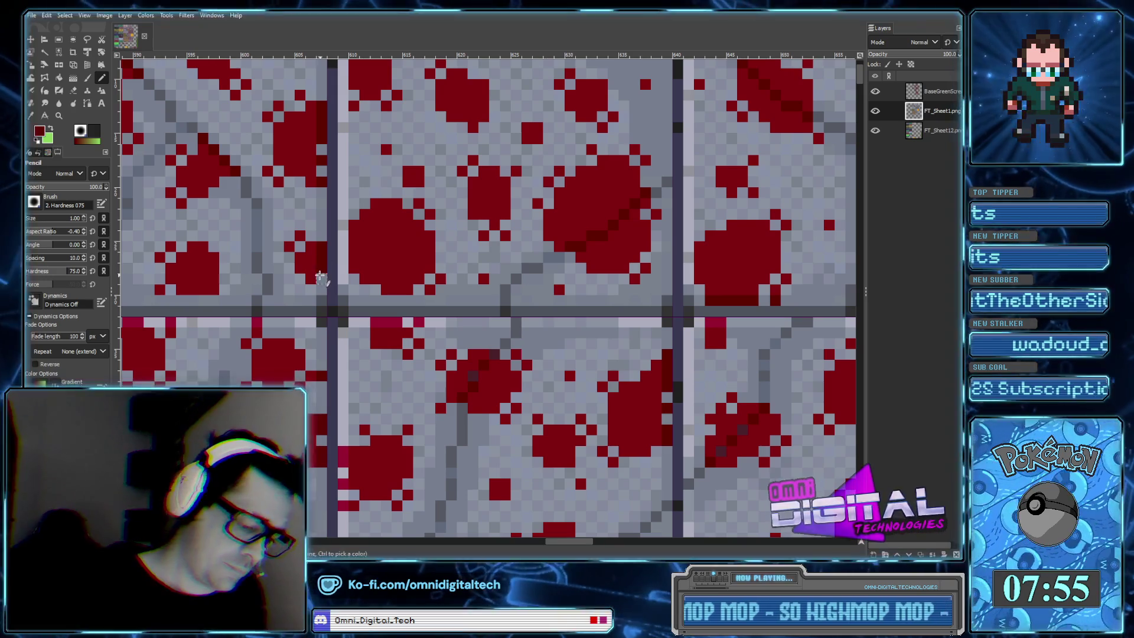
pyautogui.moveTo(320, 288); pyautogui.dragTo(602, 303)
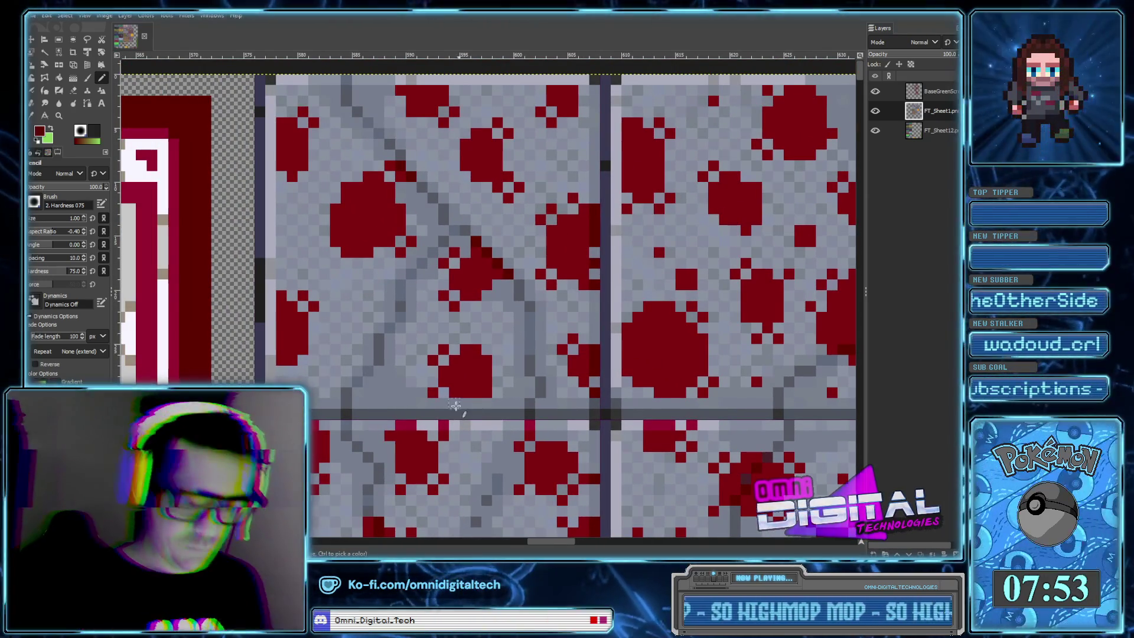
pyautogui.scroll(1, 453, 393)
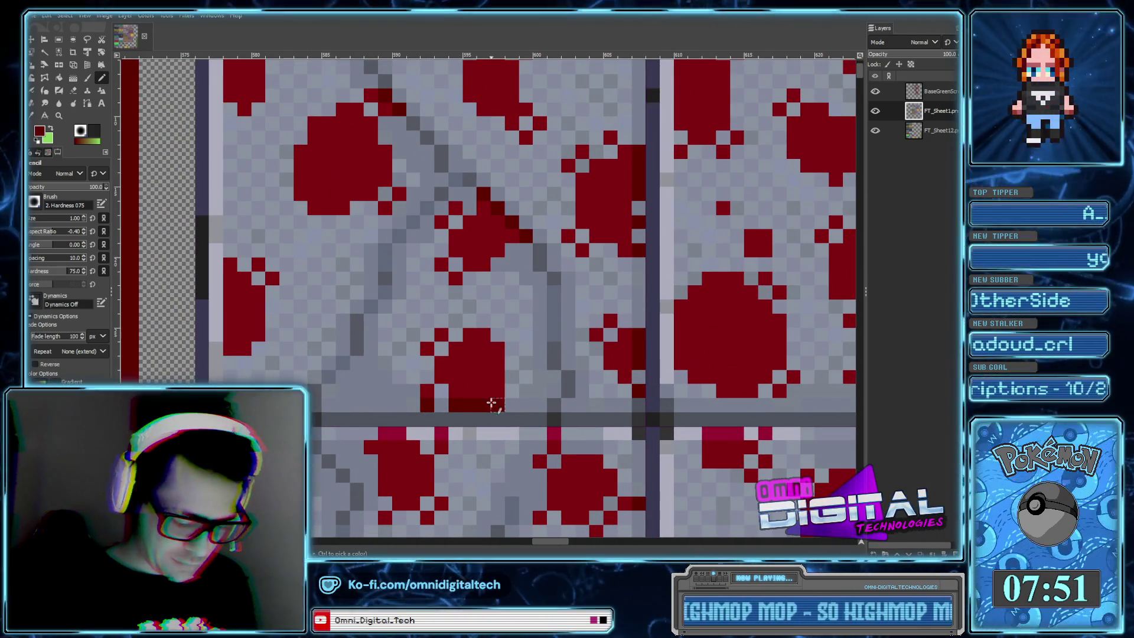
pyautogui.scroll(-4, 490, 403)
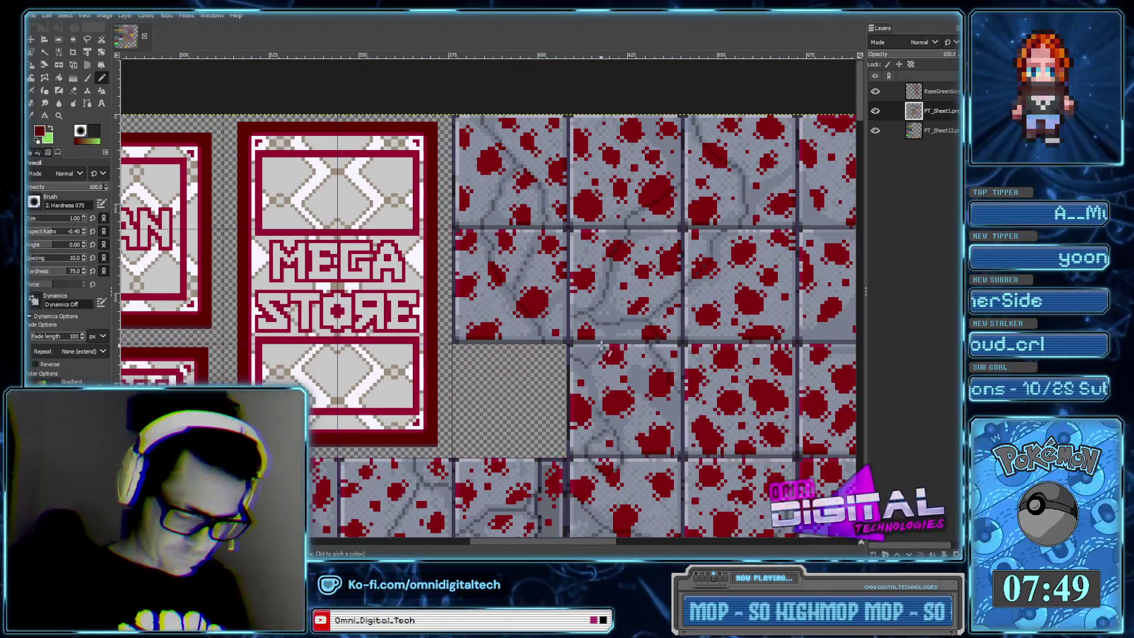
pyautogui.scroll(2, 673, 336)
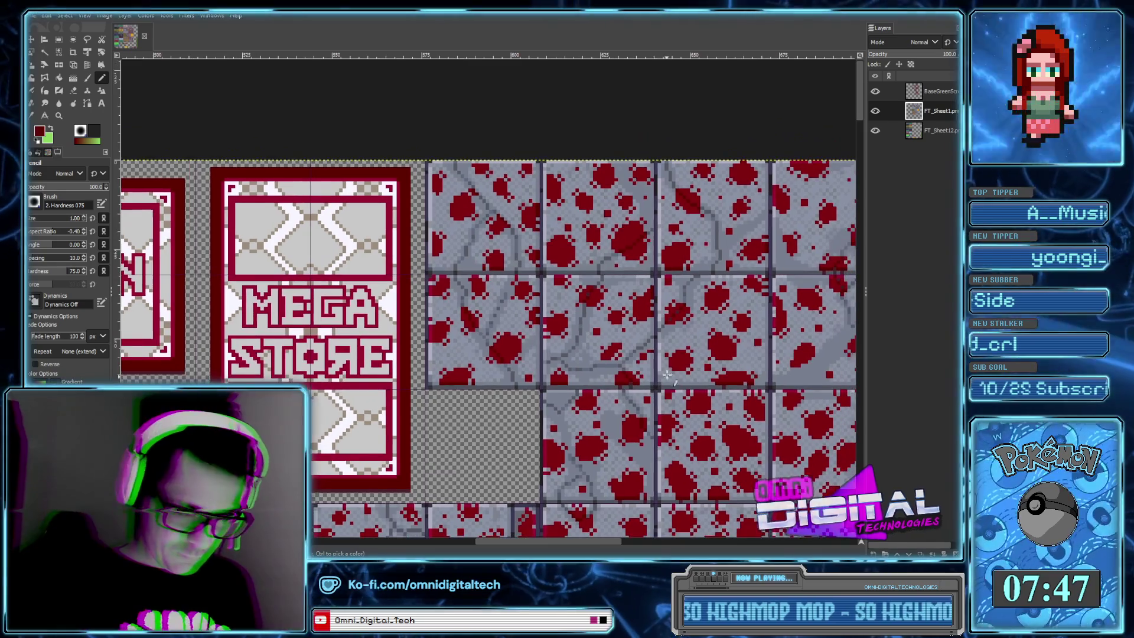
pyautogui.hscroll(3, 650, 319)
pyautogui.scroll(3, 618, 189)
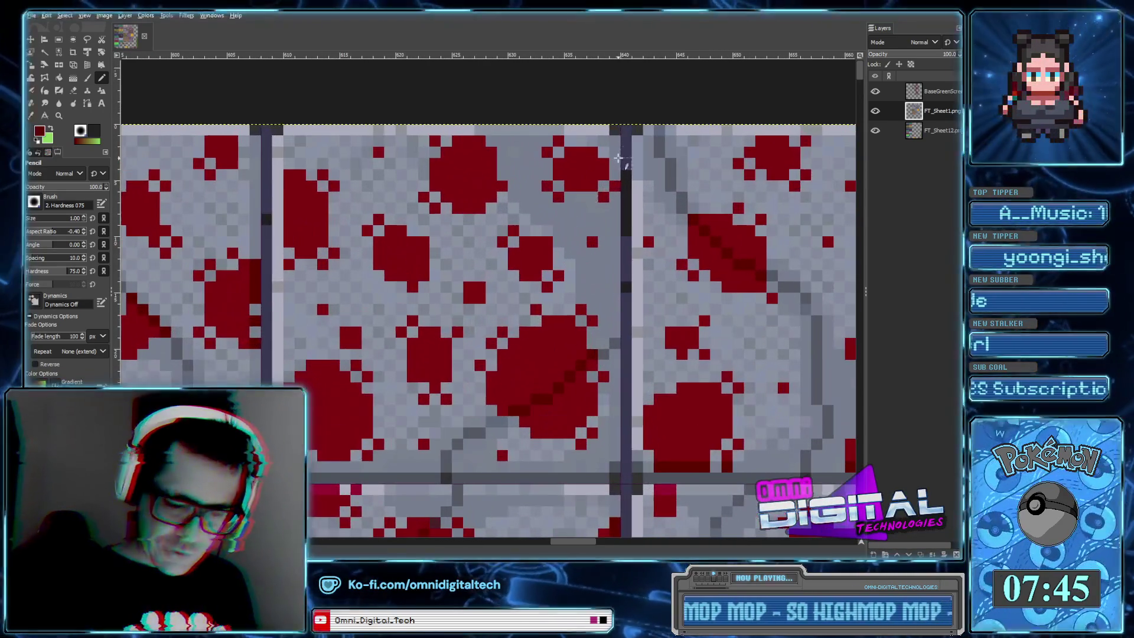
pyautogui.scroll(-3, 614, 199)
pyautogui.hscroll(3, 535, 333)
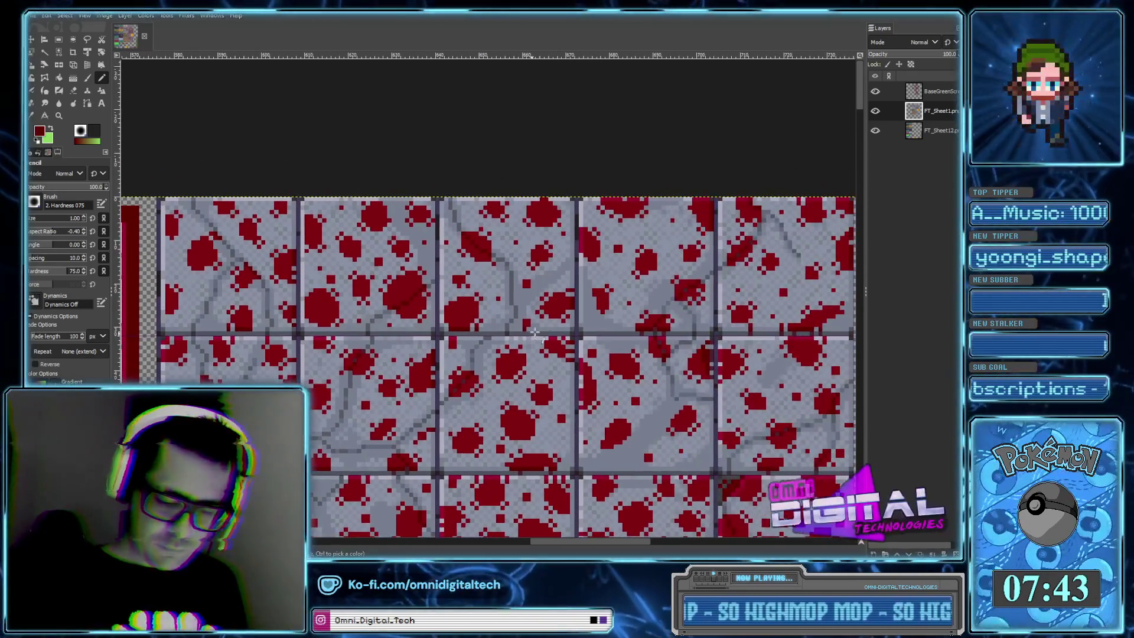
pyautogui.hscroll(-1, 568, 285)
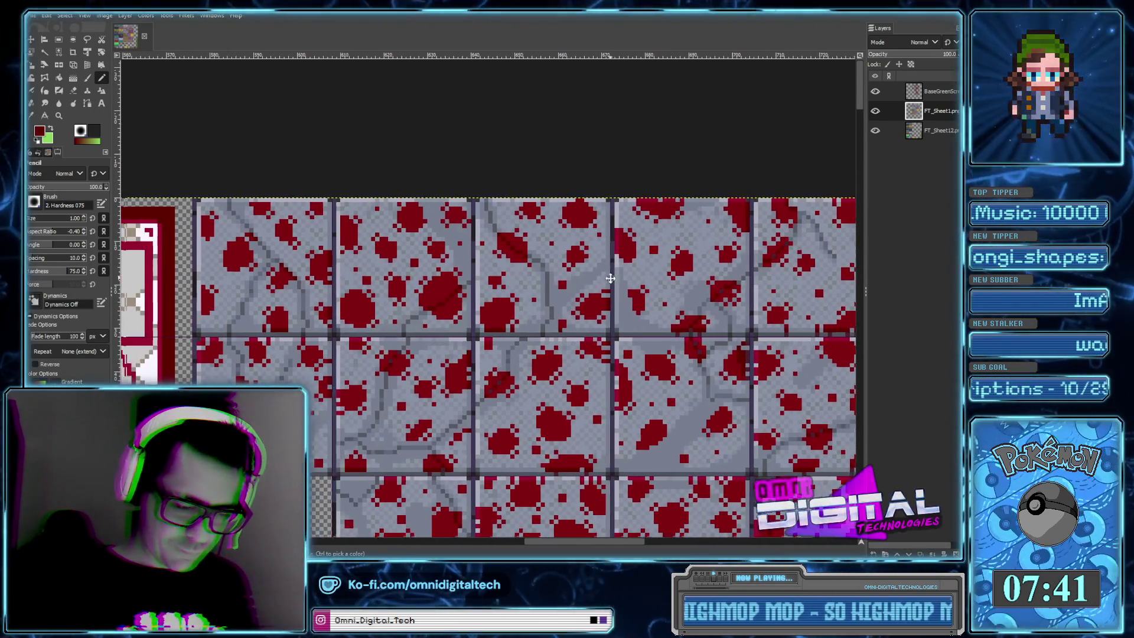
pyautogui.scroll(3, 607, 223)
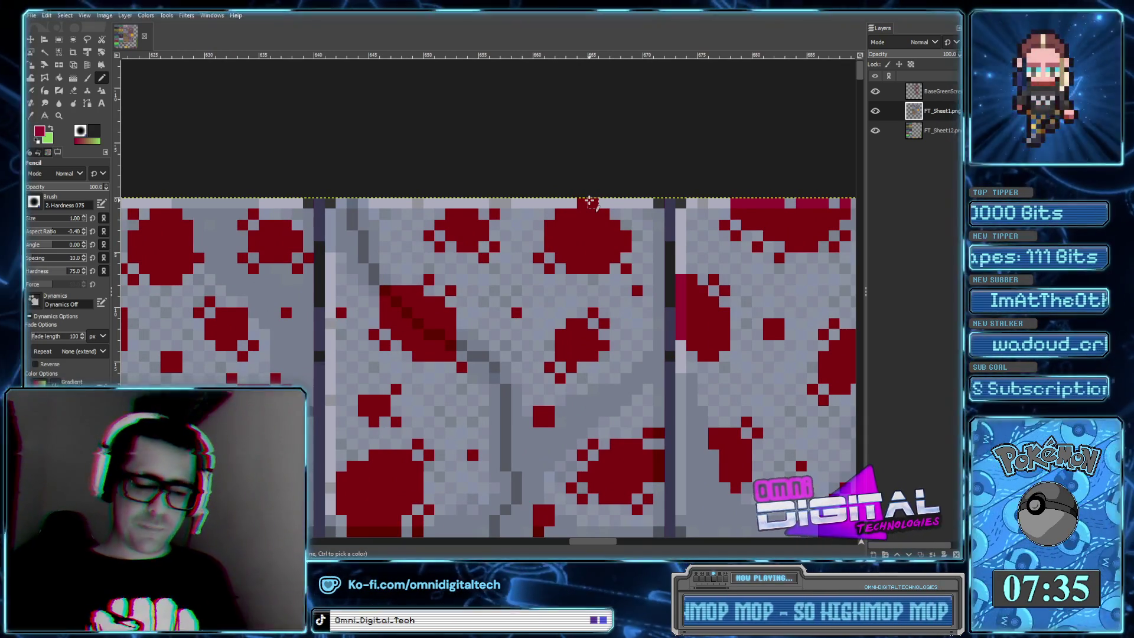
pyautogui.hscroll(-2, 542, 311)
pyautogui.scroll(-1, 607, 252)
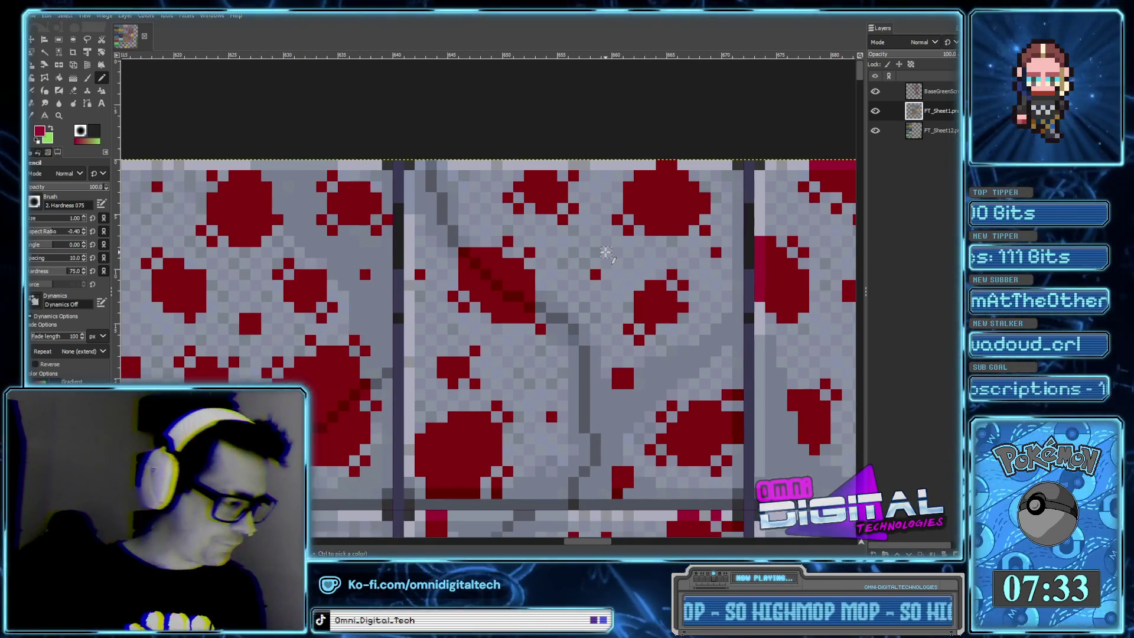
# - Cycle through Select by Color, Bucket Fill and Pencil while switching between the BaseGreenScreen and FT_Sheet1 layers
pyautogui.click(58, 52)
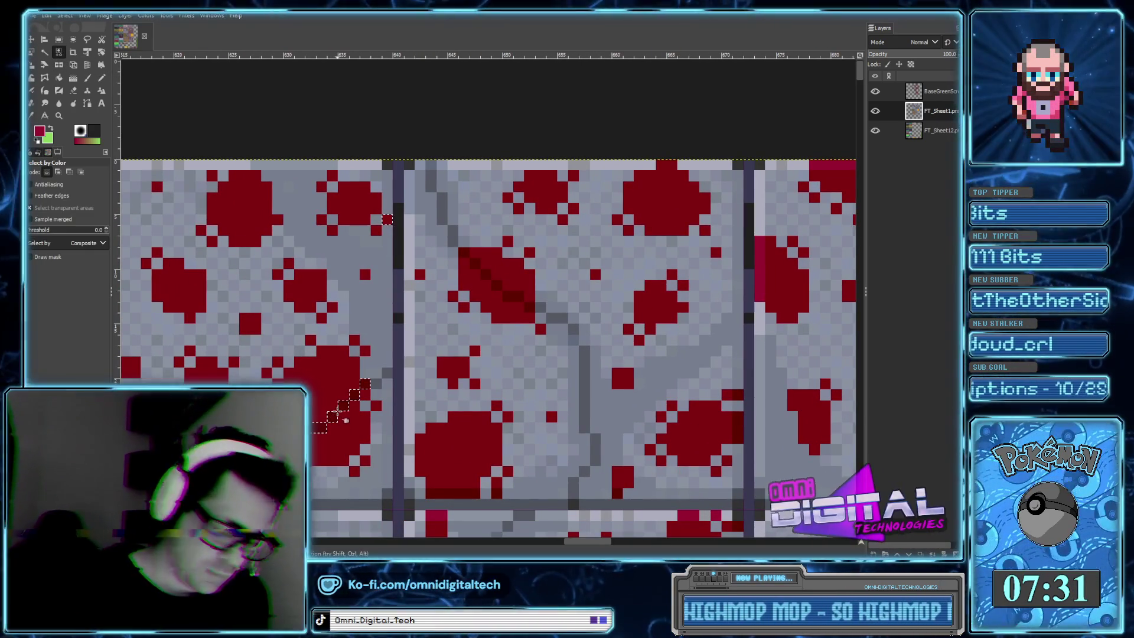
pyautogui.click(914, 91)
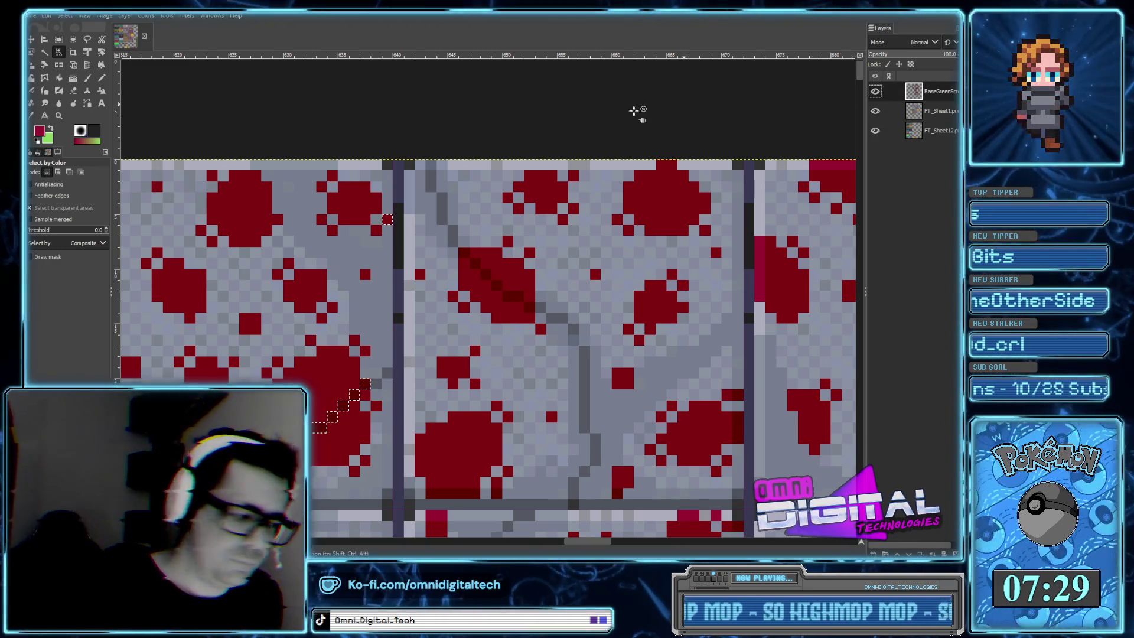
pyautogui.click(59, 78)
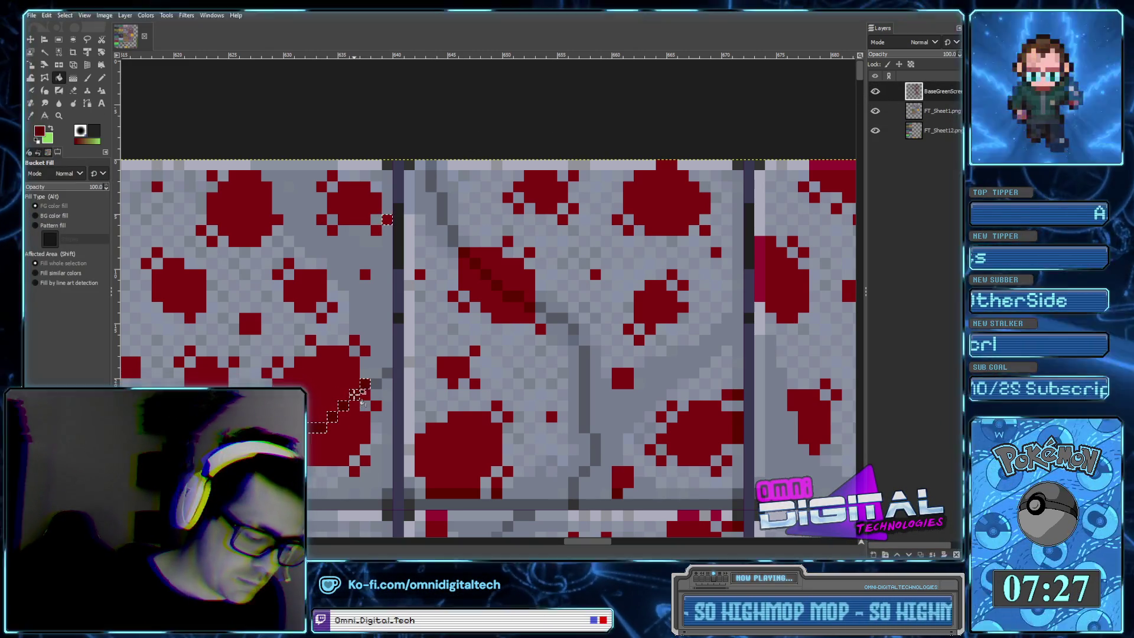
pyautogui.click(914, 110)
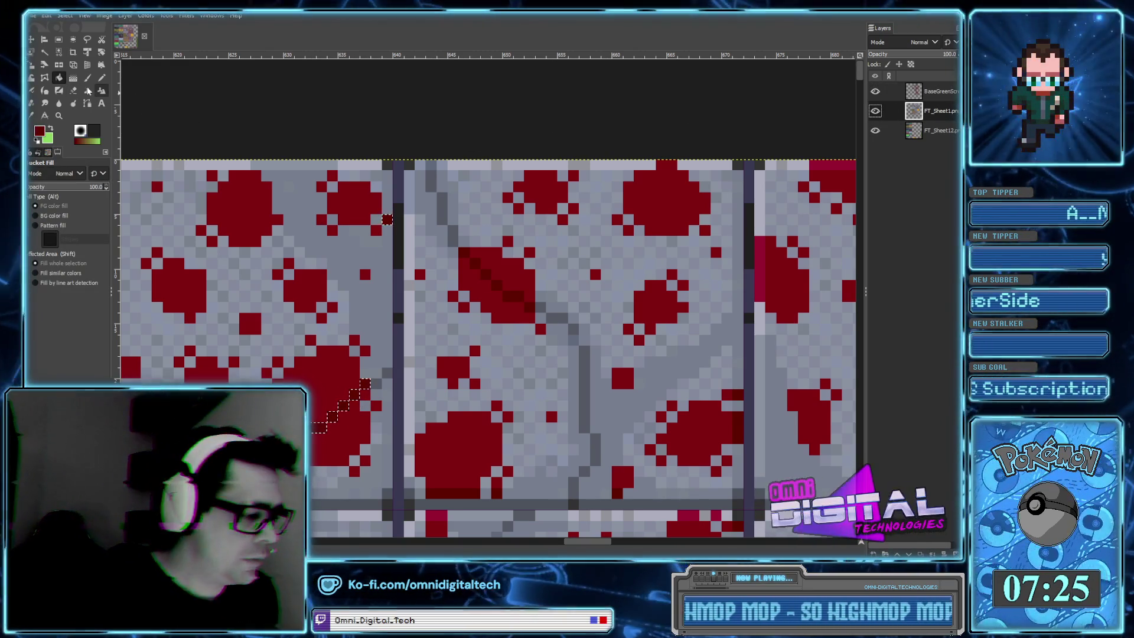
pyautogui.scroll(-3, 138, 120)
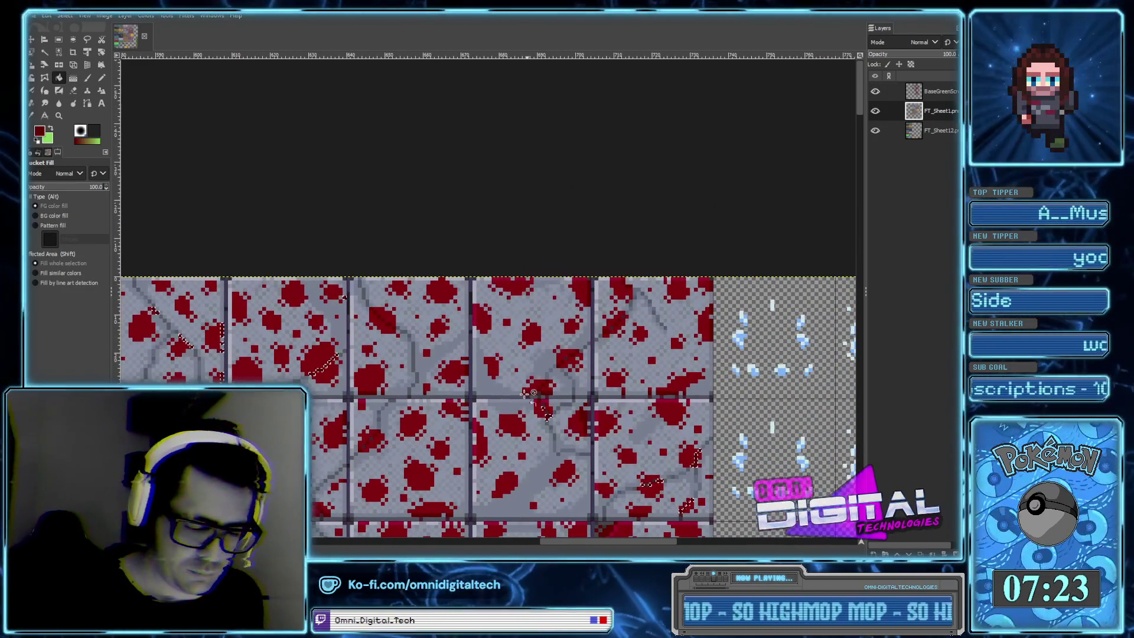
pyautogui.click(102, 78)
pyautogui.click(914, 91)
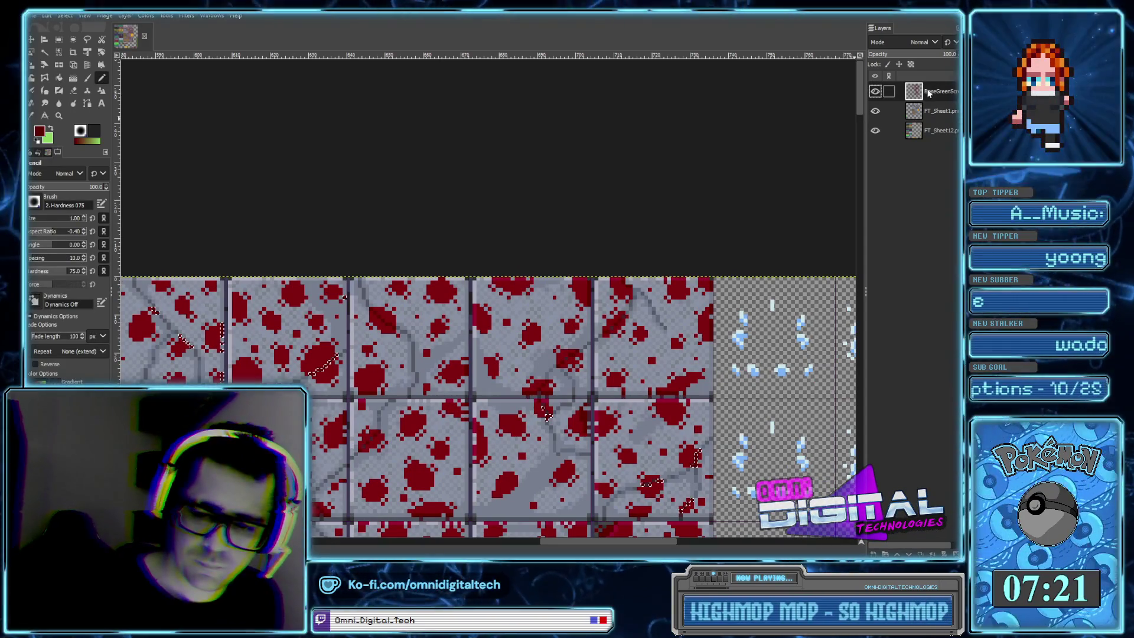
# - Select all the red splatter pixels by colour and apply an Edit command to them
pyautogui.click(58, 52)
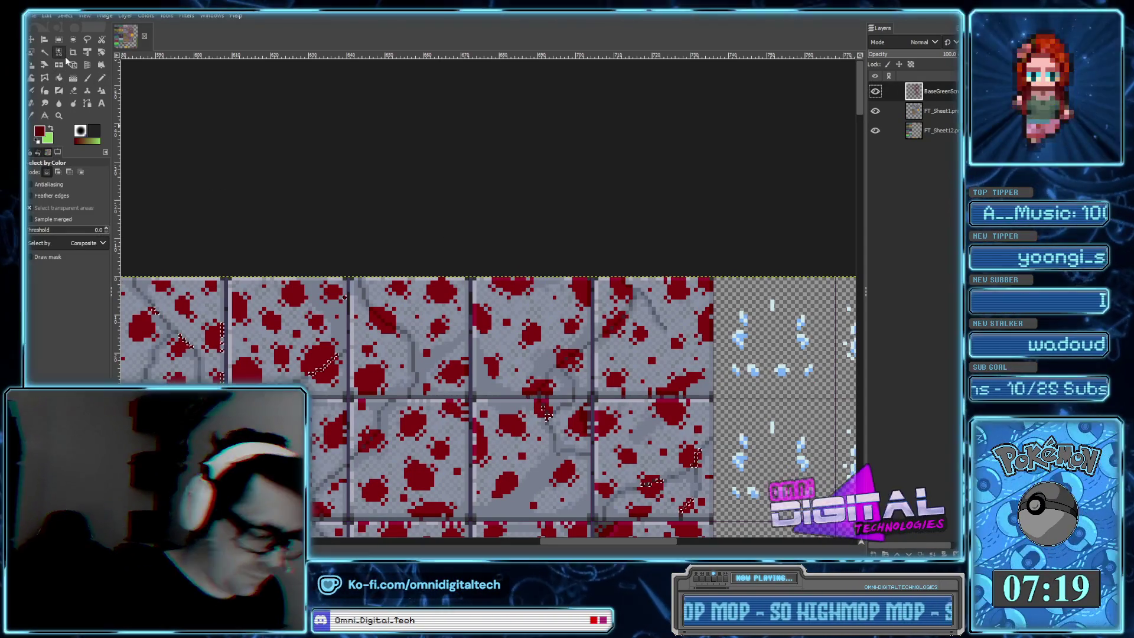
pyautogui.click(449, 292)
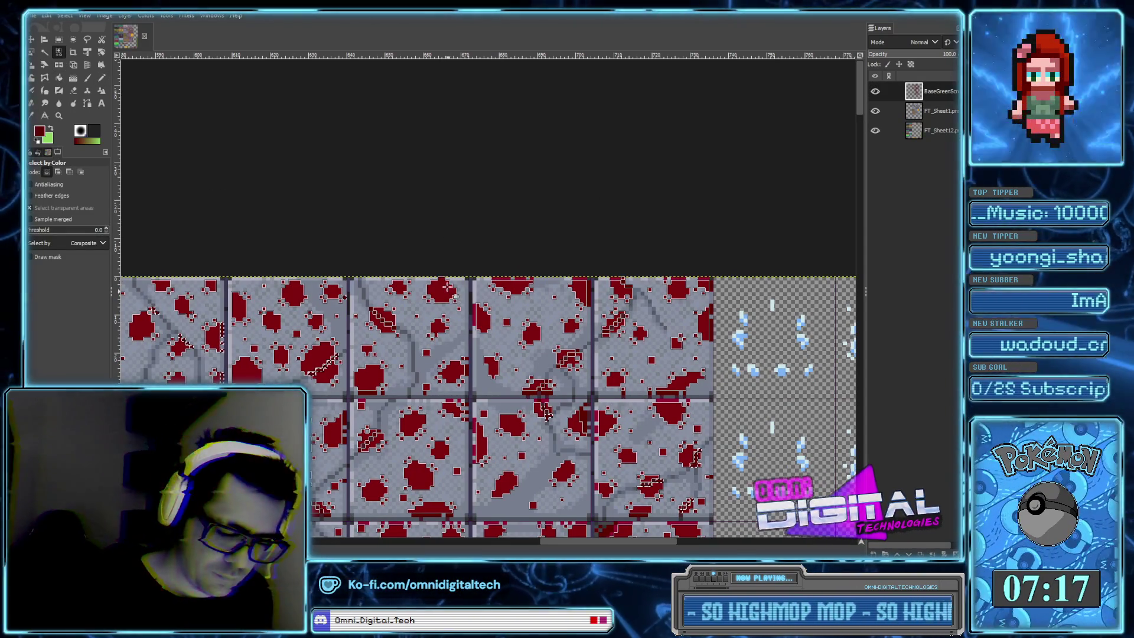
pyautogui.rightClick(449, 291)
pyautogui.moveTo(476, 319)
pyautogui.click(526, 355)
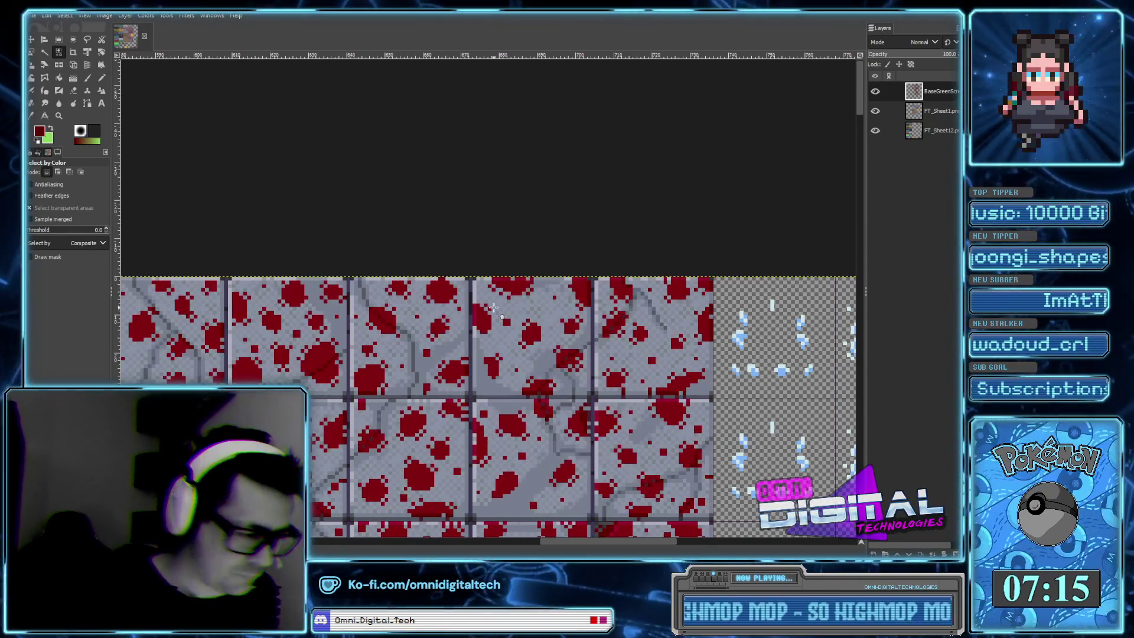
# - With the Pencil, zoom in and add dark red pixels along the stone tile's top edge
pyautogui.click(102, 78)
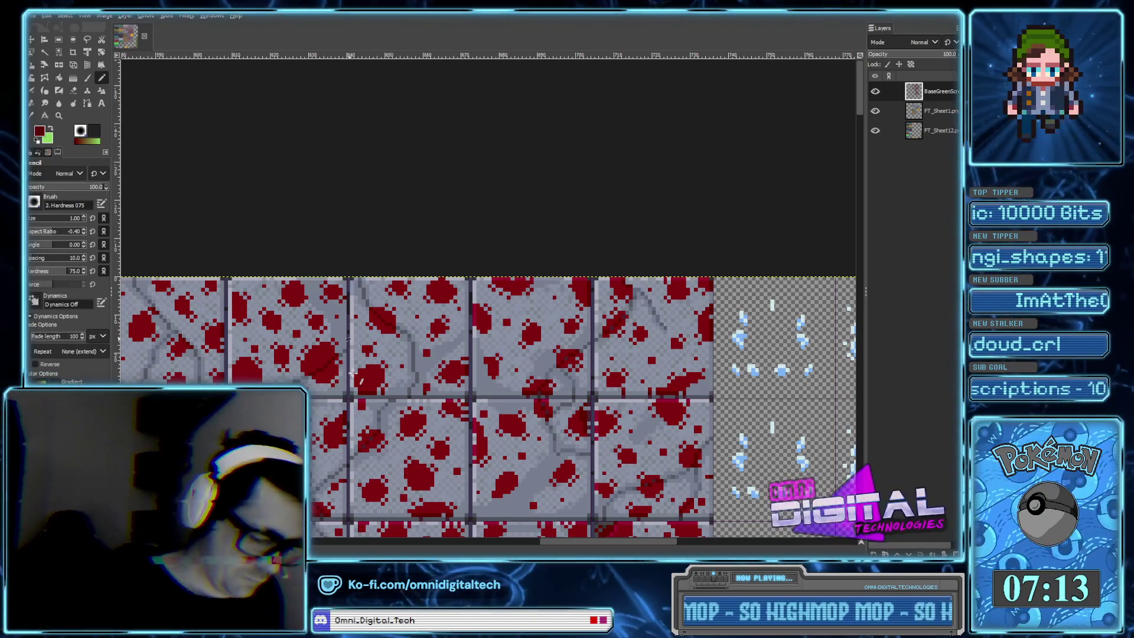
pyautogui.scroll(5, 340, 380)
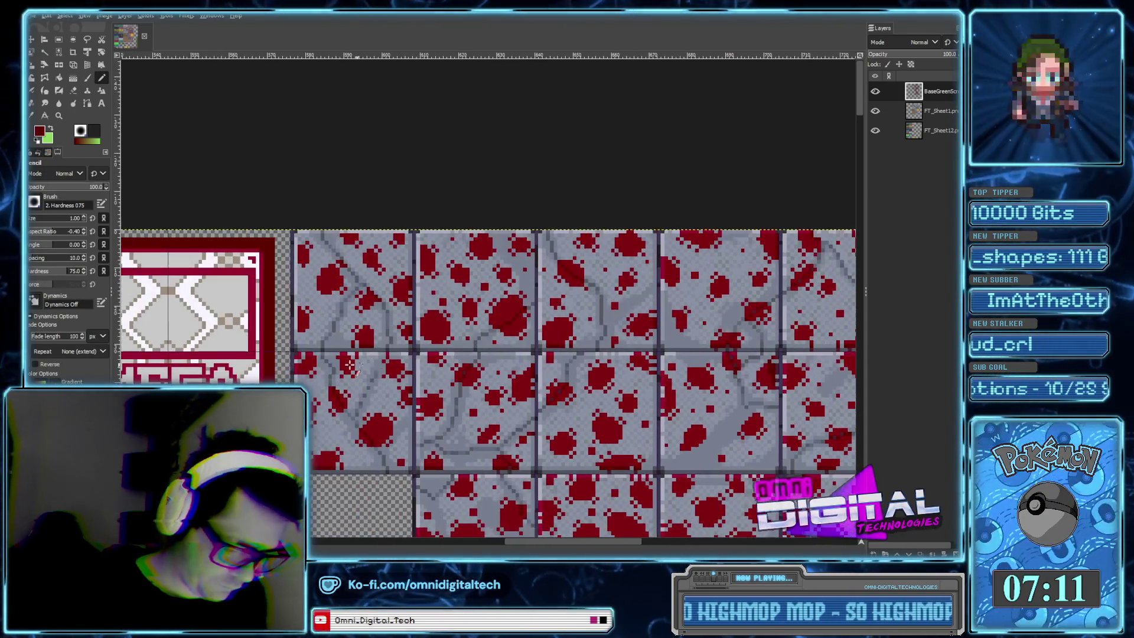
pyautogui.scroll(-1, 378, 296)
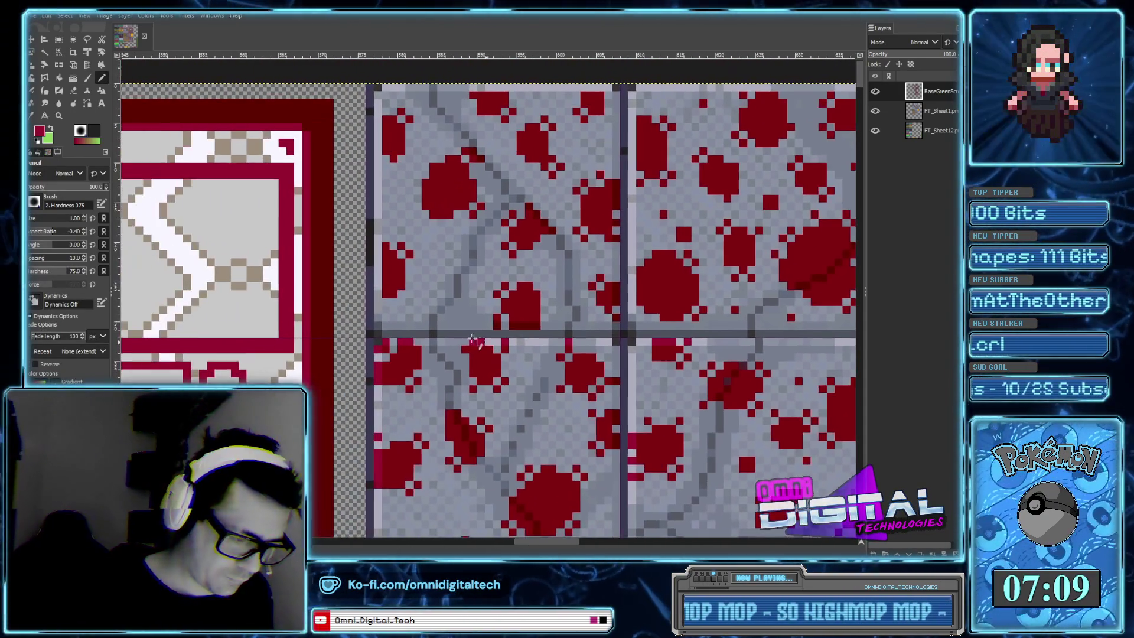
pyautogui.scroll(2, 410, 263)
pyautogui.scroll(3, 361, 224)
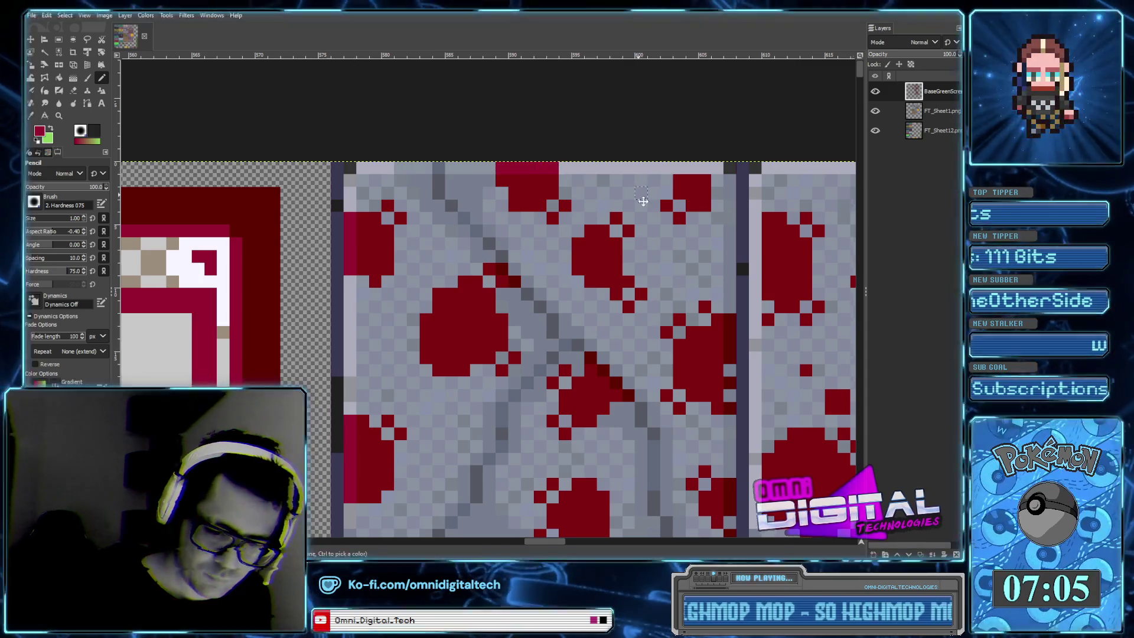
pyautogui.scroll(2, 498, 223)
pyautogui.hscroll(3, 498, 222)
pyautogui.moveTo(498, 223); pyautogui.dragTo(485, 223)
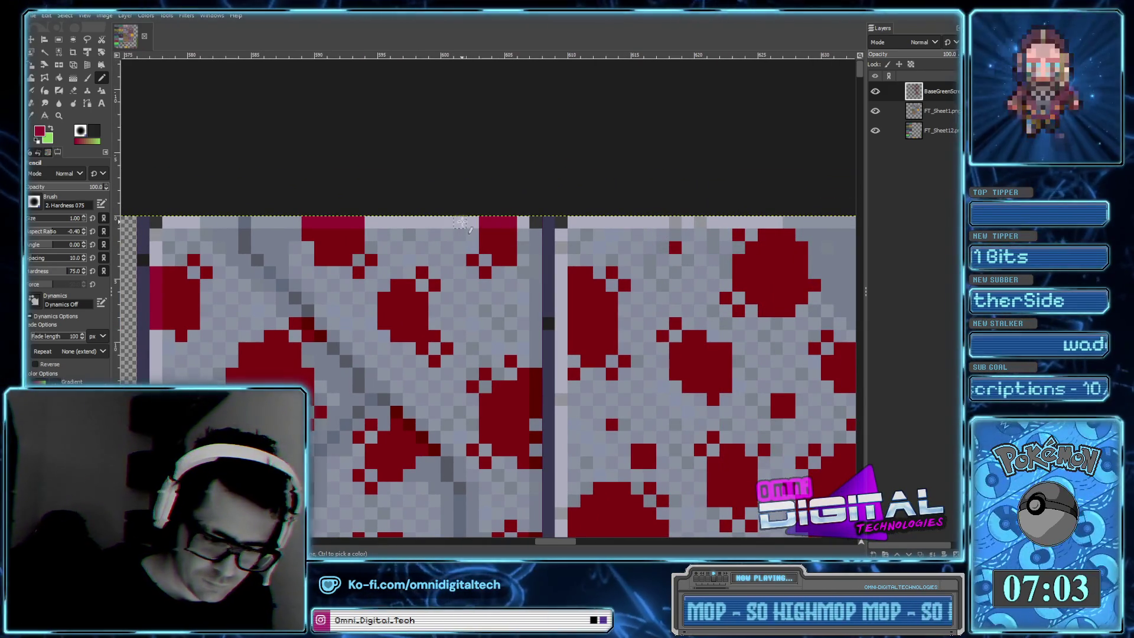
pyautogui.click(460, 223)
pyautogui.hscroll(4, 732, 265)
pyautogui.scroll(1, 733, 265)
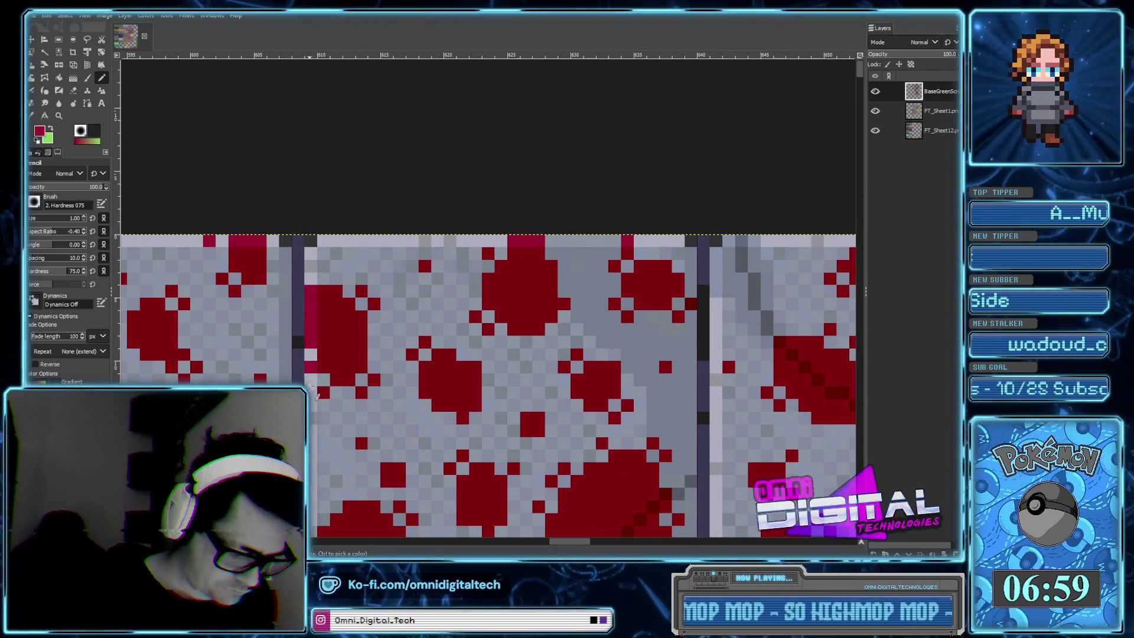
# - Pencil a horizontal row of dark red pixels under a splatter blob on a stone tile
pyautogui.scroll(-2, 421, 291)
pyautogui.hscroll(-1, 421, 291)
pyautogui.keyDown('ctrl'); pyautogui.scroll(-1, 421, 291); pyautogui.keyUp('ctrl')
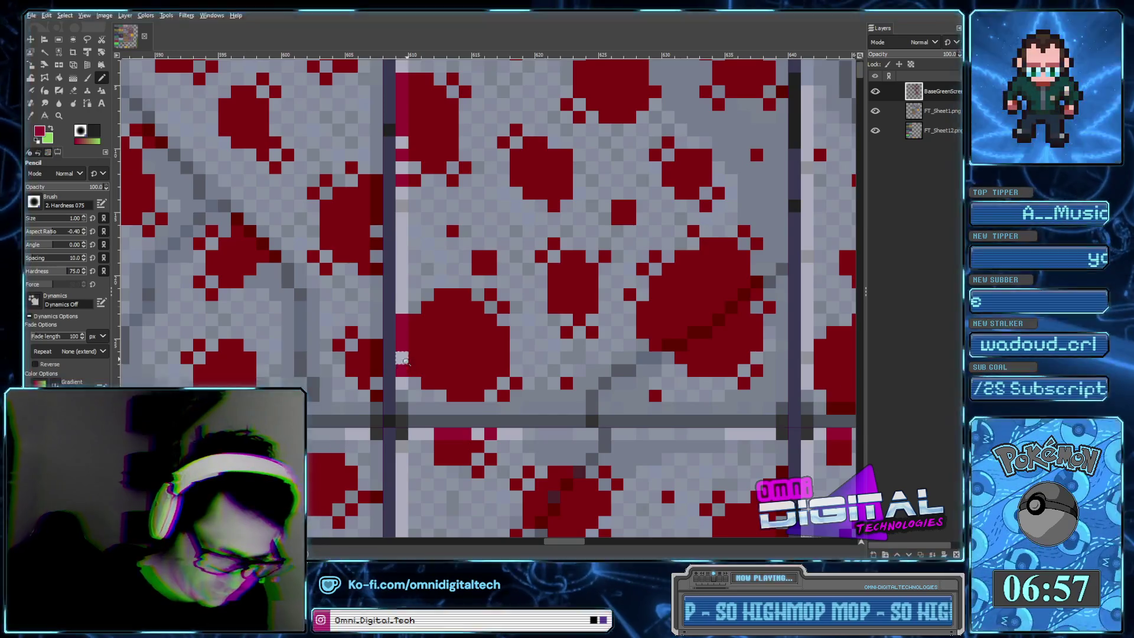
pyautogui.keyDown('ctrl'); pyautogui.scroll(-1, 488, 387); pyautogui.keyUp('ctrl')
pyautogui.hscroll(2, 488, 386)
pyautogui.hscroll(-1, 488, 387)
pyautogui.keyDown('ctrl'); pyautogui.scroll(3, 371, 389); pyautogui.keyUp('ctrl')
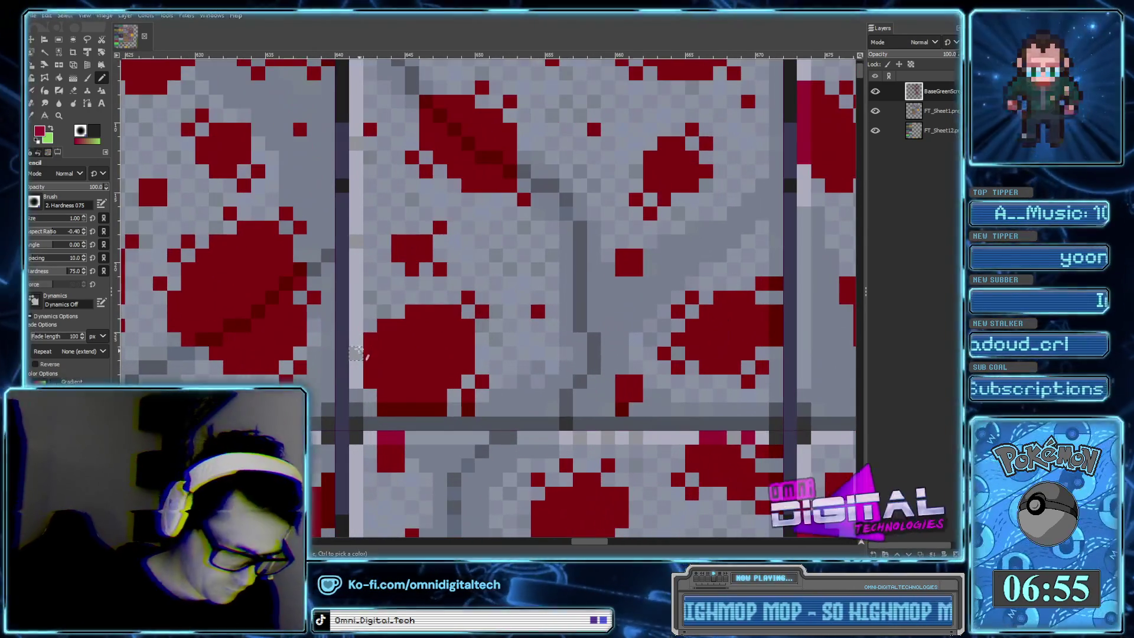
pyautogui.scroll(5, 371, 388)
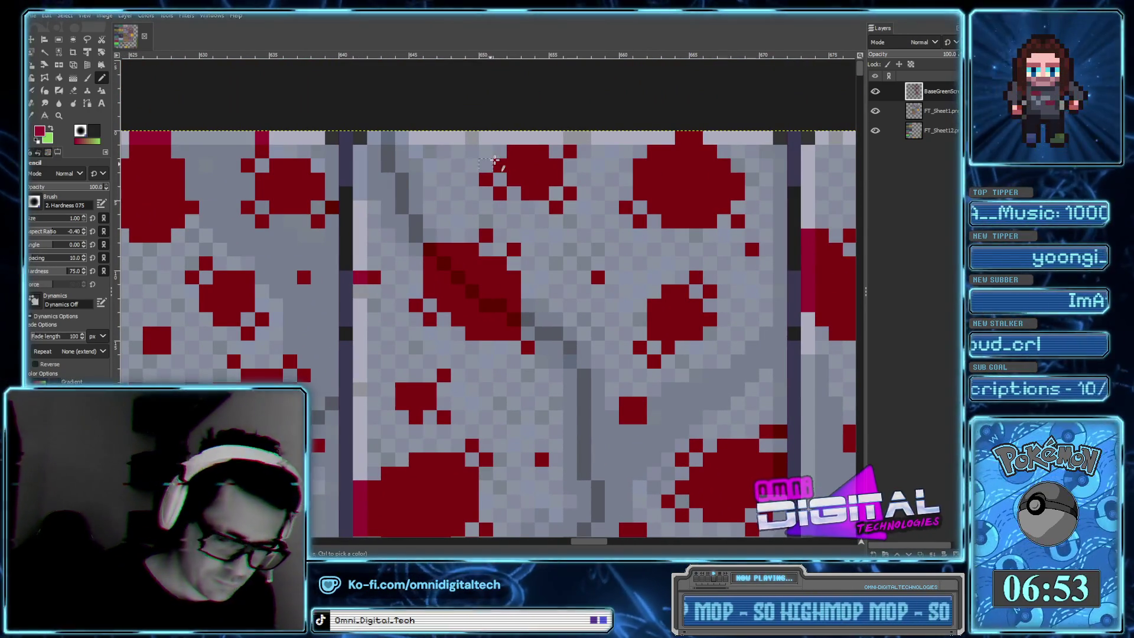
pyautogui.hscroll(2, 558, 137)
pyautogui.scroll(1, 561, 154)
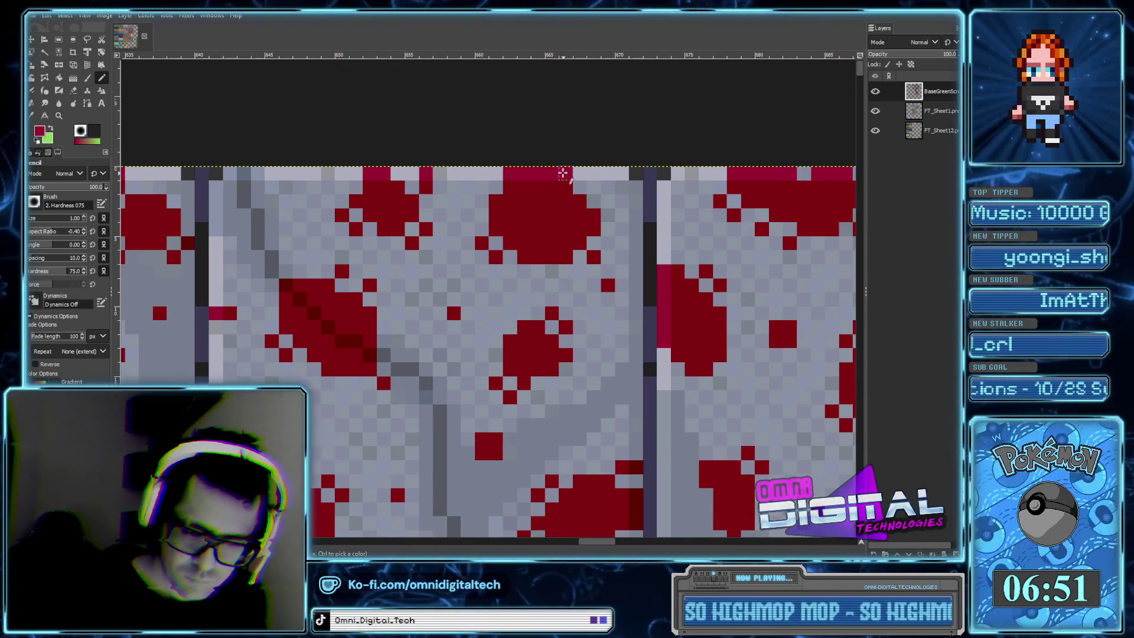
pyautogui.keyDown('ctrl'); pyautogui.scroll(-3, 591, 192); pyautogui.keyUp('ctrl')
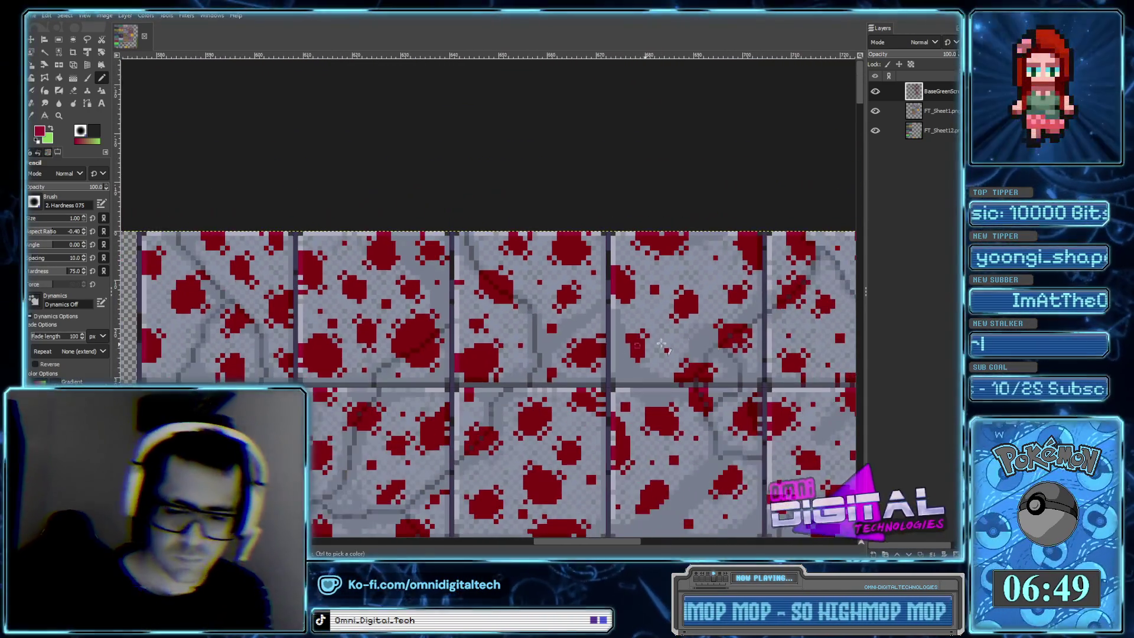
pyautogui.scroll(-2, 667, 362)
pyautogui.hscroll(2, 667, 363)
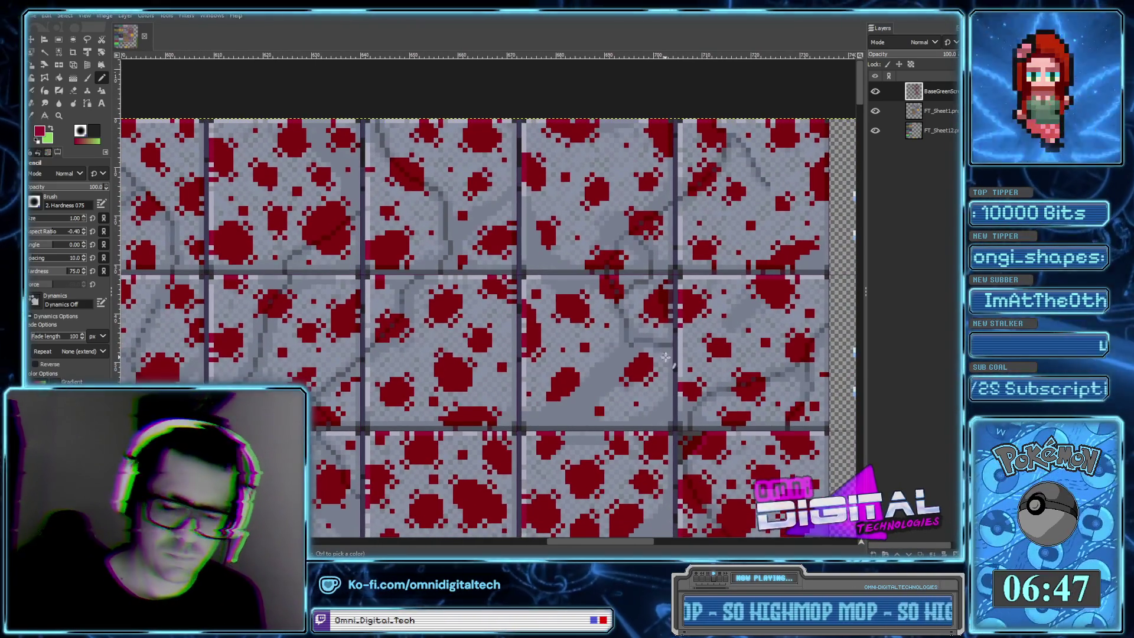
pyautogui.scroll(-4, 645, 251)
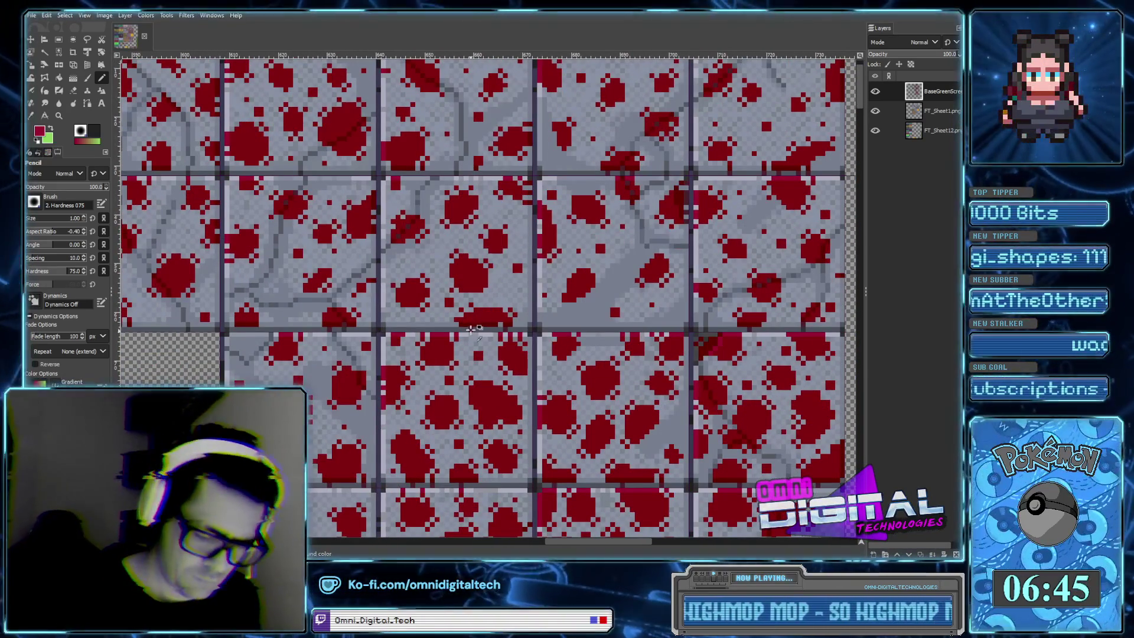
pyautogui.keyDown('ctrl'); pyautogui.scroll(3, 473, 325); pyautogui.keyUp('ctrl')
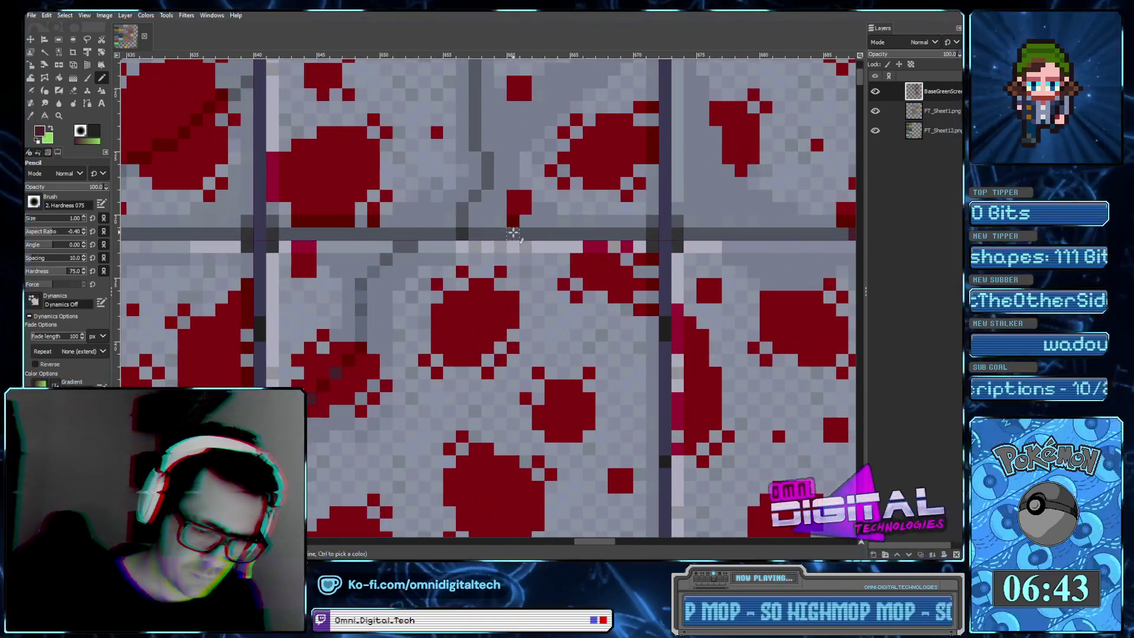
pyautogui.keyDown('ctrl'); pyautogui.scroll(-1, 511, 246); pyautogui.keyUp('ctrl')
pyautogui.keyDown('ctrl'); pyautogui.scroll(-2, 508, 271); pyautogui.keyUp('ctrl')
pyautogui.keyDown('ctrl'); pyautogui.scroll(4, 469, 245); pyautogui.keyUp('ctrl')
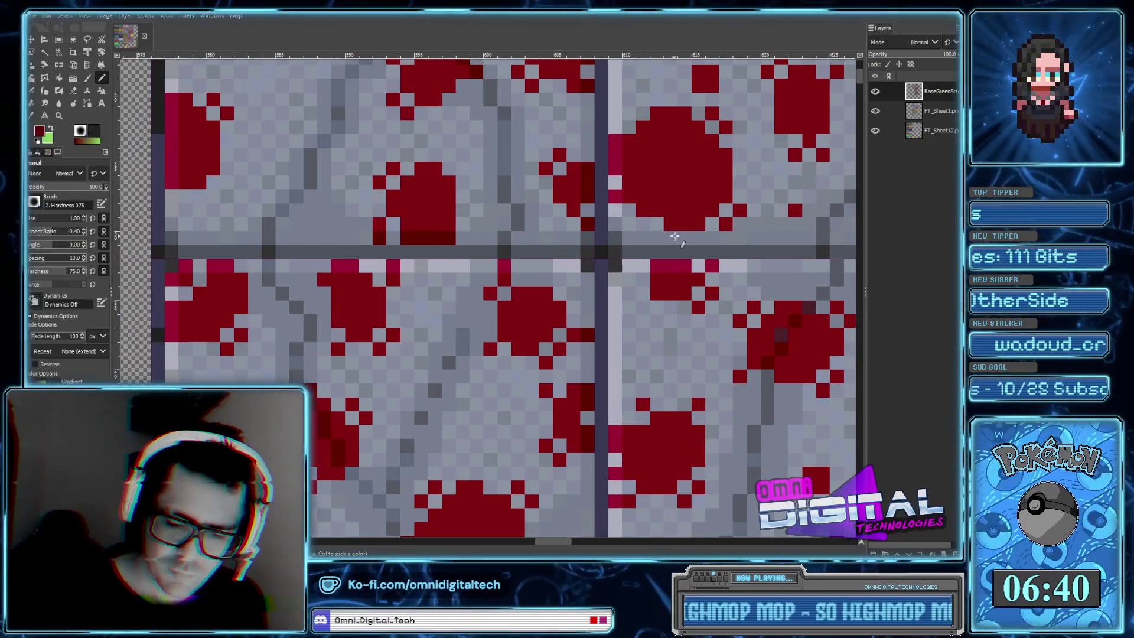
pyautogui.moveTo(666, 238); pyautogui.dragTo(732, 238)
# - Zoom out to review the spattered stone tiles beside the PARTIZAN and MEGA STORE signs
pyautogui.scroll(-2, 443, 295)
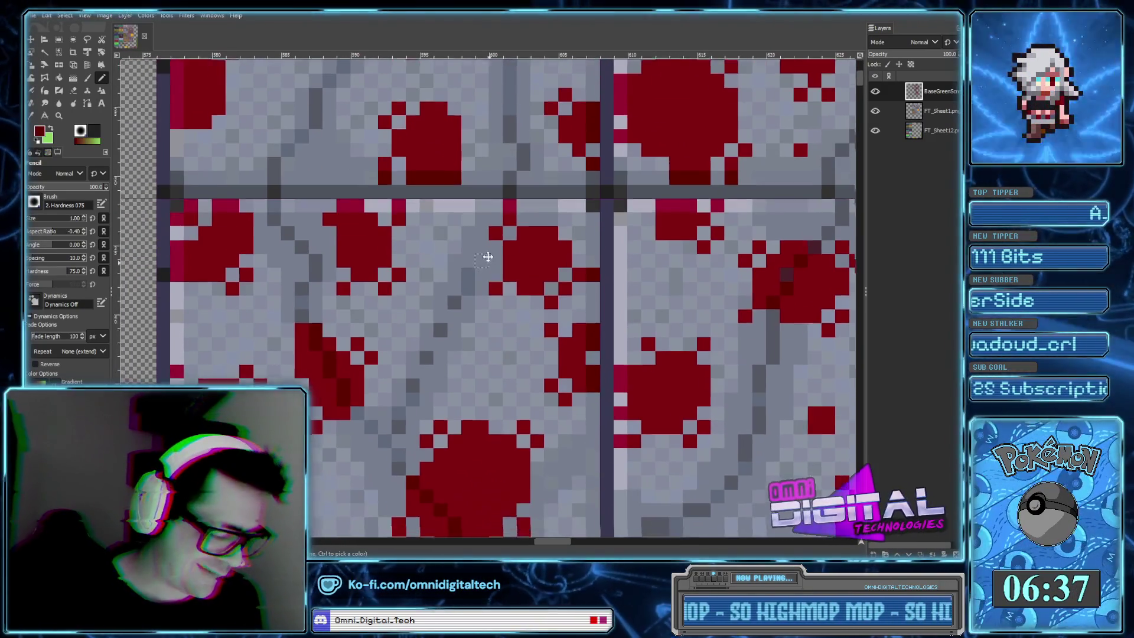
pyautogui.keyDown('ctrl'); pyautogui.scroll(-4, 436, 350); pyautogui.keyUp('ctrl')
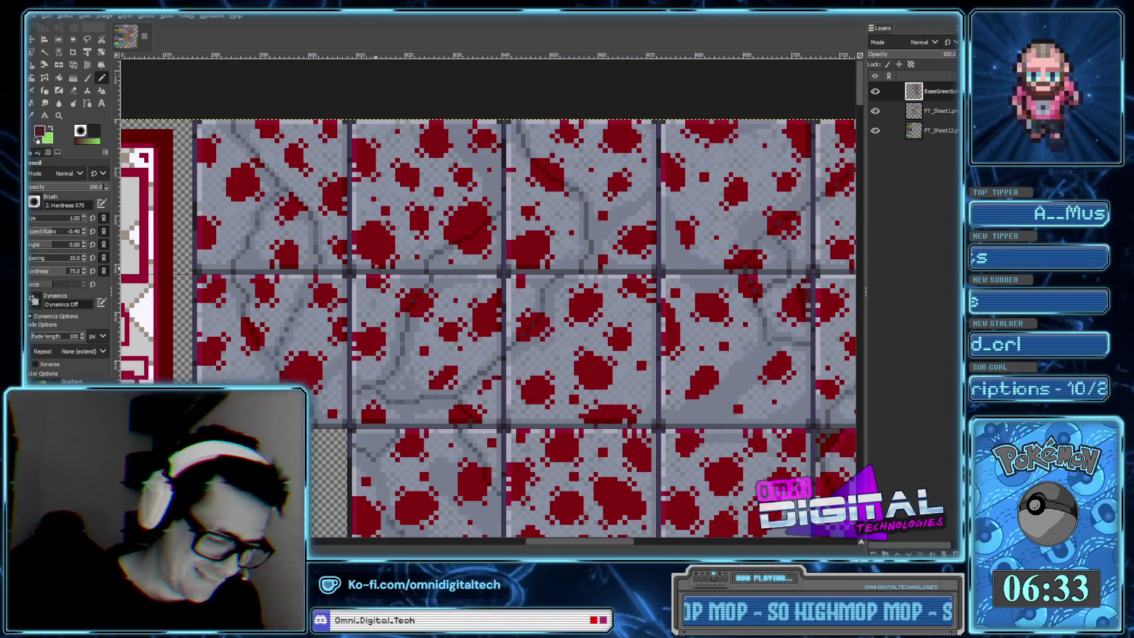
pyautogui.keyDown('ctrl'); pyautogui.scroll(1, 377, 276); pyautogui.keyUp('ctrl')
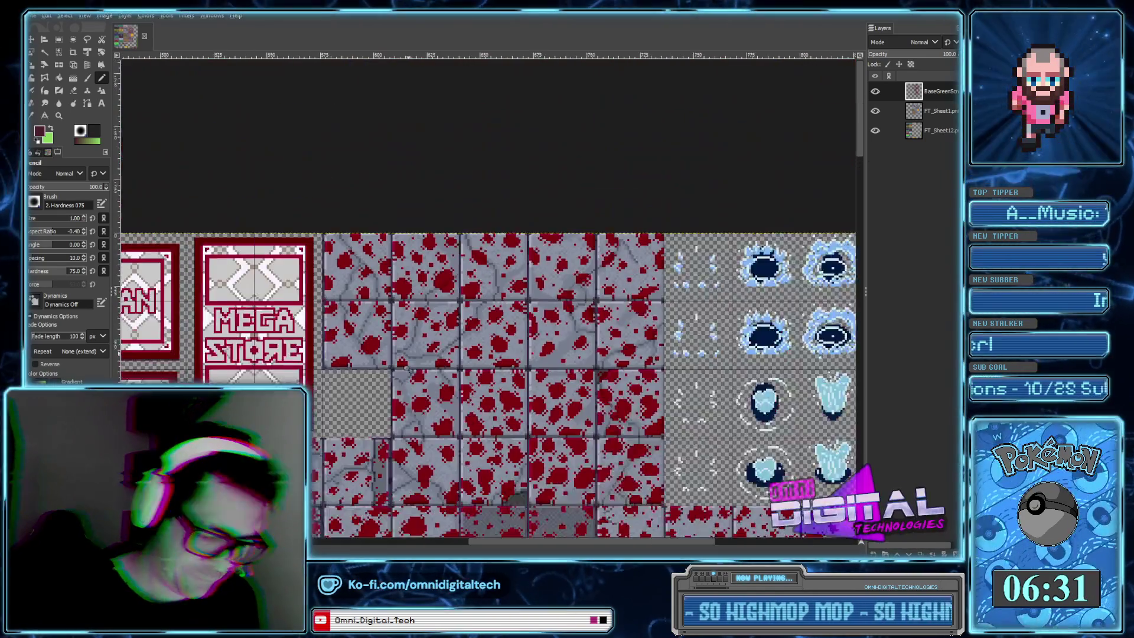
pyautogui.scroll(-4, 377, 276)
pyautogui.scroll(-2, 685, 390)
pyautogui.hscroll(-3, 686, 390)
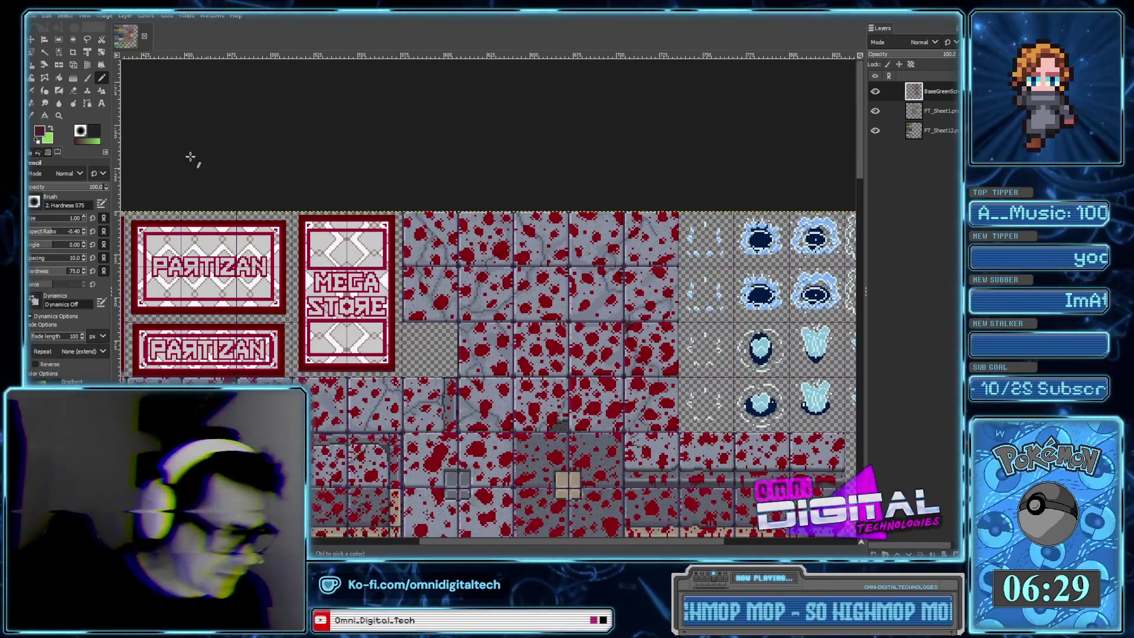
# - Try selecting the red splatters and grey tile pixels by colour on both layers
pyautogui.click(60, 53)
pyautogui.keyDown('ctrl'); pyautogui.scroll(2, 501, 248); pyautogui.keyUp('ctrl')
pyautogui.click(508, 249)
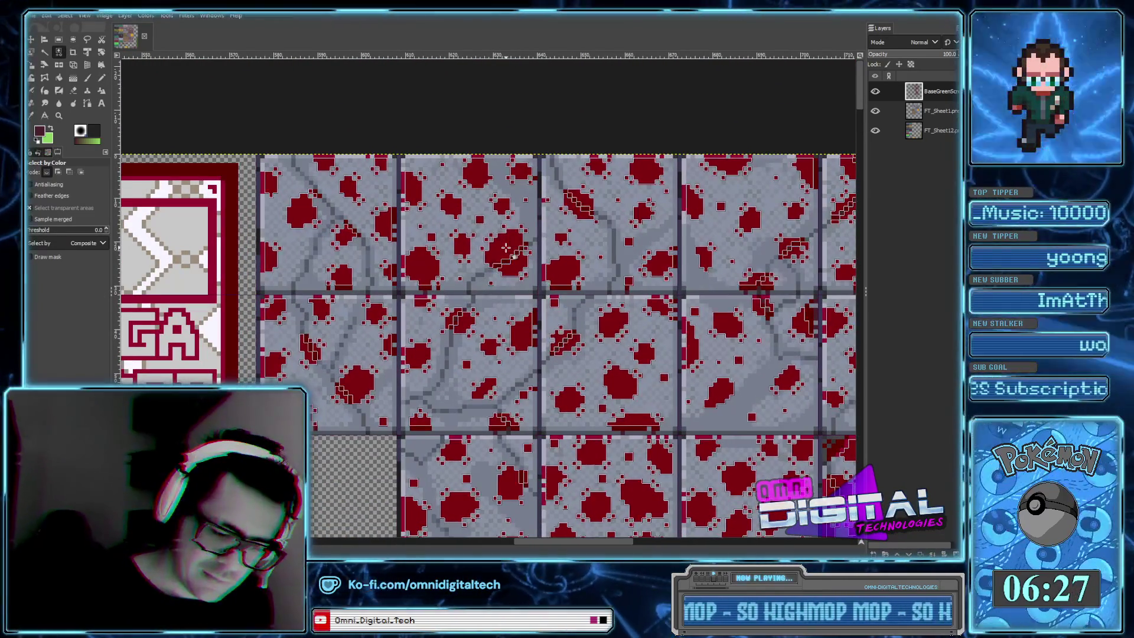
pyautogui.press('pagedown')
pyautogui.click(510, 253)
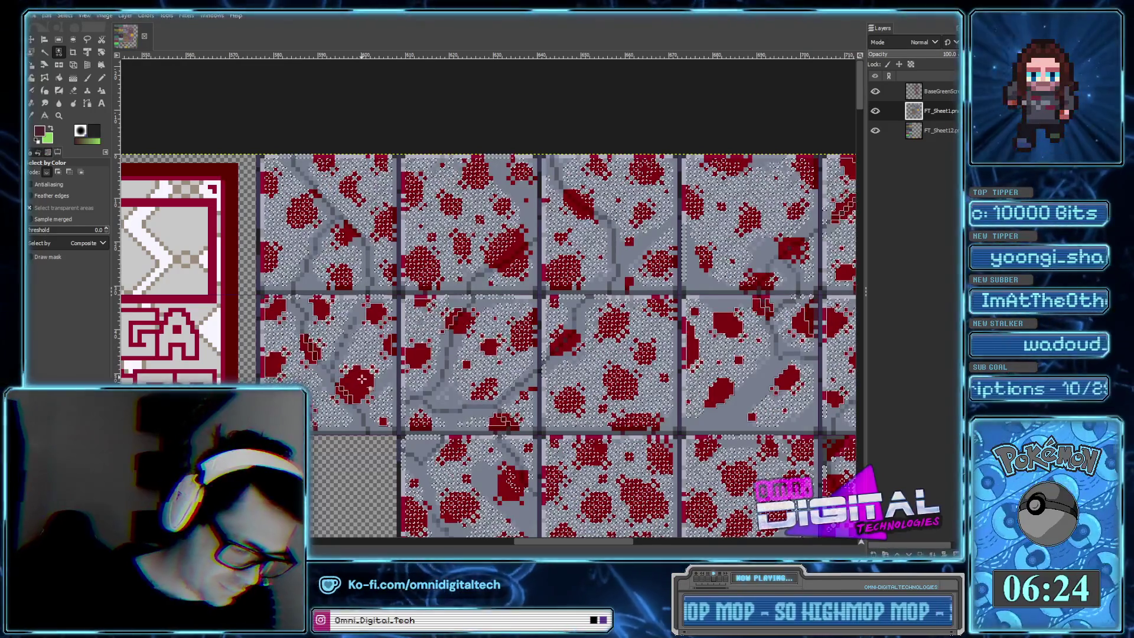
pyautogui.click(313, 308)
pyautogui.hotkey('shift', 'b')
pyautogui.press('pageup')
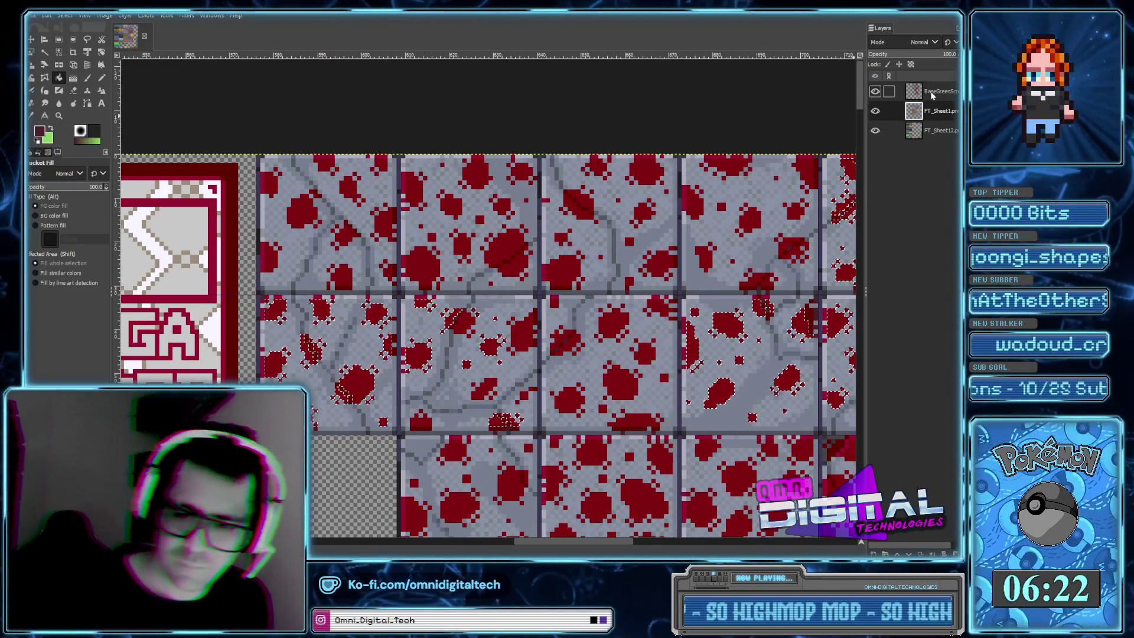
pyautogui.rightClick(349, 358)
pyautogui.press('Escape')
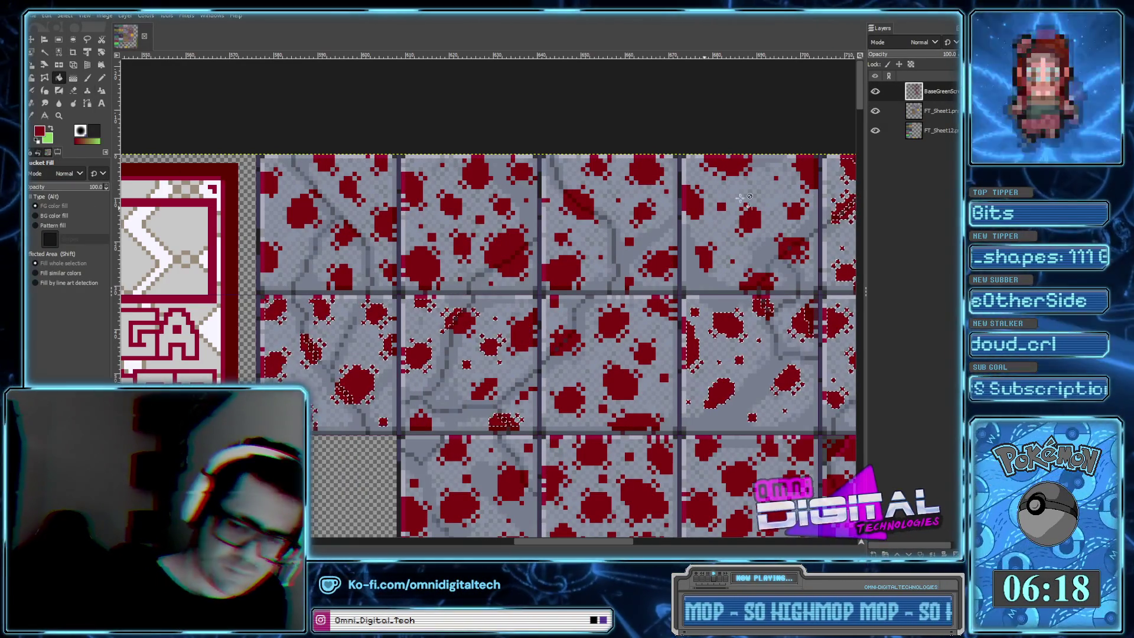
# - Select the light tile-border pixels on FT_Sheet1 by colour and hide the BaseGreenScreen layer
pyautogui.click(920, 111)
pyautogui.hotkey('shift', 'o')
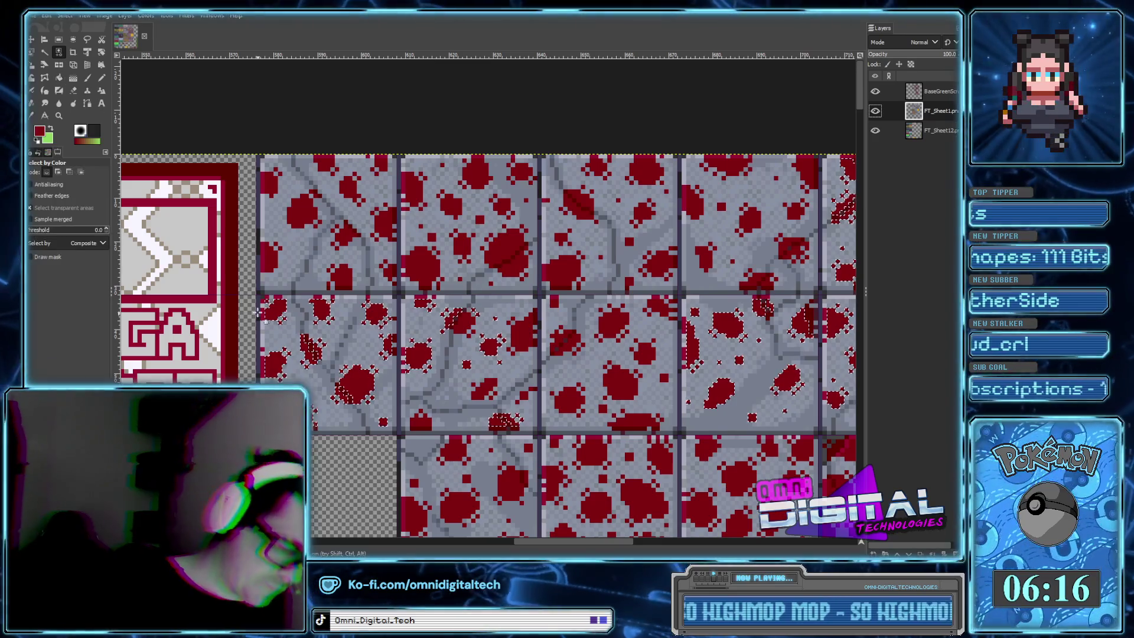
pyautogui.click(263, 315)
pyautogui.click(654, 278)
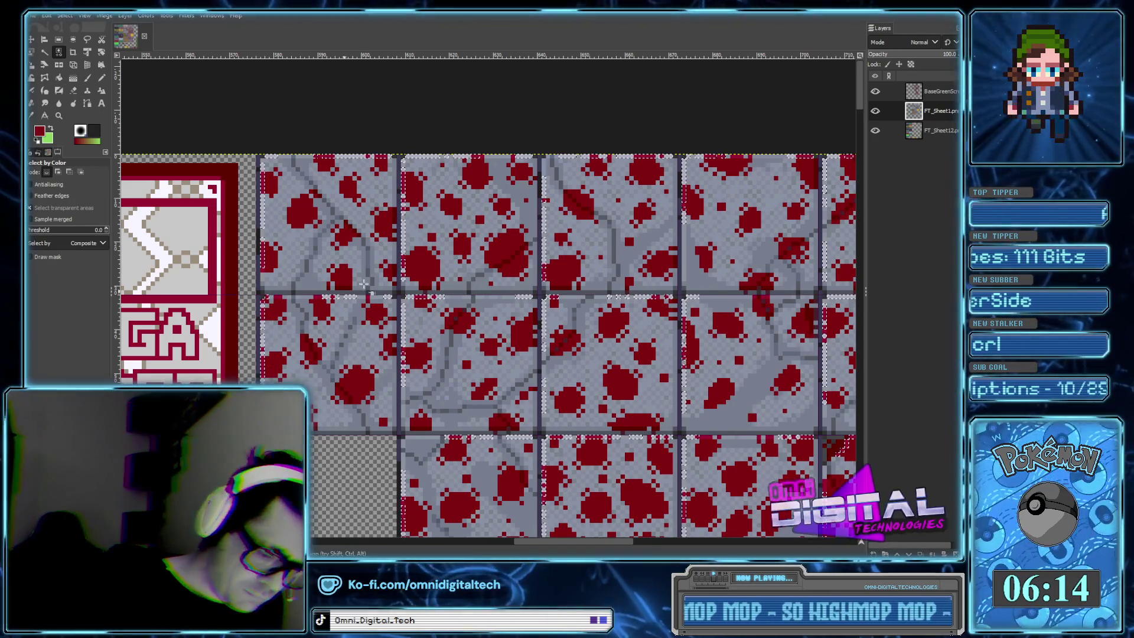
pyautogui.hscroll(5, 654, 279)
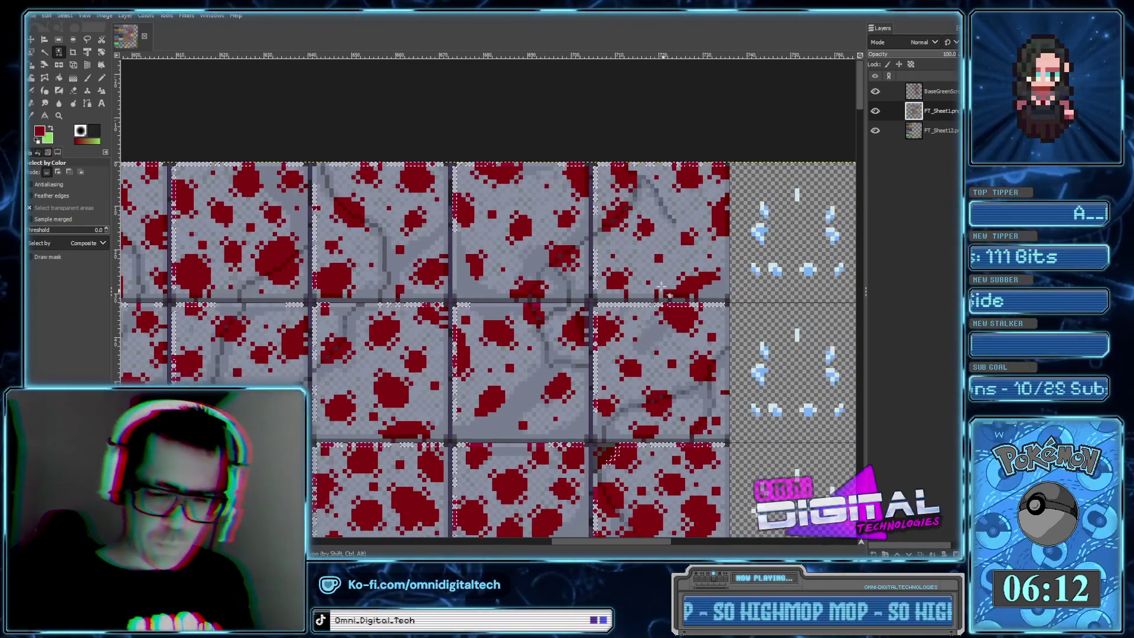
pyautogui.scroll(-3, 648, 264)
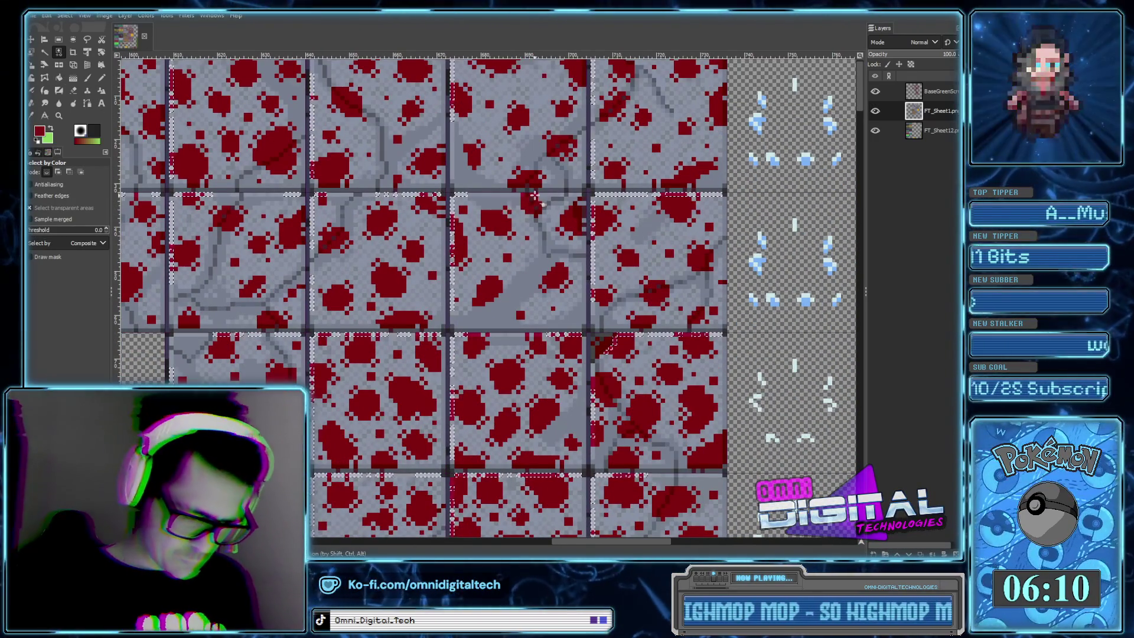
pyautogui.click(543, 204)
pyautogui.click(452, 253)
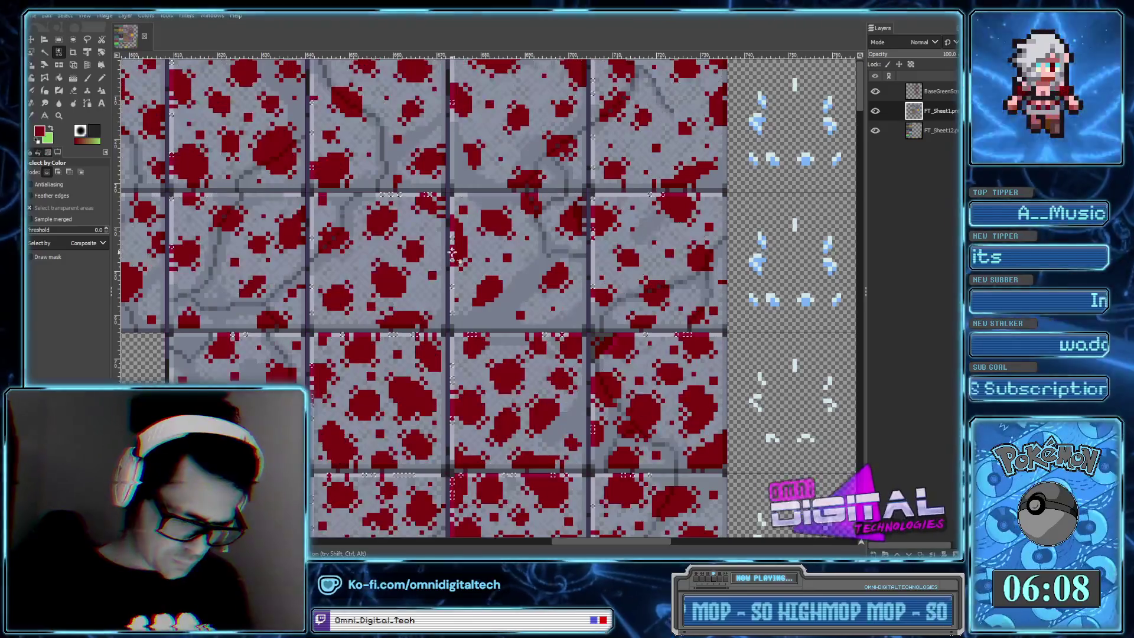
pyautogui.scroll(-1, 489, 304)
pyautogui.hscroll(-1, 489, 304)
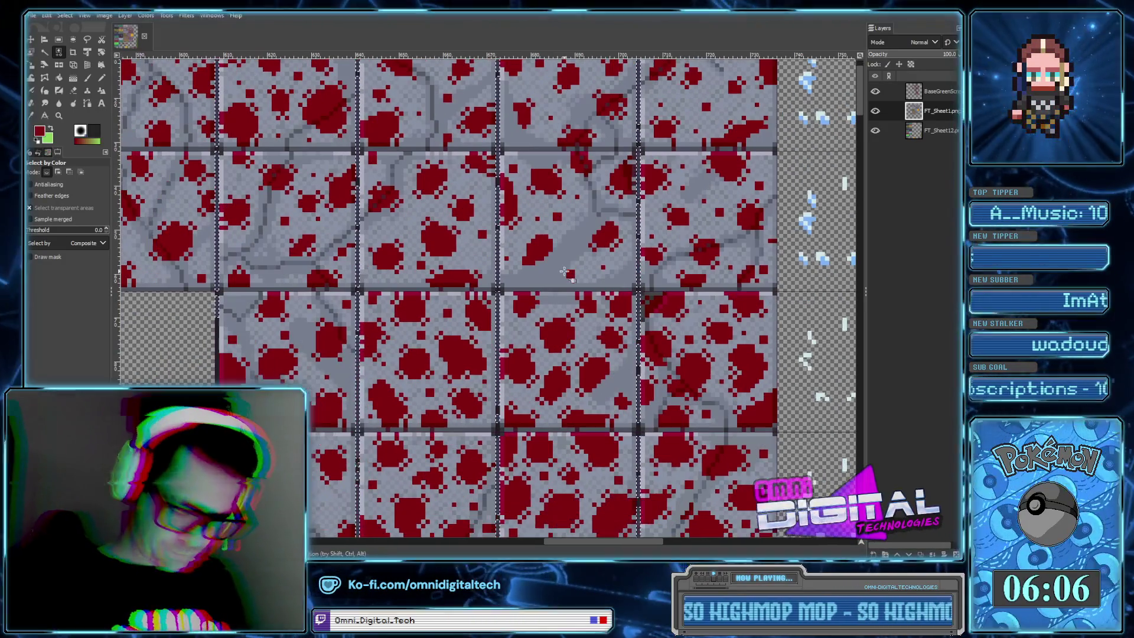
pyautogui.click(876, 91)
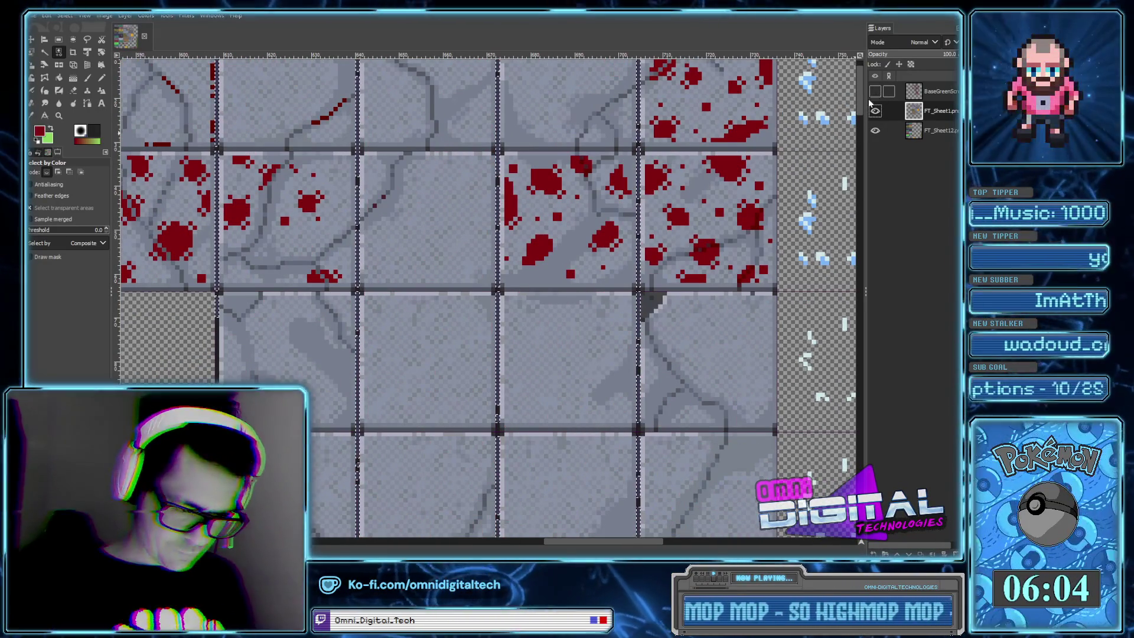
# - Toggle layer visibility so BaseGreenScreen shows again above the FT_Sheet1 stone tiles
pyautogui.scroll(-3, 752, 341)
pyautogui.hscroll(5, 751, 341)
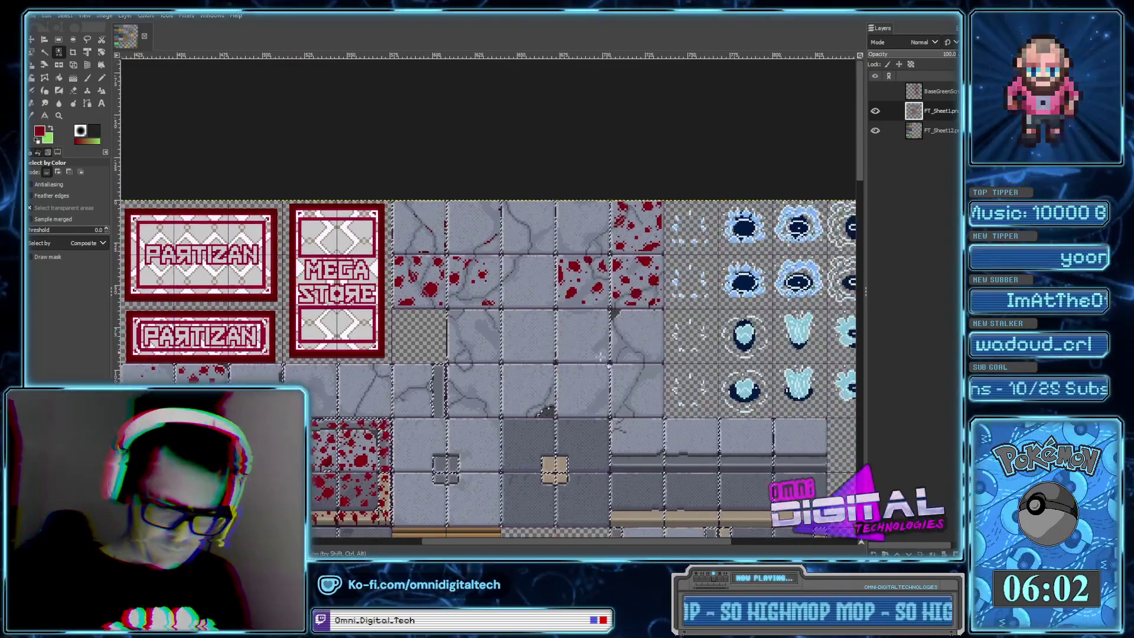
pyautogui.scroll(-3, 650, 295)
pyautogui.scroll(3, 605, 279)
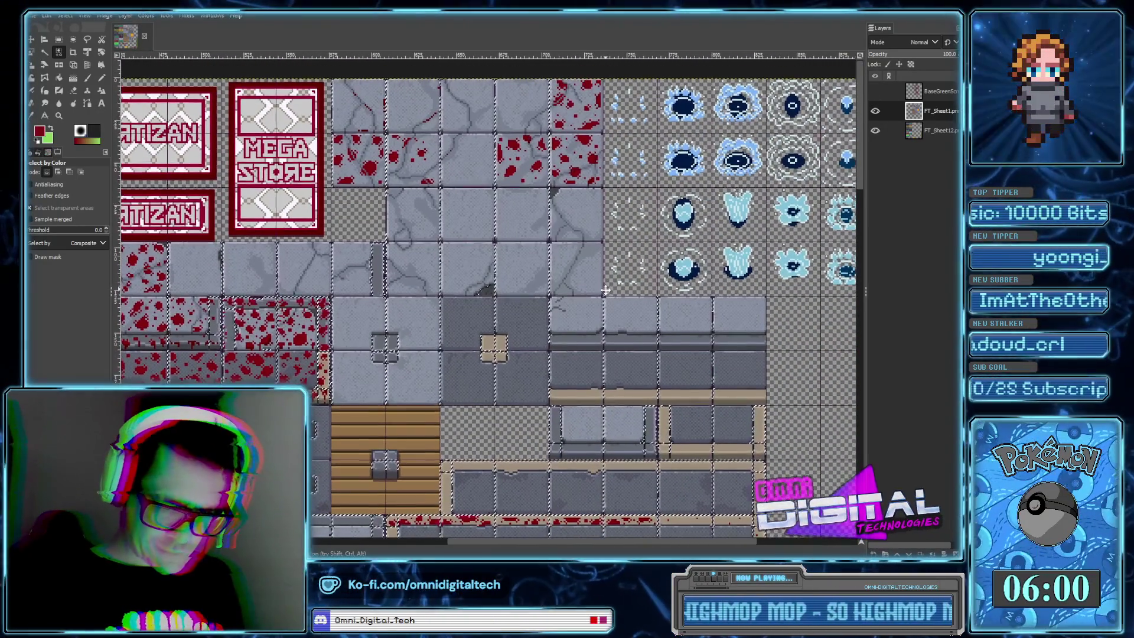
pyautogui.hscroll(-2, 602, 301)
pyautogui.scroll(1, 602, 302)
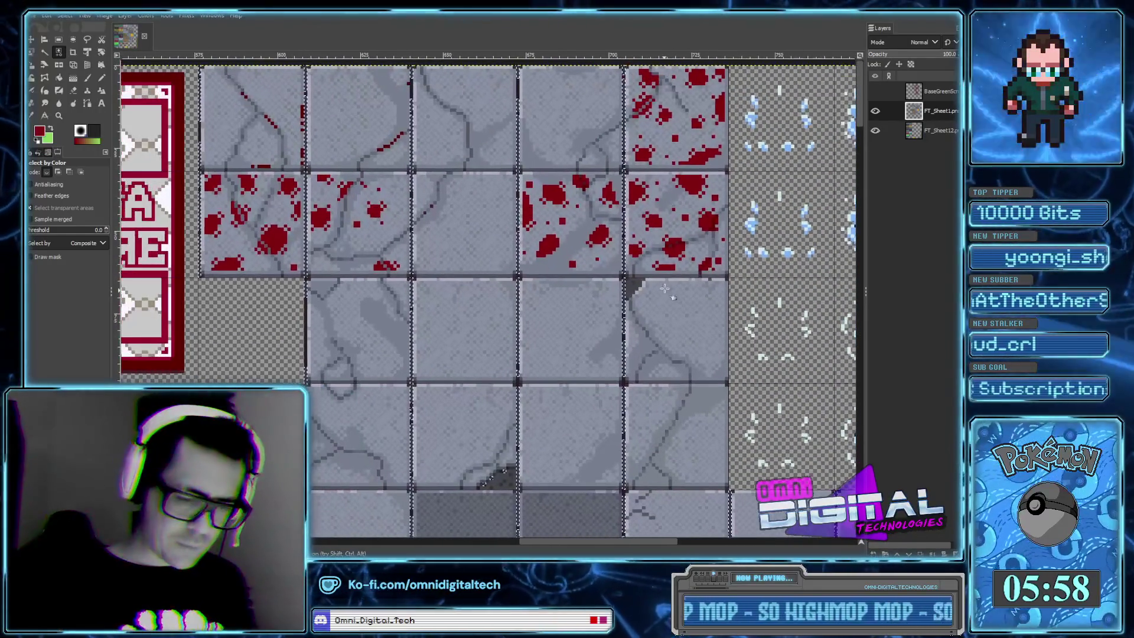
pyautogui.click(875, 109)
pyautogui.click(875, 91)
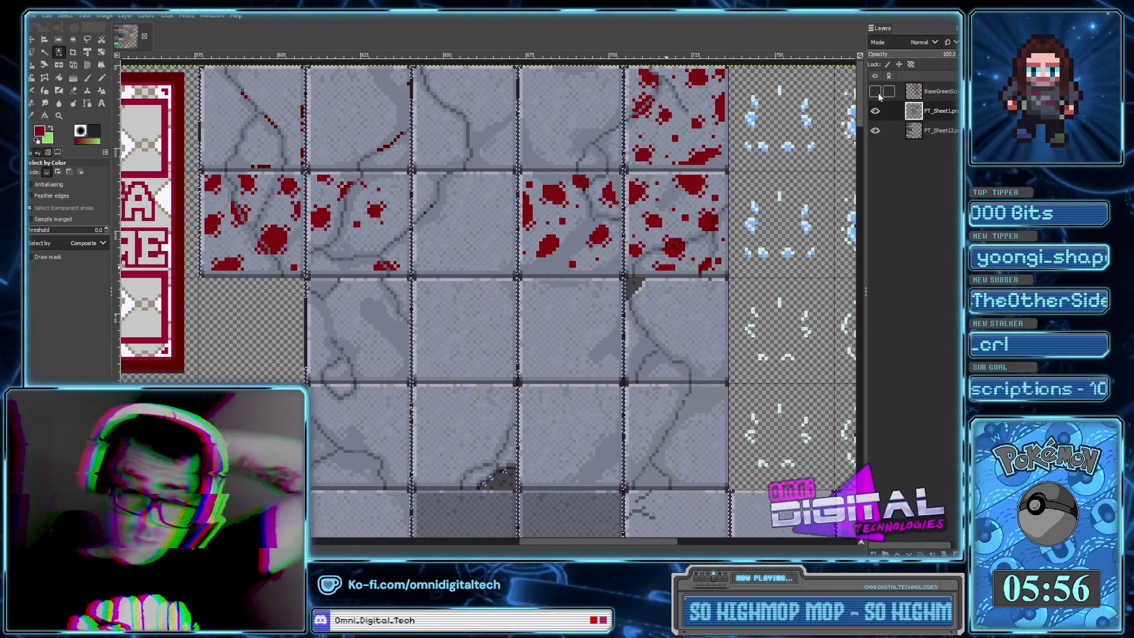
pyautogui.click(875, 110)
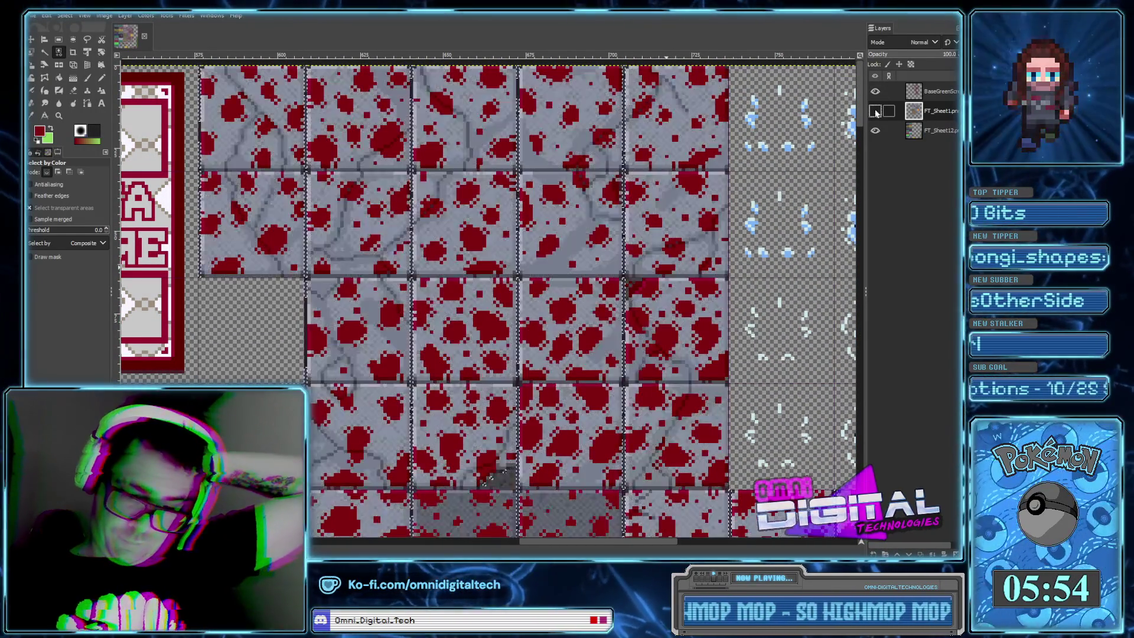
pyautogui.rightClick(652, 227)
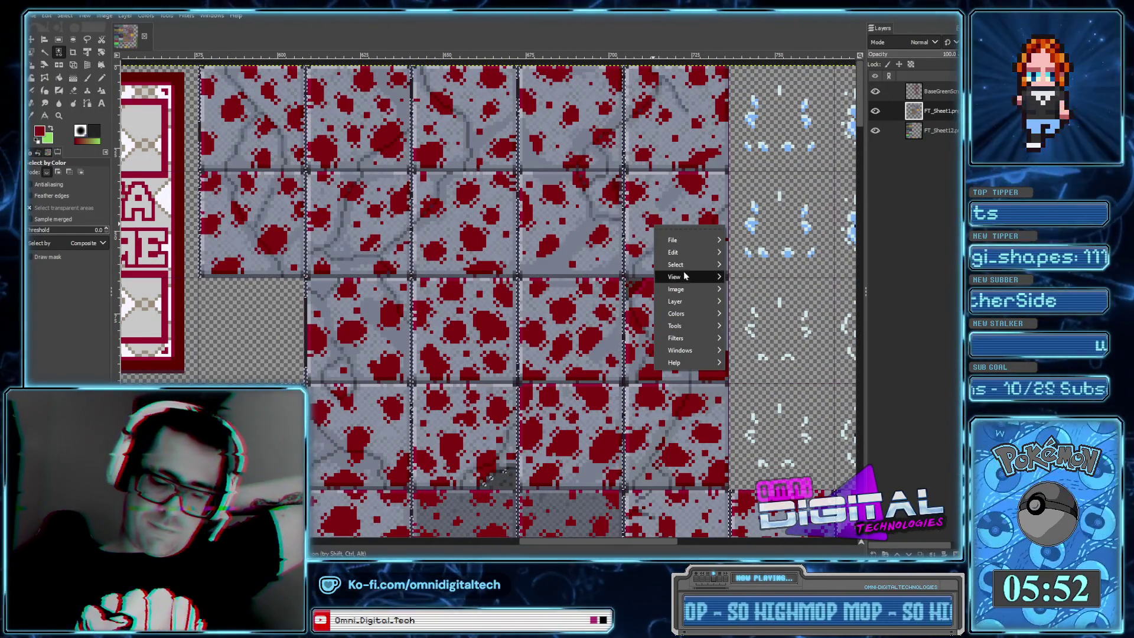
# - Choose Select > None from the canvas menu to drop the colour selection
pyautogui.moveTo(686, 266)
pyautogui.click(764, 273)
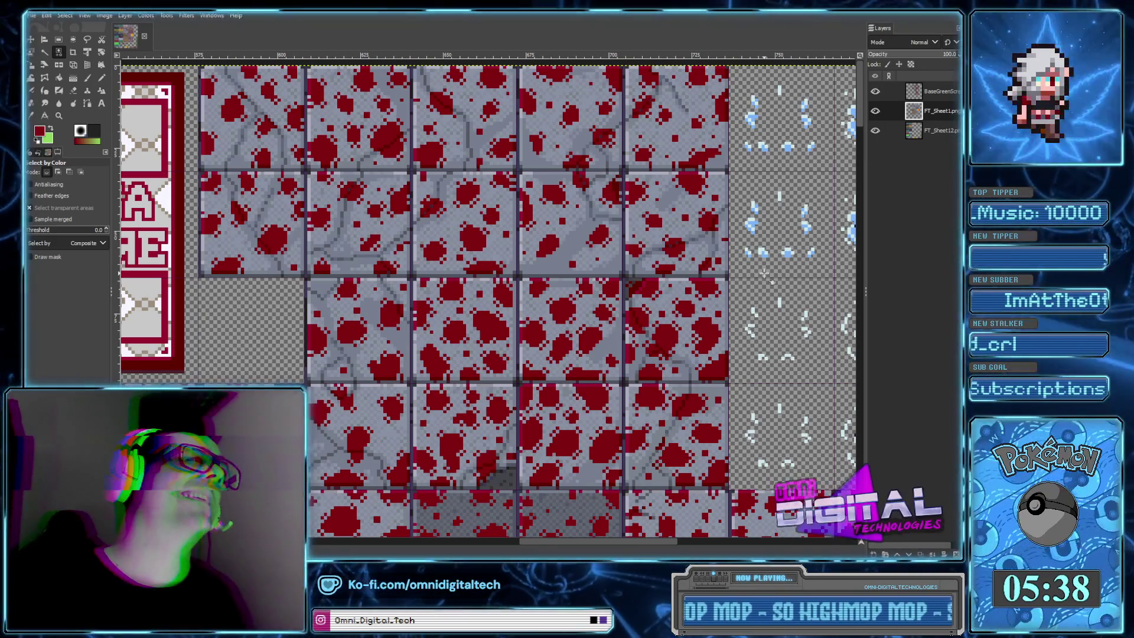
pyautogui.rightClick(728, 168)
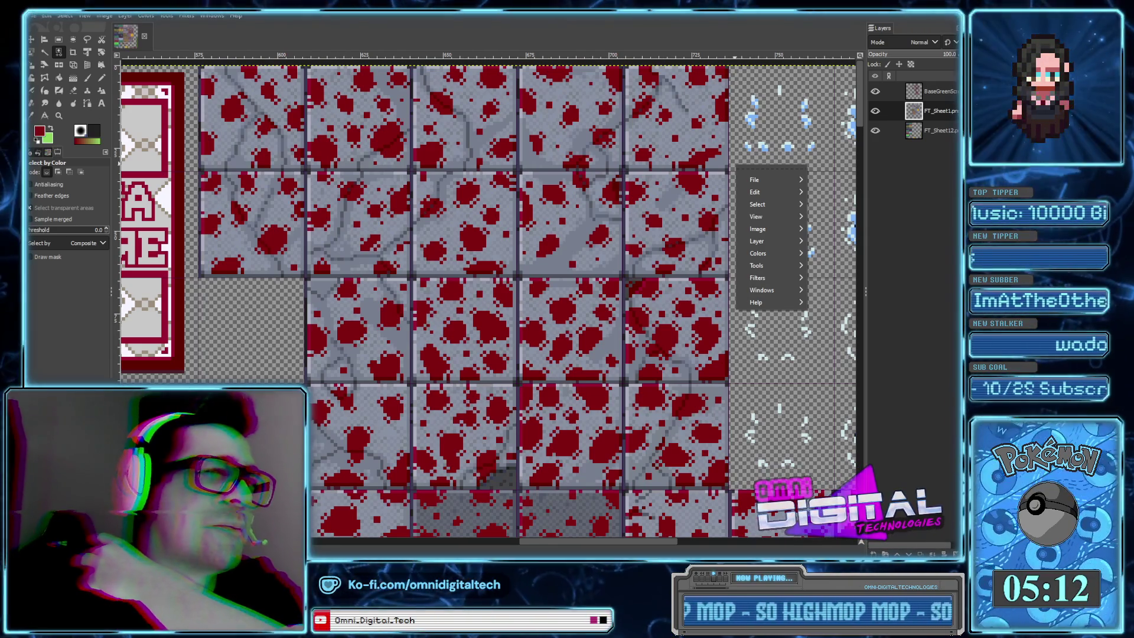
pyautogui.press('Escape')
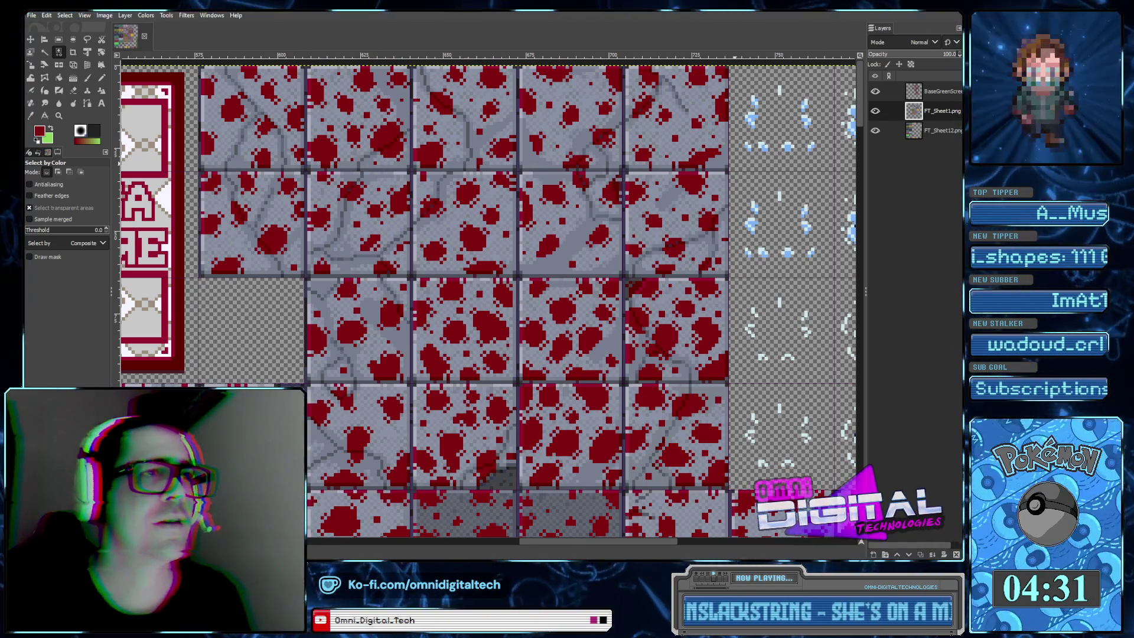
# - Pick the Pencil tool and zoom in on the empty transparent tile beside the wooden planks
pyautogui.scroll(-3, 662, 318)
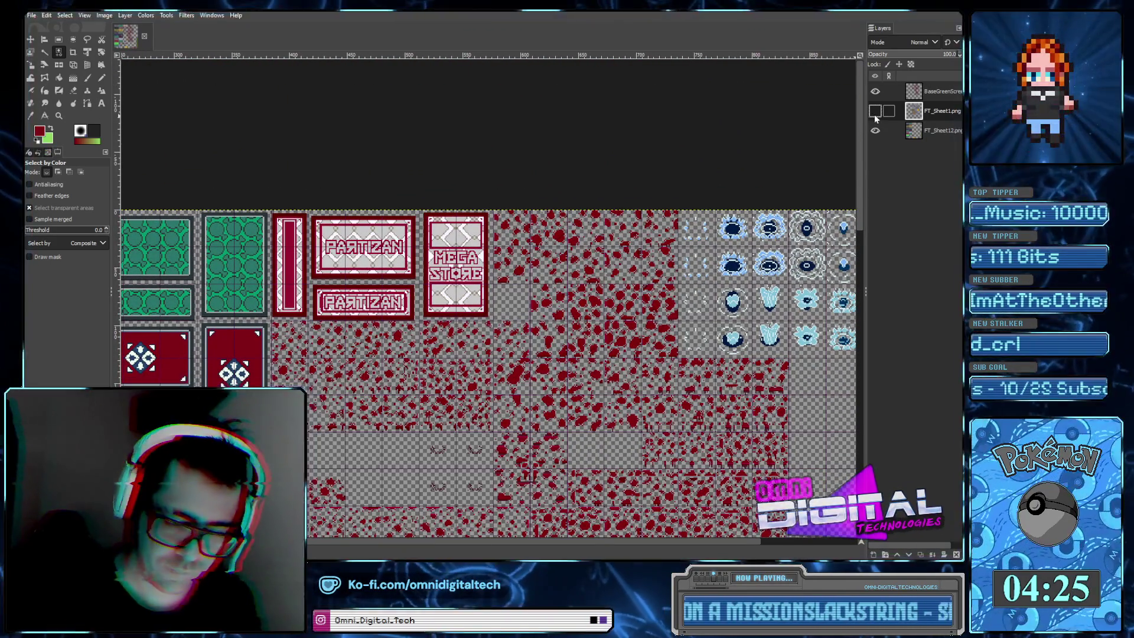
pyautogui.scroll(-3, 490, 331)
pyautogui.scroll(-3, 685, 315)
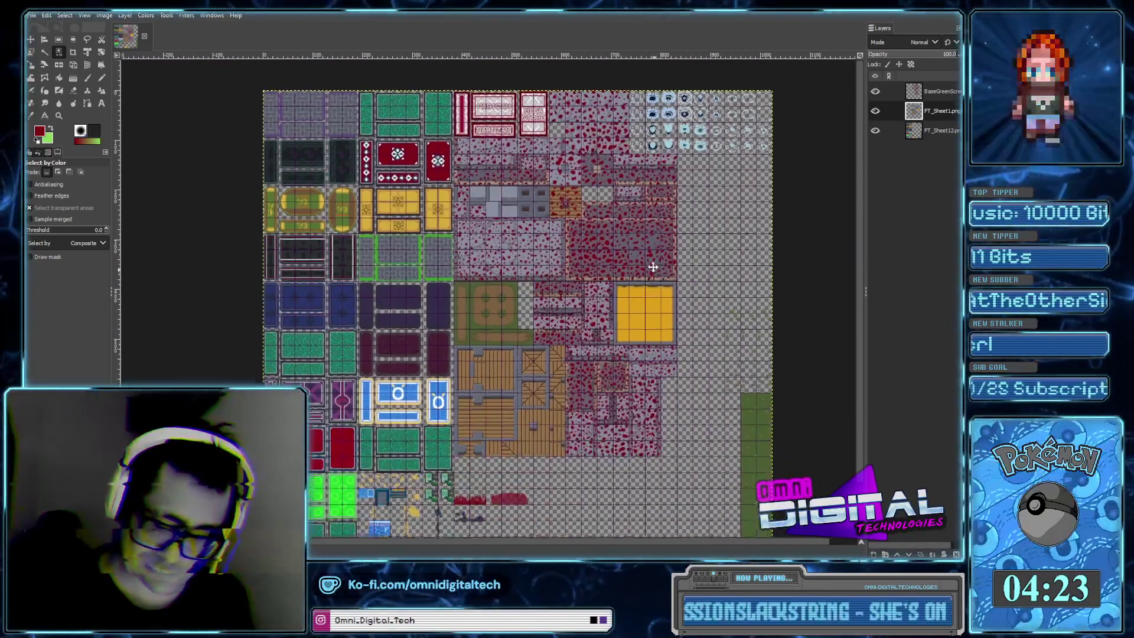
pyautogui.scroll(1, 686, 315)
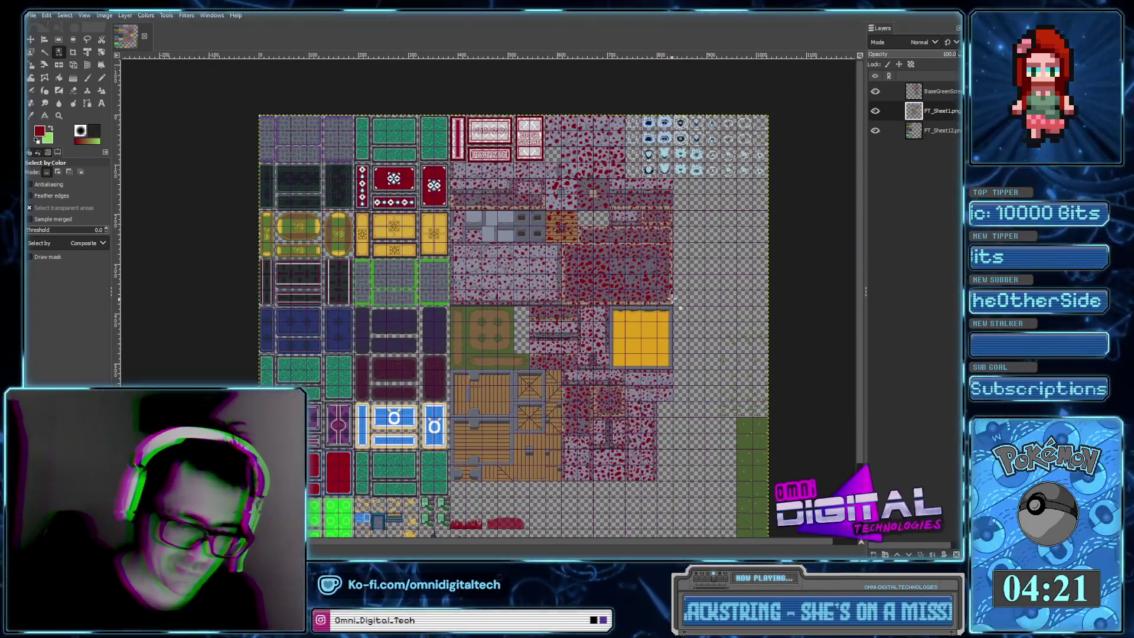
pyautogui.click(102, 77)
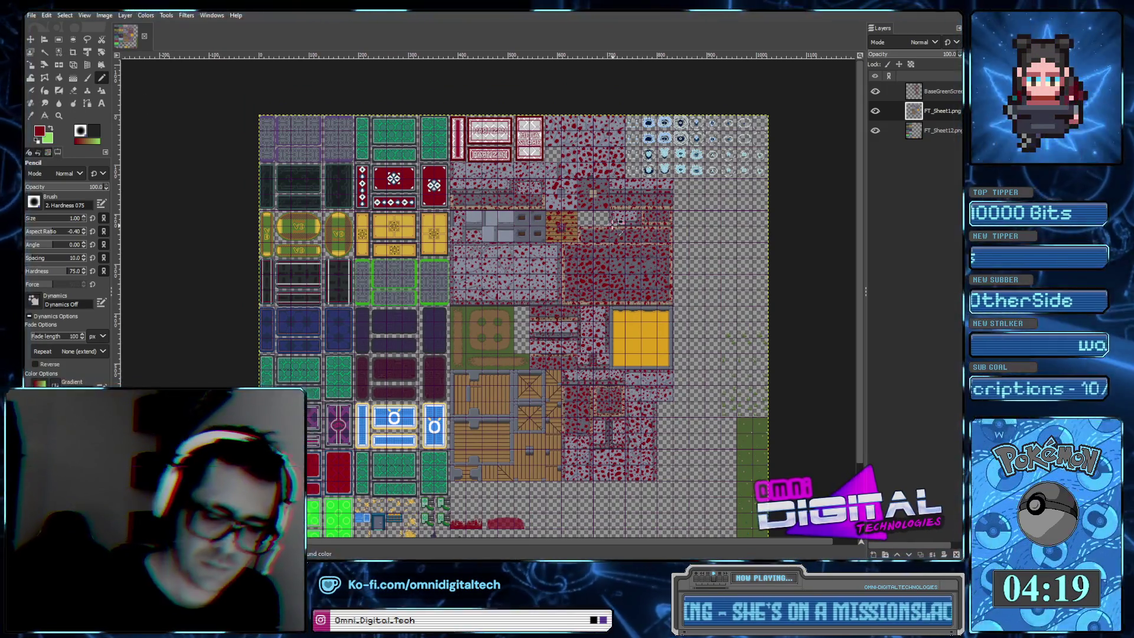
pyautogui.scroll(5, 614, 222)
pyautogui.scroll(2, 636, 189)
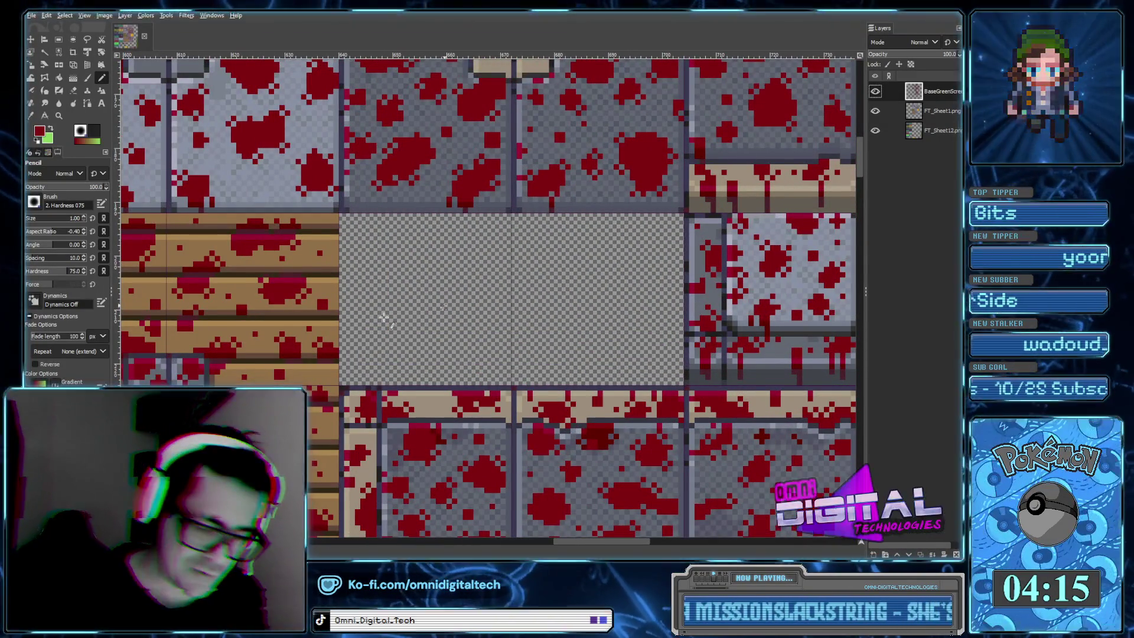
# - Pencil a top blob, a middle splatter with two droplets, and a lower-left blob
pyautogui.scroll(2, 260, 312)
pyautogui.moveTo(446, 196)
pyautogui.mouseDown()
pyautogui.moveTo(467, 214)
pyautogui.moveTo(458, 204)
pyautogui.moveTo(492, 192)
pyautogui.mouseUp()
pyautogui.moveTo(580, 327); pyautogui.dragTo(570, 339)
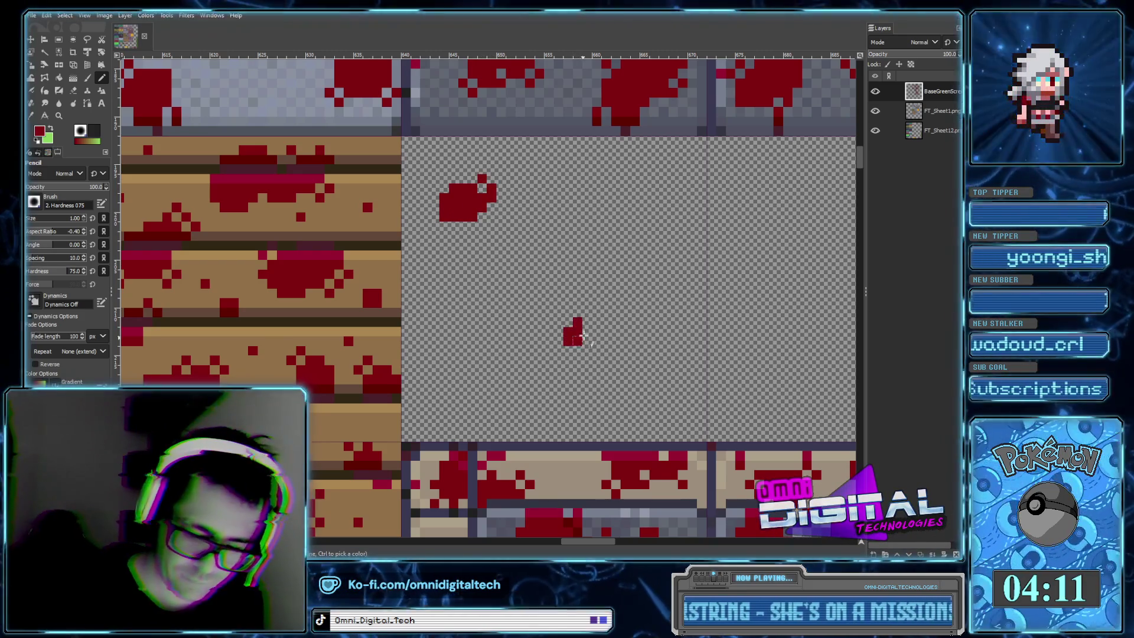
pyautogui.click(587, 312)
pyautogui.click(597, 322)
pyautogui.moveTo(481, 352)
pyautogui.mouseDown()
pyautogui.moveTo(479, 391)
pyautogui.moveTo(468, 359)
pyautogui.moveTo(435, 350)
pyautogui.mouseUp()
pyautogui.click(464, 350)
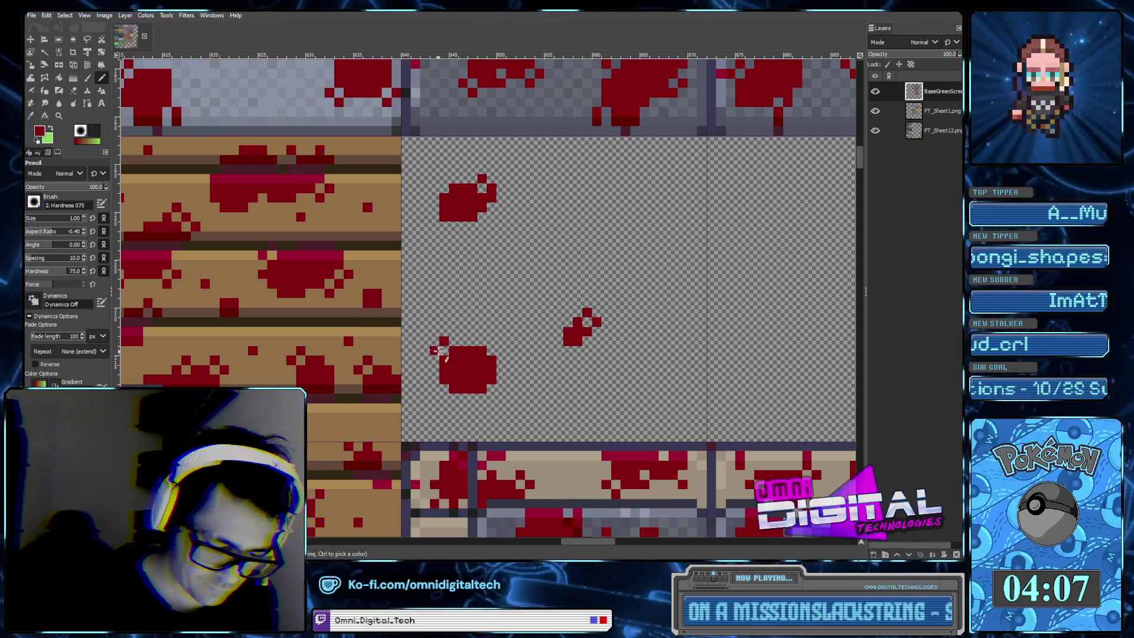
# - Add a right-side splatter and a lower-centre blob with droplets at its corners
pyautogui.moveTo(731, 325)
pyautogui.mouseDown()
pyautogui.moveTo(750, 340)
pyautogui.moveTo(739, 313)
pyautogui.moveTo(760, 312)
pyautogui.mouseUp()
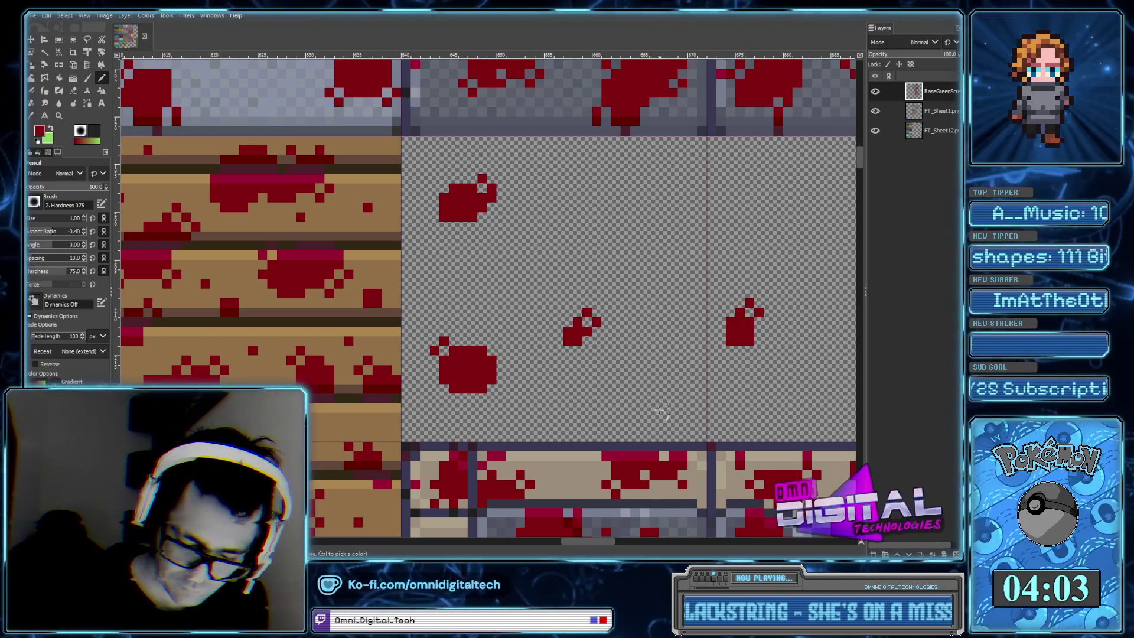
pyautogui.moveTo(657, 409)
pyautogui.mouseDown()
pyautogui.moveTo(668, 417)
pyautogui.moveTo(674, 397)
pyautogui.moveTo(635, 396)
pyautogui.moveTo(649, 384)
pyautogui.mouseUp()
pyautogui.click(682, 388)
pyautogui.click(645, 389)
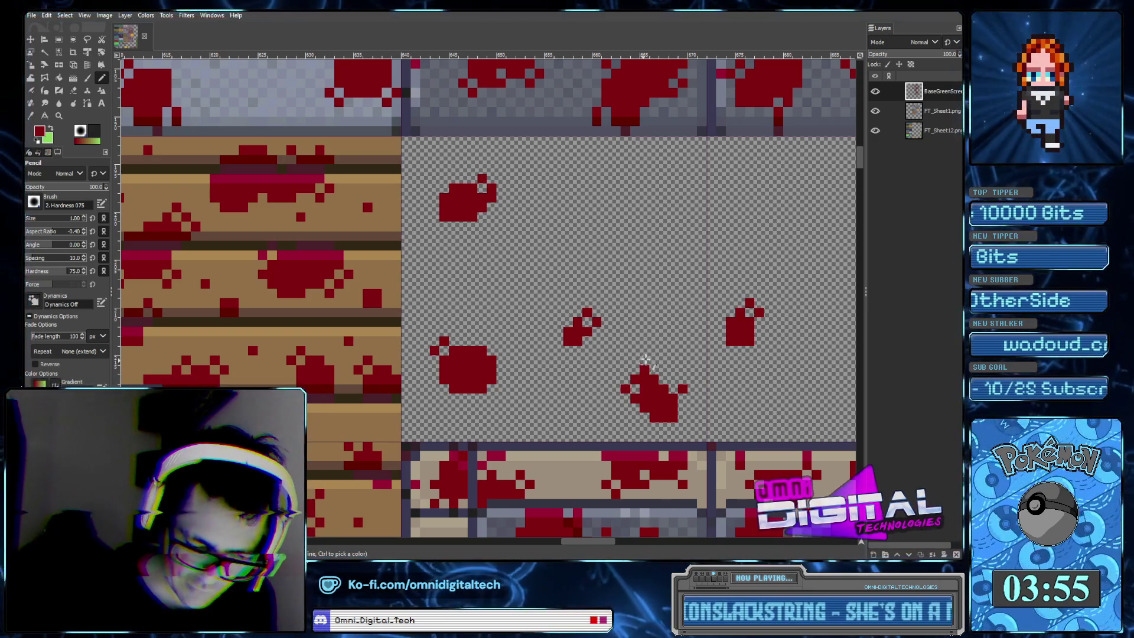
# - Draw a filled blob near the tile's top with three surrounding droplet pixels
pyautogui.keyDown('ctrl'); pyautogui.scroll(-3, 645, 358); pyautogui.keyUp('ctrl')
pyautogui.keyDown('ctrl'); pyautogui.scroll(3, 639, 253); pyautogui.keyUp('ctrl')
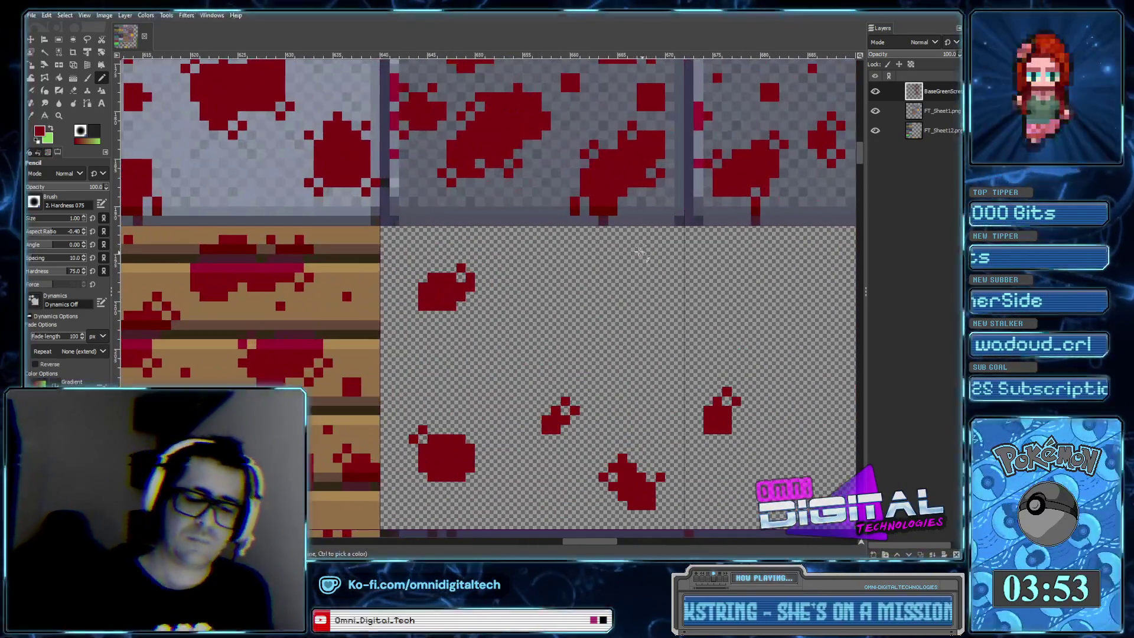
pyautogui.moveTo(639, 252)
pyautogui.mouseDown()
pyautogui.moveTo(599, 269)
pyautogui.moveTo(650, 260)
pyautogui.moveTo(632, 277)
pyautogui.moveTo(642, 276)
pyautogui.mouseUp()
pyautogui.click(660, 296)
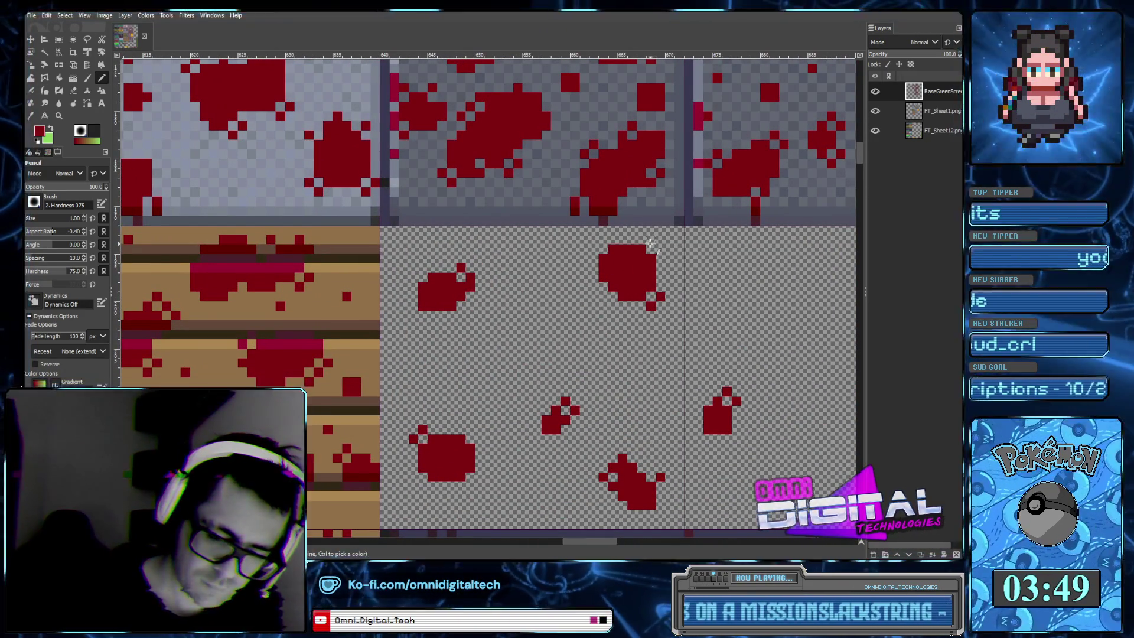
pyautogui.click(650, 239)
pyautogui.click(595, 287)
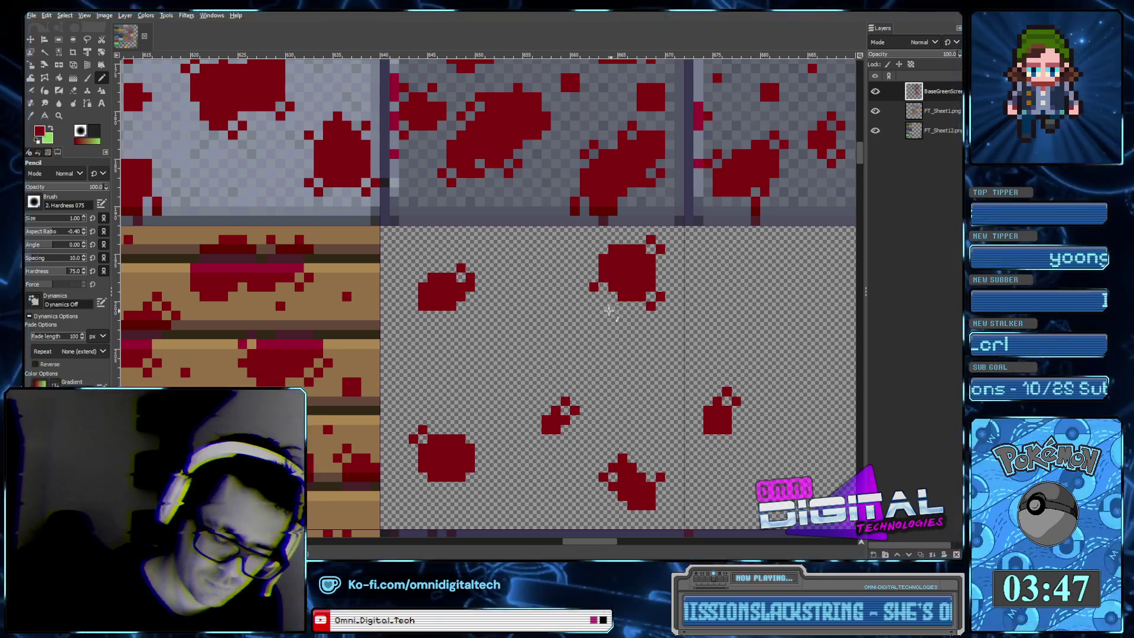
# - Draw a central blob, undo its stray pixels, and add droplets at its upper-left edge
pyautogui.moveTo(546, 321)
pyautogui.mouseDown()
pyautogui.moveTo(561, 334)
pyautogui.moveTo(544, 325)
pyautogui.moveTo(575, 328)
pyautogui.moveTo(584, 306)
pyautogui.mouseUp()
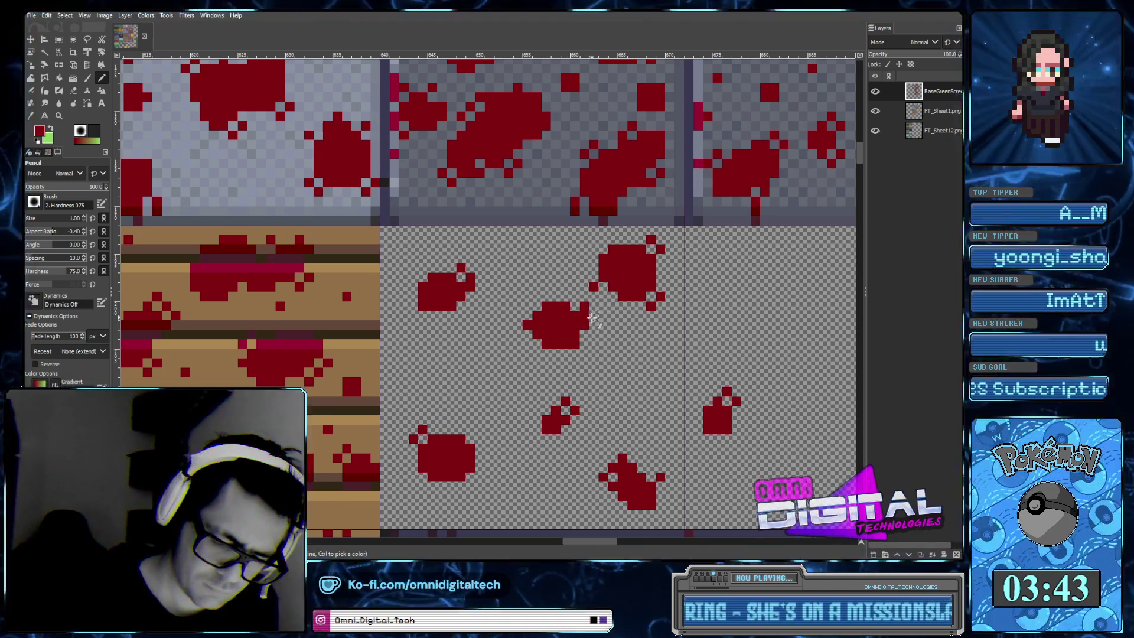
pyautogui.hotkey('ctrl', 'z')
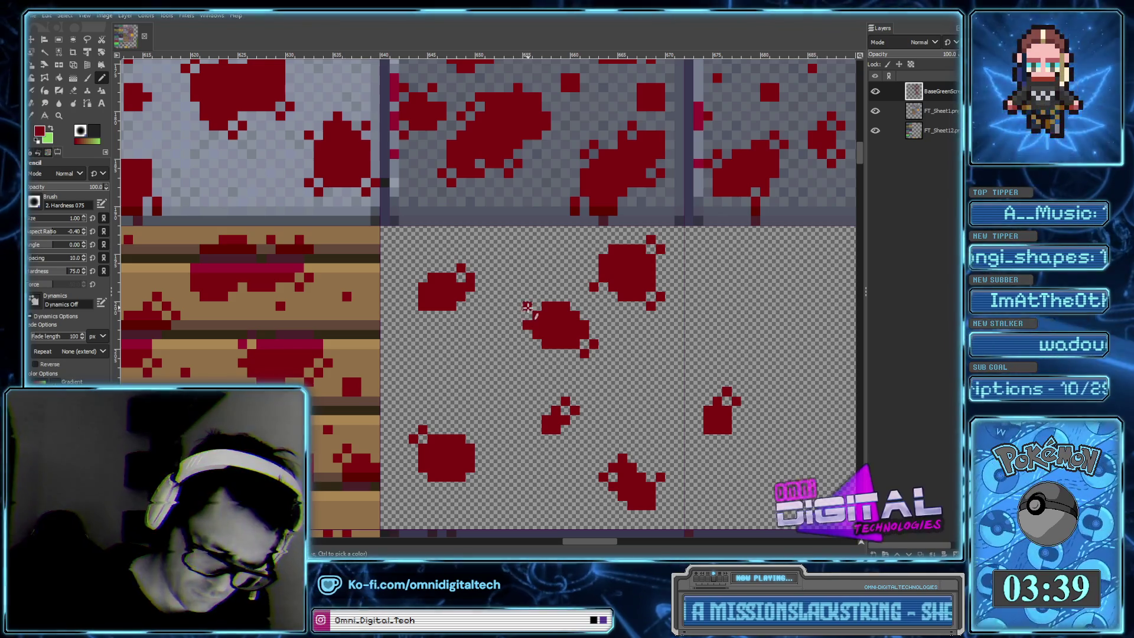
pyautogui.moveTo(527, 306); pyautogui.dragTo(518, 316)
# - Add a splatter at the tile's left edge and a new lower blob
pyautogui.scroll(-3, 523, 322)
pyautogui.scroll(3, 526, 334)
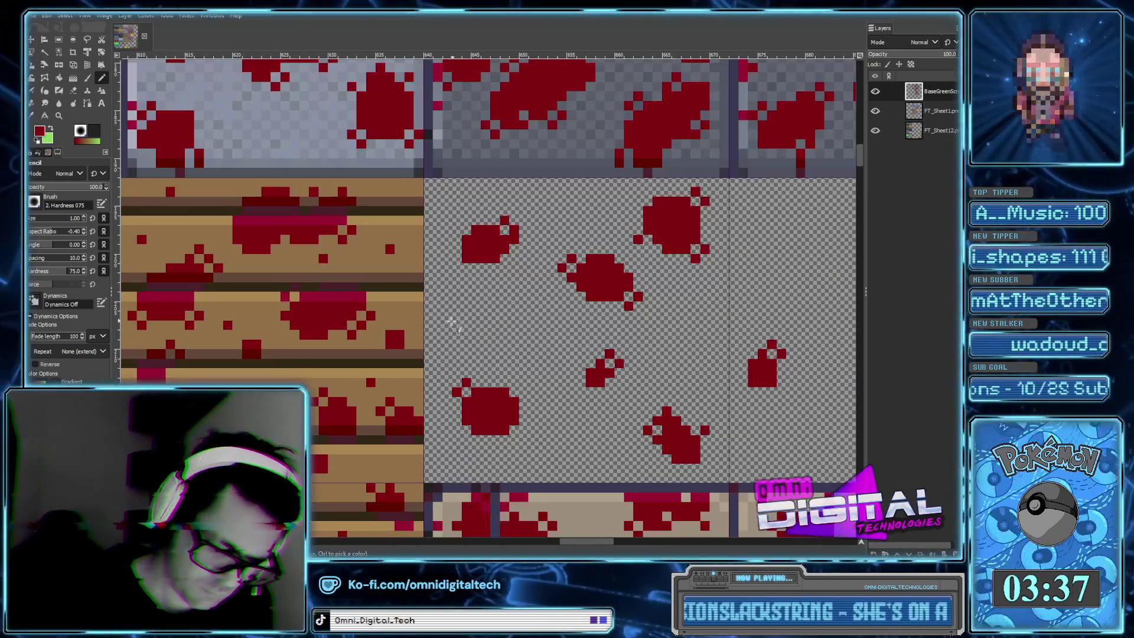
pyautogui.moveTo(444, 325); pyautogui.dragTo(438, 339)
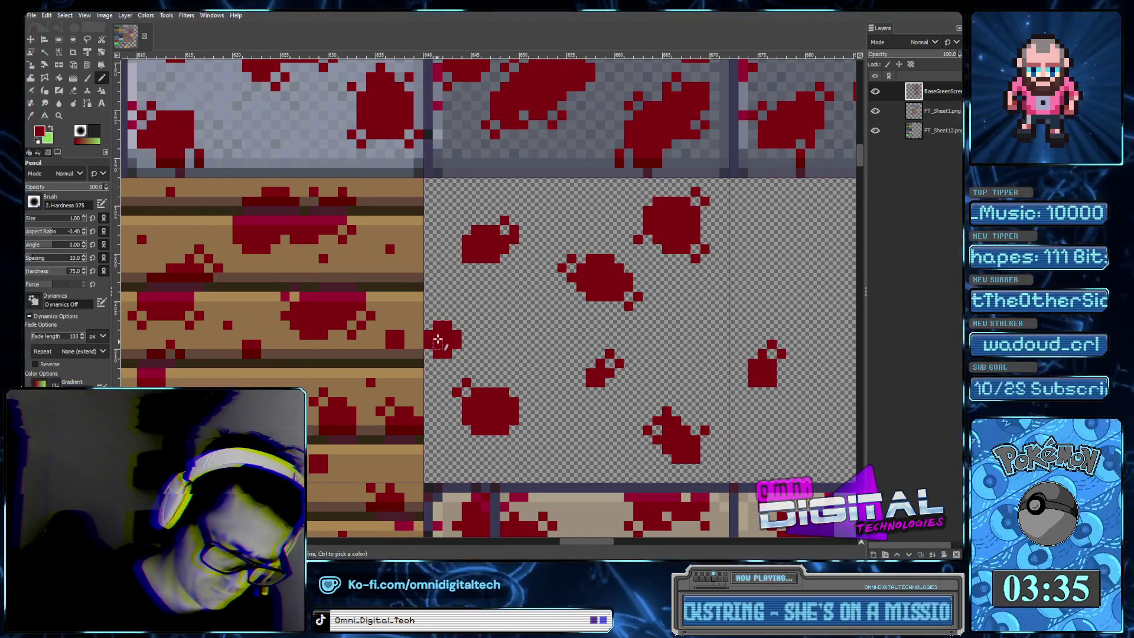
pyautogui.scroll(-3, 509, 337)
pyautogui.scroll(4, 520, 366)
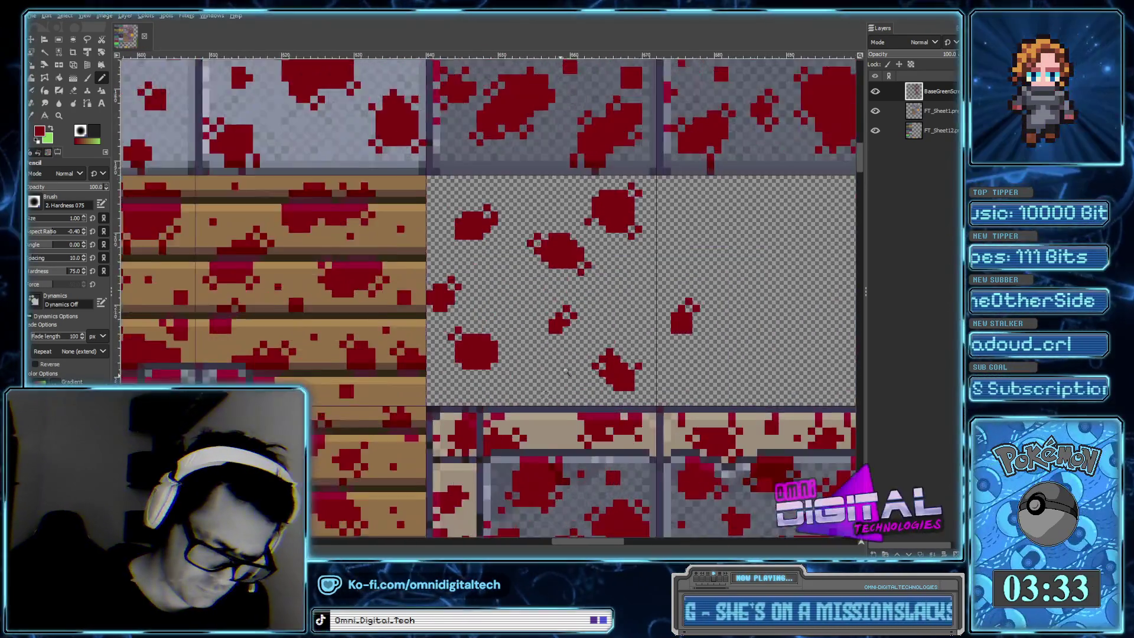
pyautogui.moveTo(522, 387)
pyautogui.mouseDown()
pyautogui.moveTo(557, 379)
pyautogui.moveTo(579, 394)
pyautogui.mouseUp()
pyautogui.moveTo(533, 353); pyautogui.dragTo(522, 360)
# - Paint a small square splatter and a large round blob with two droplets
pyautogui.scroll(2, 532, 331)
pyautogui.hscroll(4, 532, 331)
pyautogui.moveTo(586, 285); pyautogui.dragTo(597, 299)
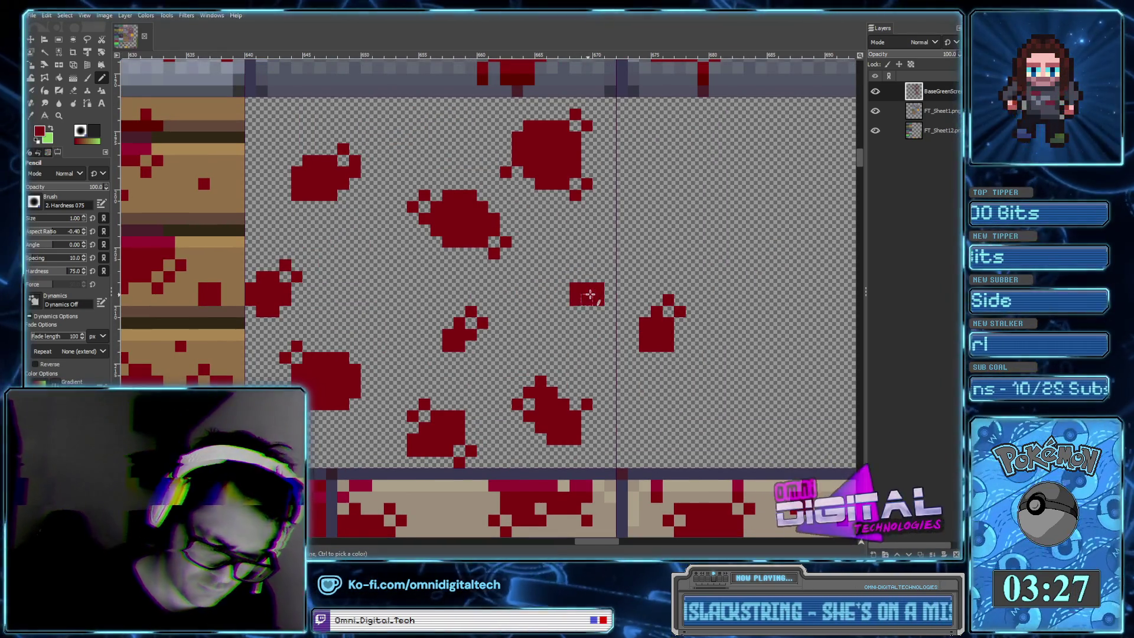
pyautogui.hscroll(3, 561, 282)
pyautogui.scroll(1, 561, 282)
pyautogui.scroll(-5, 564, 284)
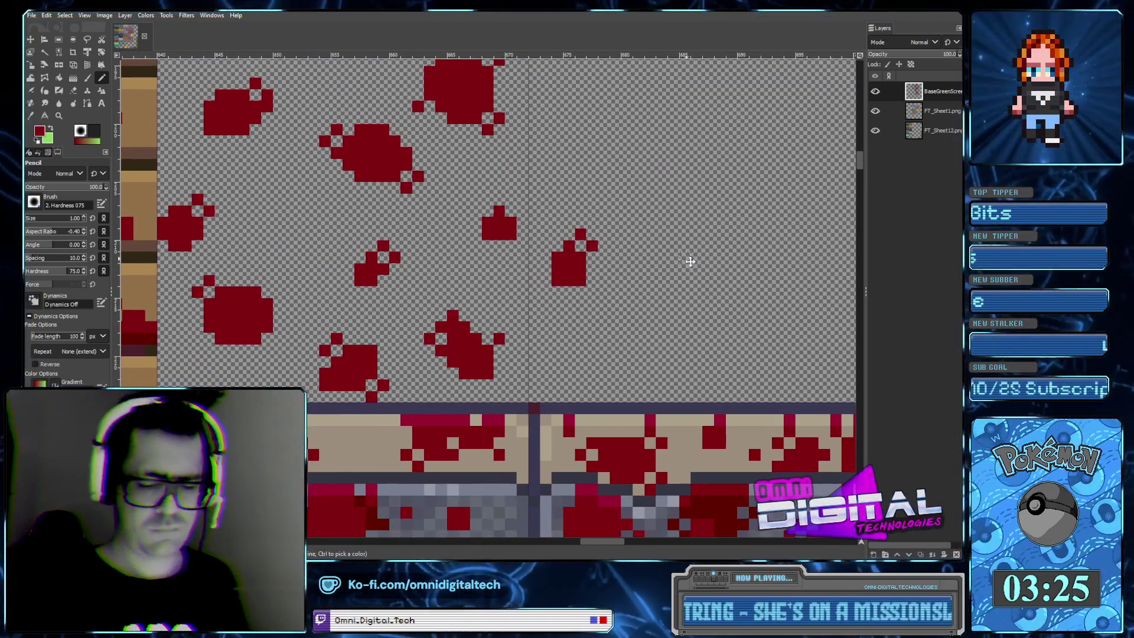
pyautogui.hscroll(8, 544, 236)
pyautogui.moveTo(680, 337)
pyautogui.mouseDown()
pyautogui.moveTo(648, 275)
pyautogui.moveTo(659, 299)
pyautogui.moveTo(662, 273)
pyautogui.moveTo(667, 289)
pyautogui.moveTo(707, 283)
pyautogui.moveTo(727, 257)
pyautogui.moveTo(736, 271)
pyautogui.mouseUp()
pyautogui.click(737, 270)
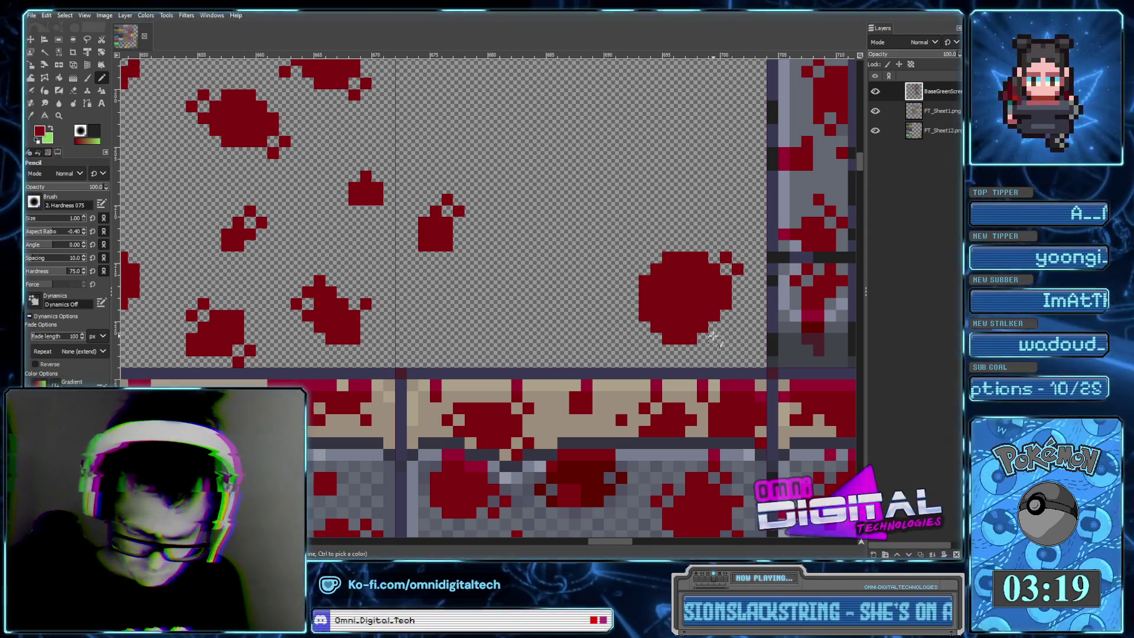
pyautogui.click(713, 338)
# - Add a bottom blob with a droplet and a small upper block with two droplets
pyautogui.hscroll(-3, 637, 272)
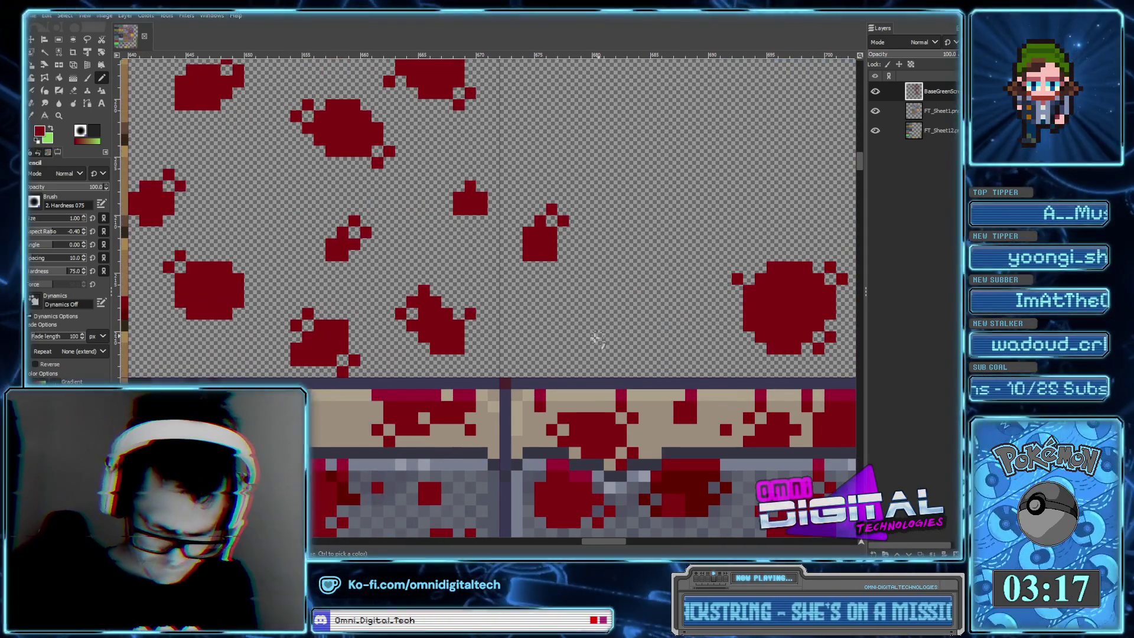
pyautogui.moveTo(594, 346)
pyautogui.mouseDown()
pyautogui.moveTo(653, 321)
pyautogui.moveTo(586, 340)
pyautogui.moveTo(633, 359)
pyautogui.mouseUp()
pyautogui.click(655, 347)
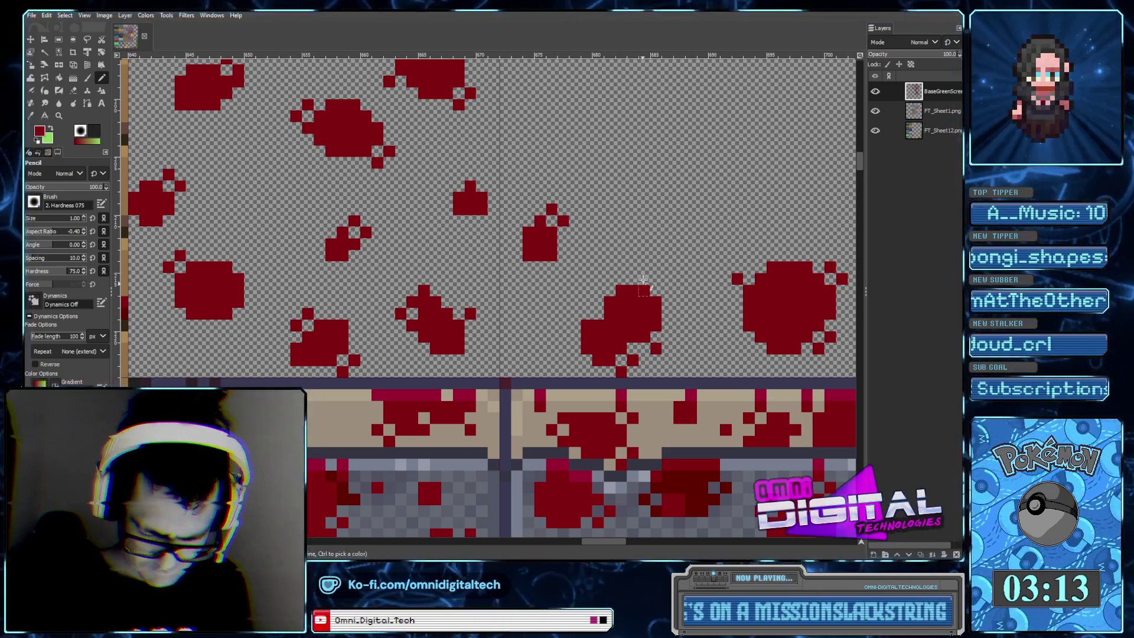
pyautogui.scroll(3, 603, 285)
pyautogui.hscroll(3, 603, 285)
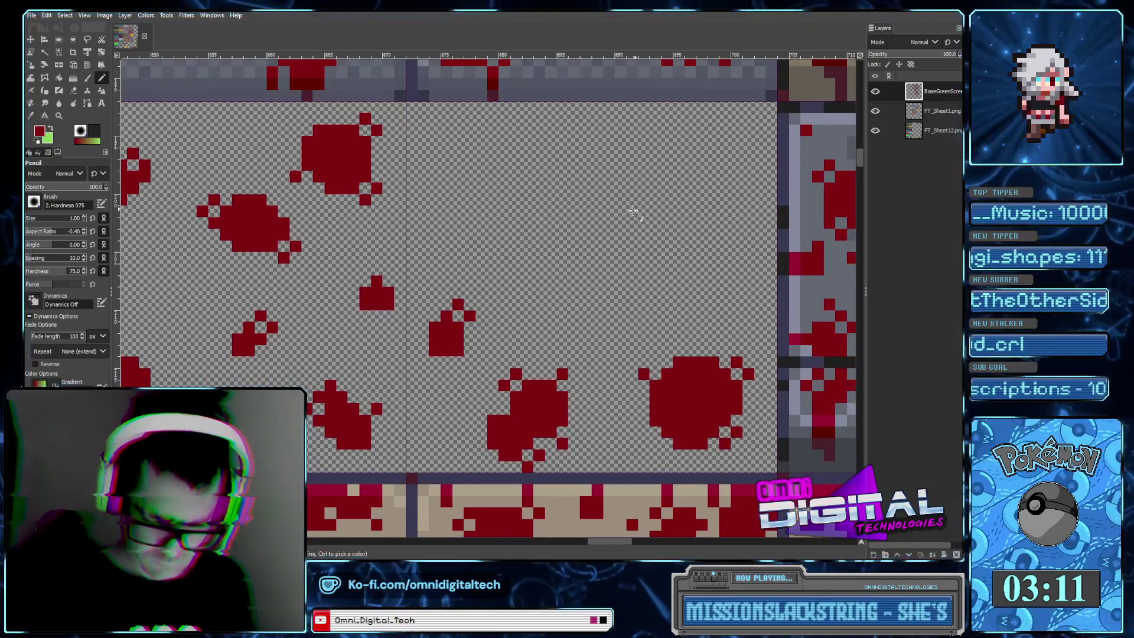
pyautogui.moveTo(617, 198)
pyautogui.mouseDown()
pyautogui.moveTo(650, 219)
pyautogui.moveTo(620, 223)
pyautogui.mouseUp()
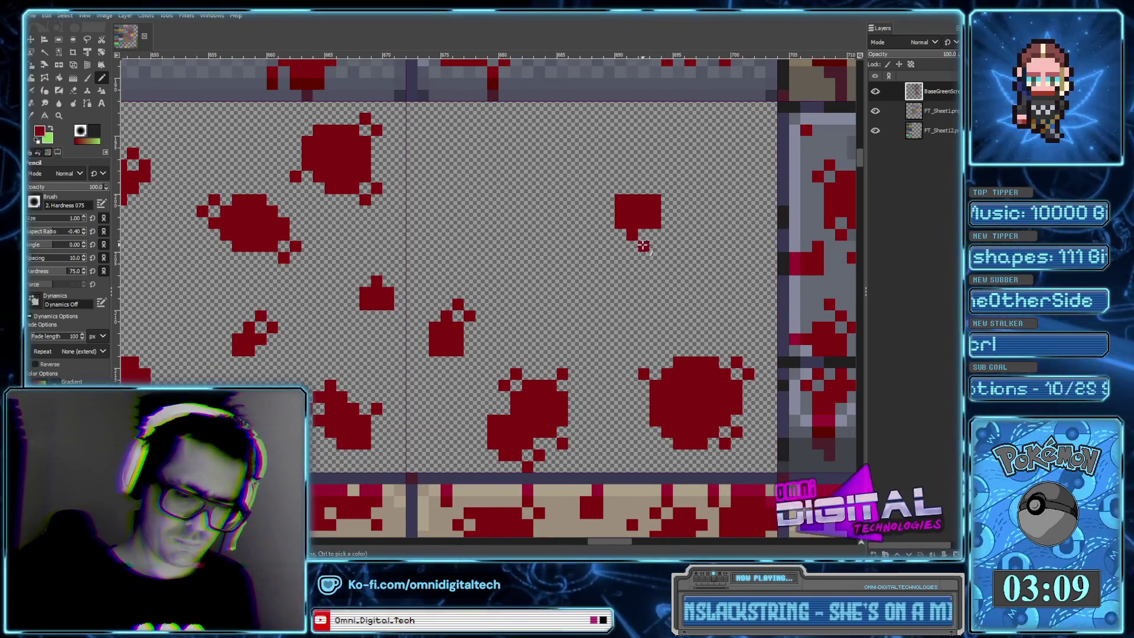
pyautogui.click(632, 190)
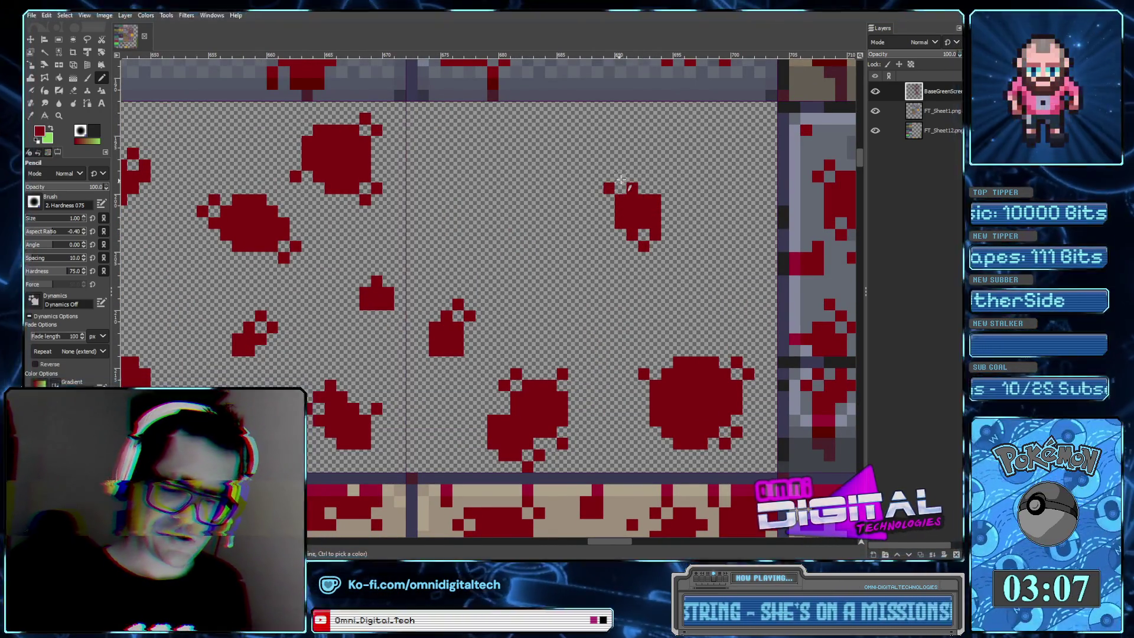
pyautogui.click(622, 180)
# - Scatter three single red droplets and two small specks across the tile
pyautogui.scroll(-5, 644, 189)
pyautogui.scroll(6, 662, 195)
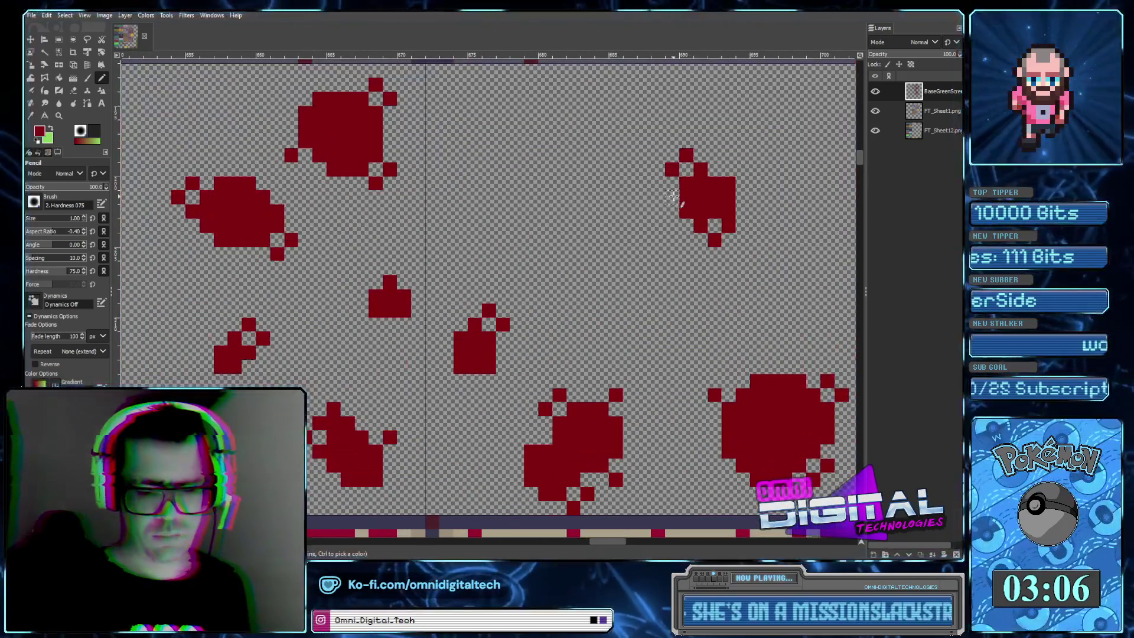
pyautogui.click(672, 197)
pyautogui.click(616, 226)
pyautogui.click(757, 197)
pyautogui.moveTo(659, 254); pyautogui.dragTo(674, 268)
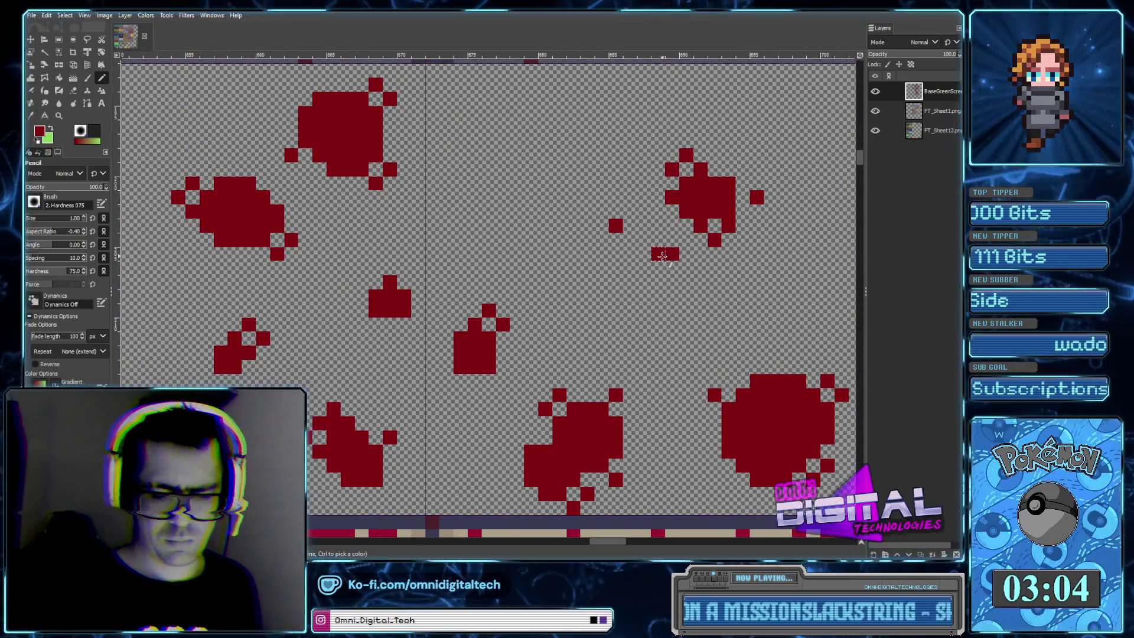
pyautogui.click(658, 269)
pyautogui.scroll(2, 700, 309)
pyautogui.hscroll(-1, 700, 309)
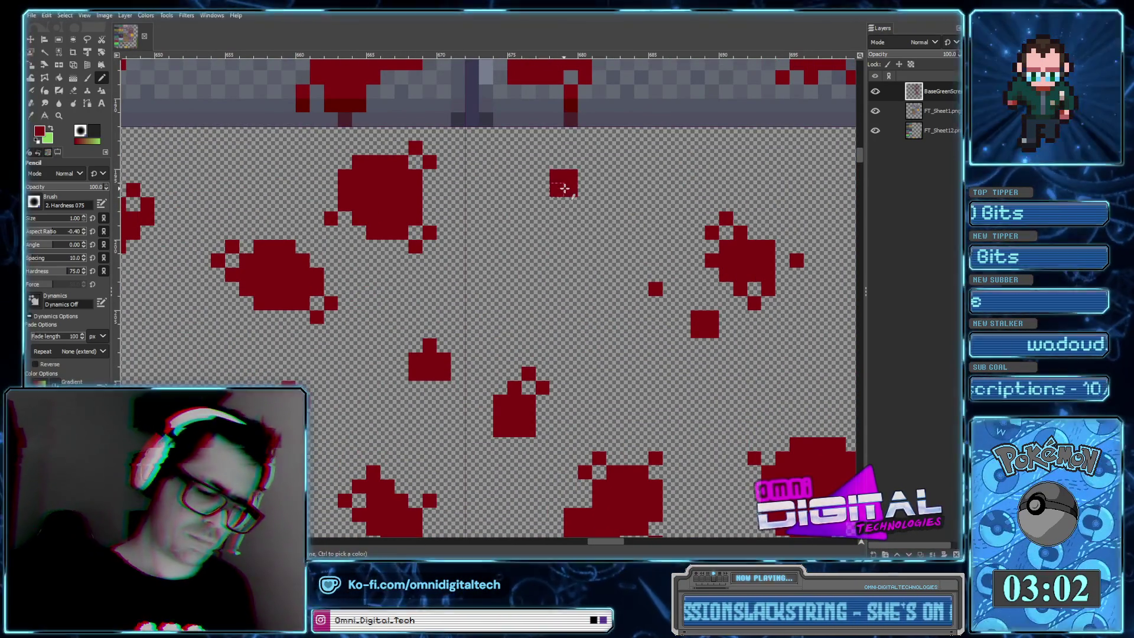
pyautogui.scroll(-5, 560, 177)
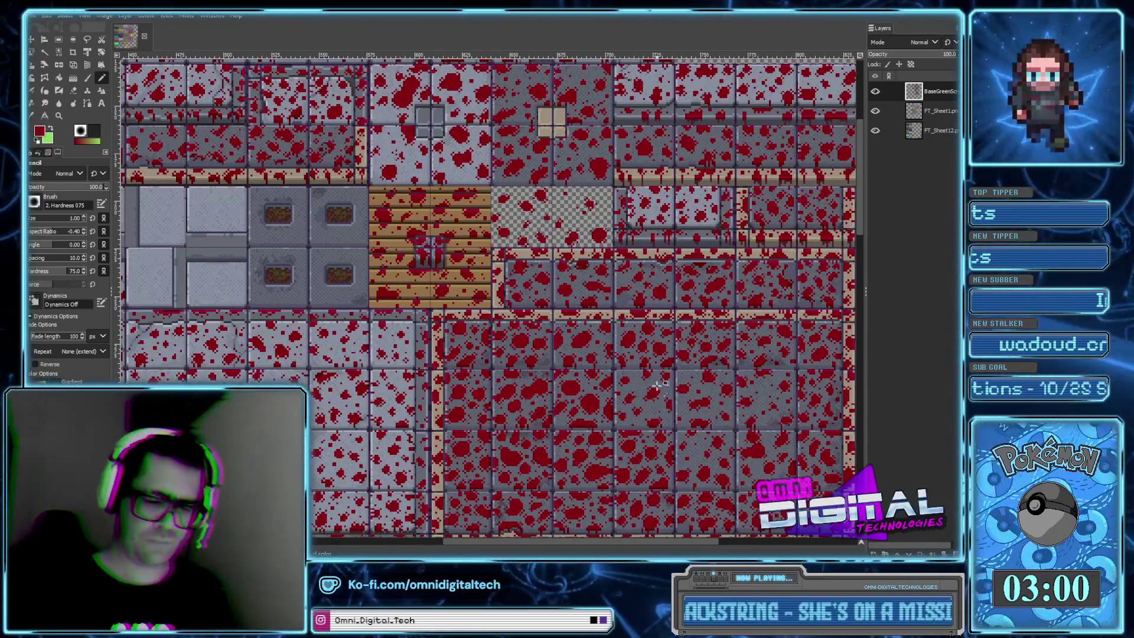
# - Zoom out, pan across the sheet, then zoom in on the middle vent tiles
pyautogui.scroll(-4, 659, 384)
pyautogui.scroll(2, 738, 390)
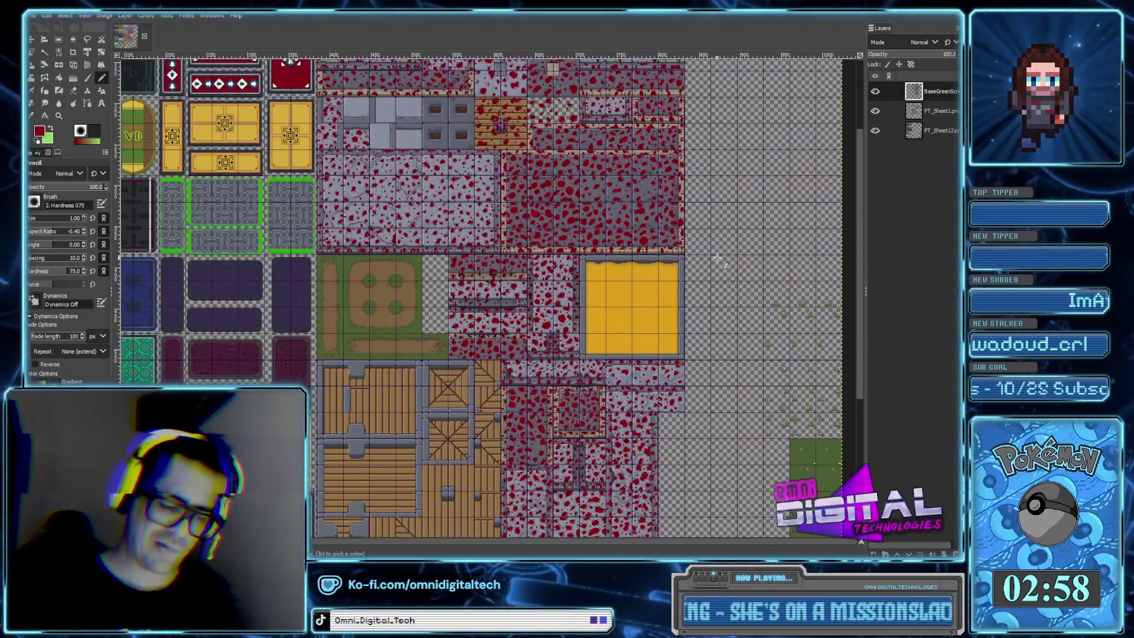
pyautogui.hscroll(-4, 717, 274)
pyautogui.scroll(-1, 618, 316)
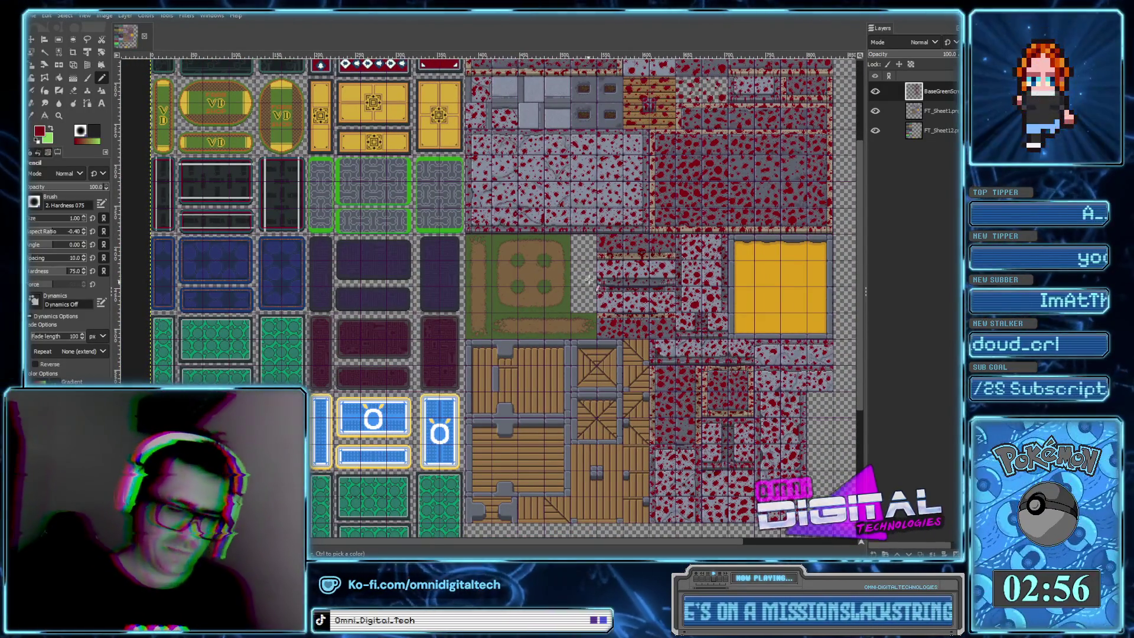
pyautogui.scroll(3, 590, 283)
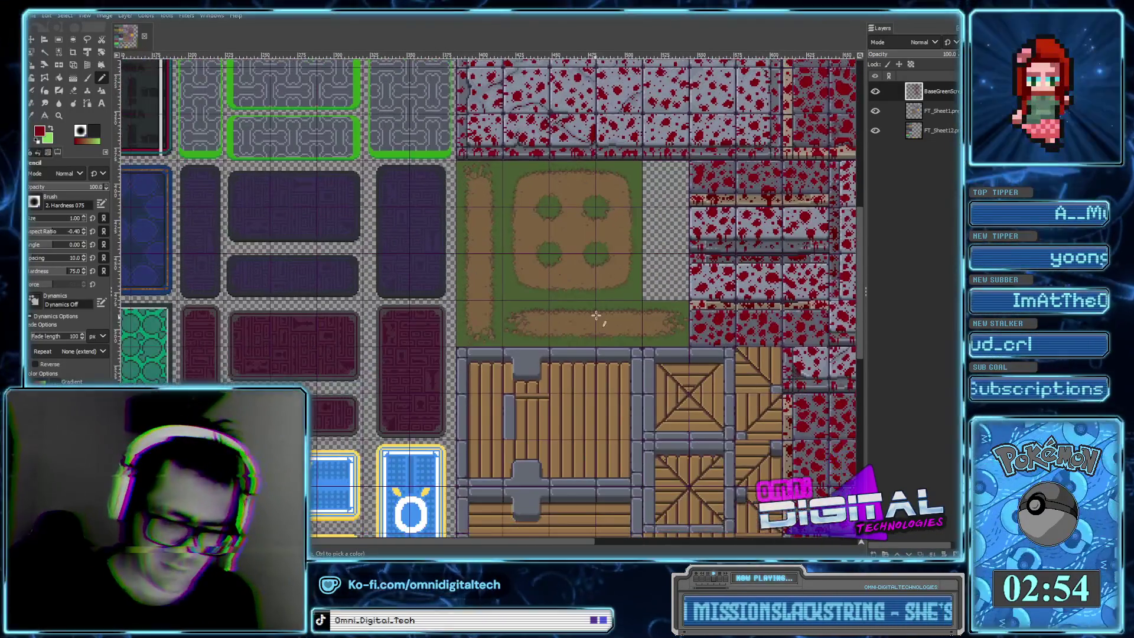
pyautogui.hscroll(1, 620, 322)
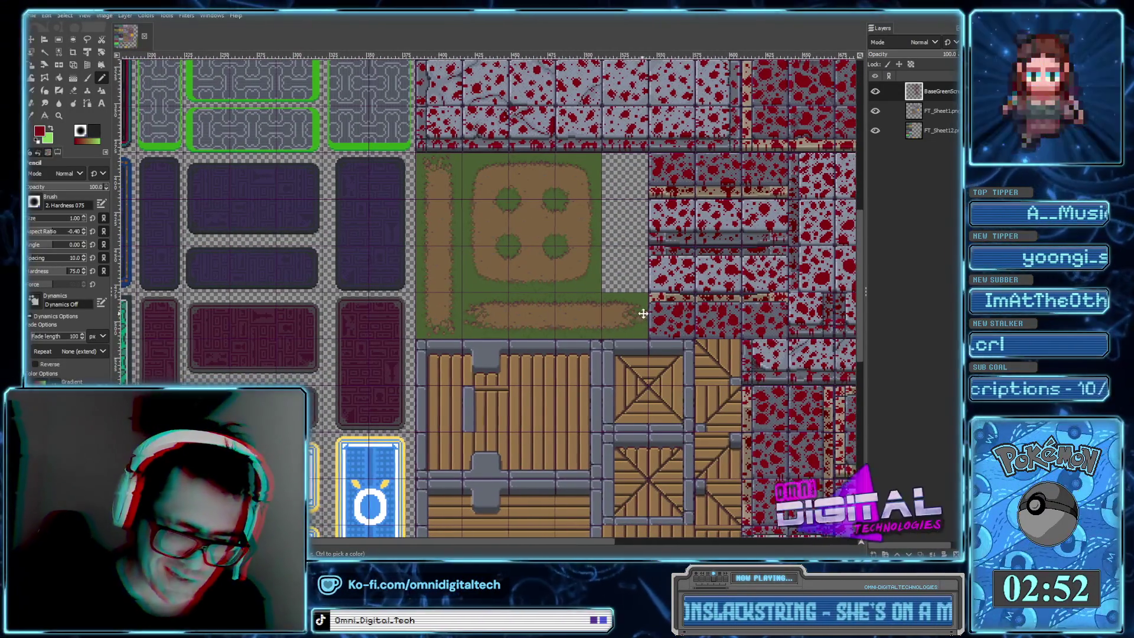
pyautogui.scroll(-3, 615, 346)
pyautogui.scroll(-2, 635, 356)
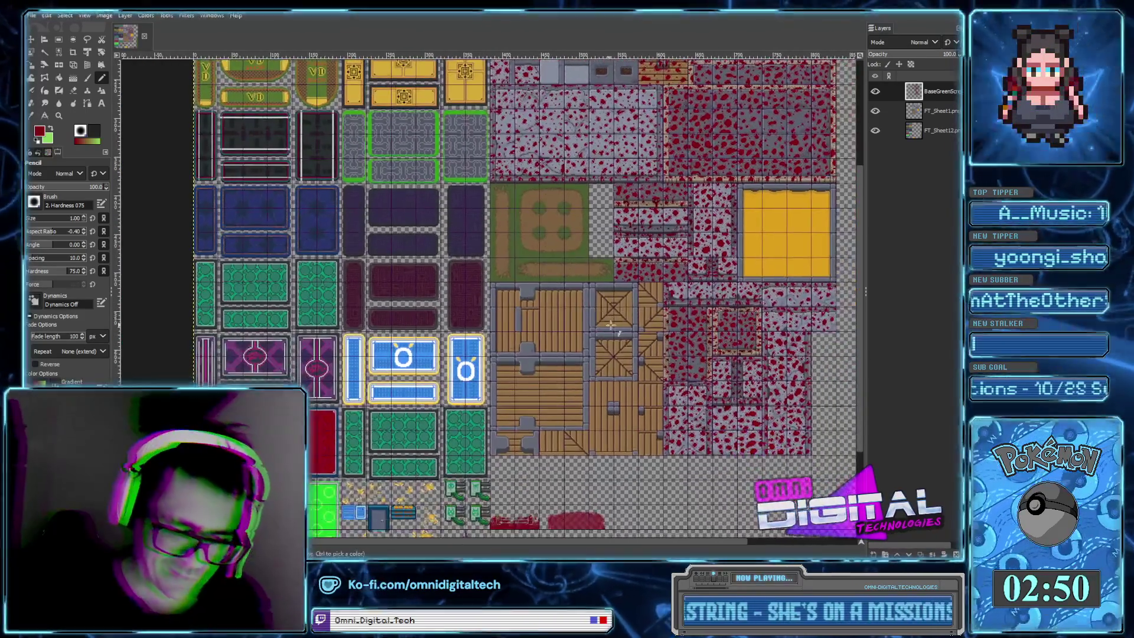
pyautogui.scroll(2, 630, 320)
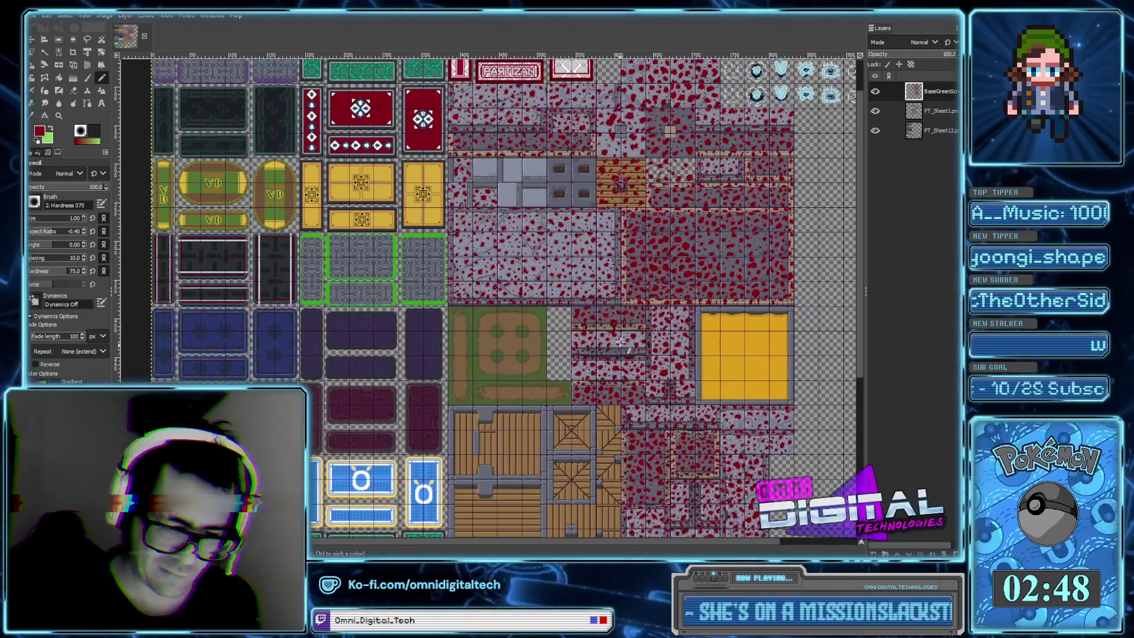
pyautogui.scroll(5, 576, 174)
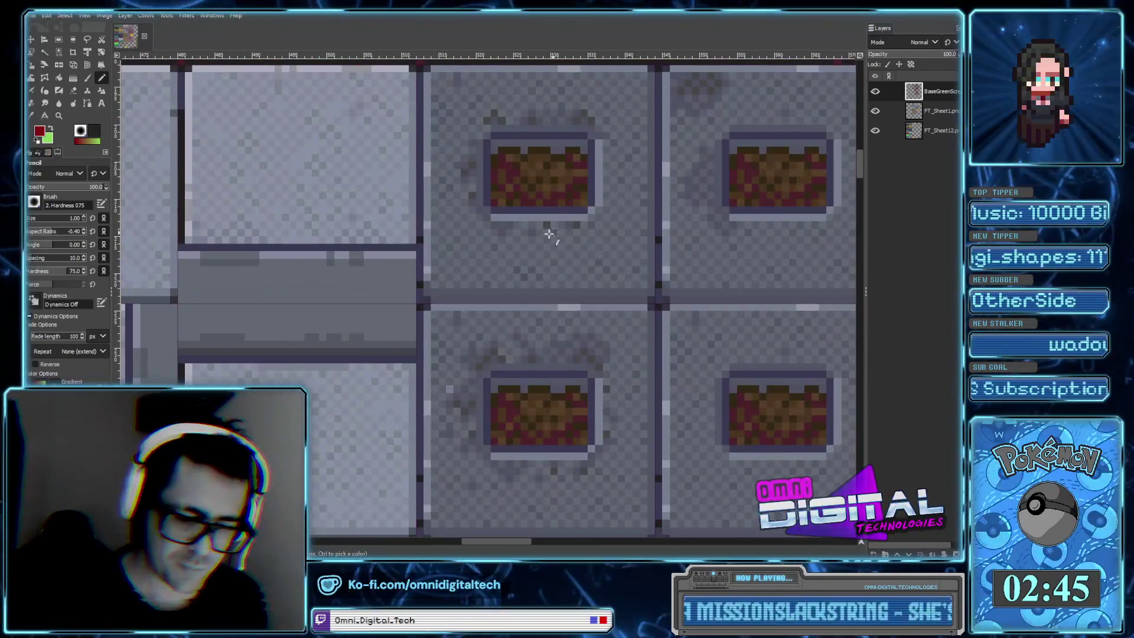
# - Pencil a small dark red splat under the upper vent grate, dismissing a context menu
pyautogui.moveTo(549, 234)
pyautogui.mouseDown()
pyautogui.moveTo(591, 243)
pyautogui.moveTo(570, 240)
pyautogui.moveTo(583, 232)
pyautogui.mouseUp()
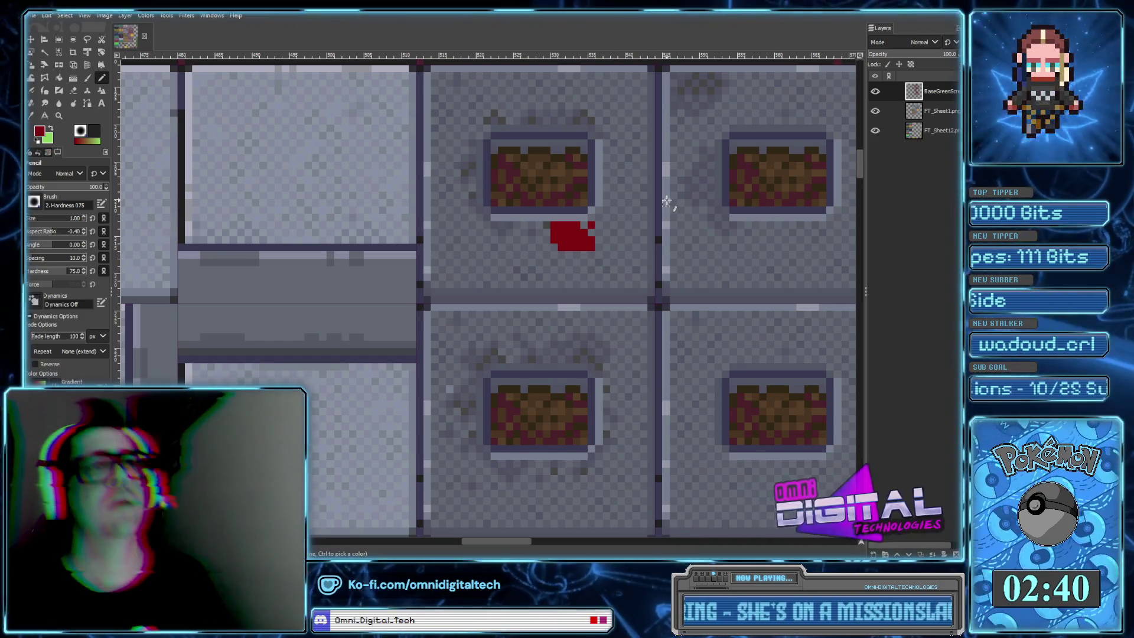
pyautogui.rightClick(668, 202)
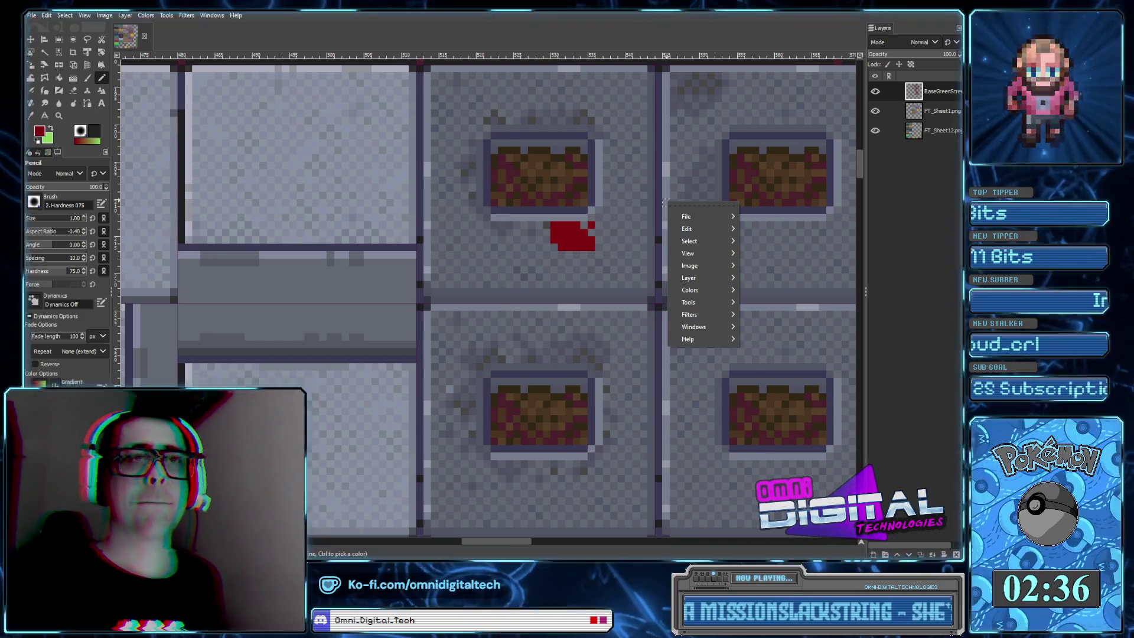
pyautogui.press('Escape')
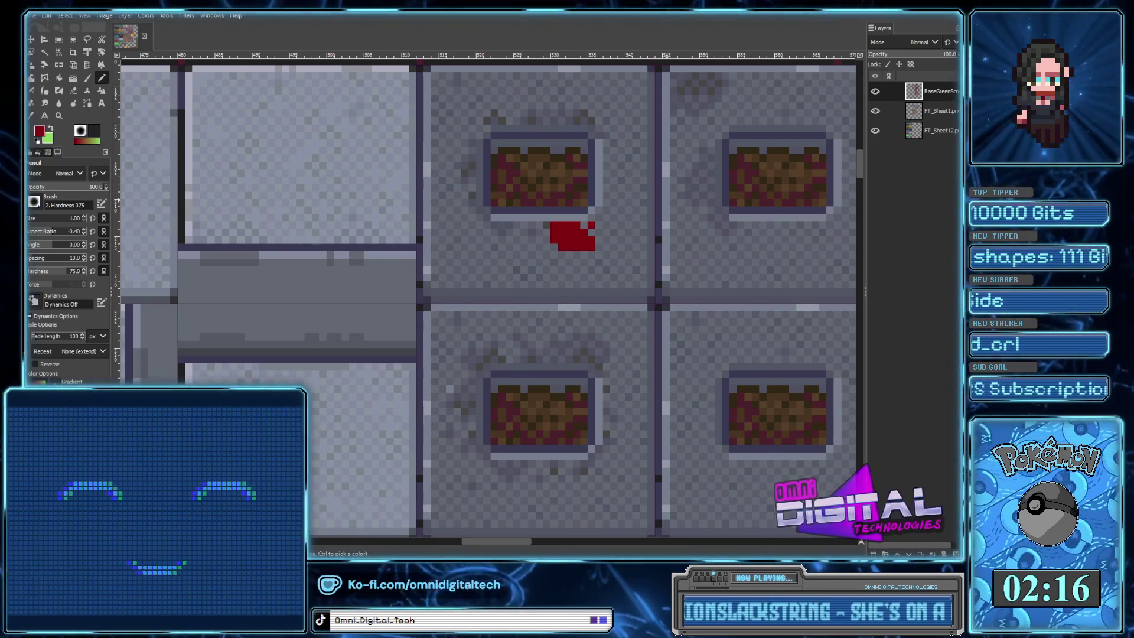
# - Extend the splat below the grate and add a splat to its right
pyautogui.scroll(2, 584, 254)
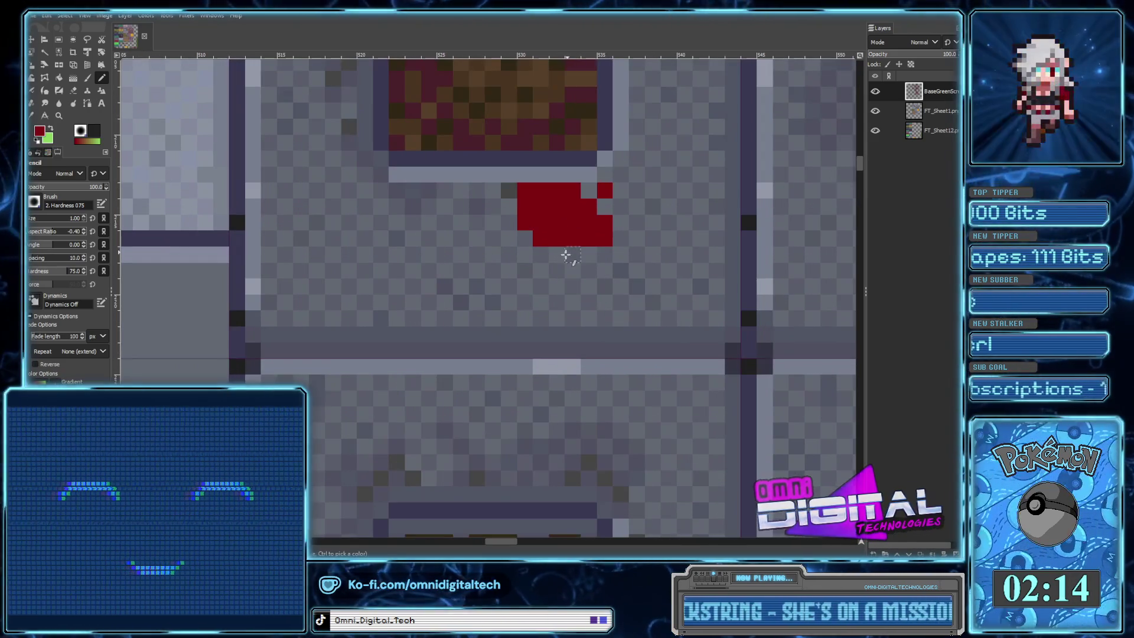
pyautogui.moveTo(566, 254)
pyautogui.mouseDown()
pyautogui.moveTo(583, 255)
pyautogui.moveTo(527, 257)
pyautogui.mouseUp()
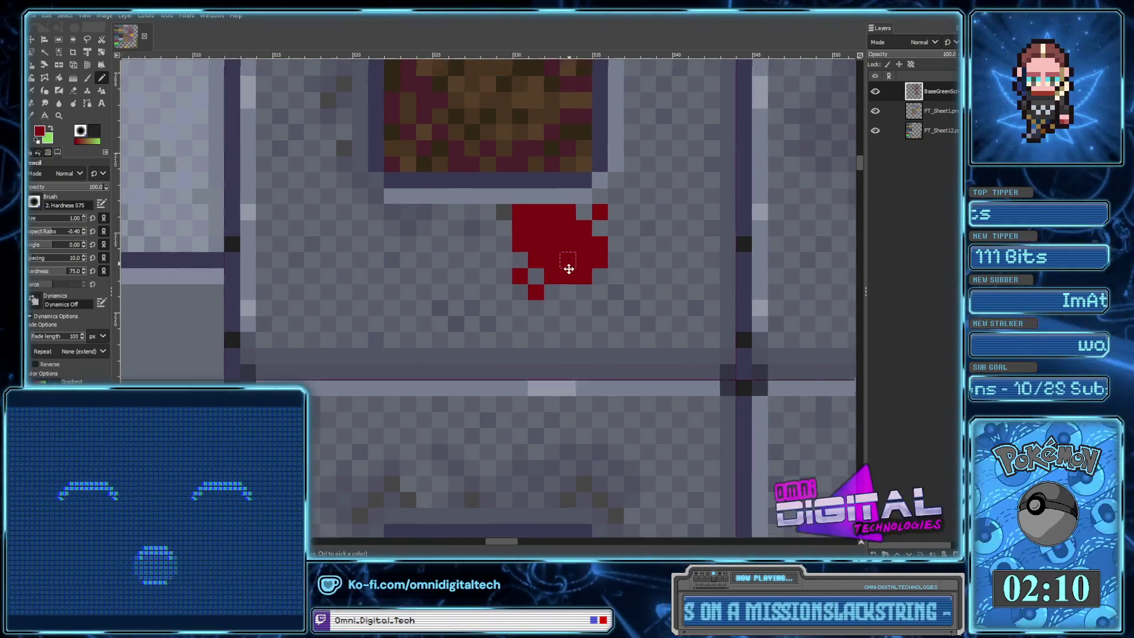
pyautogui.scroll(3, 568, 266)
pyautogui.moveTo(644, 235)
pyautogui.mouseDown()
pyautogui.moveTo(650, 201)
pyautogui.moveTo(659, 254)
pyautogui.moveTo(685, 195)
pyautogui.moveTo(695, 201)
pyautogui.mouseUp()
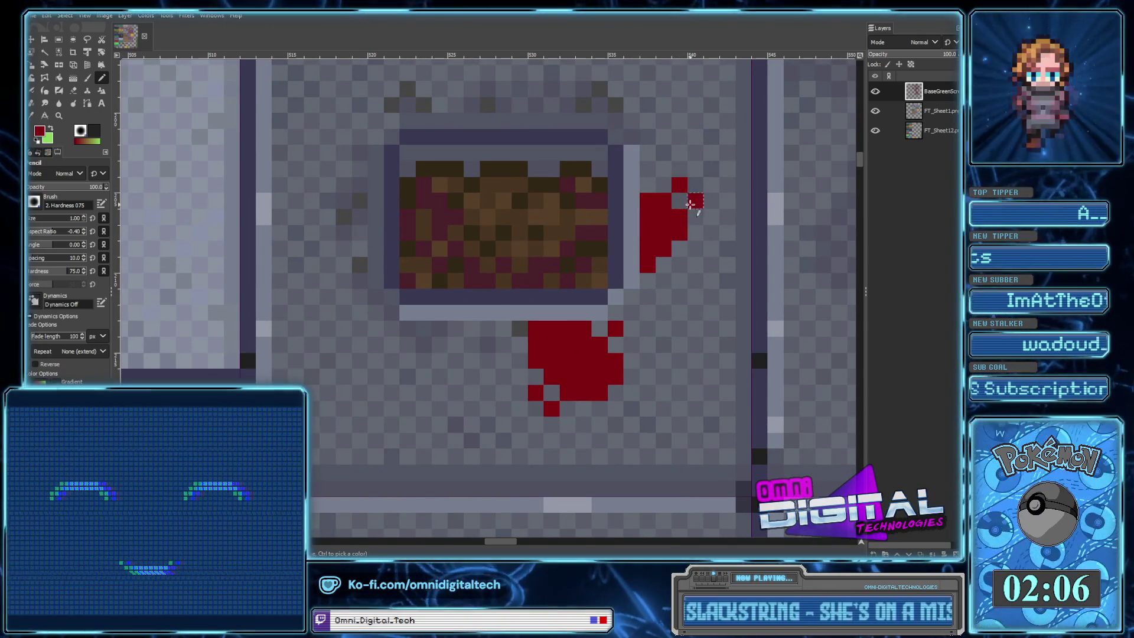
# - Pencil a rough-edged splat above the grate and a small cluster left of it
pyautogui.scroll(3, 738, 299)
pyautogui.hscroll(-3, 738, 298)
pyautogui.moveTo(551, 191)
pyautogui.mouseDown()
pyautogui.moveTo(607, 177)
pyautogui.moveTo(598, 197)
pyautogui.moveTo(548, 201)
pyautogui.mouseUp()
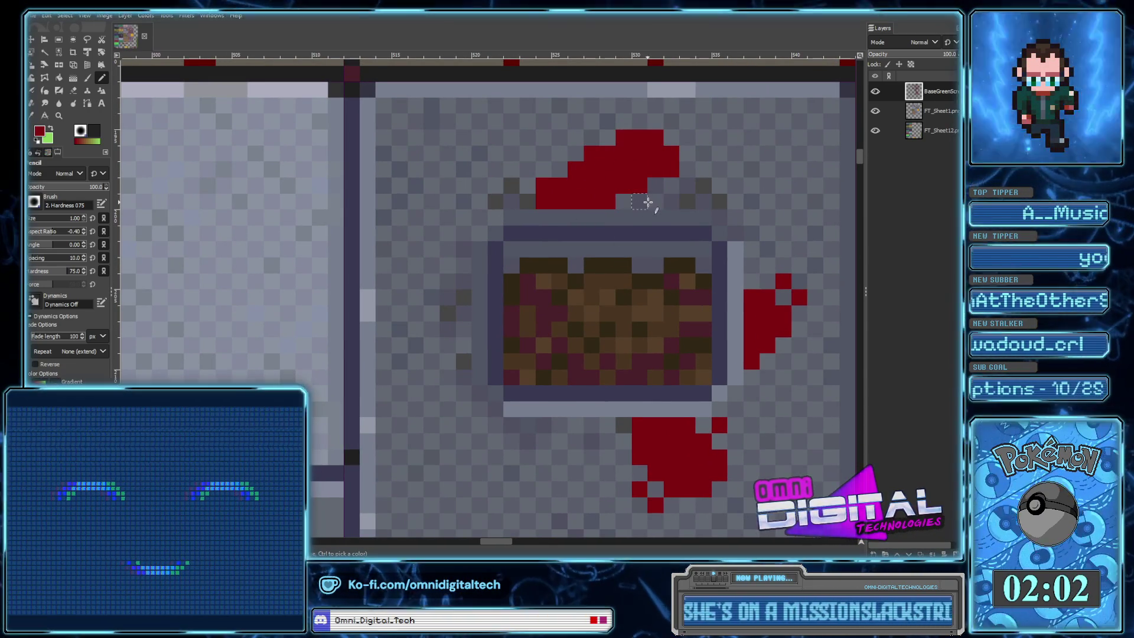
pyautogui.click(637, 203)
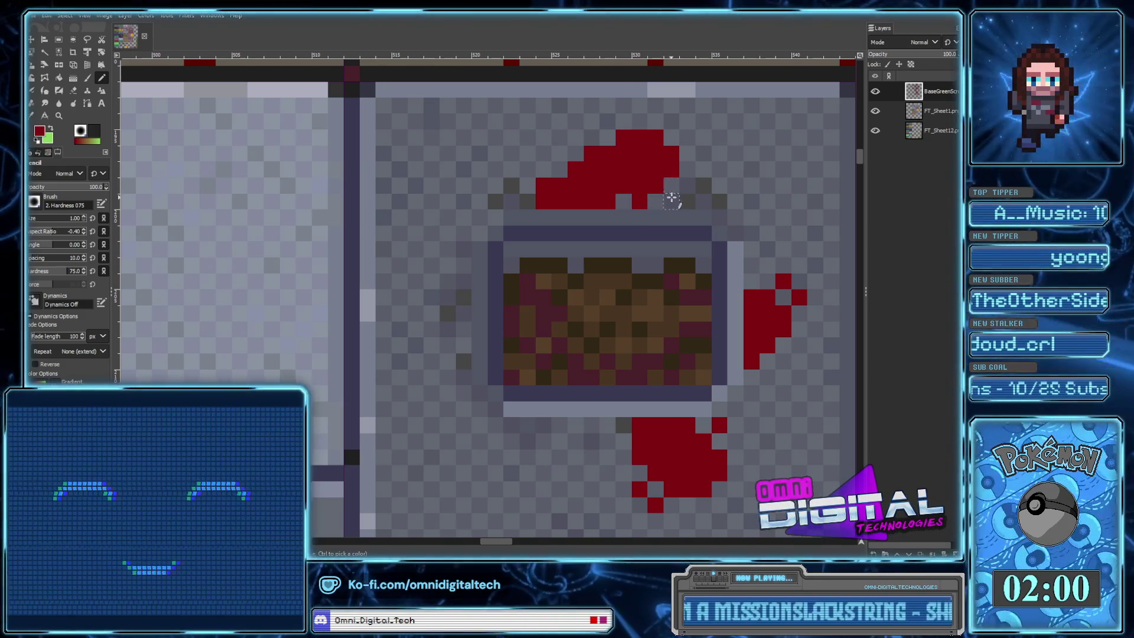
pyautogui.moveTo(672, 199); pyautogui.dragTo(688, 186)
pyautogui.click(559, 169)
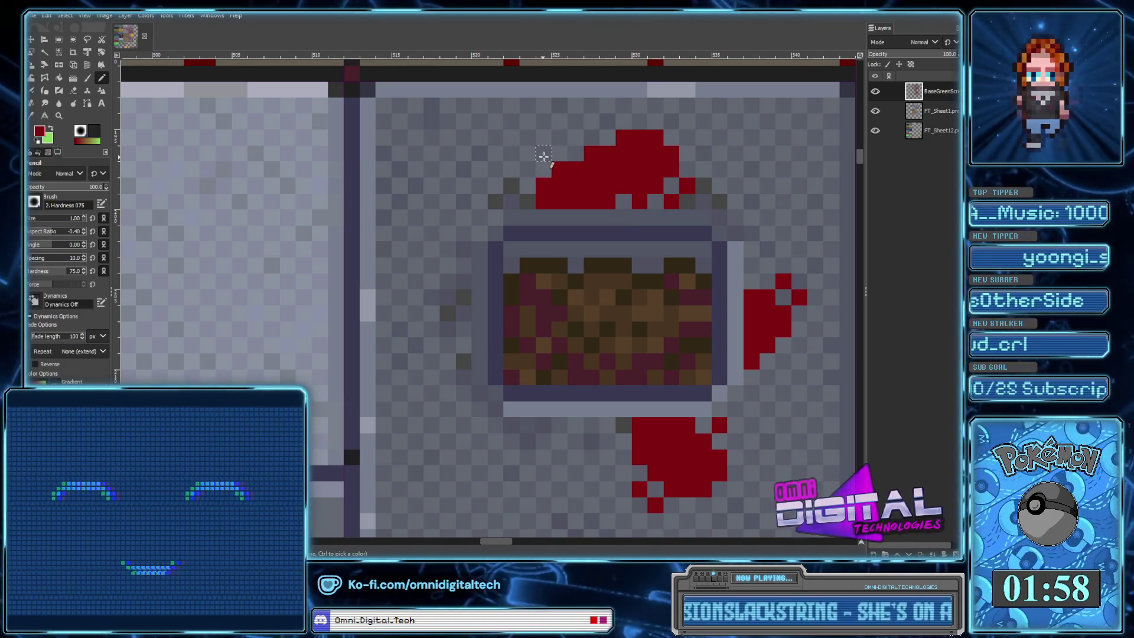
pyautogui.click(544, 154)
pyautogui.click(527, 170)
pyautogui.click(528, 201)
# - Add a filled splat left of the grate and another splat on the vent tile
pyautogui.moveTo(447, 281)
pyautogui.mouseDown()
pyautogui.moveTo(420, 299)
pyautogui.moveTo(449, 313)
pyautogui.moveTo(432, 314)
pyautogui.moveTo(427, 350)
pyautogui.moveTo(400, 361)
pyautogui.mouseUp()
pyautogui.click(464, 265)
pyautogui.scroll(3, 426, 331)
pyautogui.hscroll(-2, 425, 331)
pyautogui.moveTo(455, 242)
pyautogui.mouseDown()
pyautogui.moveTo(488, 258)
pyautogui.moveTo(477, 244)
pyautogui.moveTo(439, 259)
pyautogui.mouseUp()
# - Pencil splats below the grate and on the lower vent tile
pyautogui.scroll(-5, 532, 322)
pyautogui.hscroll(1, 532, 321)
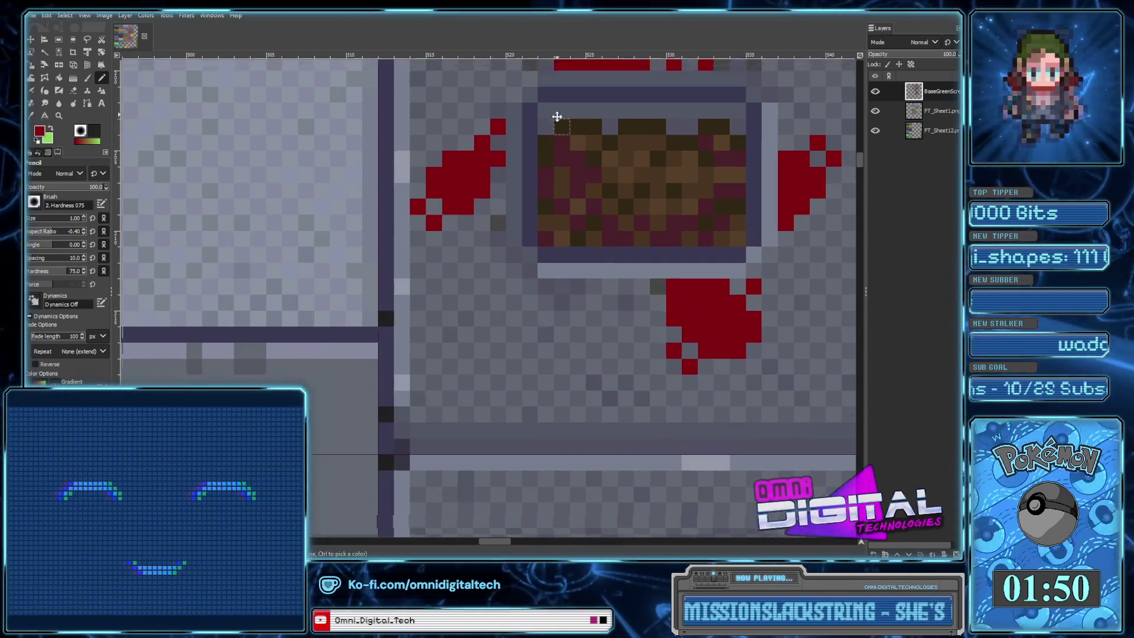
pyautogui.moveTo(508, 358)
pyautogui.mouseDown()
pyautogui.moveTo(504, 337)
pyautogui.moveTo(537, 357)
pyautogui.moveTo(498, 366)
pyautogui.moveTo(564, 372)
pyautogui.mouseUp()
pyautogui.hscroll(4, 650, 355)
pyautogui.moveTo(597, 324)
pyautogui.mouseDown()
pyautogui.moveTo(562, 339)
pyautogui.moveTo(612, 324)
pyautogui.moveTo(610, 372)
pyautogui.moveTo(596, 389)
pyautogui.mouseUp()
pyautogui.scroll(10, 585, 319)
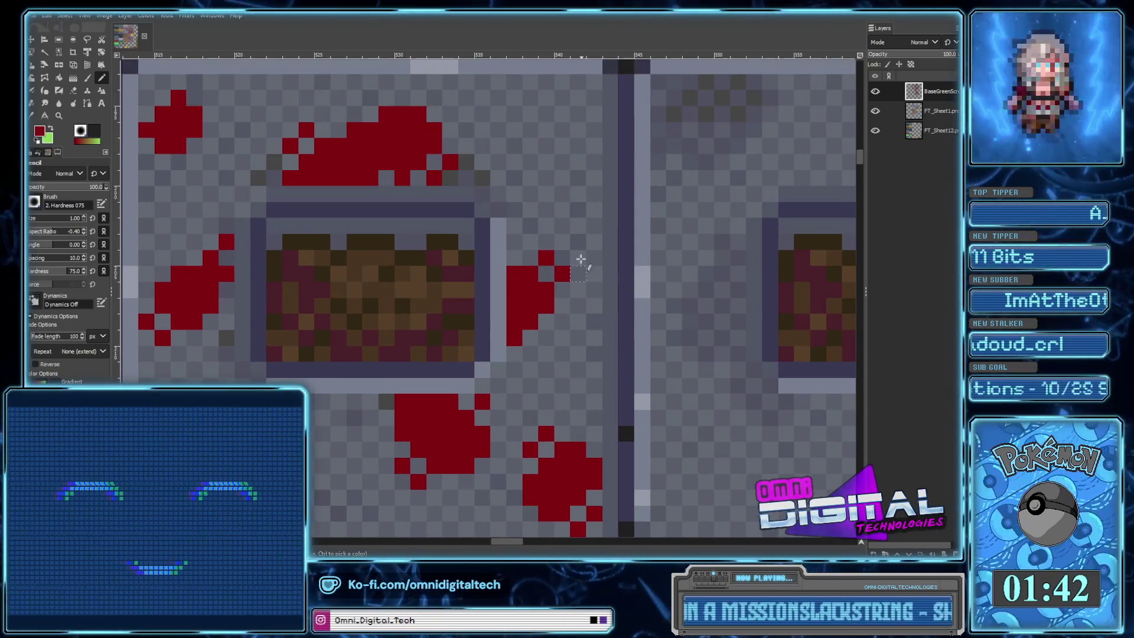
pyautogui.moveTo(582, 230)
pyautogui.mouseDown()
pyautogui.moveTo(573, 276)
pyautogui.moveTo(565, 252)
pyautogui.mouseUp()
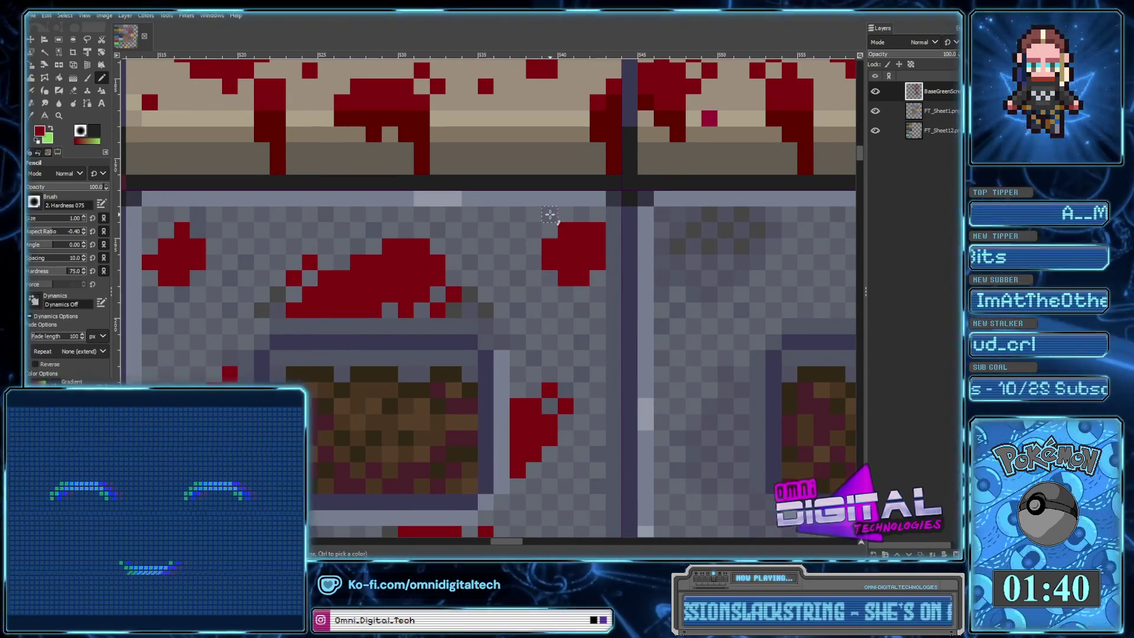
# - Spatter the right vent tile below, above, left of its grate and in the upper-right corner
pyautogui.keyDown('ctrl'); pyautogui.scroll(-3, 597, 294); pyautogui.keyUp('ctrl')
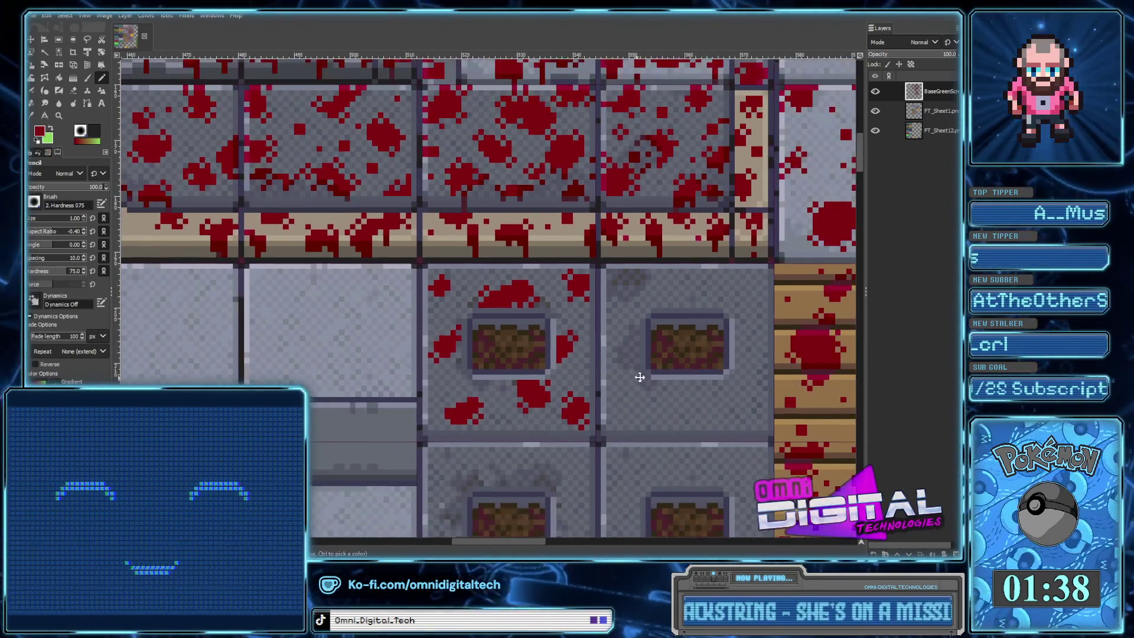
pyautogui.moveTo(603, 343)
pyautogui.mouseDown()
pyautogui.moveTo(582, 354)
pyautogui.moveTo(609, 348)
pyautogui.moveTo(612, 367)
pyautogui.mouseUp()
pyautogui.keyDown('ctrl'); pyautogui.scroll(2, 592, 351); pyautogui.keyUp('ctrl')
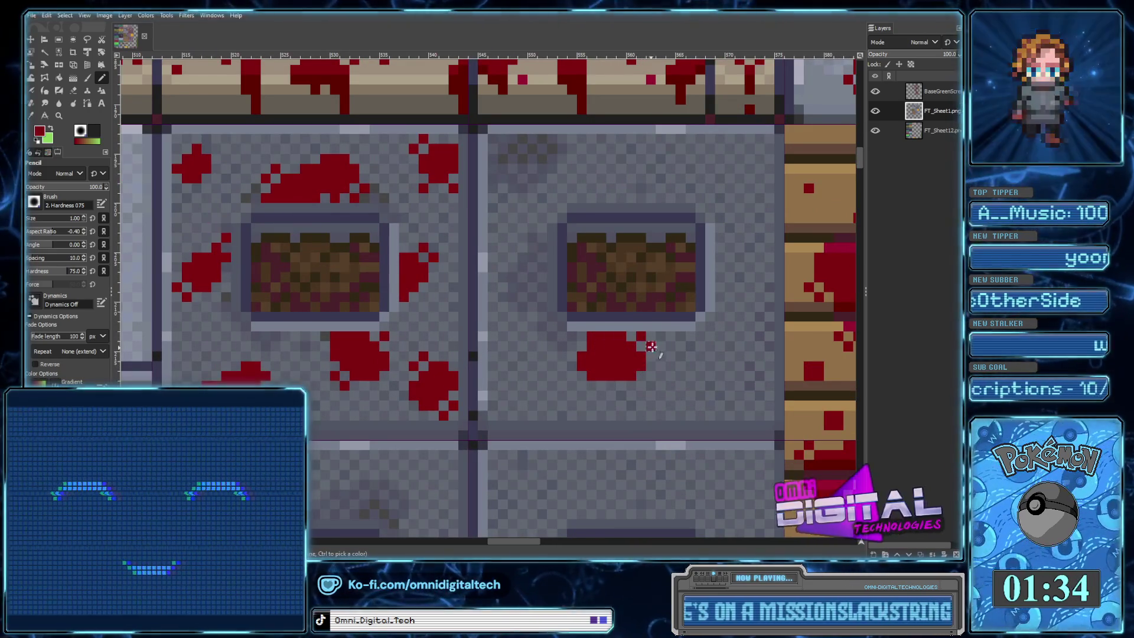
pyautogui.moveTo(718, 177); pyautogui.dragTo(733, 167)
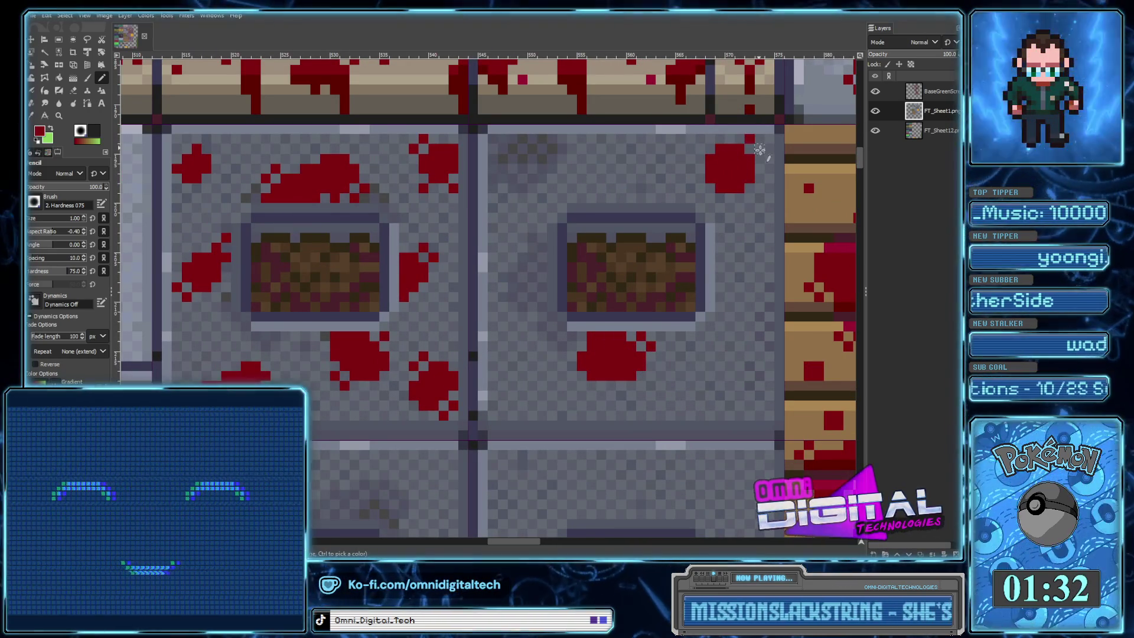
pyautogui.moveTo(612, 166)
pyautogui.mouseDown()
pyautogui.moveTo(621, 187)
pyautogui.moveTo(594, 195)
pyautogui.moveTo(628, 198)
pyautogui.mouseUp()
pyautogui.moveTo(503, 236)
pyautogui.mouseDown()
pyautogui.moveTo(520, 243)
pyautogui.moveTo(499, 272)
pyautogui.moveTo(509, 269)
pyautogui.moveTo(493, 227)
pyautogui.mouseUp()
pyautogui.moveTo(524, 400)
pyautogui.mouseDown()
pyautogui.moveTo(511, 387)
pyautogui.moveTo(520, 397)
pyautogui.mouseUp()
# - Fill a lower-right splat and add an edge splat beside the wooden planks
pyautogui.moveTo(703, 386)
pyautogui.mouseDown()
pyautogui.moveTo(722, 391)
pyautogui.moveTo(711, 372)
pyautogui.mouseUp()
pyautogui.click(701, 378)
pyautogui.click(691, 378)
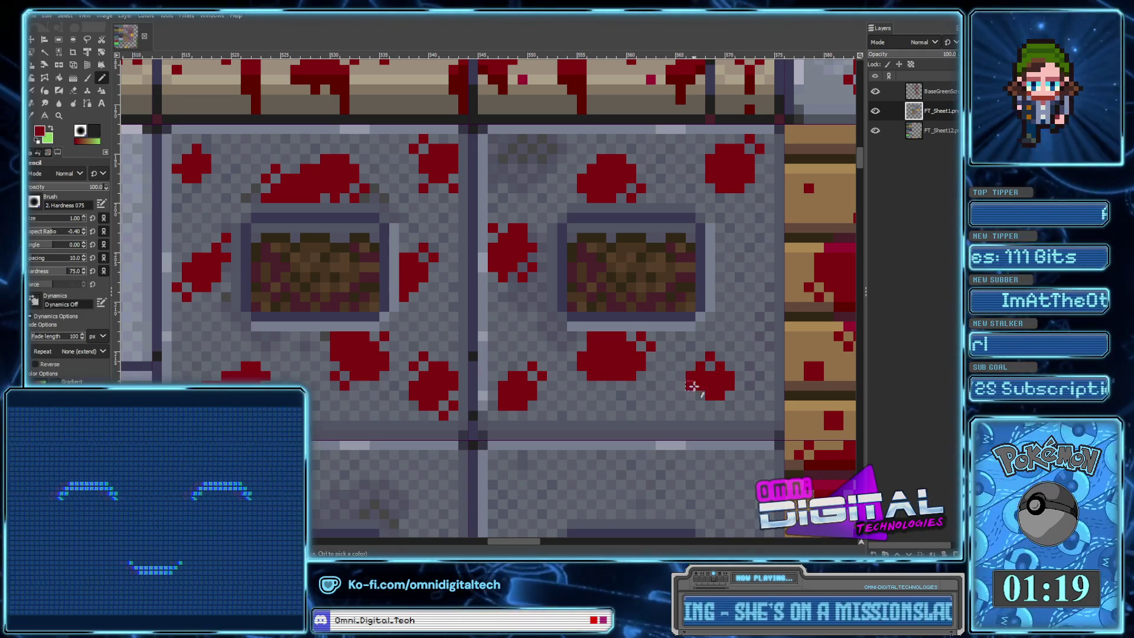
pyautogui.click(741, 395)
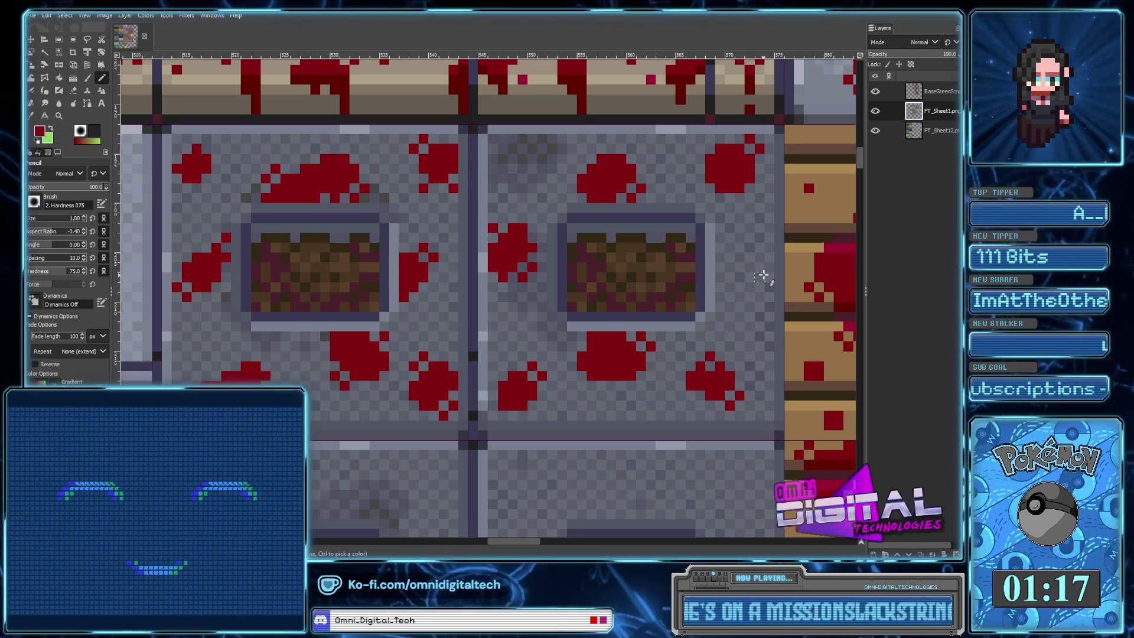
pyautogui.moveTo(742, 266)
pyautogui.mouseDown()
pyautogui.moveTo(748, 328)
pyautogui.moveTo(750, 287)
pyautogui.mouseUp()
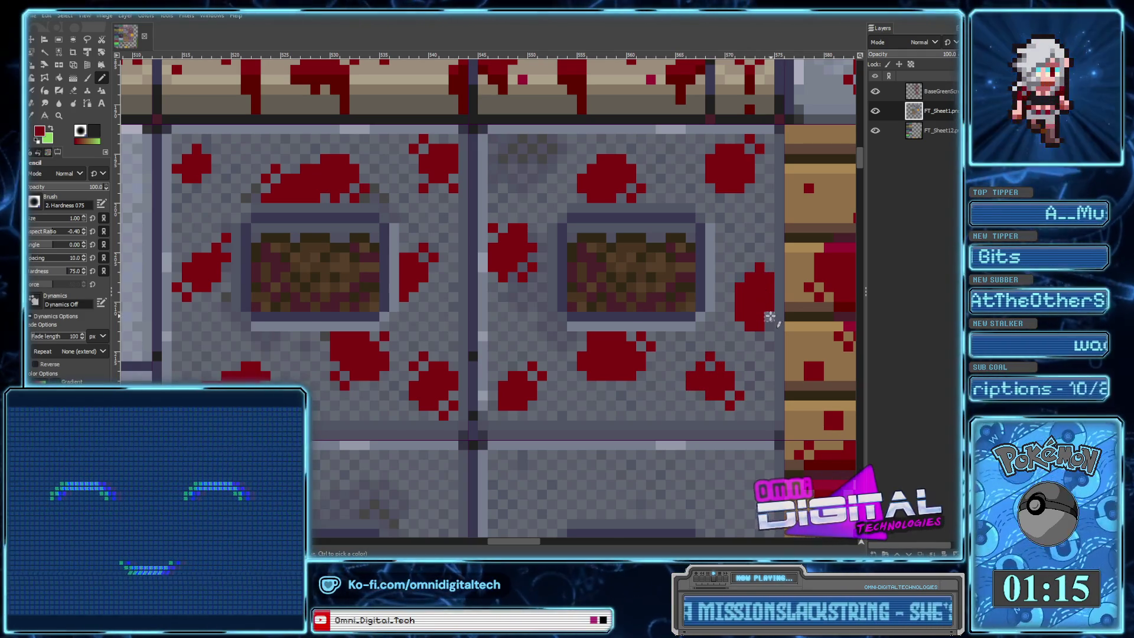
pyautogui.click(769, 337)
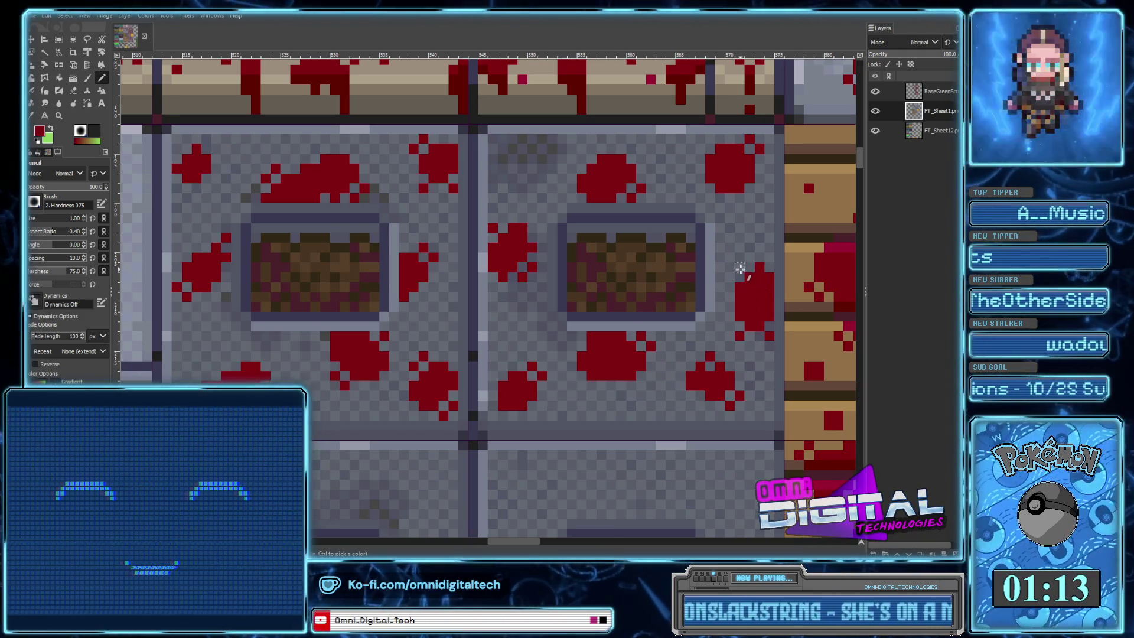
pyautogui.click(741, 268)
# - Add two stray red droplets near the vent splats
pyautogui.scroll(-5, 718, 320)
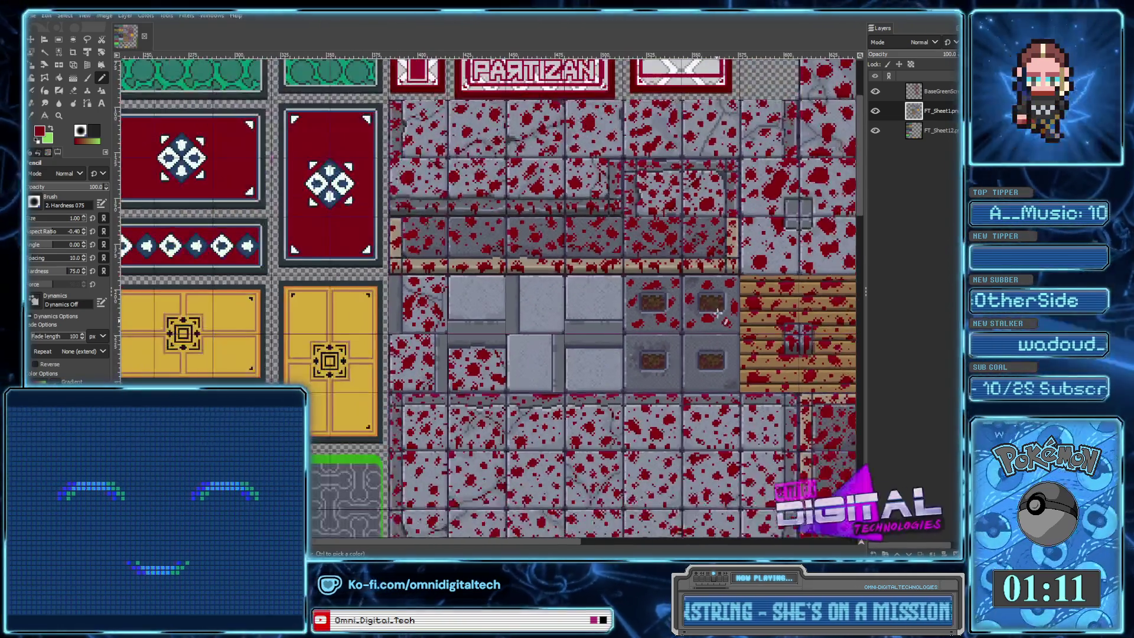
pyautogui.scroll(4, 760, 259)
pyautogui.scroll(1, 760, 260)
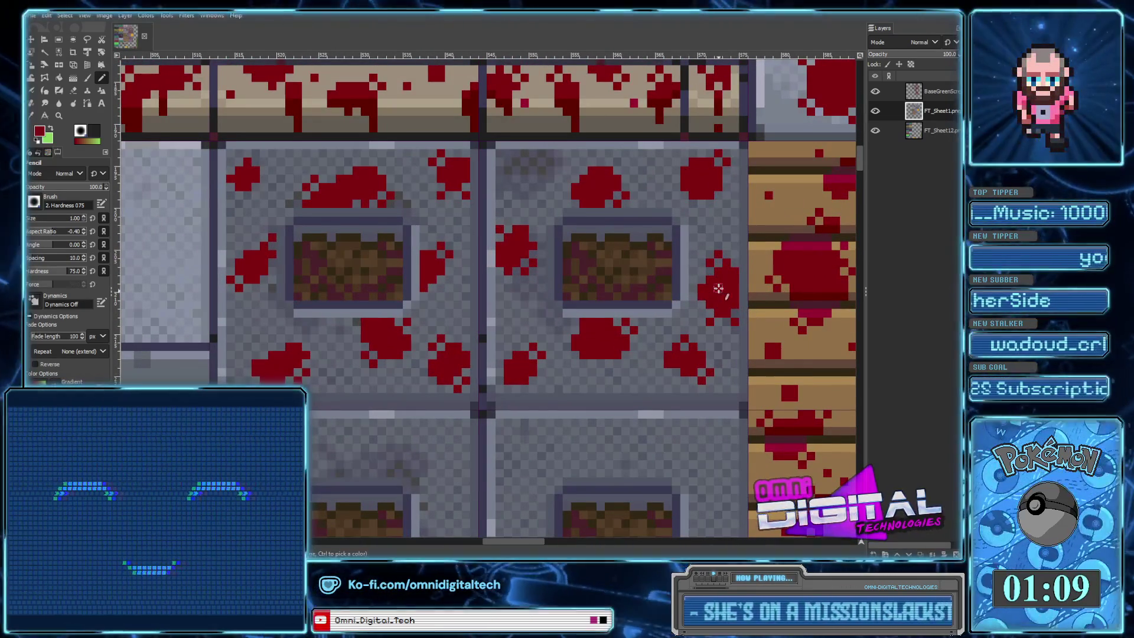
pyautogui.click(721, 224)
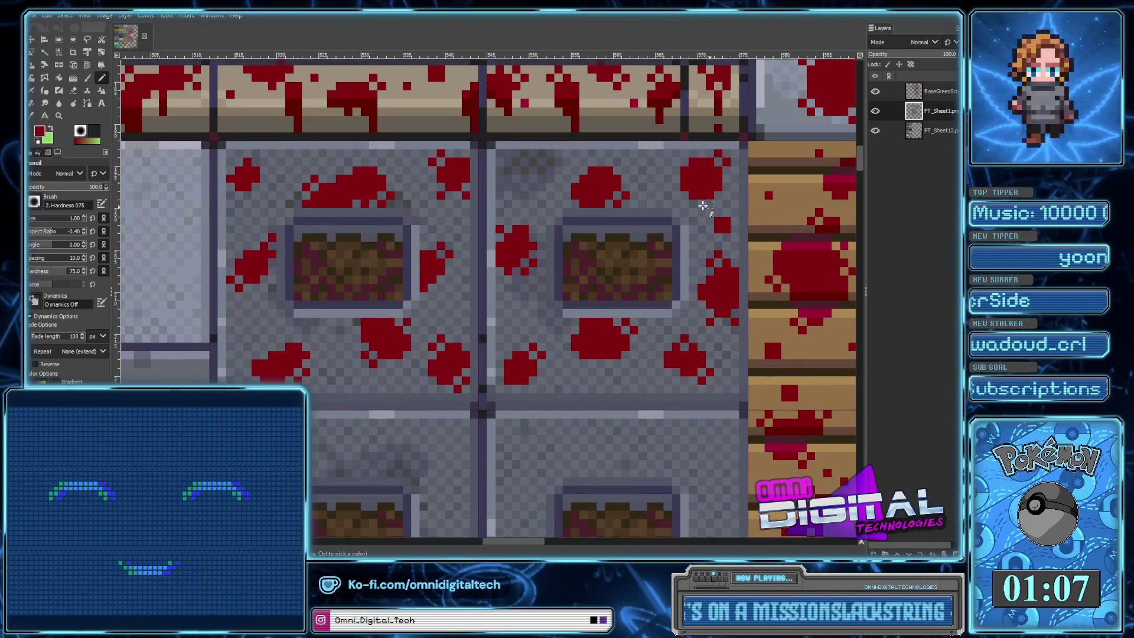
pyautogui.click(642, 161)
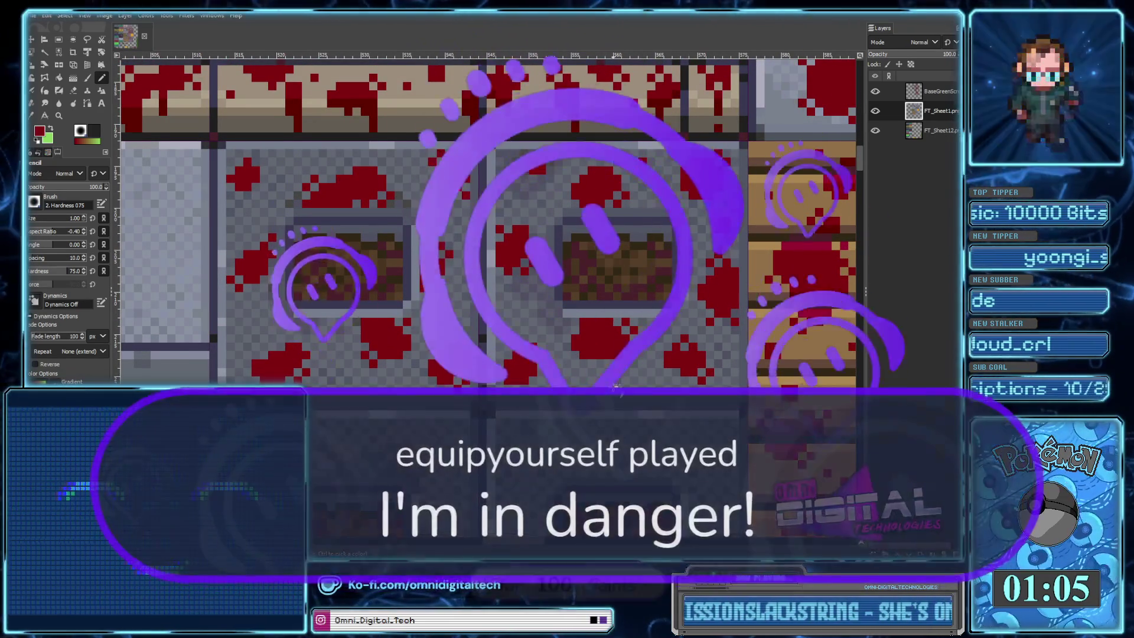
# - Zoom out to view the whole bloodied tileset and dismiss the context menu
pyautogui.scroll(-2, 535, 163)
pyautogui.scroll(-3, 611, 225)
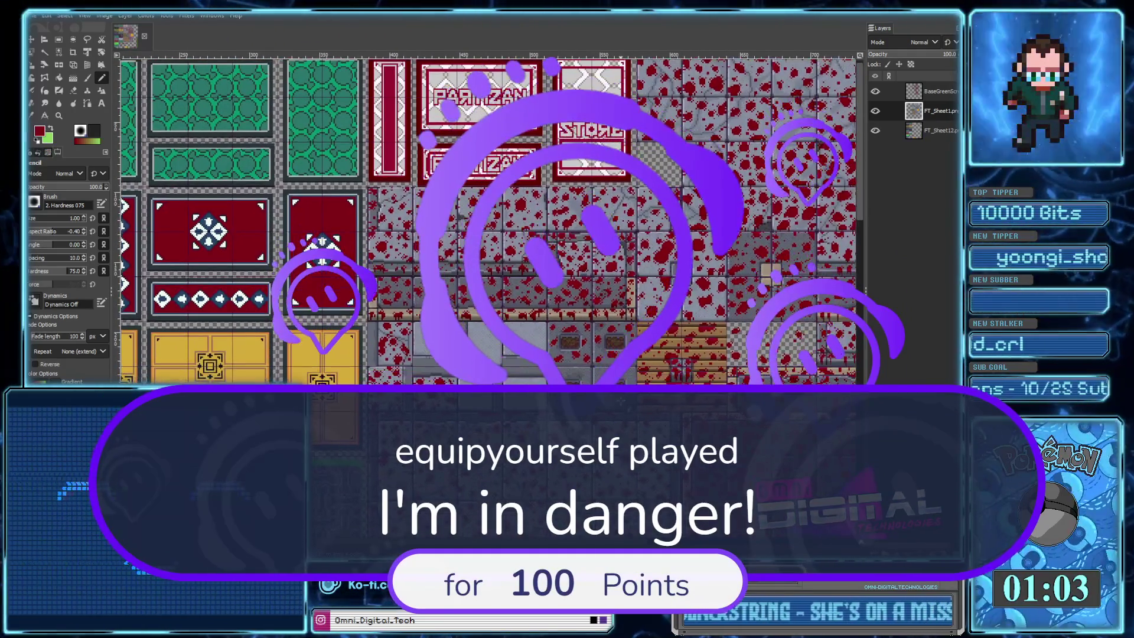
pyautogui.hscroll(2, 724, 351)
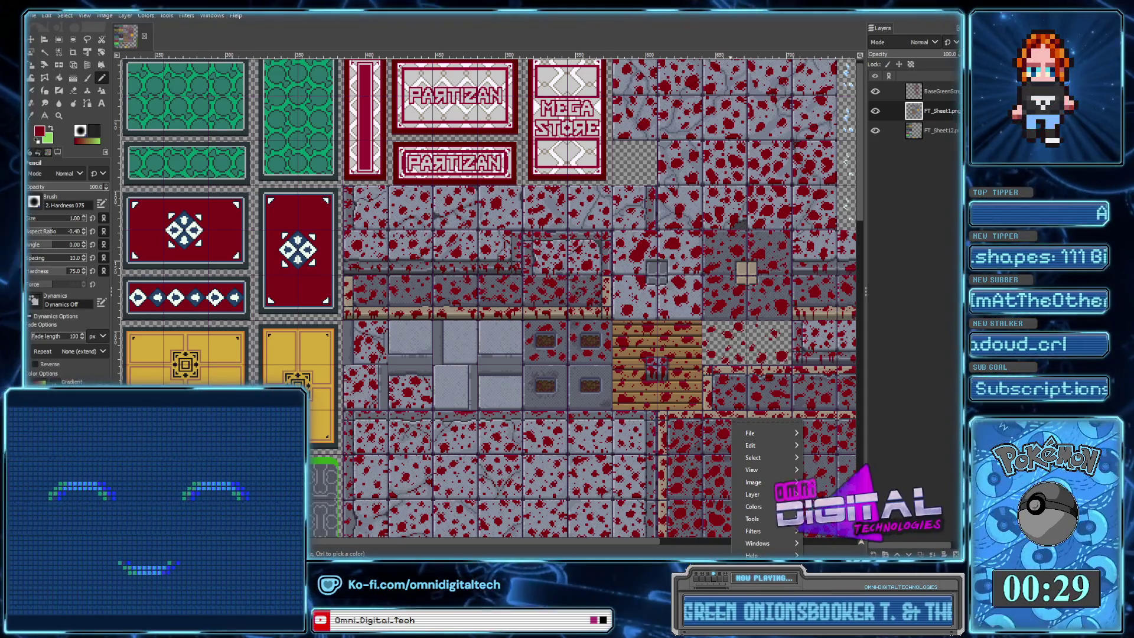
pyautogui.press('Escape')
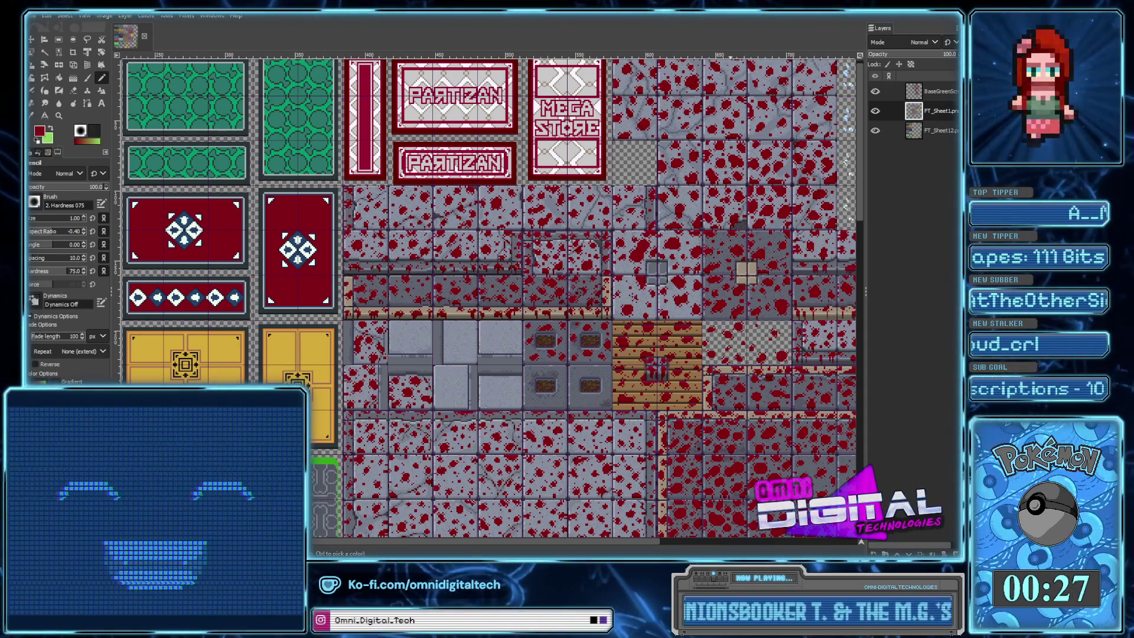
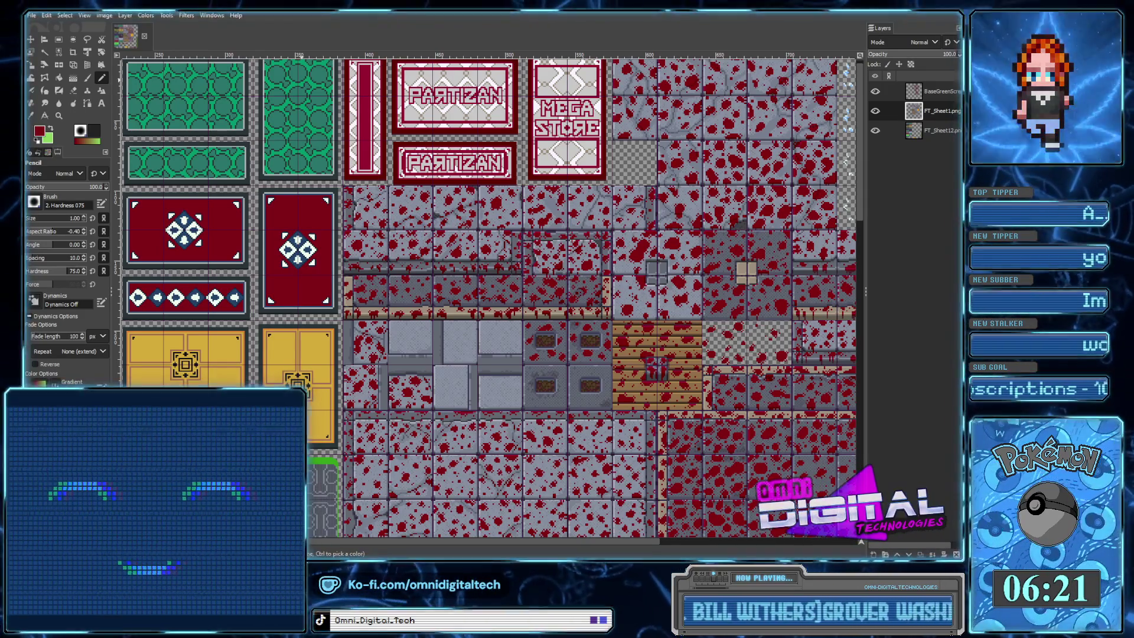
# - Paint a test red blob on the empty tile near the MEGA STORE sign, then undo it
pyautogui.moveTo(753, 345); pyautogui.dragTo(695, 255)
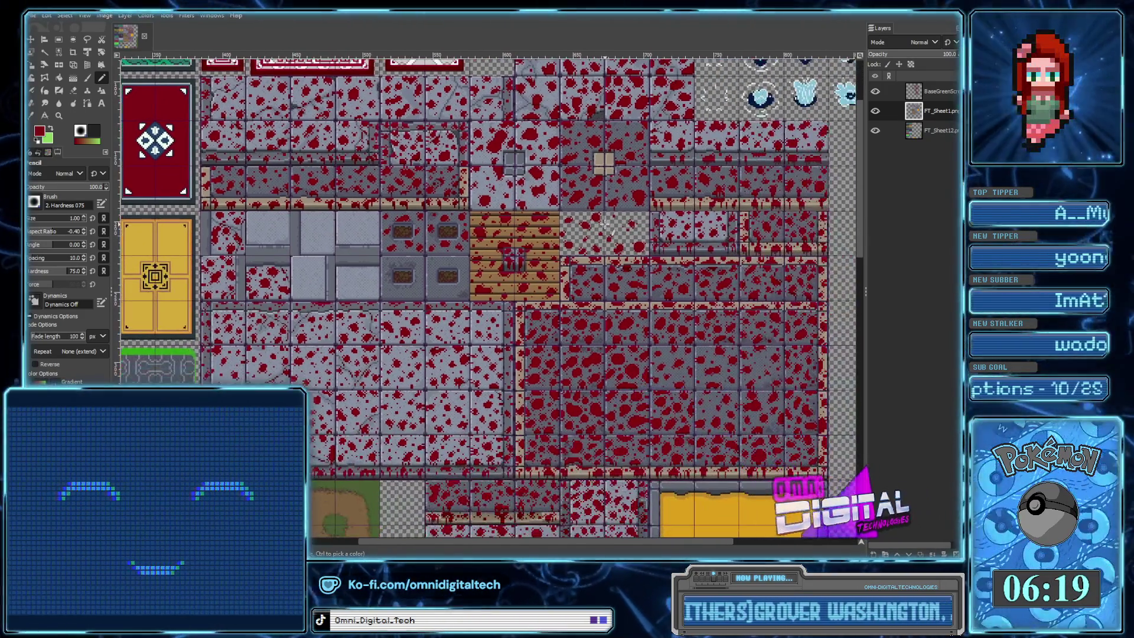
pyautogui.scroll(3, 654, 300)
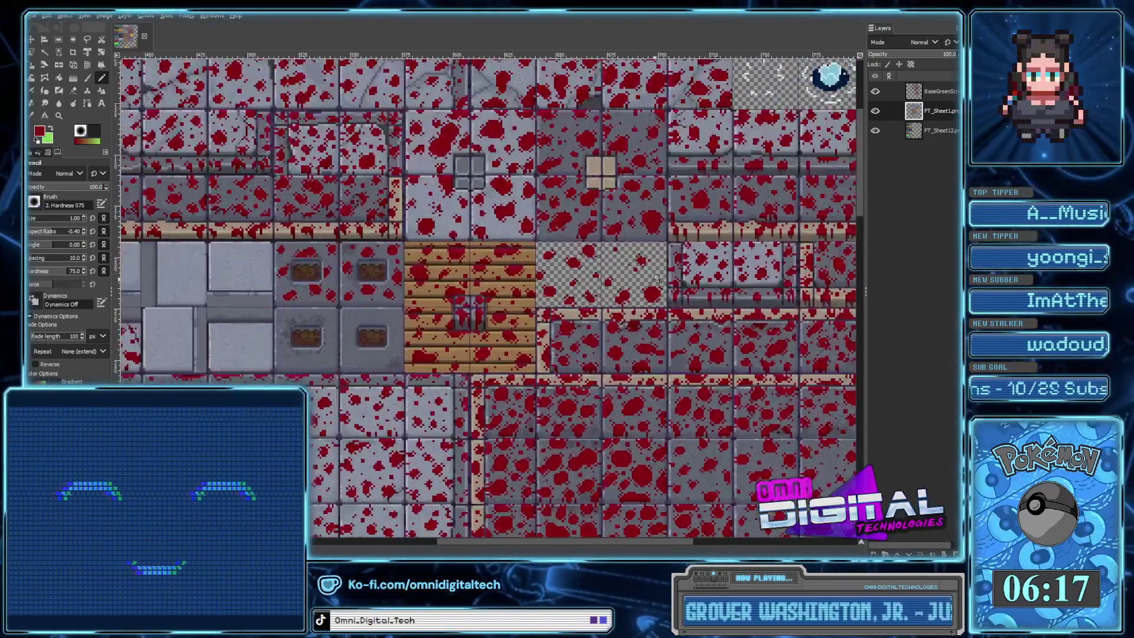
pyautogui.moveTo(643, 241); pyautogui.dragTo(713, 351)
pyautogui.scroll(3, 526, 279)
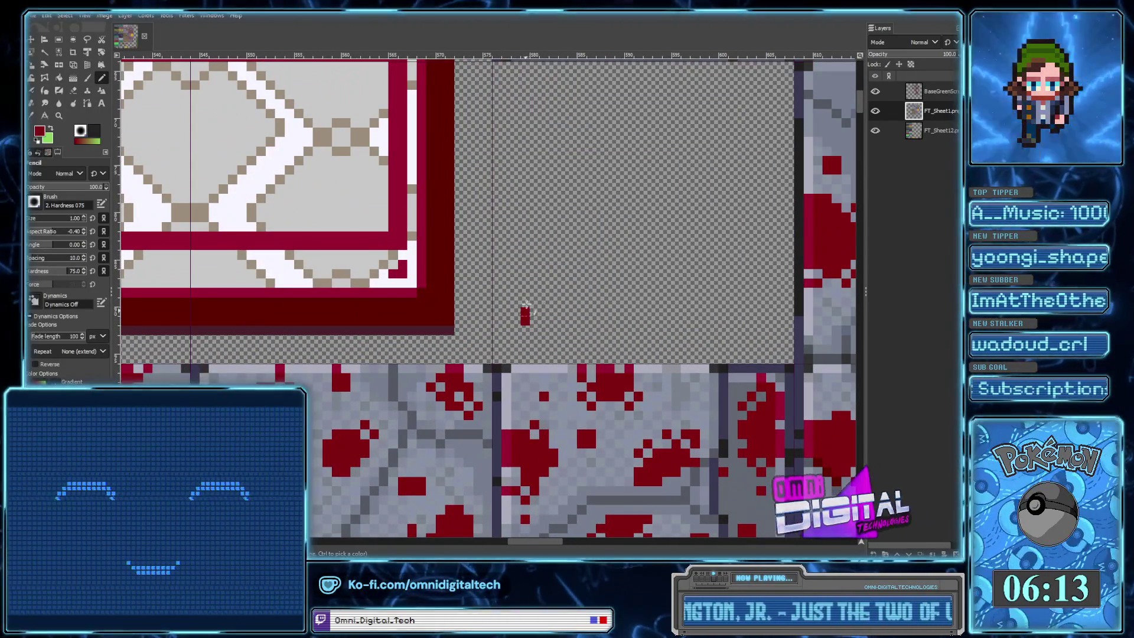
pyautogui.moveTo(525, 304); pyautogui.dragTo(542, 302)
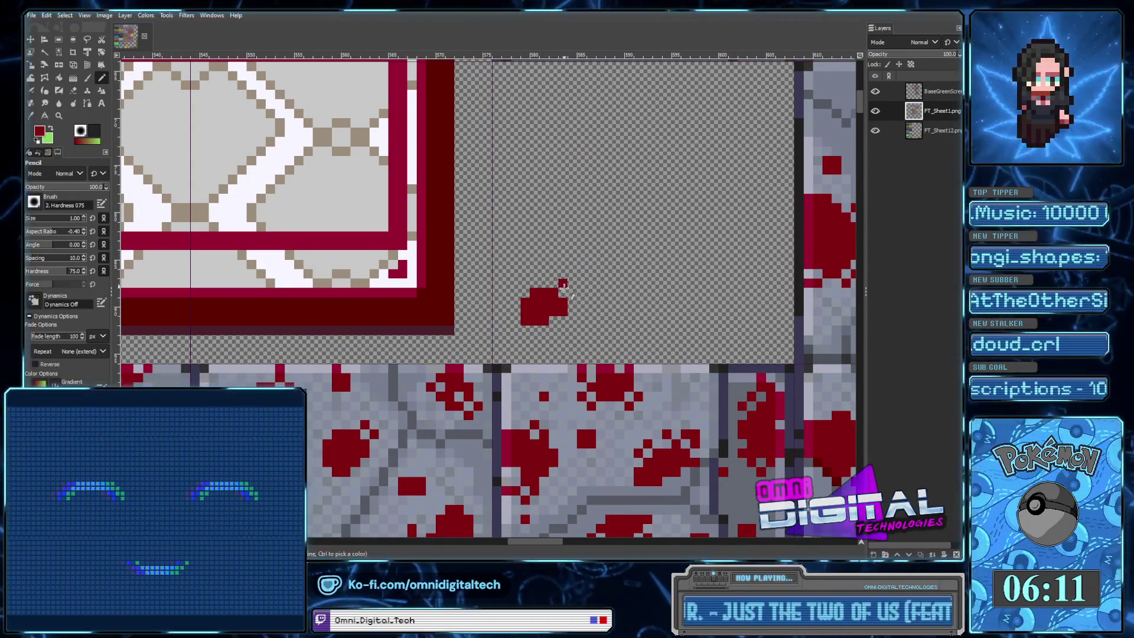
pyautogui.hotkey('ctrl', 'z')
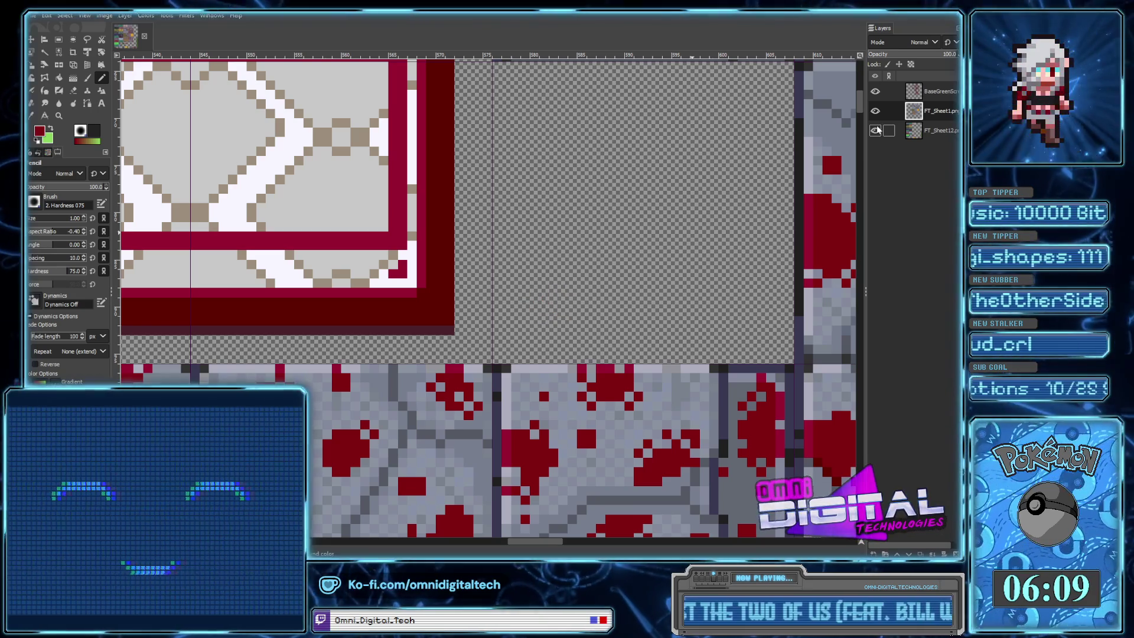
# - Make BaseGreenScreen the active layer, return to the Pencil, and clear the selection
pyautogui.scroll(-5, 532, 320)
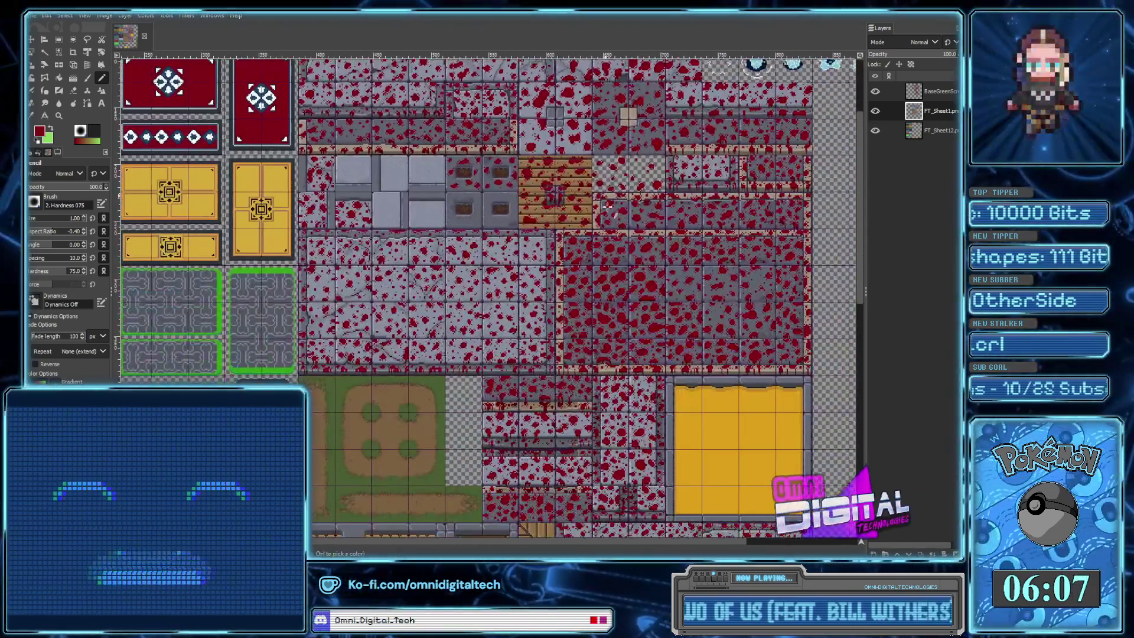
pyautogui.scroll(-3, 532, 319)
pyautogui.scroll(6, 532, 320)
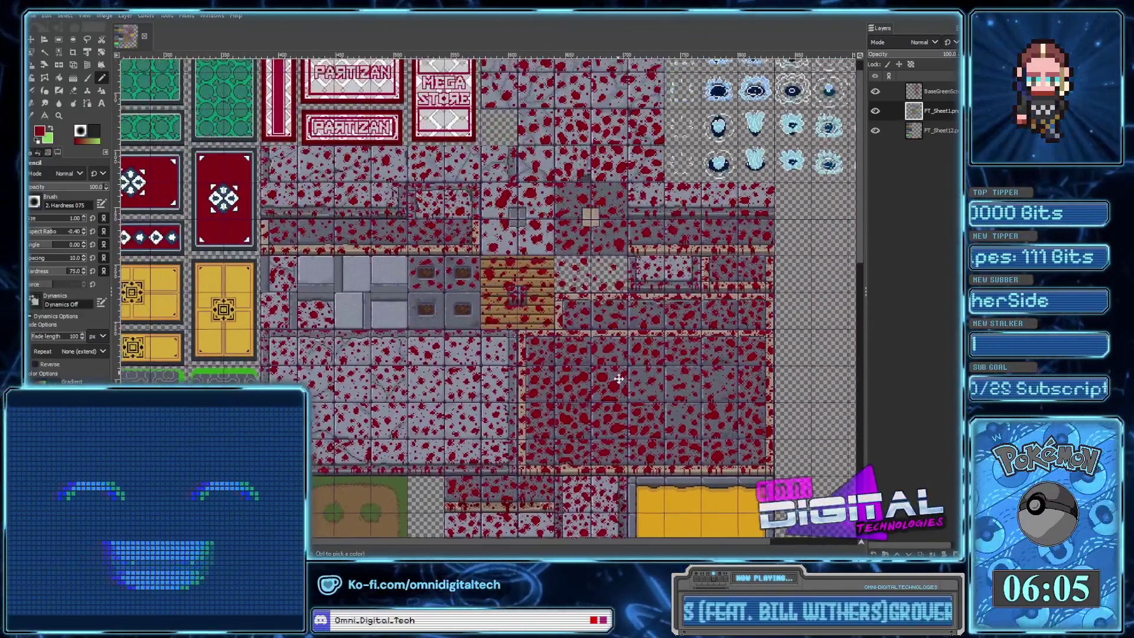
pyautogui.scroll(2, 620, 299)
pyautogui.hotkey('shift', 'o')
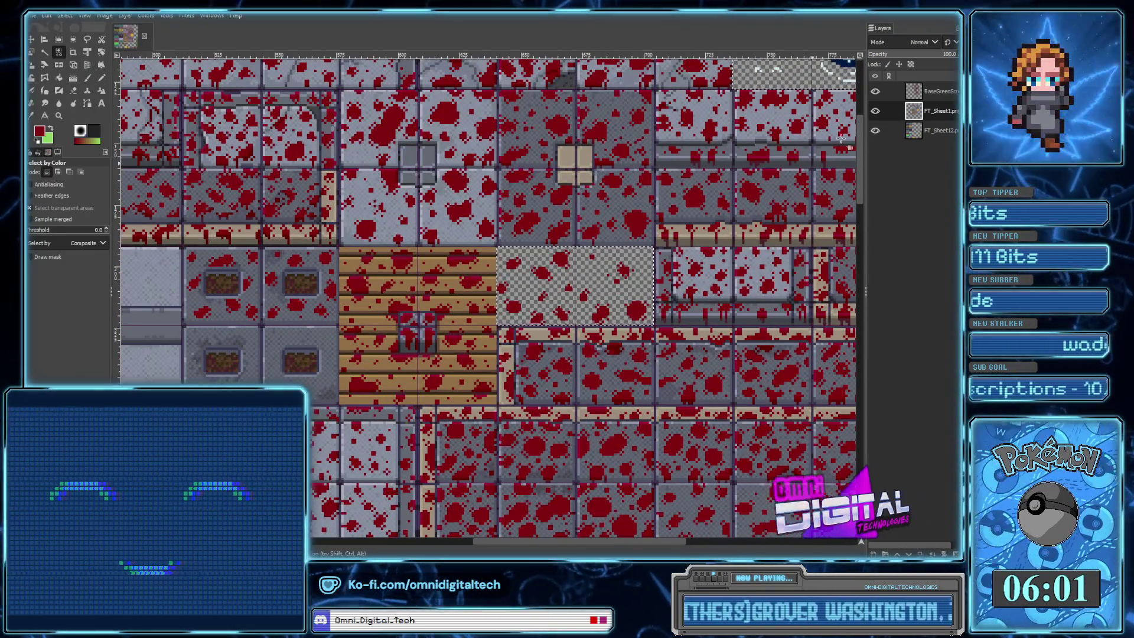
pyautogui.press('pageup')
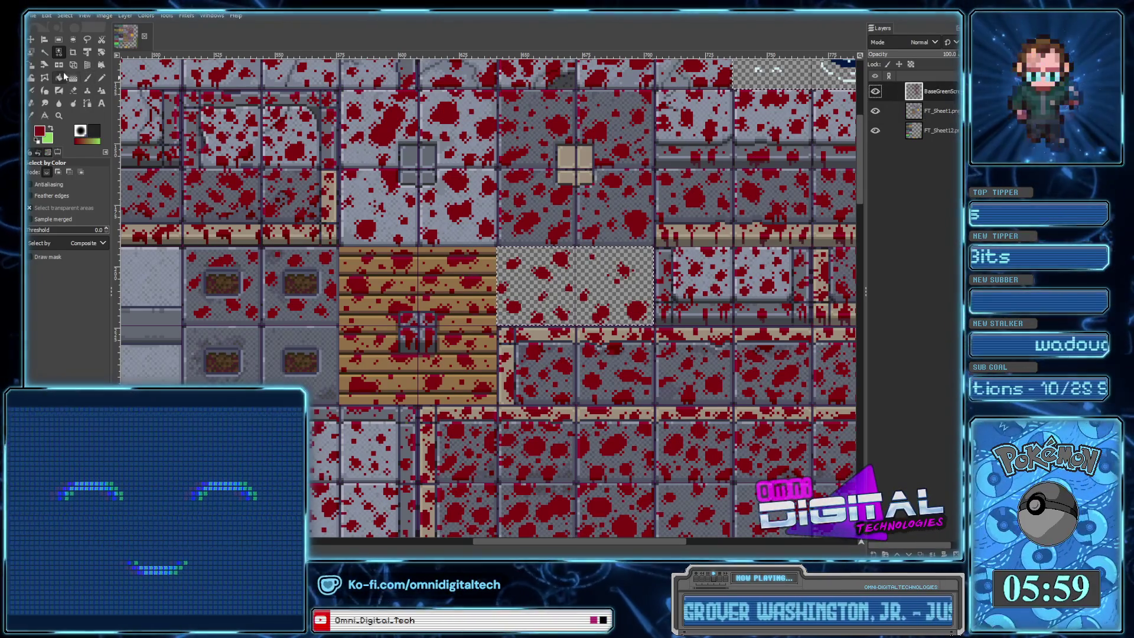
pyautogui.click(101, 78)
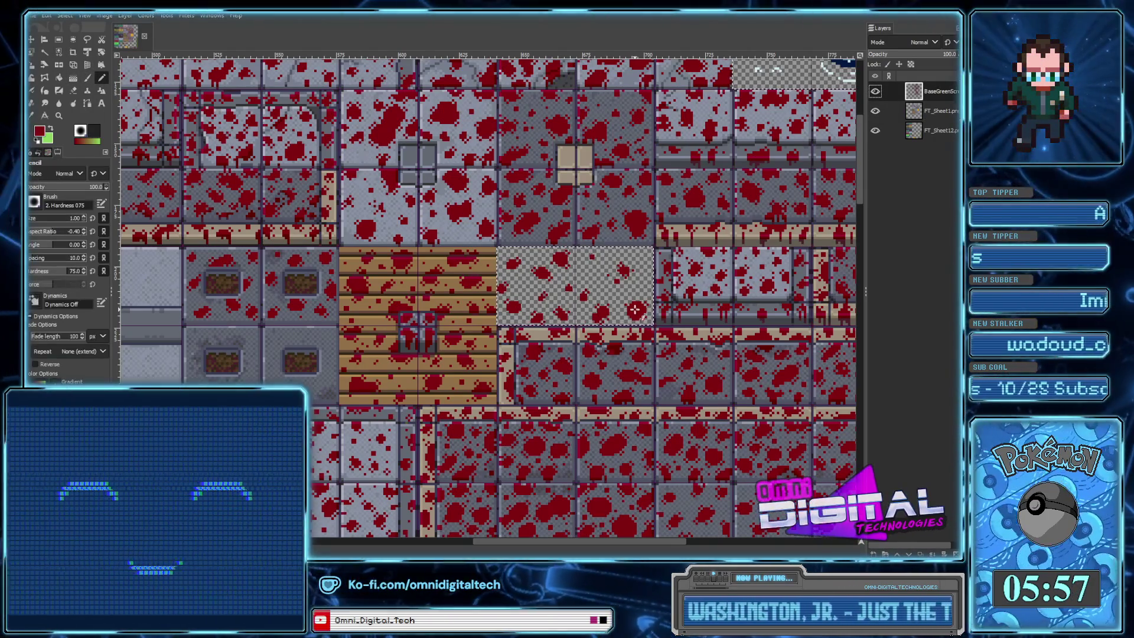
pyautogui.moveTo(675, 353)
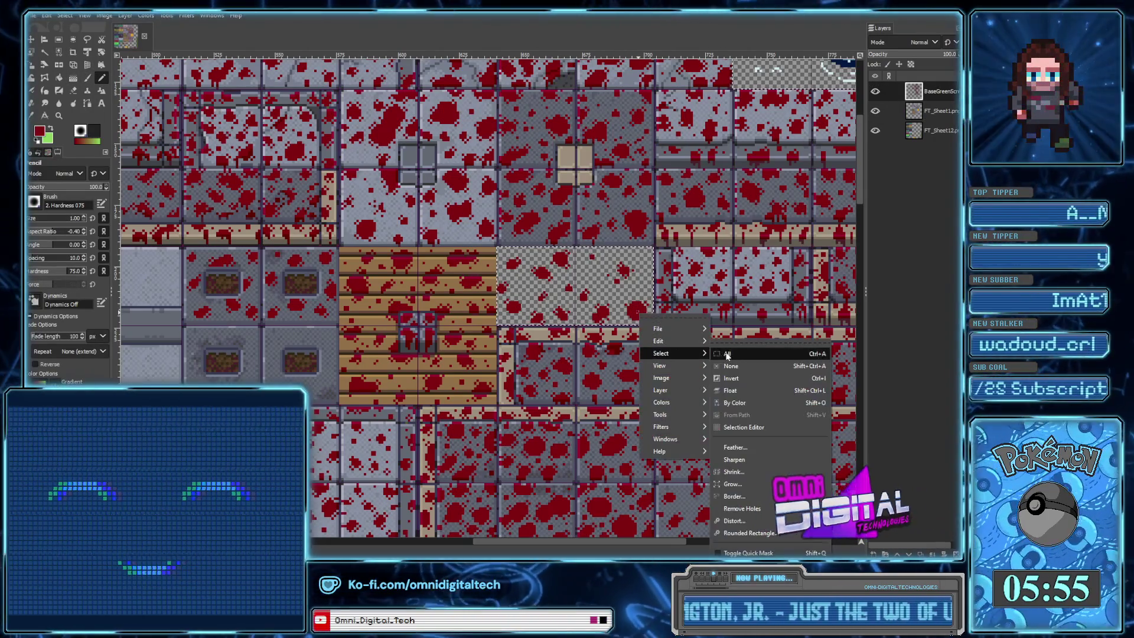
pyautogui.click(729, 372)
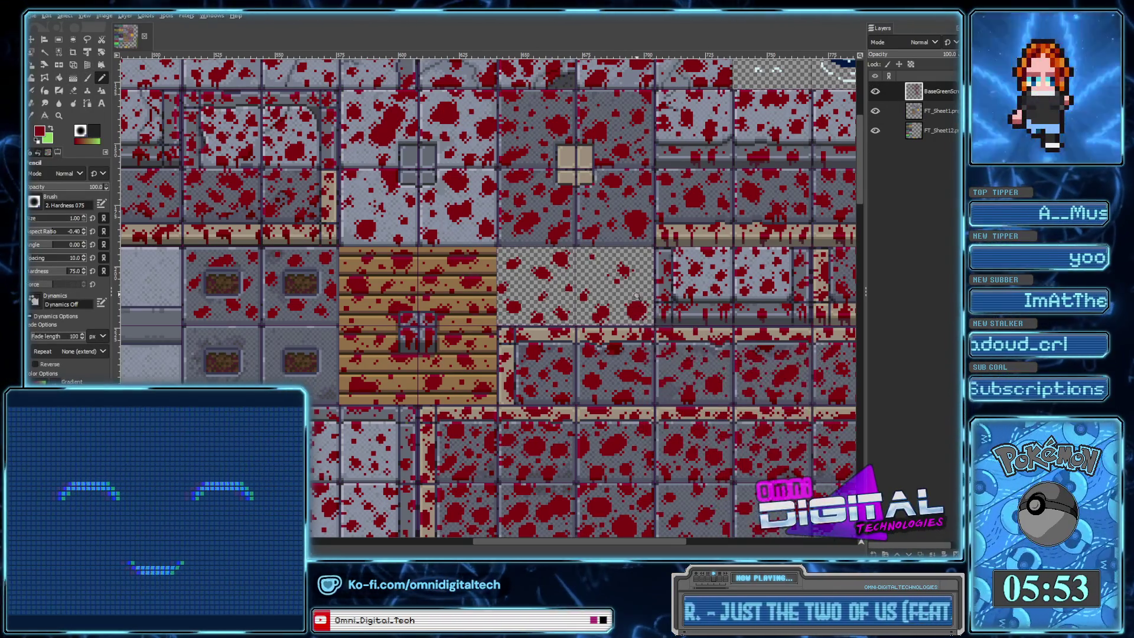
# - Draw the first dark-red blood blobs and splatters in the empty tile beside MEGA STORE
pyautogui.scroll(-3, 637, 296)
pyautogui.scroll(2, 643, 256)
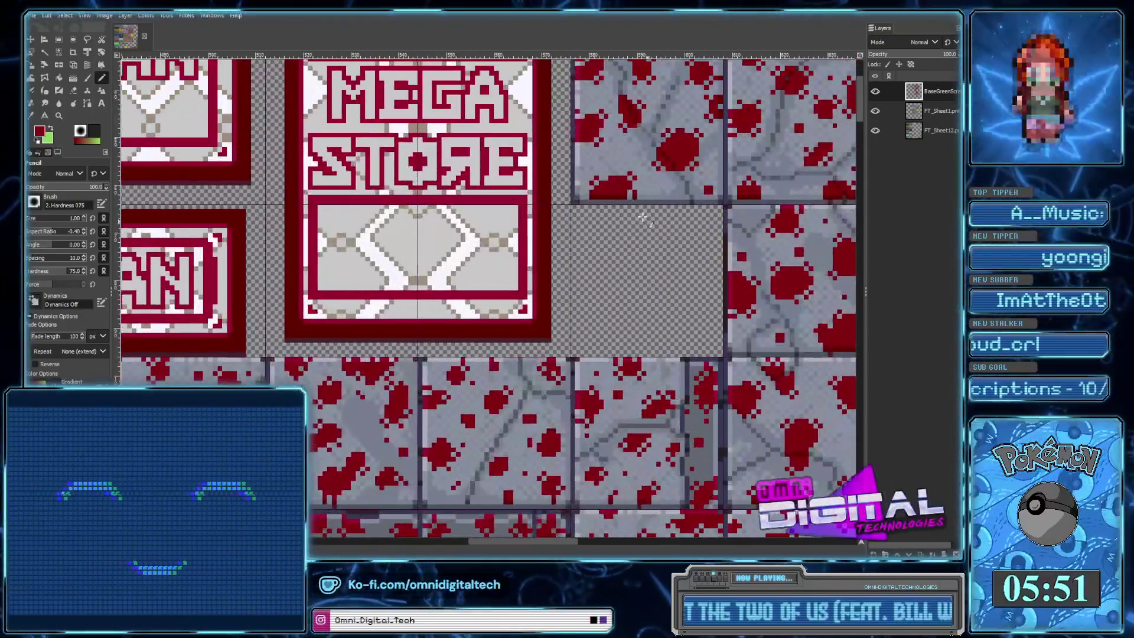
pyautogui.moveTo(605, 232); pyautogui.dragTo(607, 251)
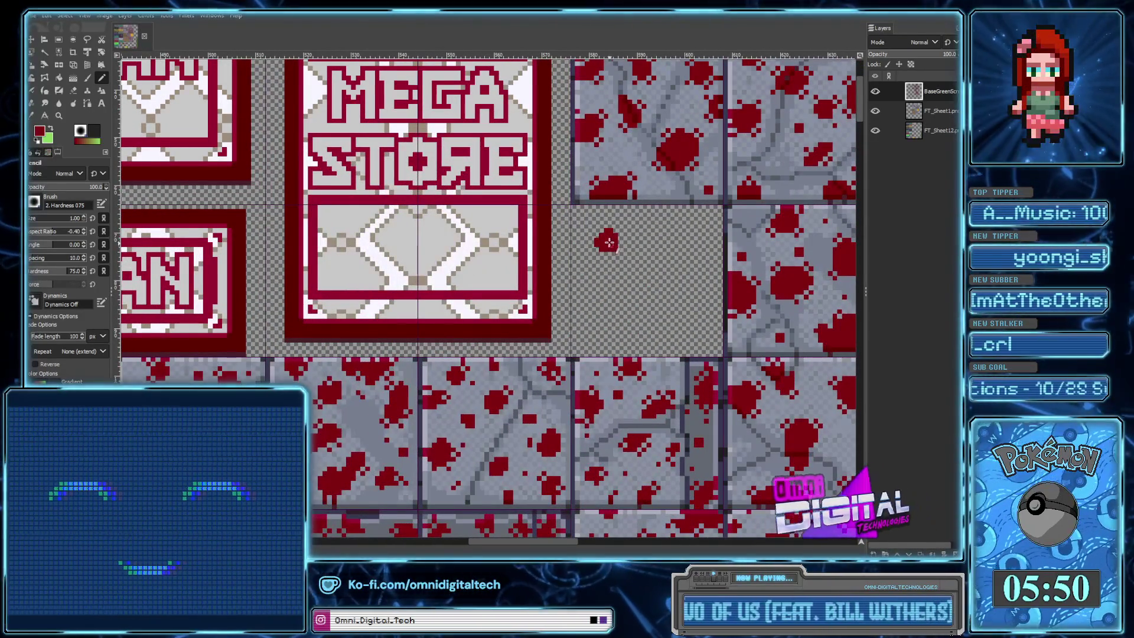
pyautogui.scroll(2, 615, 223)
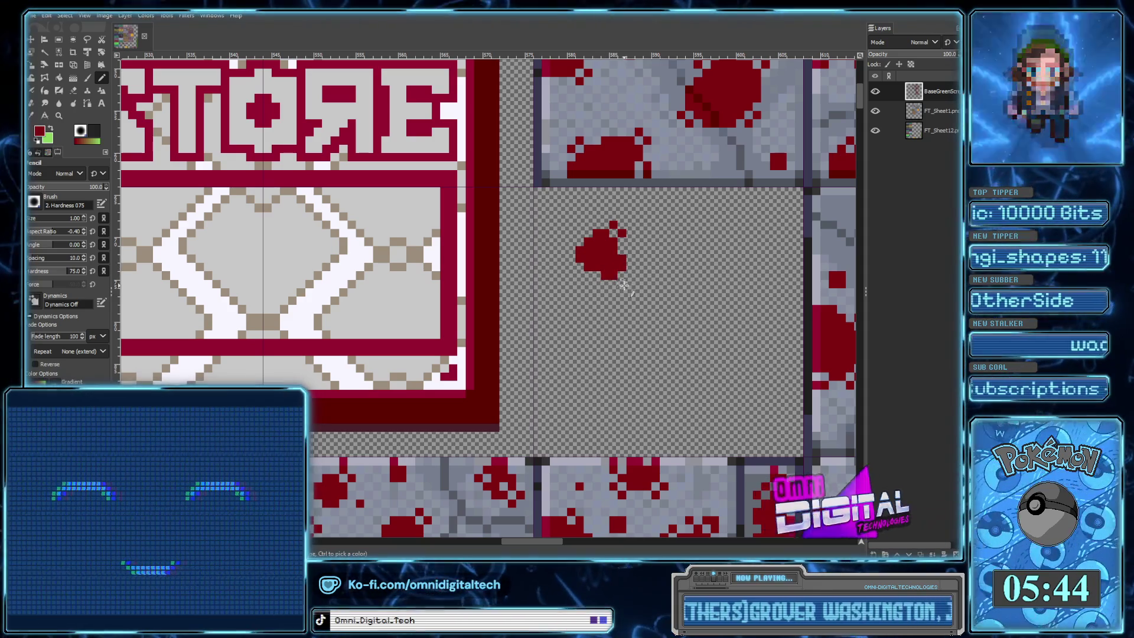
pyautogui.scroll(-2, 662, 284)
pyautogui.hscroll(2, 662, 284)
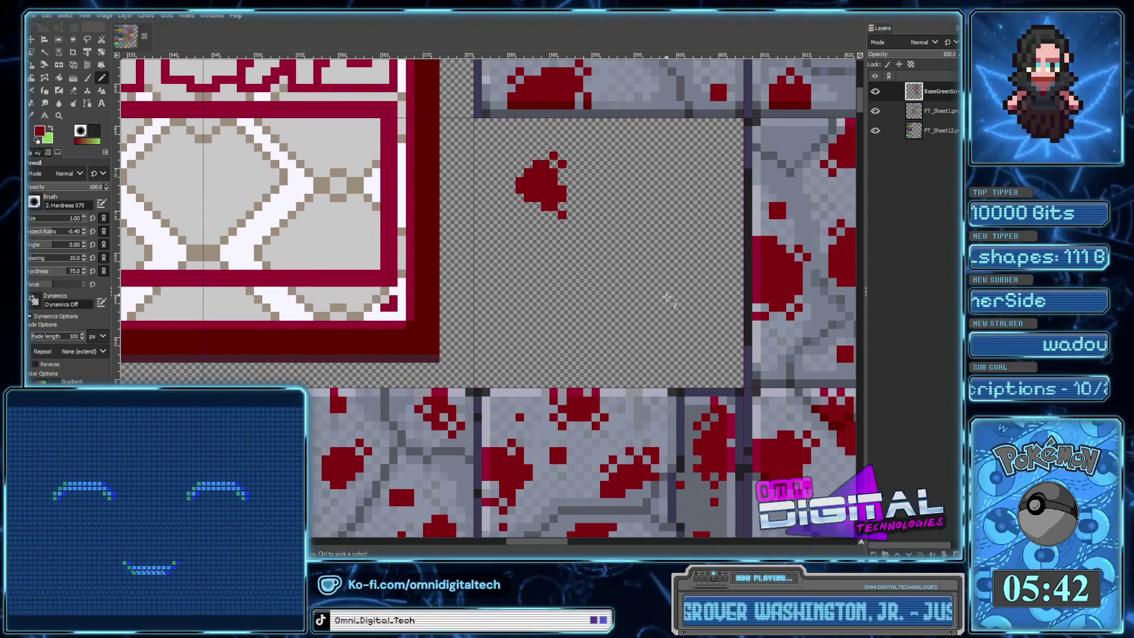
pyautogui.scroll(-2, 666, 299)
pyautogui.hscroll(1, 666, 298)
pyautogui.moveTo(657, 295)
pyautogui.mouseDown()
pyautogui.moveTo(664, 271)
pyautogui.moveTo(666, 294)
pyautogui.moveTo(653, 287)
pyautogui.mouseUp()
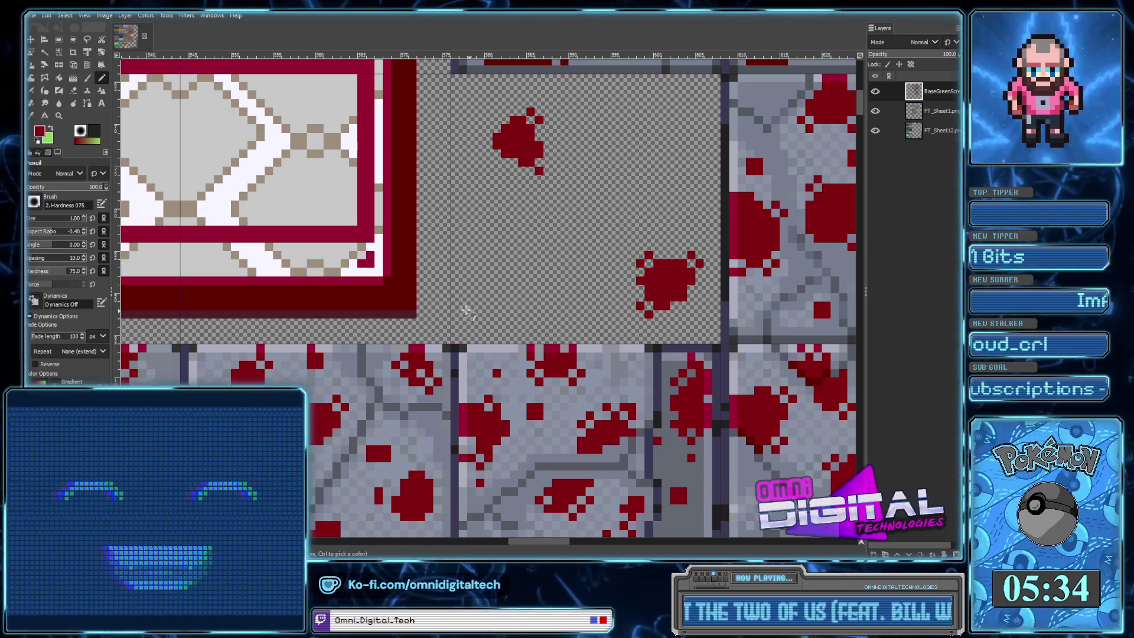
pyautogui.moveTo(472, 322)
pyautogui.mouseDown()
pyautogui.moveTo(490, 304)
pyautogui.moveTo(482, 319)
pyautogui.moveTo(498, 319)
pyautogui.mouseUp()
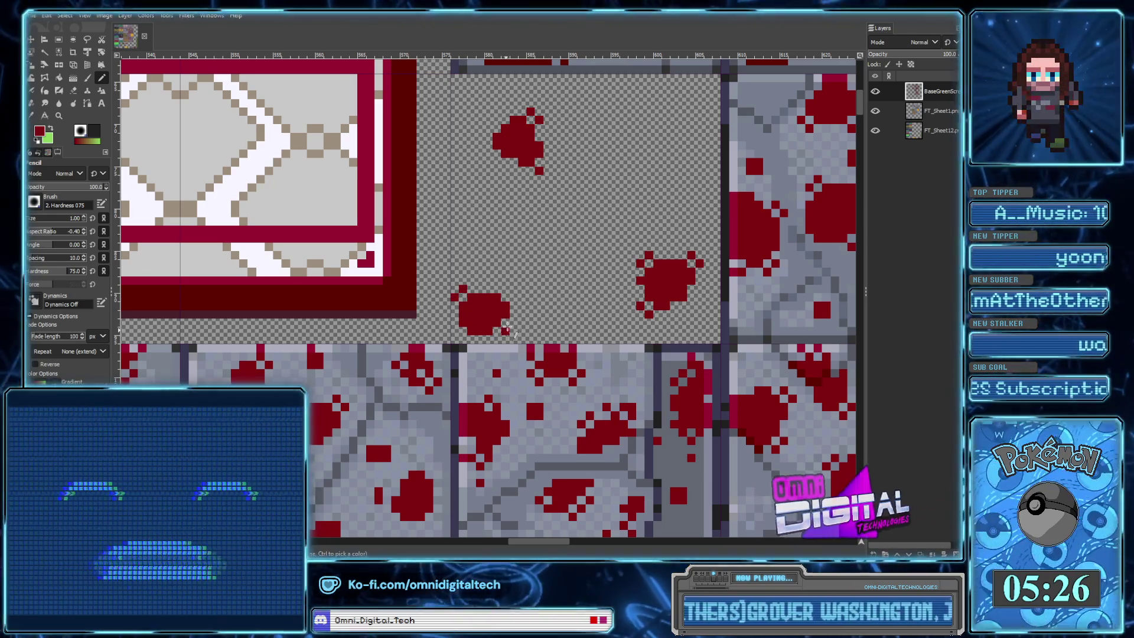
pyautogui.scroll(1, 579, 257)
pyautogui.moveTo(555, 288)
pyautogui.mouseDown()
pyautogui.moveTo(570, 278)
pyautogui.moveTo(547, 278)
pyautogui.moveTo(556, 267)
pyautogui.mouseUp()
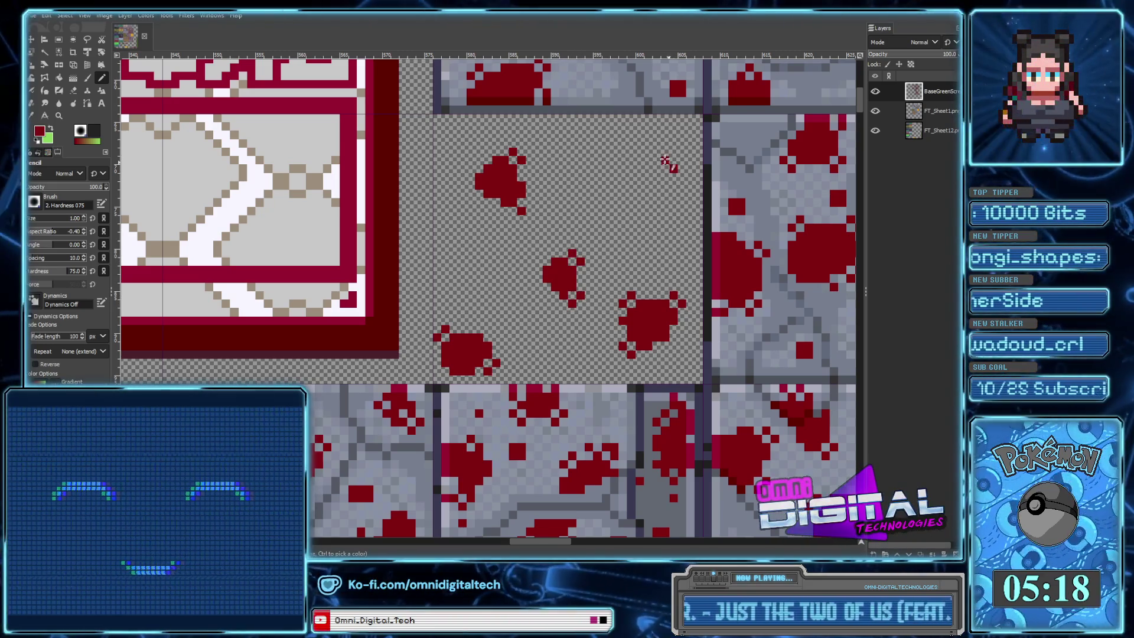
# - Add a large upper-right splatter, more blobs, and tiny blood drops across the tile
pyautogui.moveTo(665, 160)
pyautogui.mouseDown()
pyautogui.moveTo(647, 189)
pyautogui.moveTo(627, 183)
pyautogui.moveTo(632, 213)
pyautogui.moveTo(674, 185)
pyautogui.mouseUp()
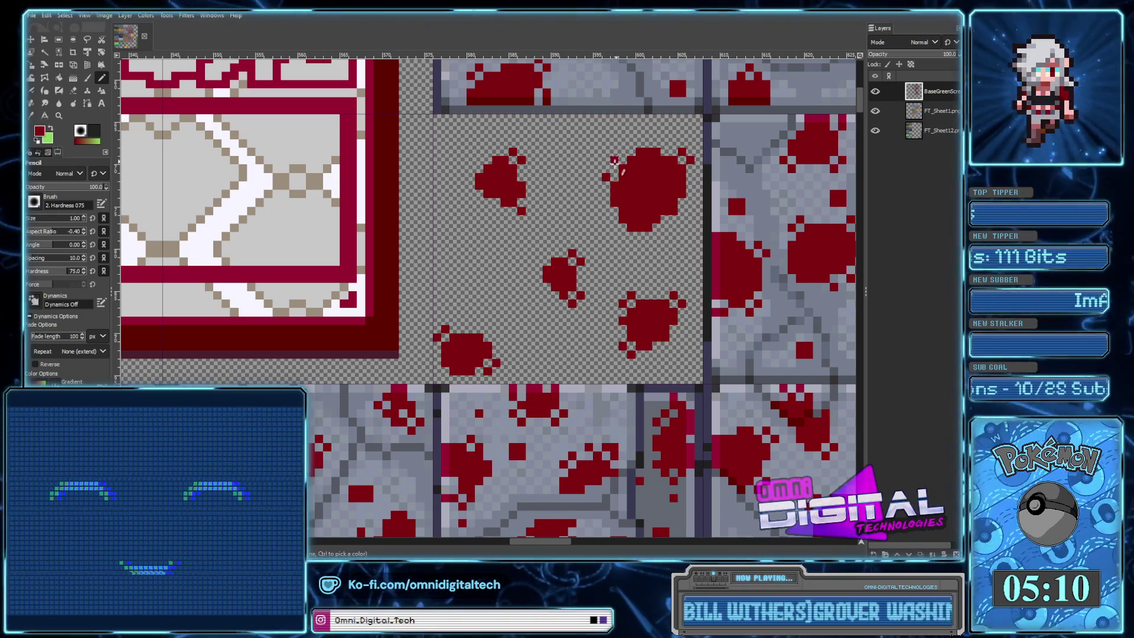
pyautogui.hscroll(-3, 623, 235)
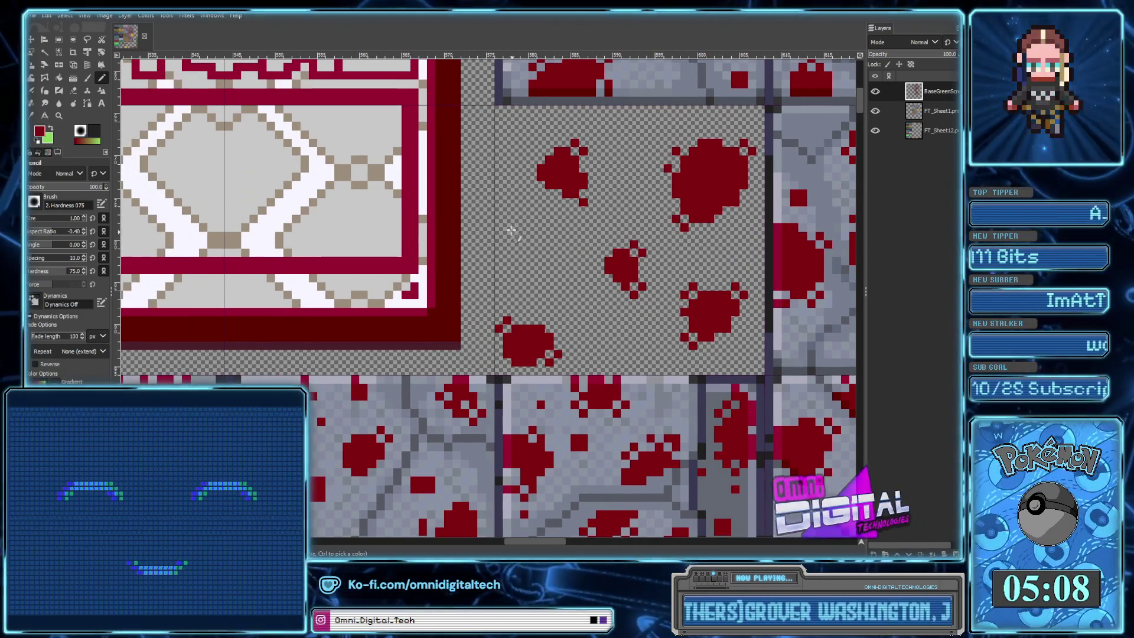
pyautogui.moveTo(512, 229)
pyautogui.mouseDown()
pyautogui.moveTo(548, 264)
pyautogui.moveTo(525, 258)
pyautogui.mouseUp()
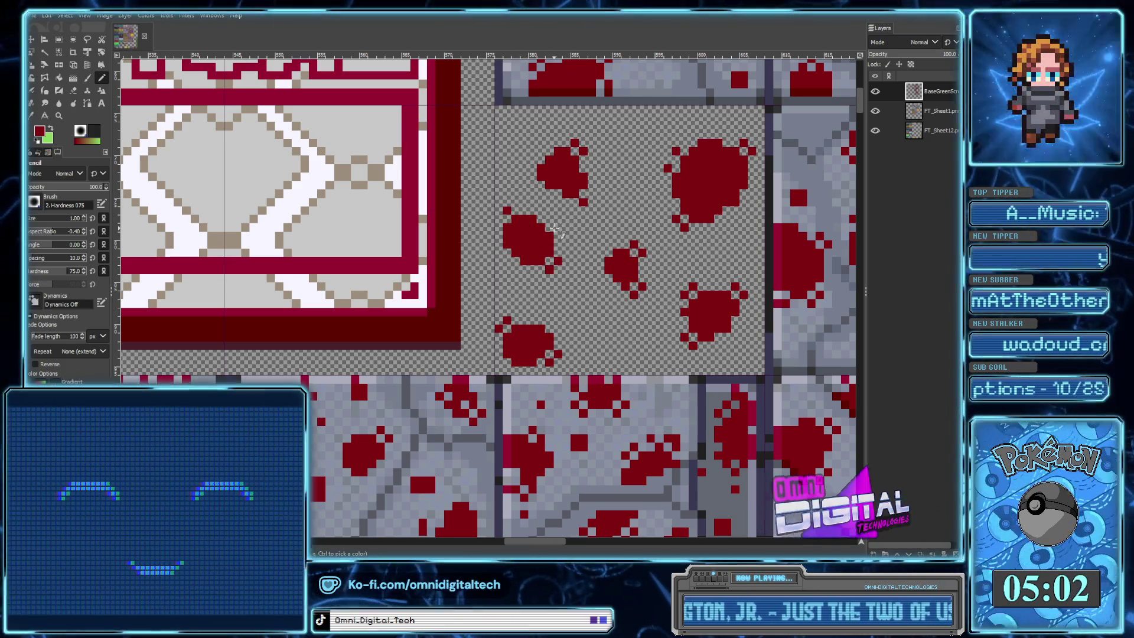
pyautogui.scroll(-5, 612, 235)
pyautogui.scroll(6, 641, 259)
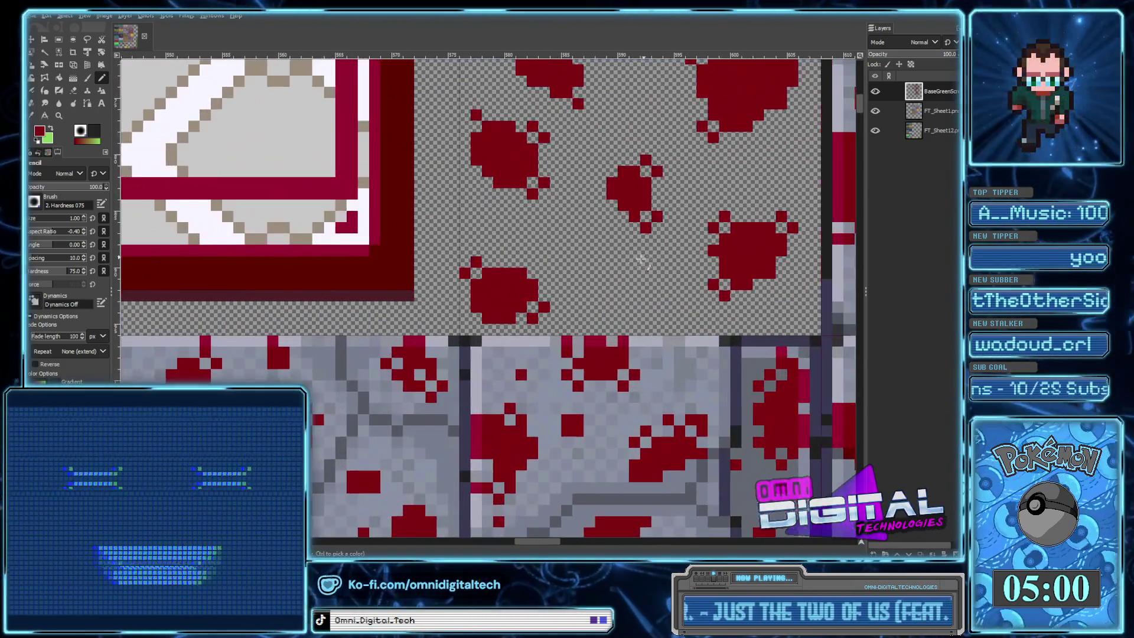
pyautogui.moveTo(621, 288); pyautogui.dragTo(645, 293)
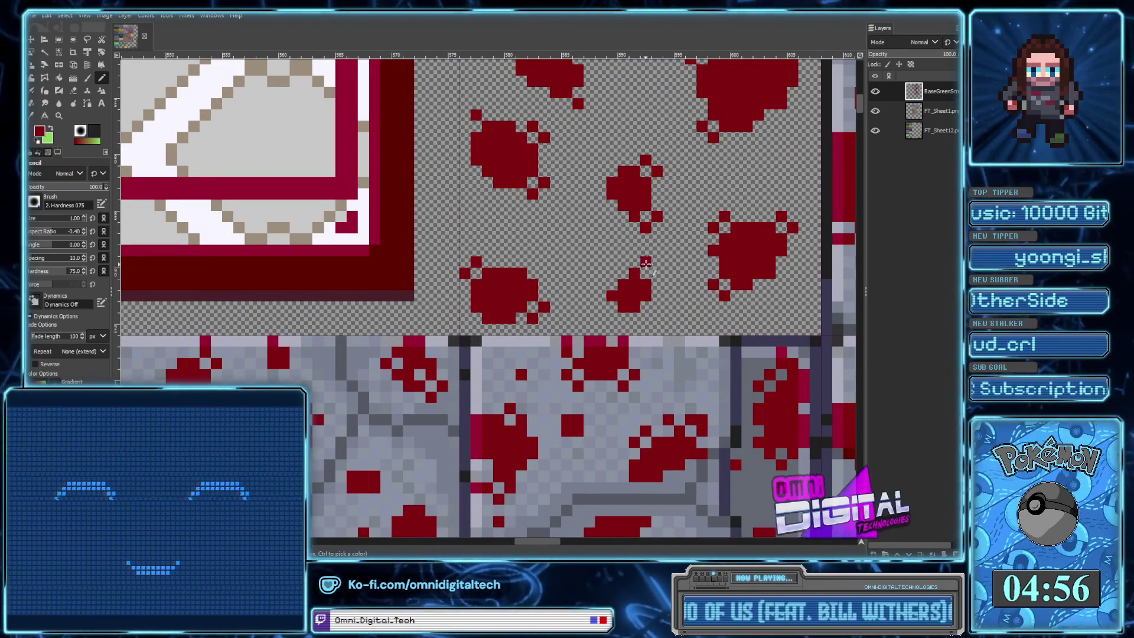
pyautogui.scroll(5, 671, 258)
pyautogui.moveTo(610, 193); pyautogui.dragTo(622, 205)
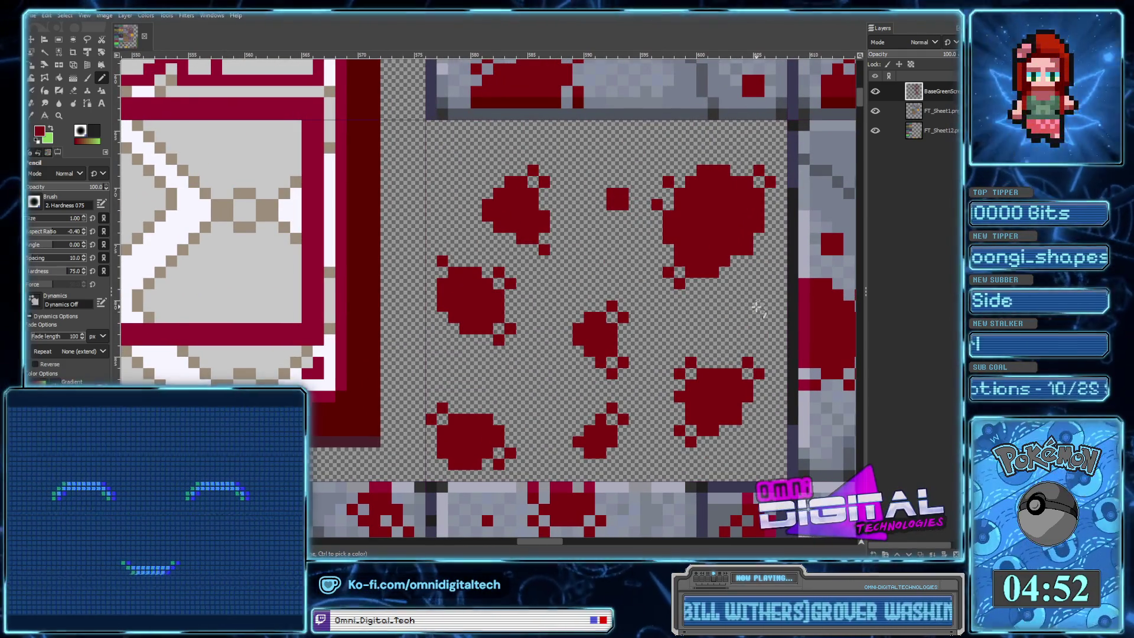
pyautogui.scroll(-2, 762, 313)
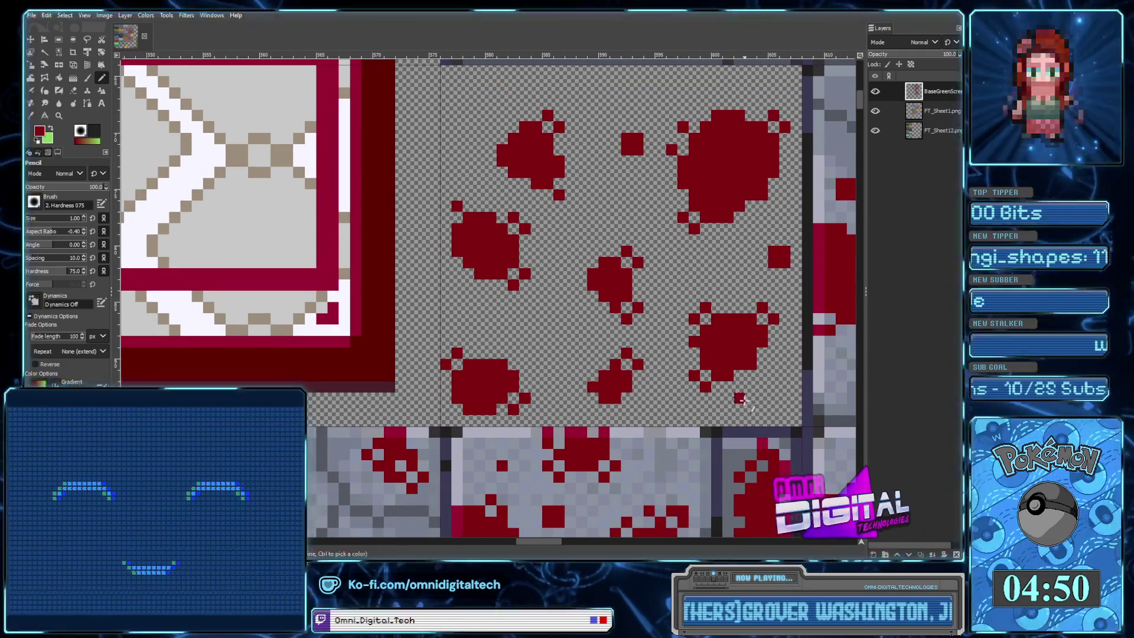
pyautogui.moveTo(480, 312); pyautogui.dragTo(557, 156)
# - Zoom back out over the finished tile and switch to the Unity editor
pyautogui.scroll(-5, 558, 157)
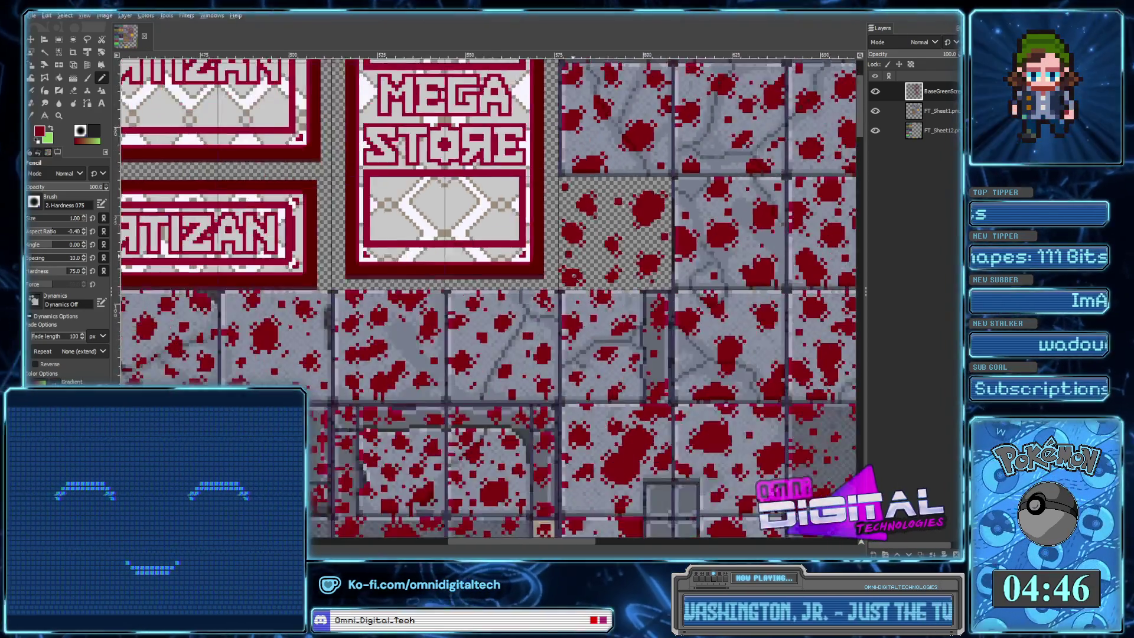
pyautogui.scroll(3, 737, 390)
pyautogui.scroll(-5, 737, 389)
pyautogui.hscroll(4, 737, 389)
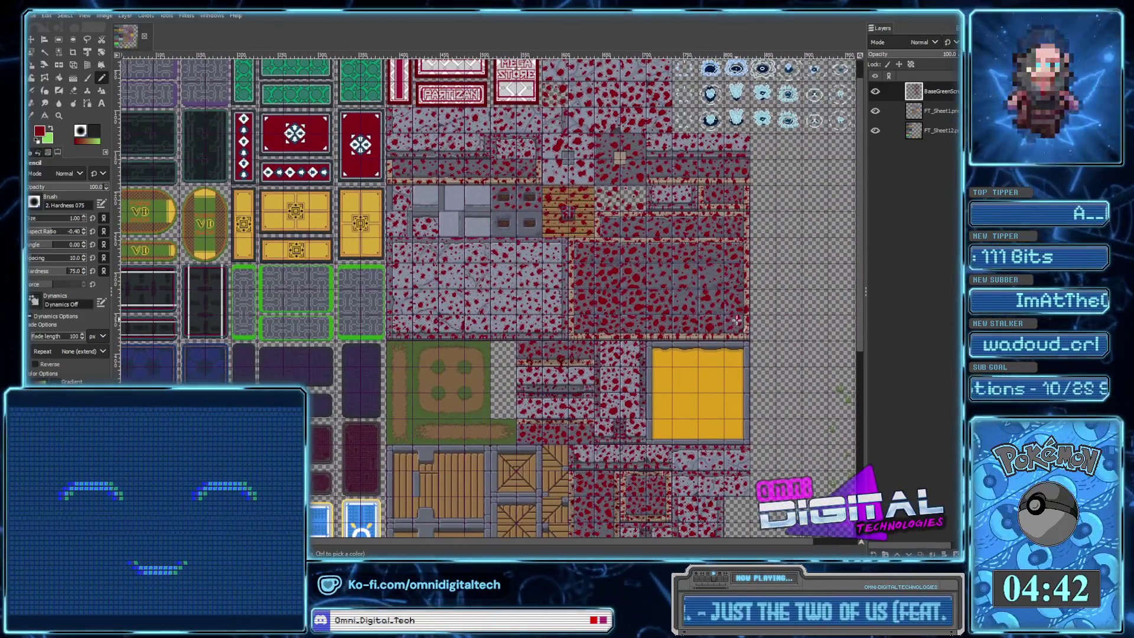
pyautogui.hscroll(-1, 731, 332)
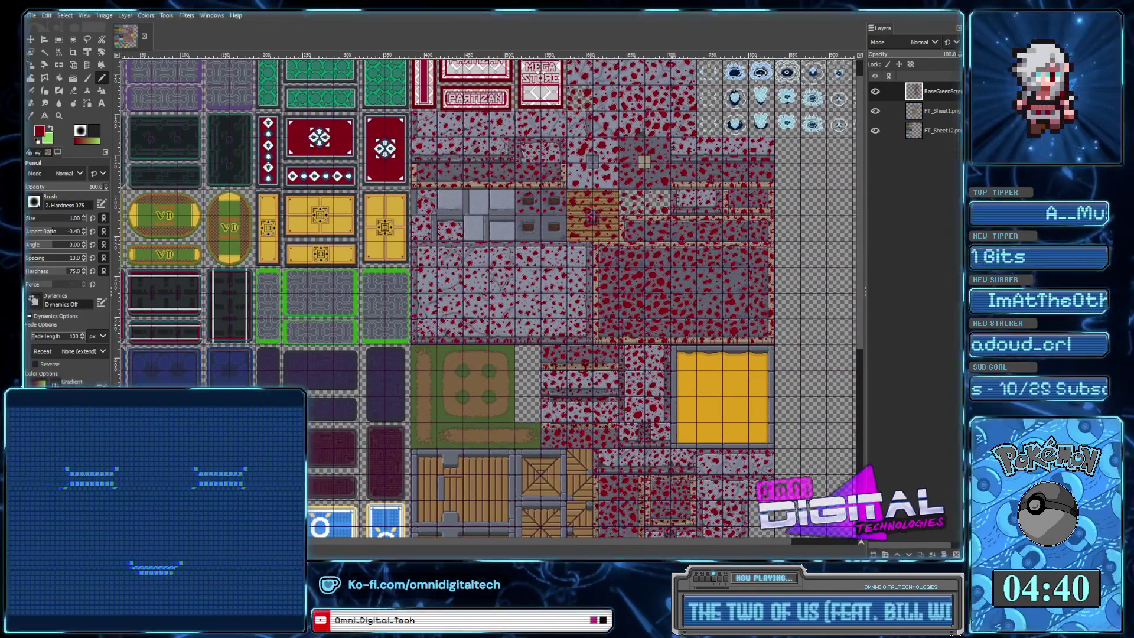
pyautogui.hotkey('alt', 'Tab')
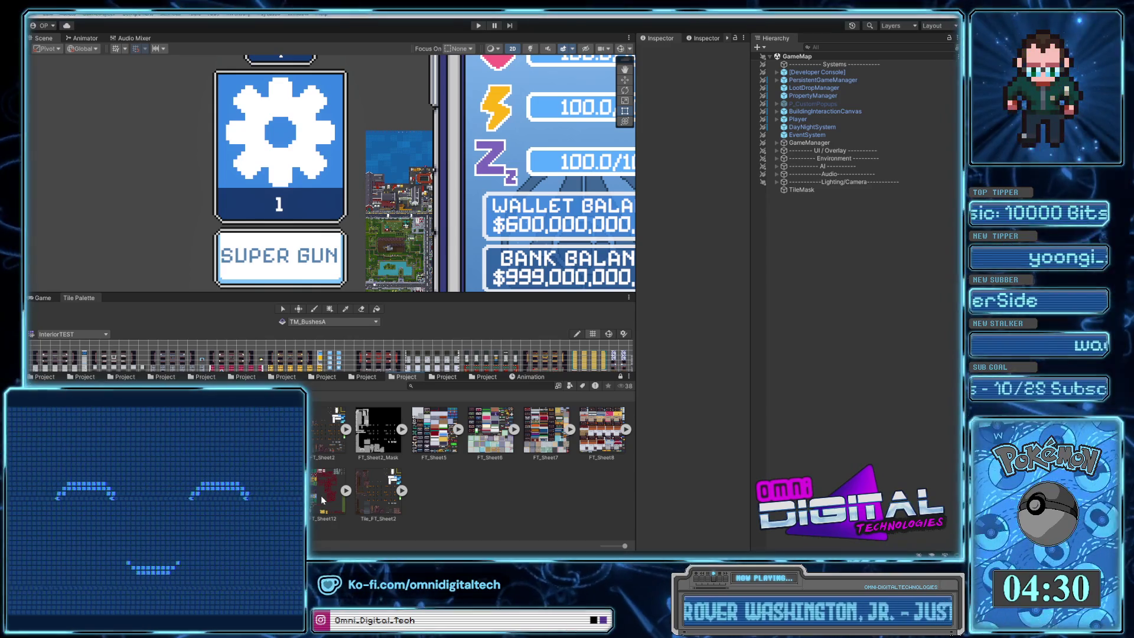
# - Reveal the FT_Sheet12 asset in File Explorer with Show in Explorer
pyautogui.rightClick(322, 499)
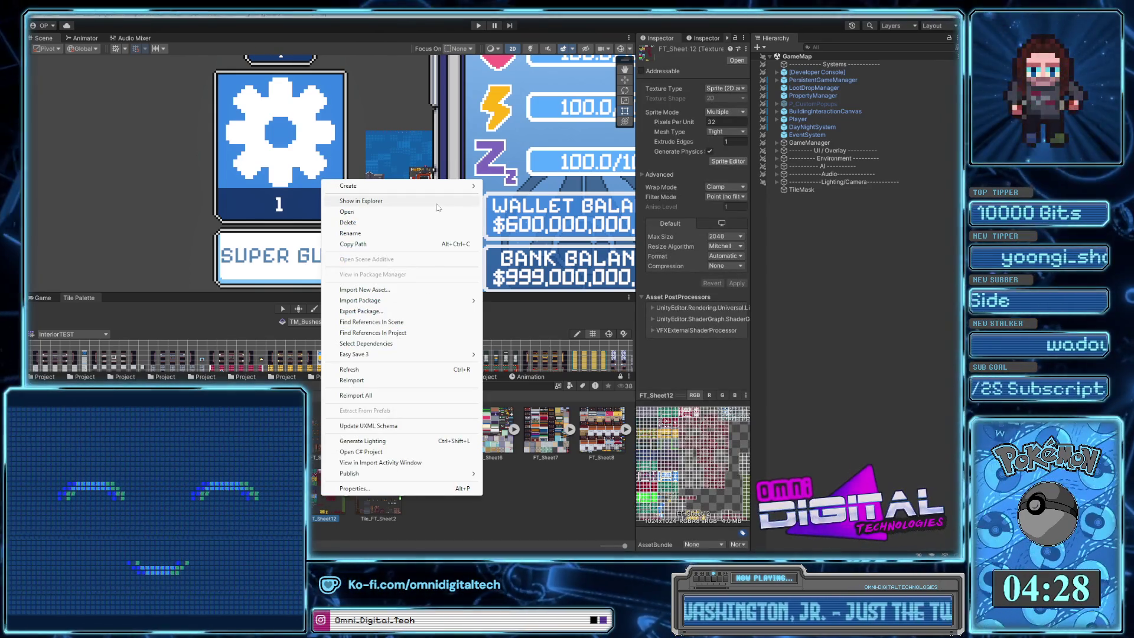
pyautogui.click(440, 200)
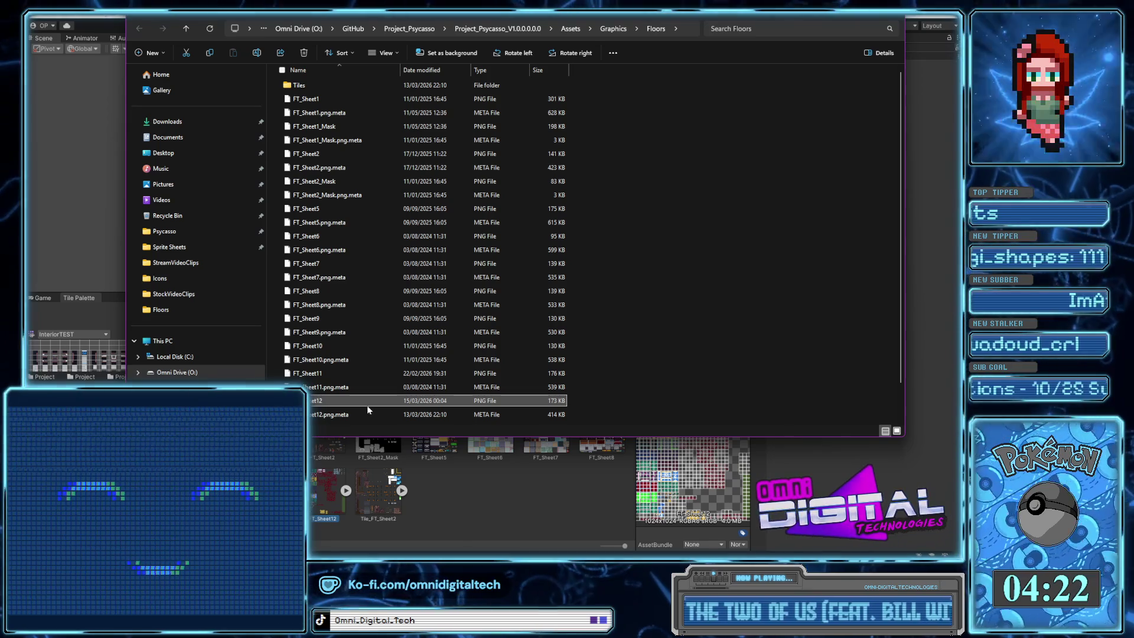
# - Open FT_Sheet12.png in GIMP via Open with, dismissing a stray folder menu
pyautogui.doubleClick(367, 404)
pyautogui.rightClick(368, 400)
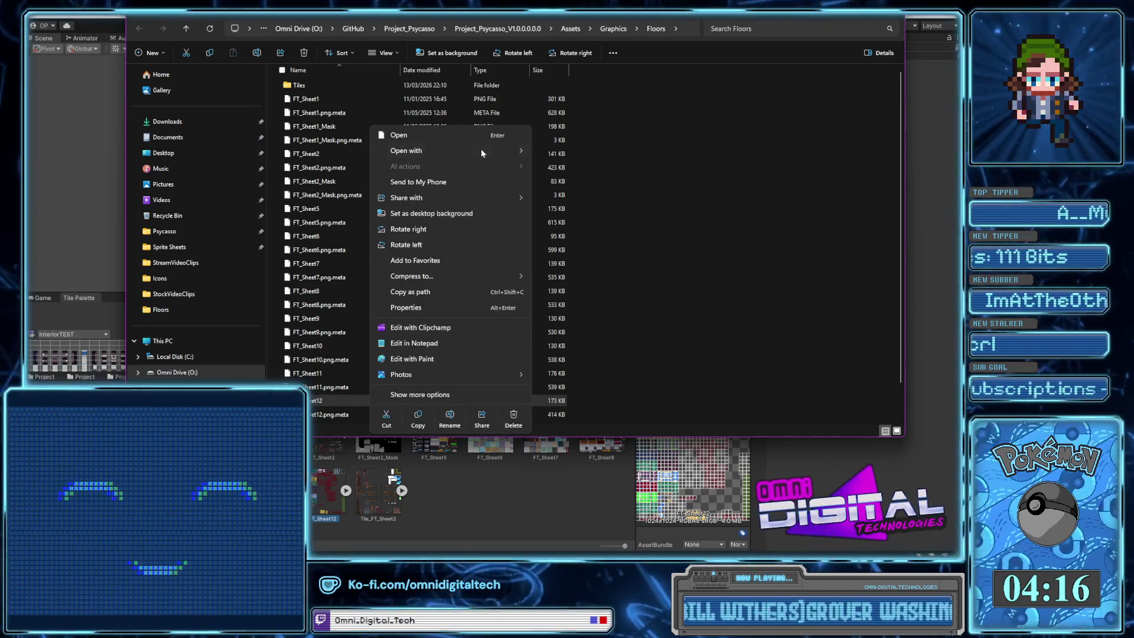
pyautogui.moveTo(481, 151)
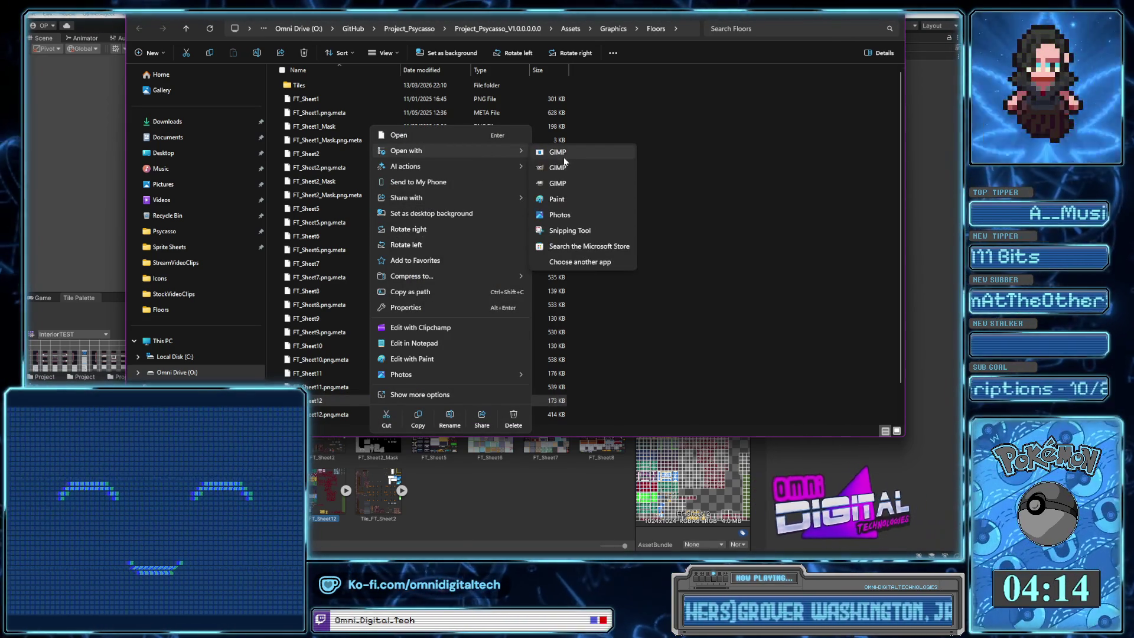
pyautogui.click(564, 170)
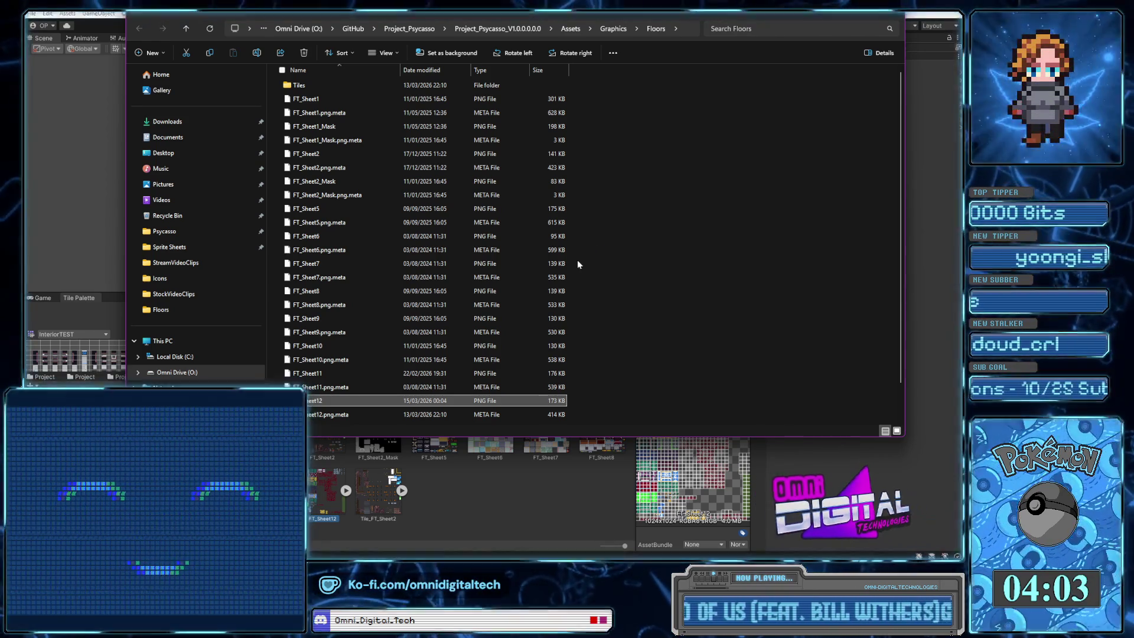
pyautogui.rightClick(577, 262)
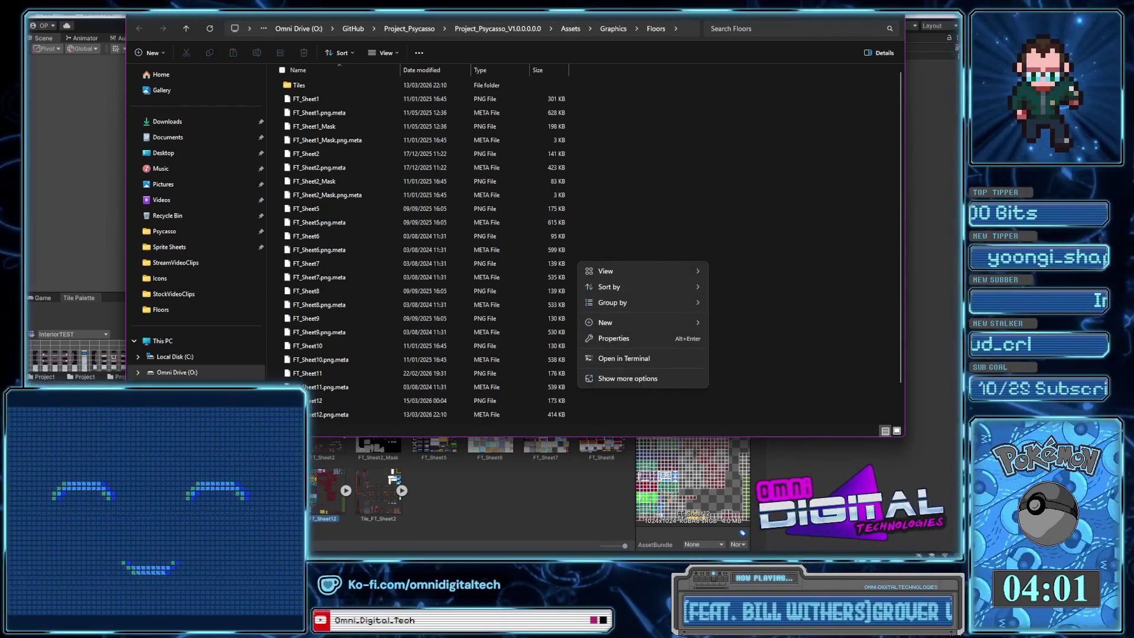
pyautogui.press('Escape')
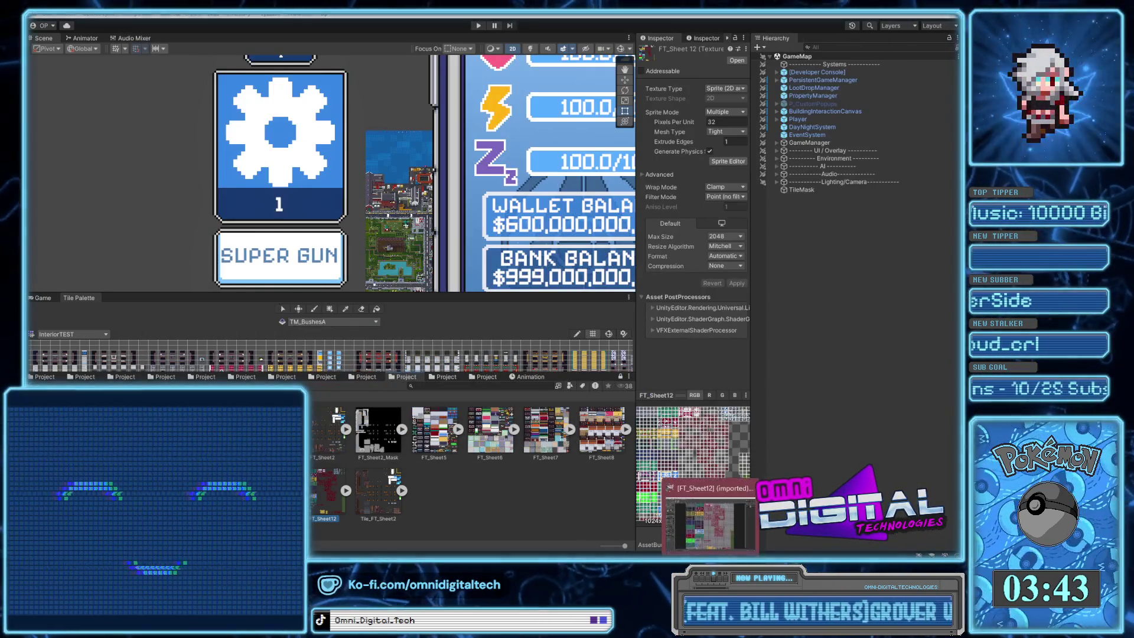
# - Create a New from Visible layer in the green-screen image and drag it into FT_Sheet12
pyautogui.click(711, 520)
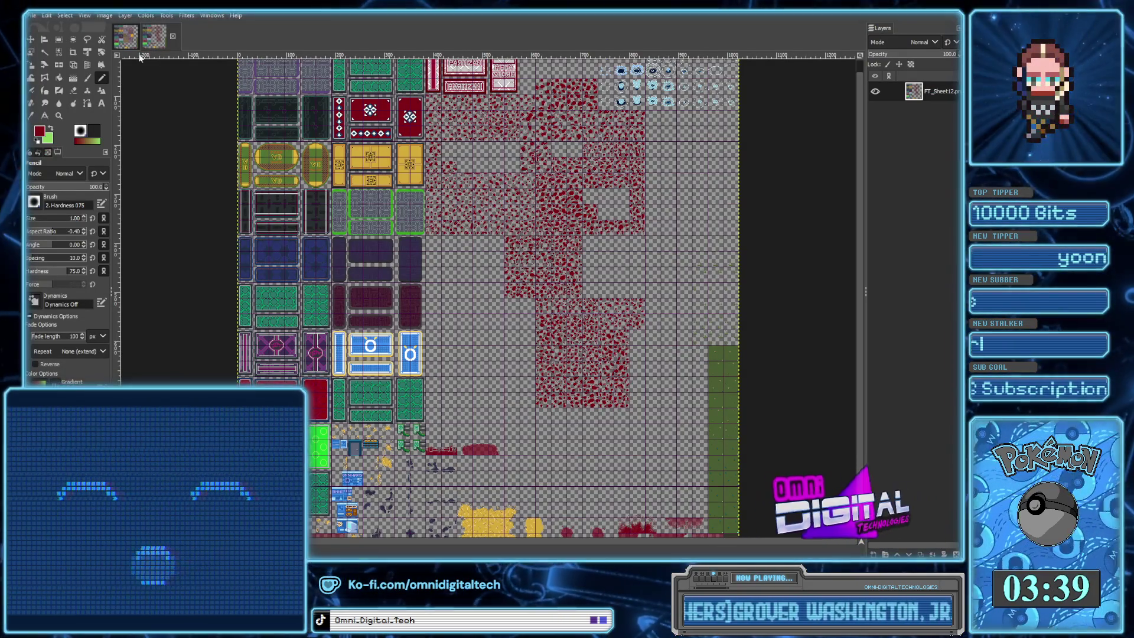
pyautogui.click(126, 37)
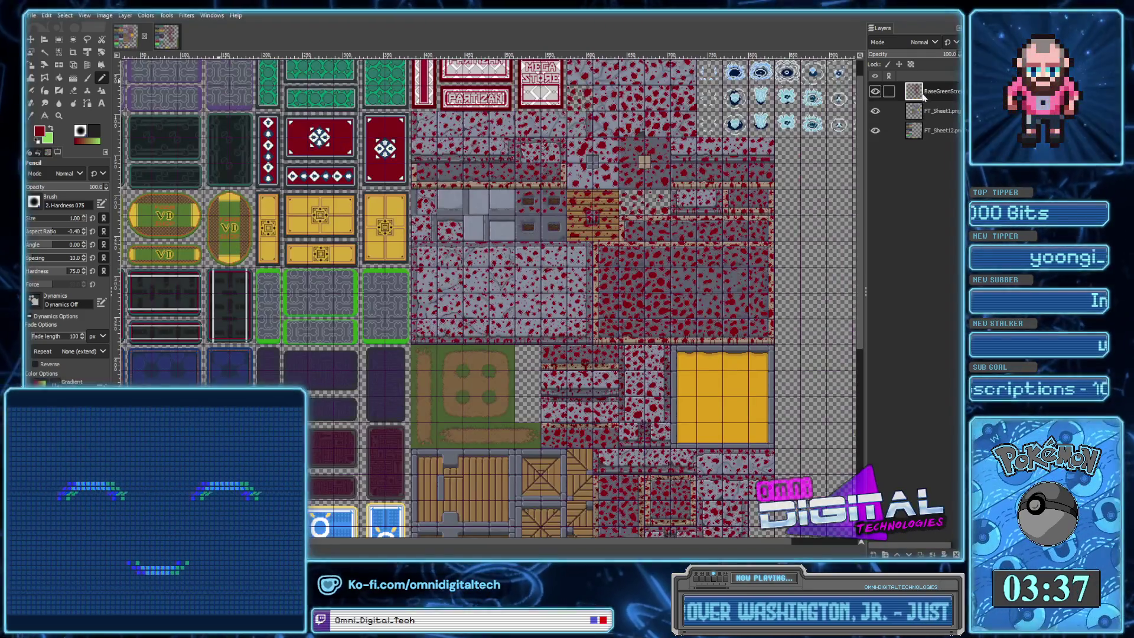
pyautogui.rightClick(925, 98)
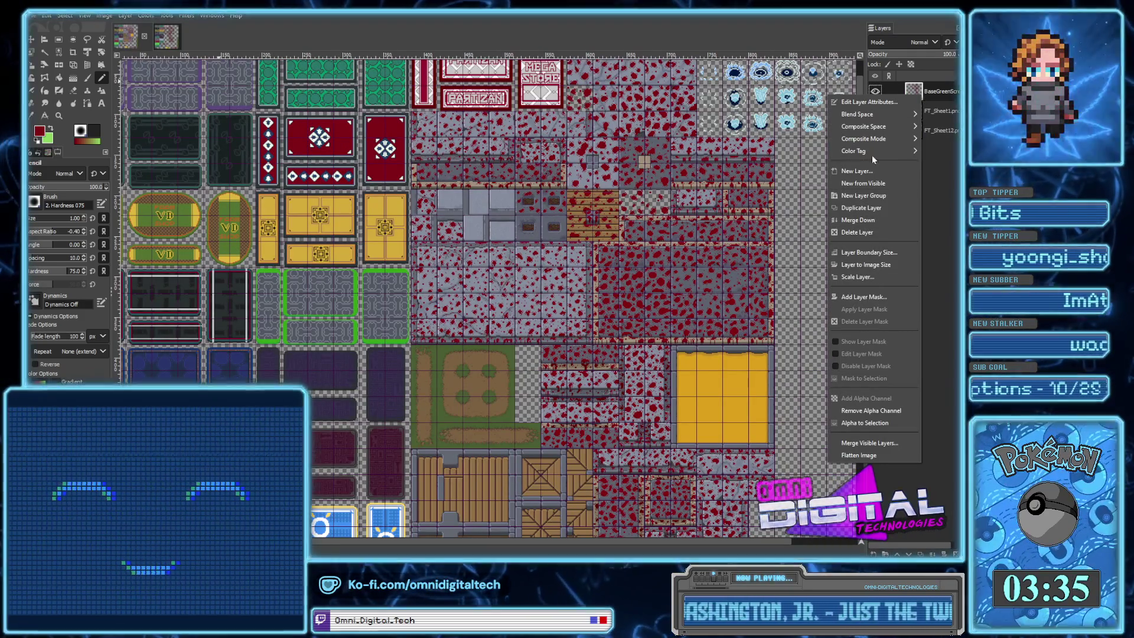
pyautogui.click(863, 183)
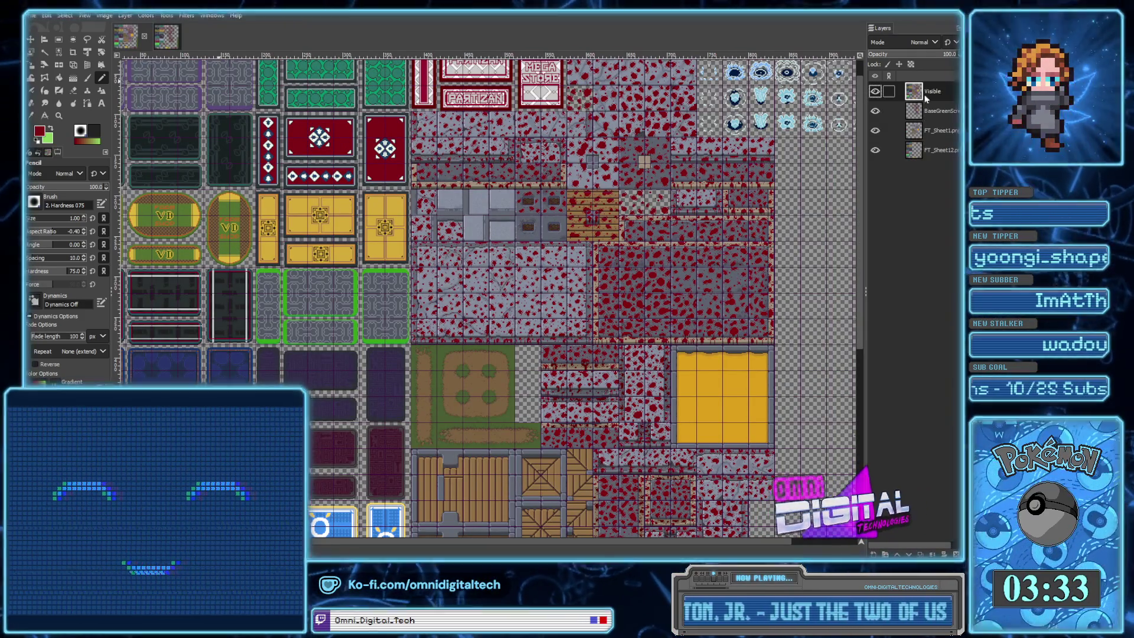
pyautogui.moveTo(926, 99)
pyautogui.mouseDown()
pyautogui.moveTo(892, 151)
pyautogui.moveTo(793, 201)
pyautogui.moveTo(248, 76)
pyautogui.moveTo(174, 39)
pyautogui.moveTo(437, 167)
pyautogui.moveTo(491, 232)
pyautogui.mouseUp()
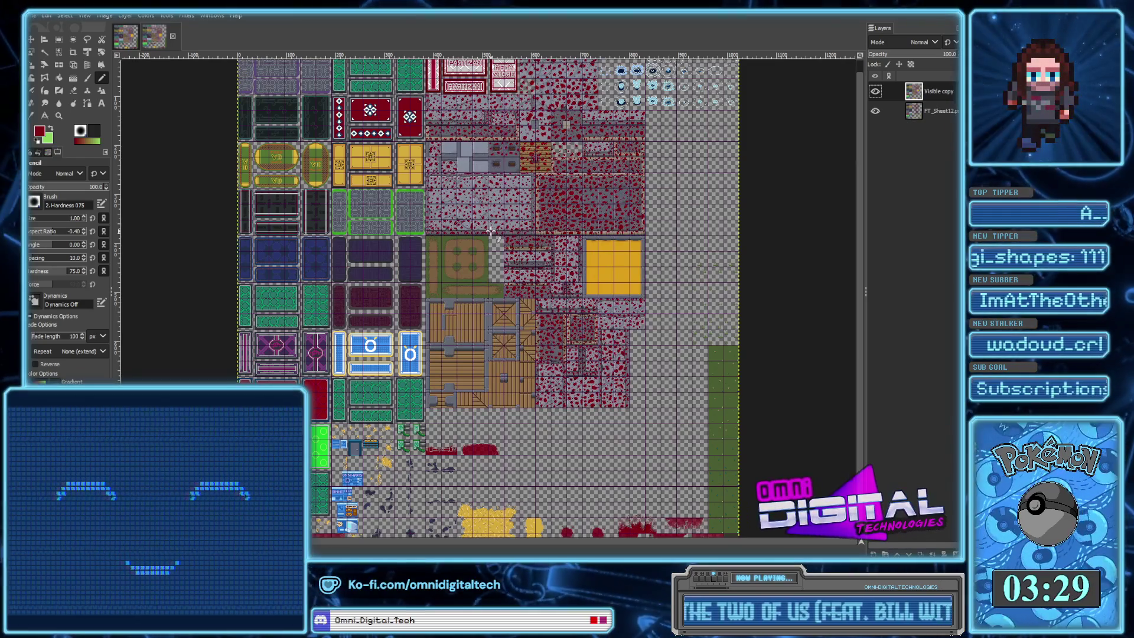
# - Overwrite FT_Sheet12.png with the edited image and return to Unity
pyautogui.click(33, 16)
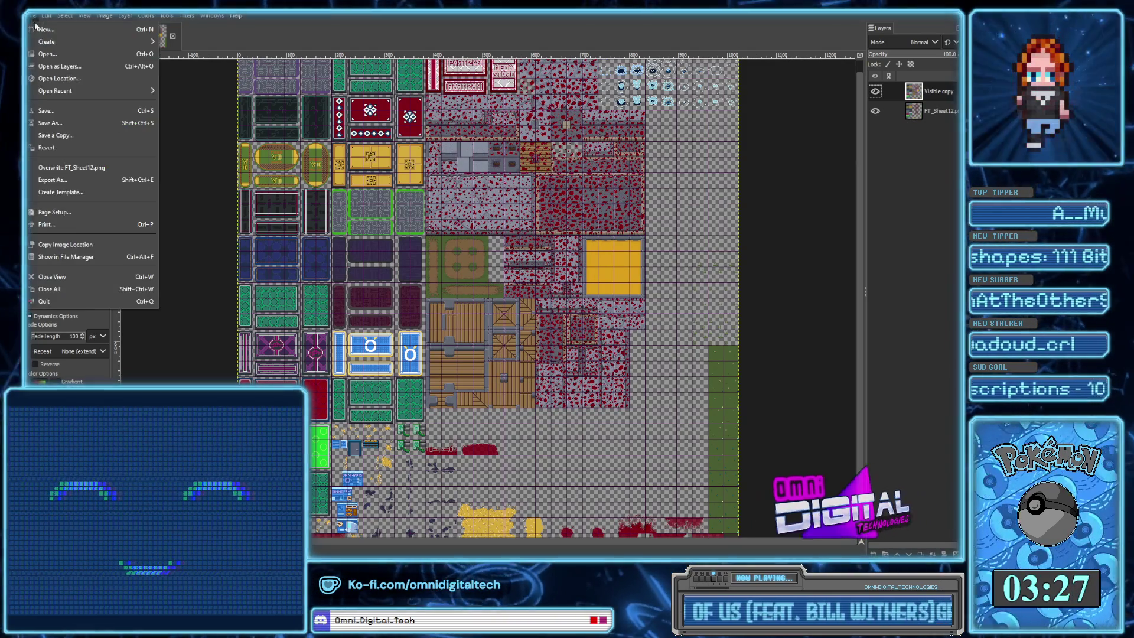
pyautogui.click(86, 167)
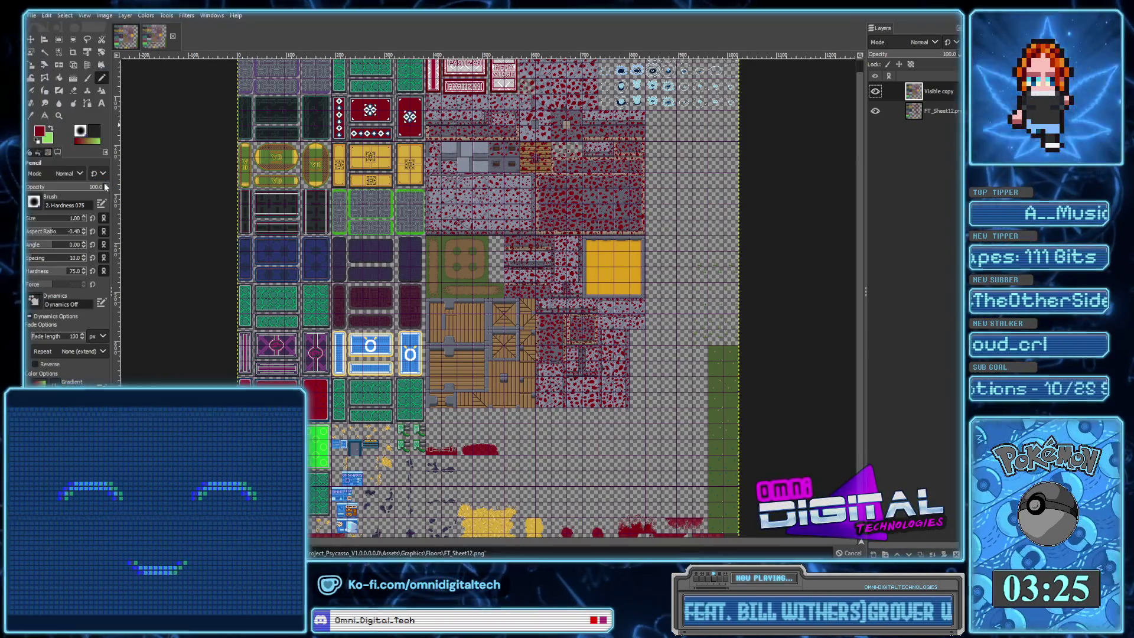
pyautogui.moveTo(688, 559)
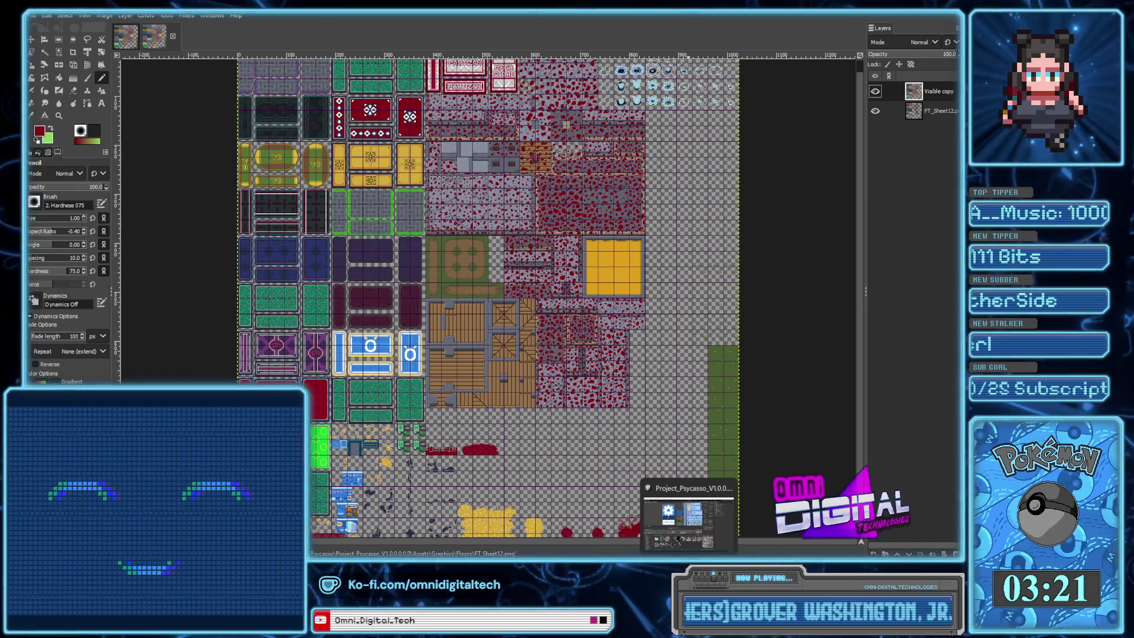
pyautogui.click(688, 514)
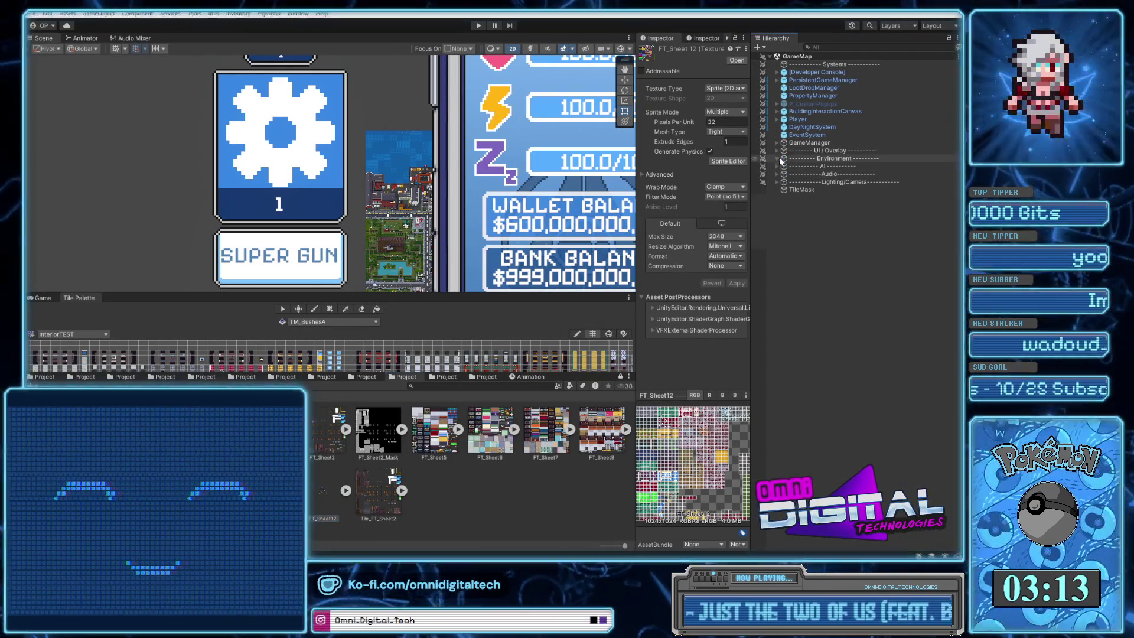
# - Expand Environment and TileMaps in the Hierarchy, then select PersistentGameManager
pyautogui.click(780, 158)
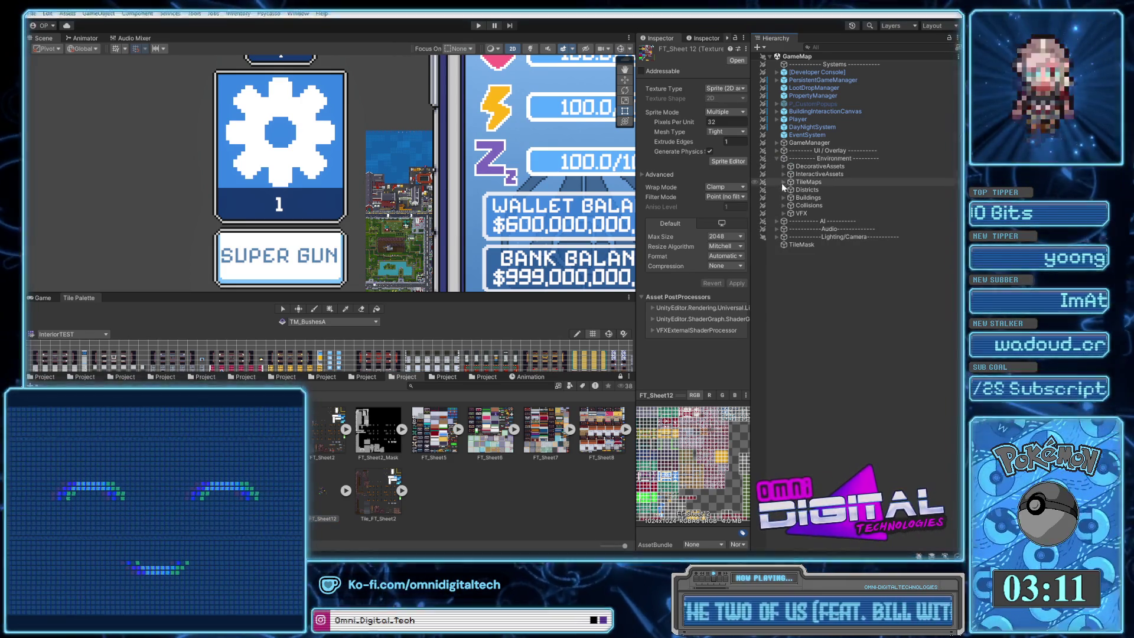
pyautogui.click(784, 182)
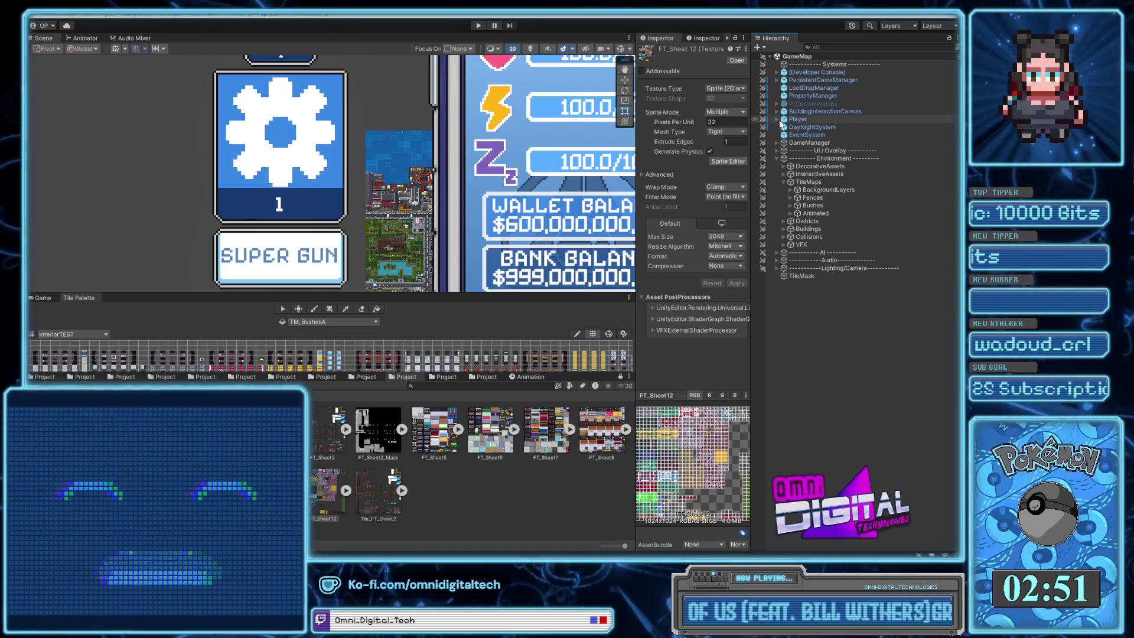
pyautogui.click(786, 82)
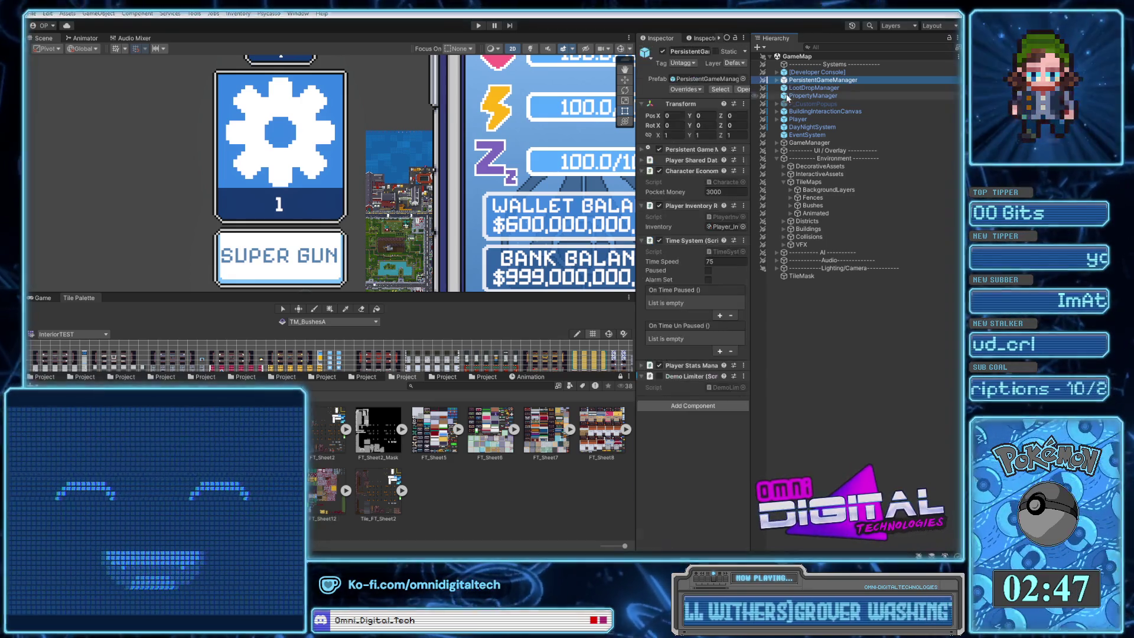
# - Deactivate PersistentGameManager, make the Scene view taller, and clear the selection
pyautogui.click(663, 52)
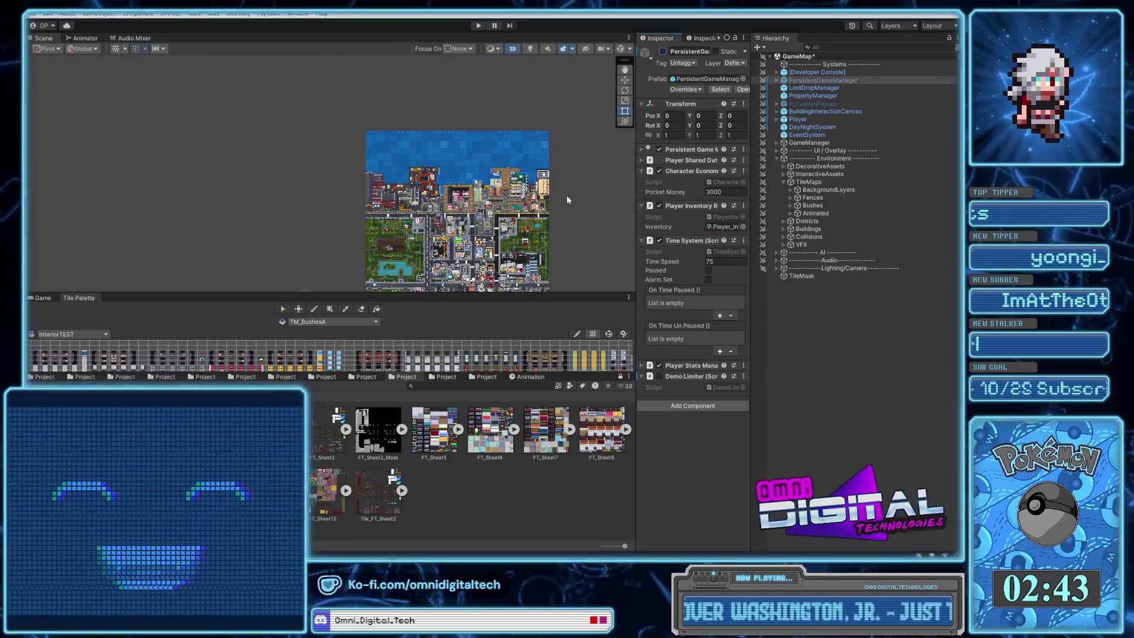
pyautogui.press('f')
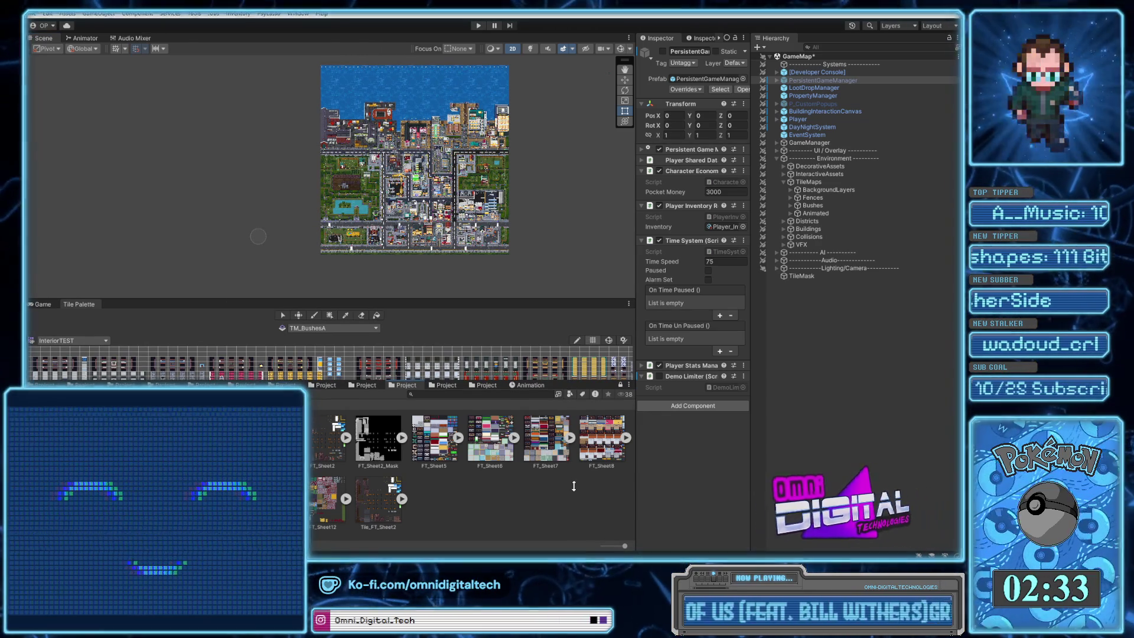
pyautogui.moveTo(574, 486); pyautogui.dragTo(571, 498)
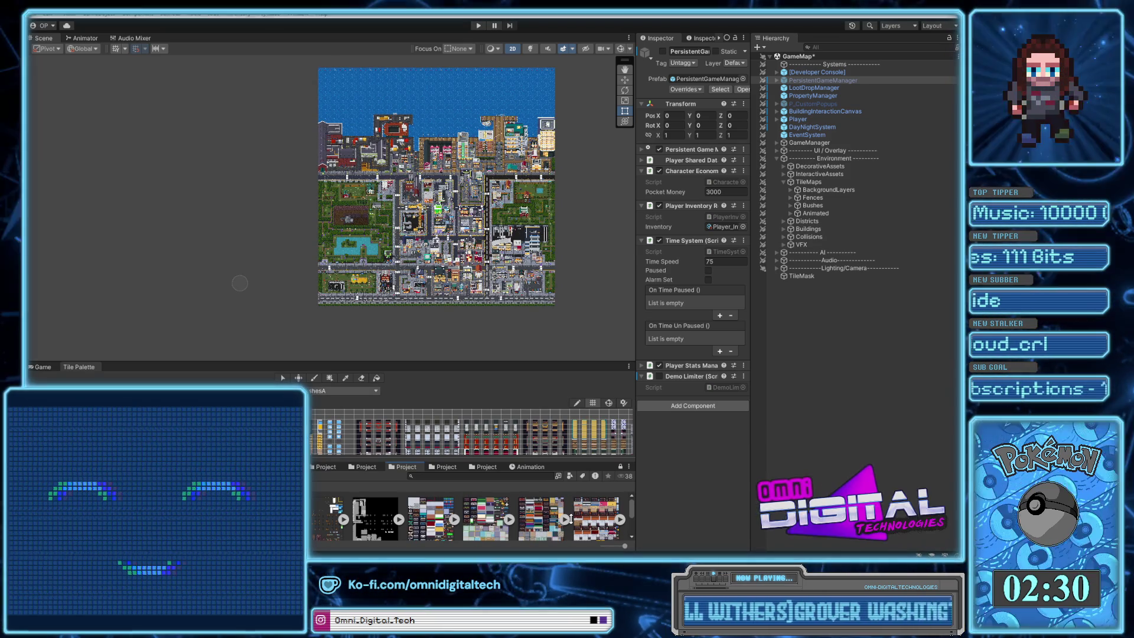
pyautogui.moveTo(531, 386); pyautogui.dragTo(542, 383)
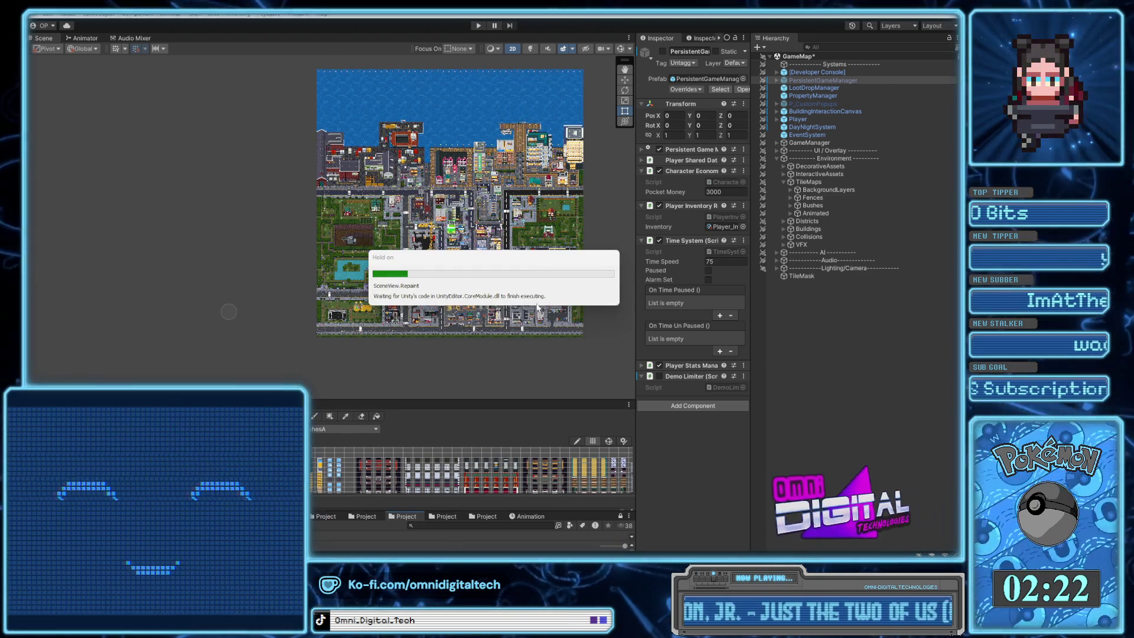
pyautogui.moveTo(514, 383); pyautogui.dragTo(513, 400)
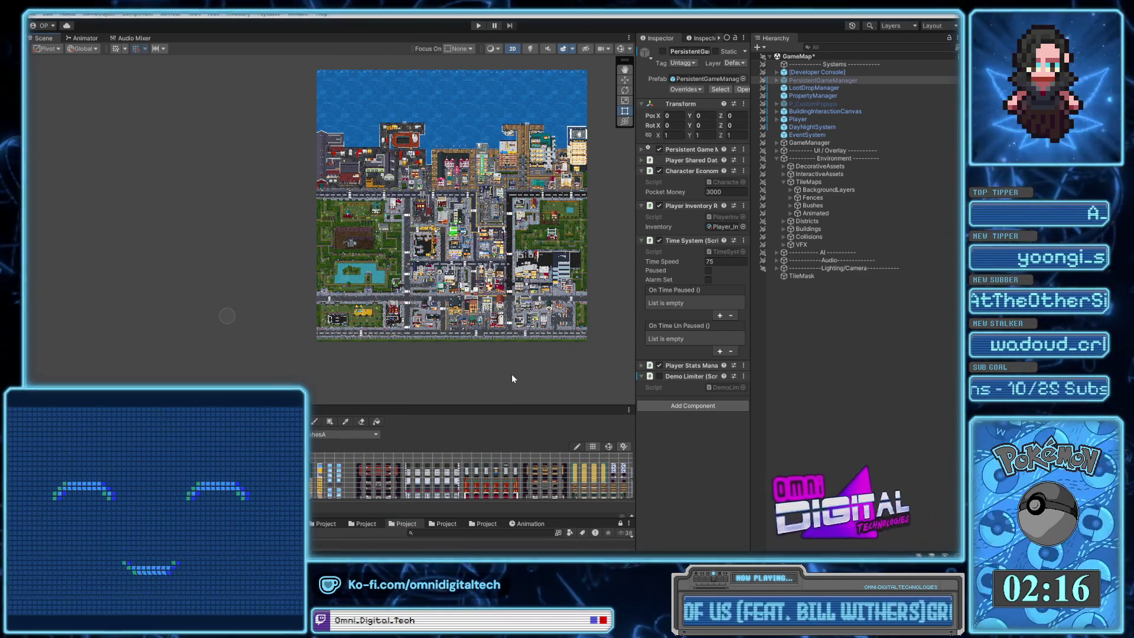
pyautogui.click(511, 378)
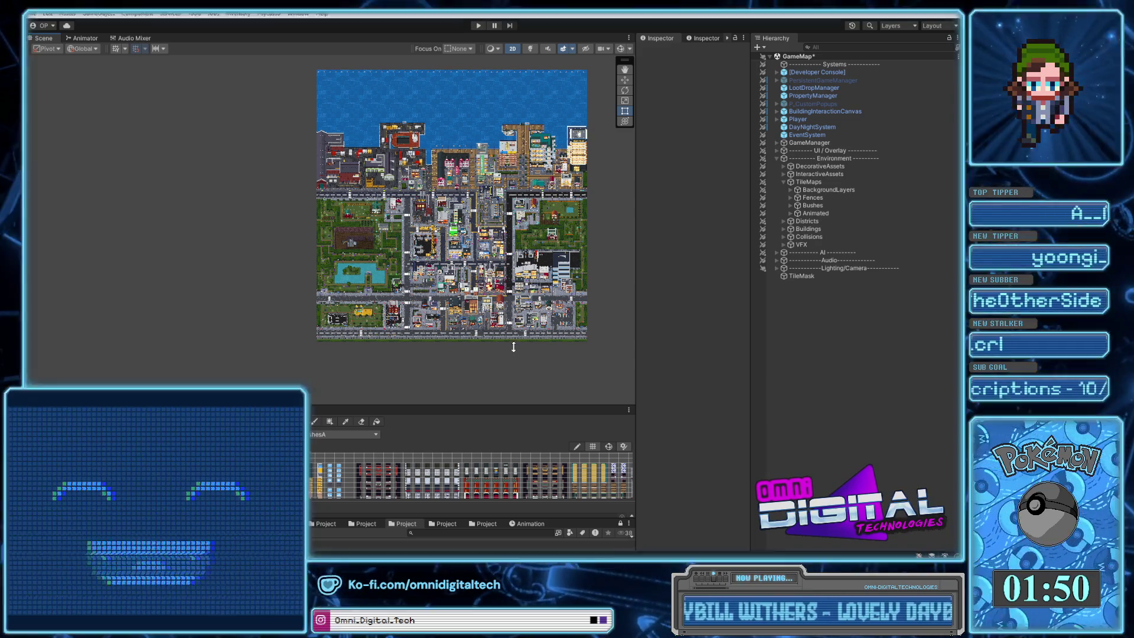
# - Give the Tile Palette more height and magnify the InteriorTEST tiles
pyautogui.moveTo(514, 335); pyautogui.dragTo(514, 319)
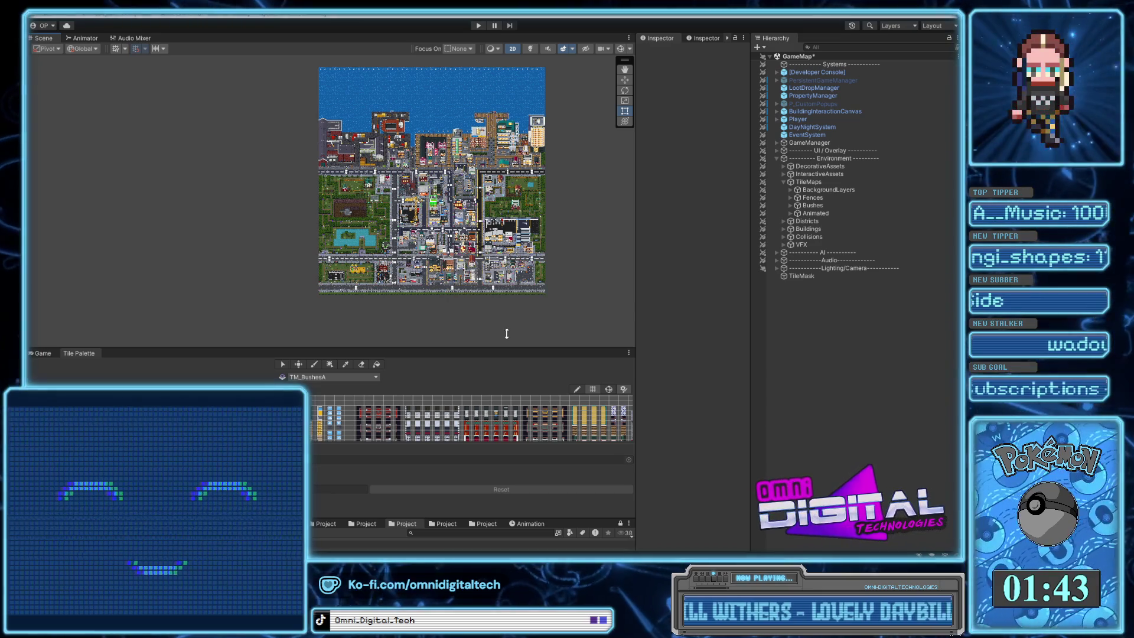
pyautogui.moveTo(507, 447); pyautogui.dragTo(507, 418)
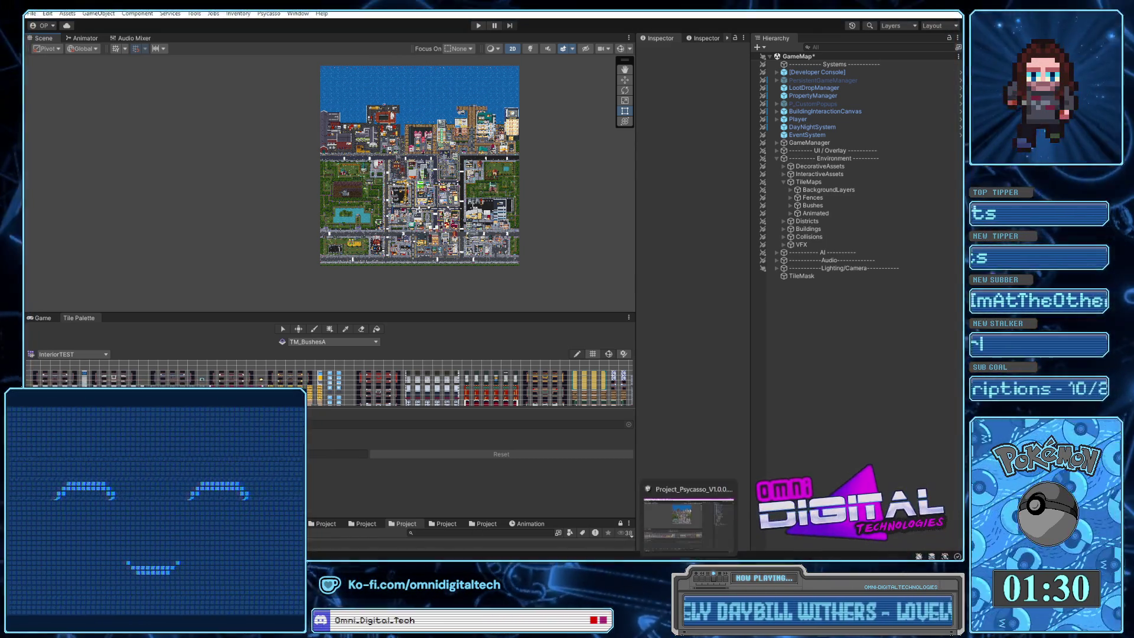
pyautogui.hotkey('alt', 'Tab')
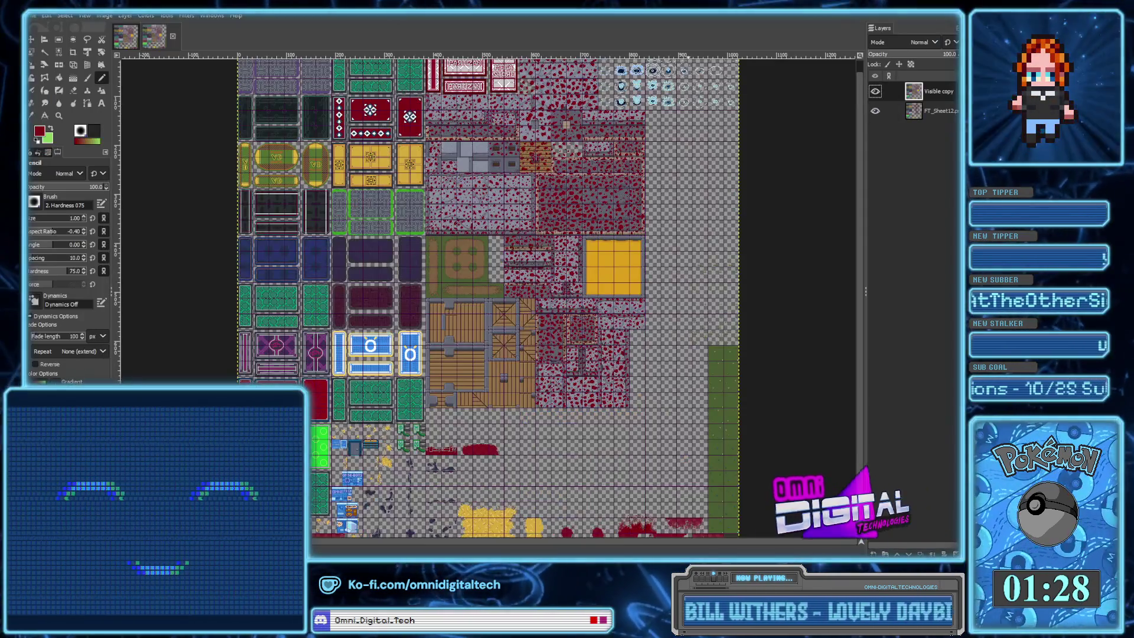
pyautogui.hotkey('alt', 'Tab')
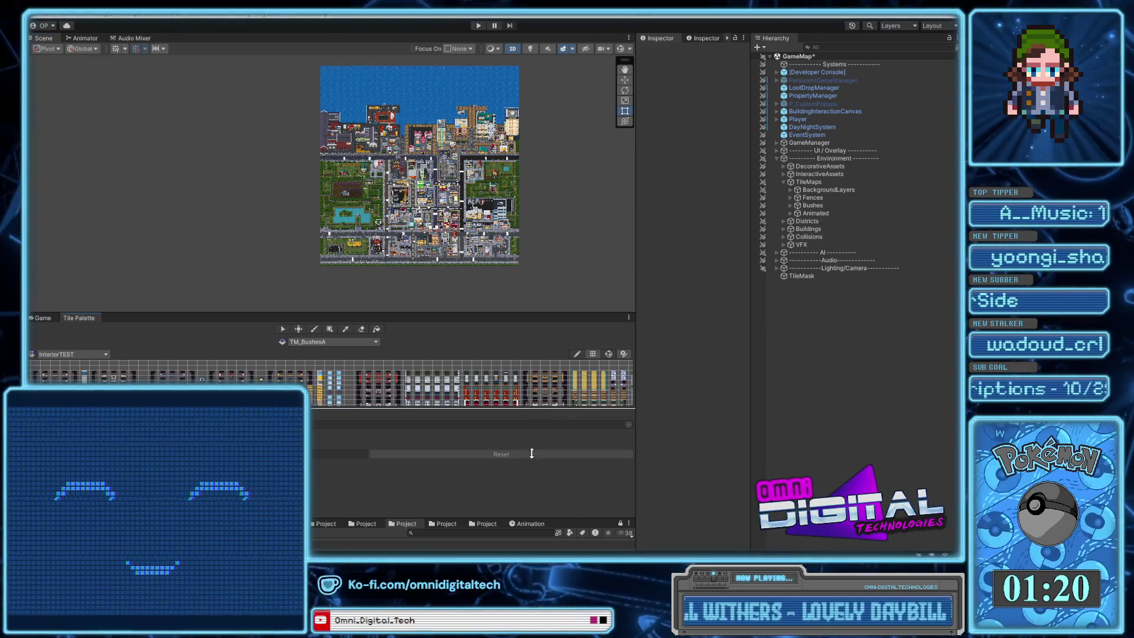
pyautogui.moveTo(534, 425); pyautogui.dragTo(534, 530)
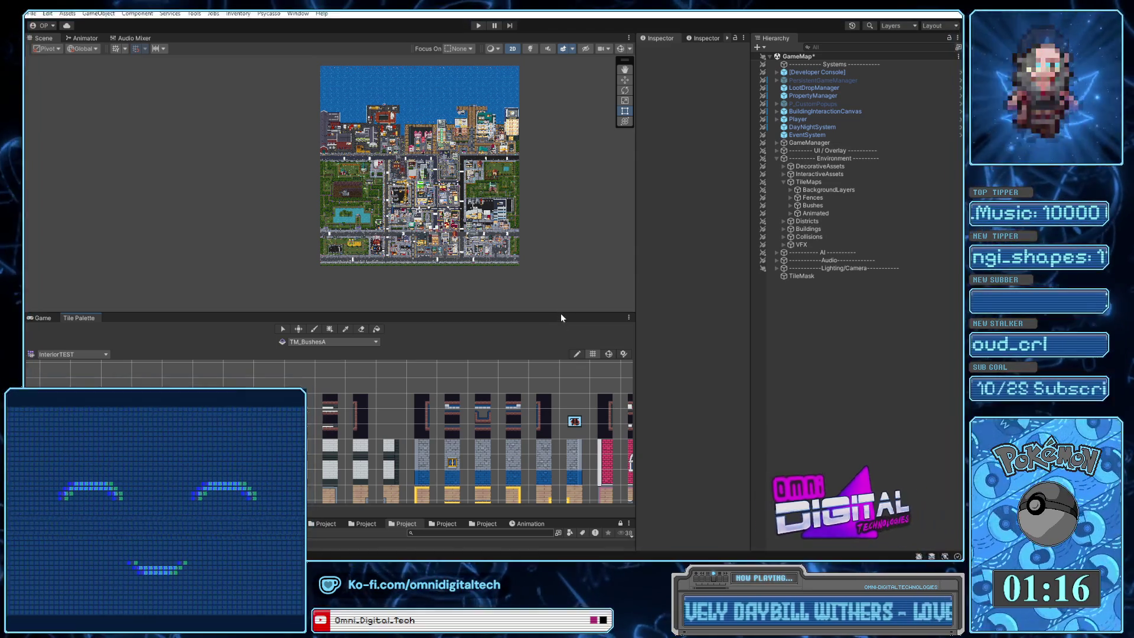
pyautogui.moveTo(562, 315); pyautogui.dragTo(561, 219)
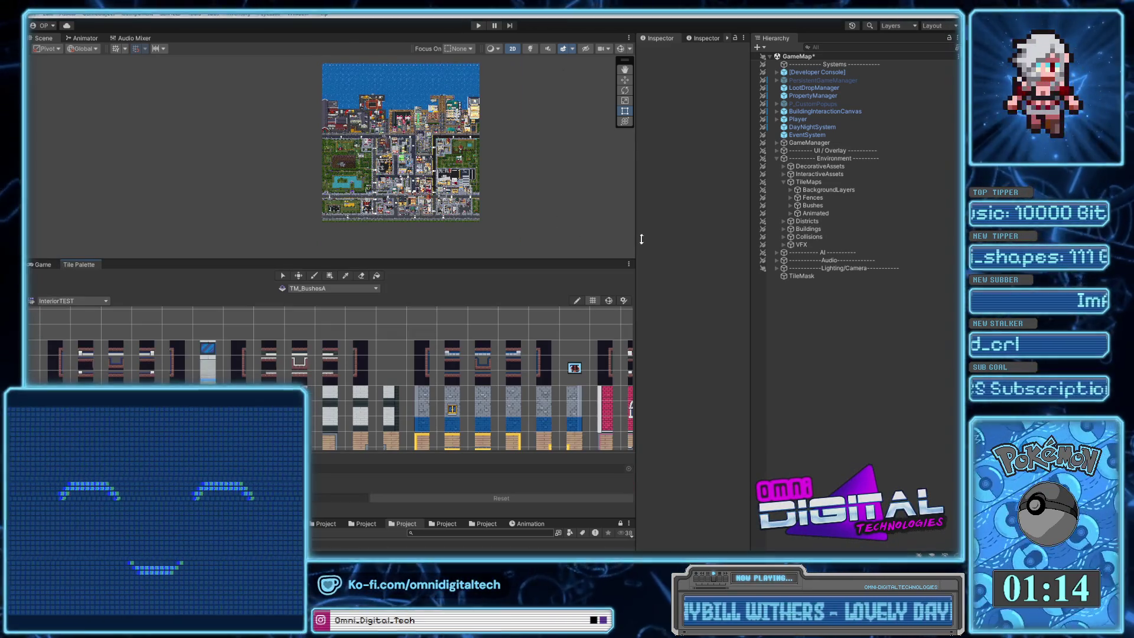
# - Deactivate the AI and Buildings objects and expand BackgroundLayers in the Hierarchy
pyautogui.click(788, 253)
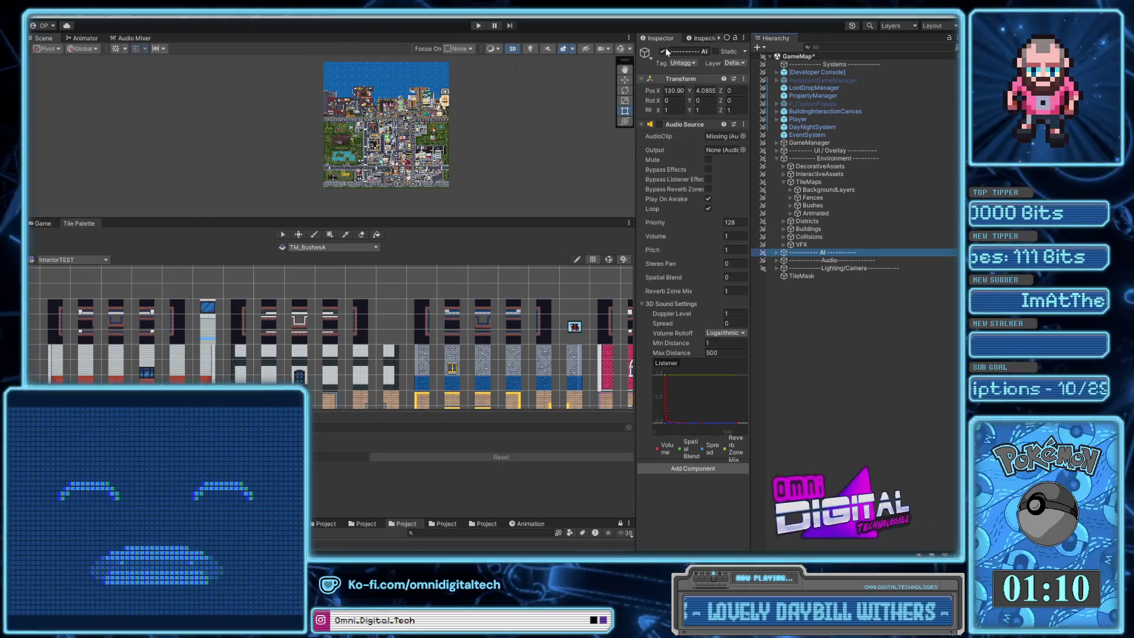
pyautogui.click(664, 52)
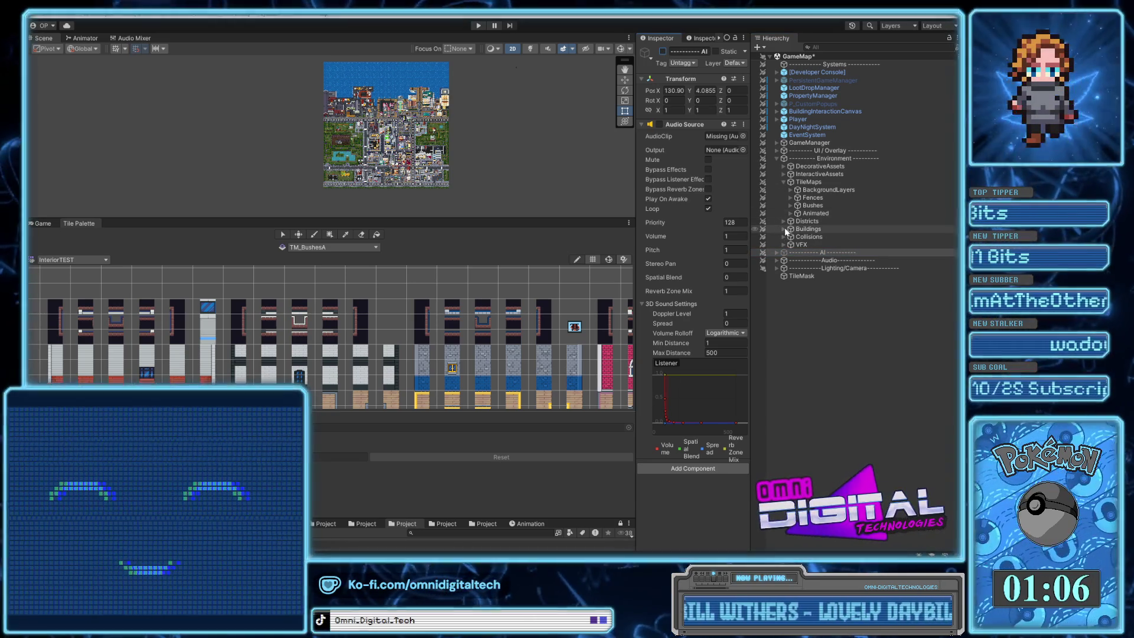
pyautogui.click(795, 229)
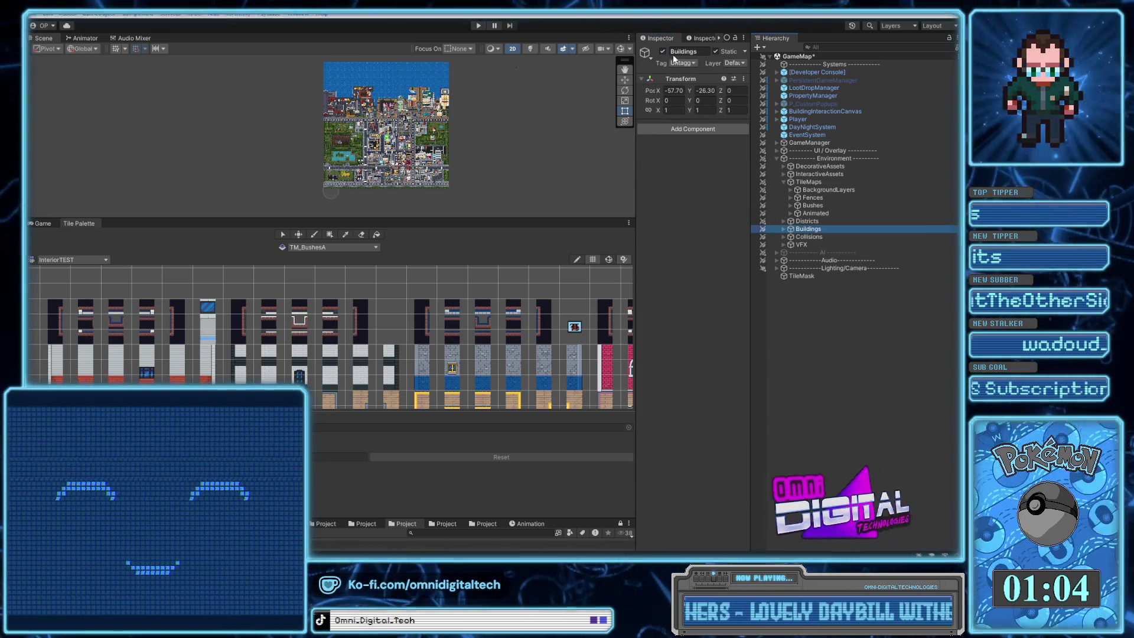
pyautogui.click(663, 51)
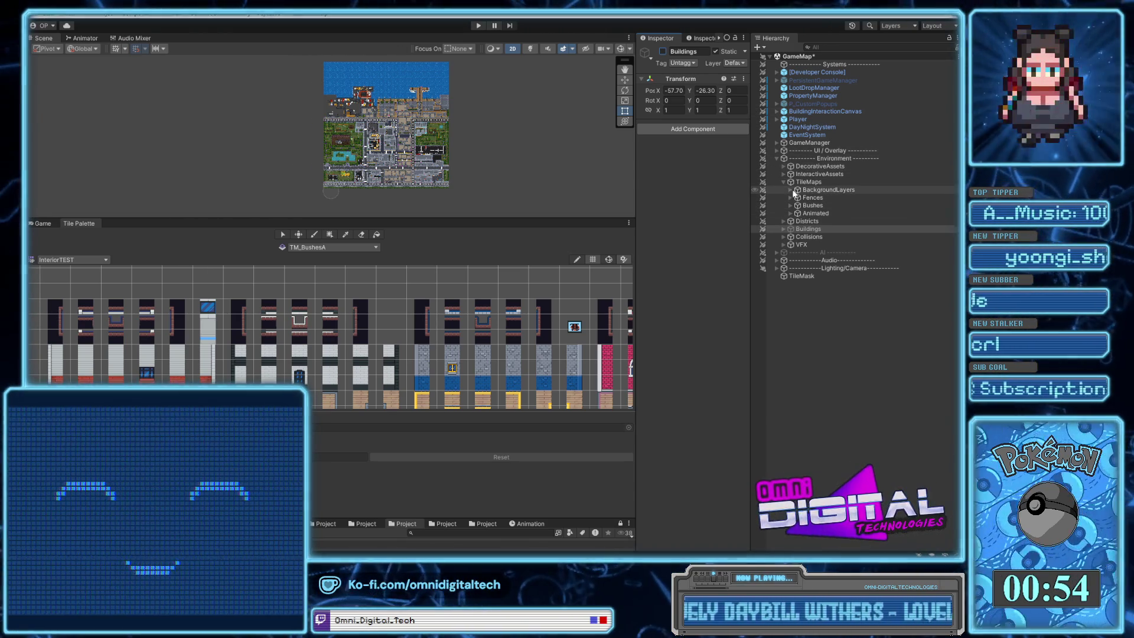
pyautogui.click(790, 190)
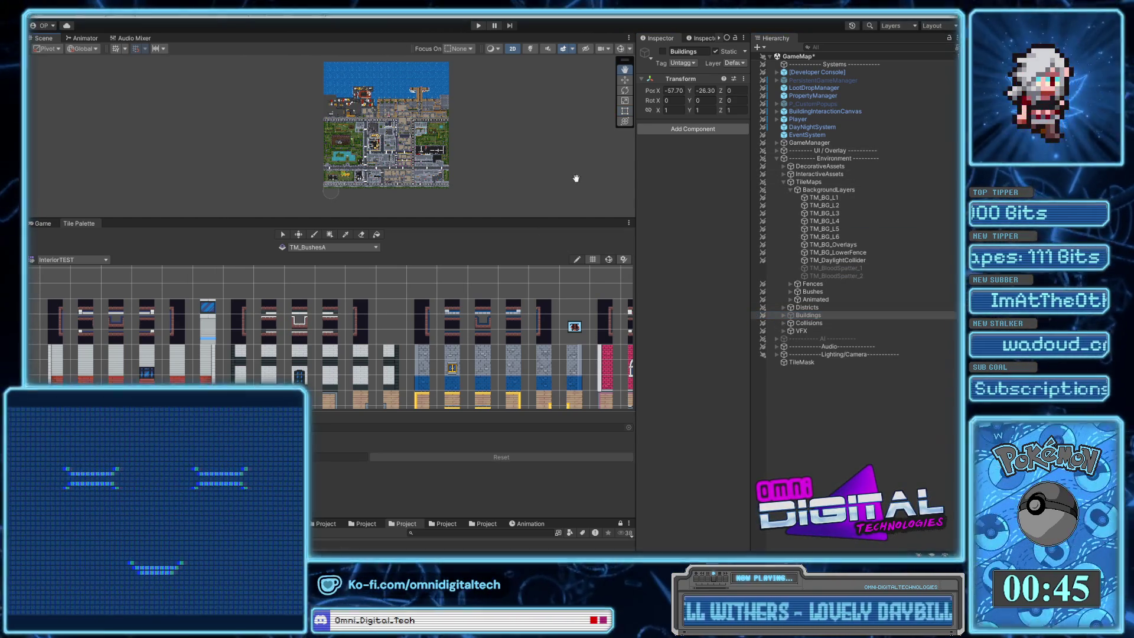
# - Recentre the city map and resize the Scene, Inspector and Tile Palette panels
pyautogui.moveTo(479, 182); pyautogui.dragTo(561, 182)
pyautogui.scroll(6, 437, 186)
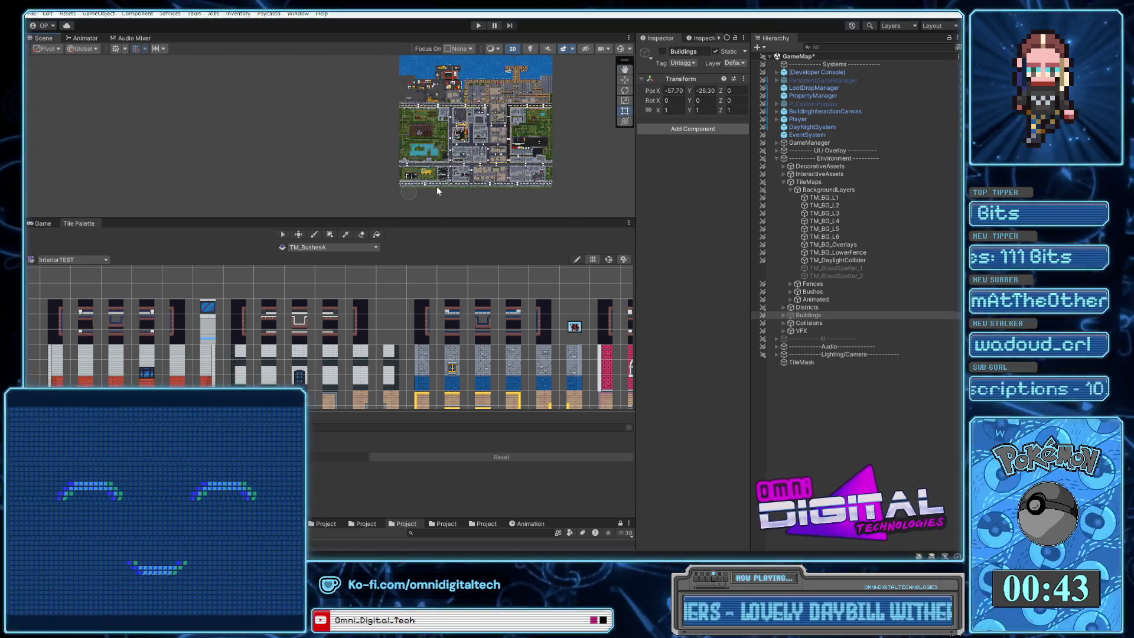
pyautogui.scroll(5, 449, 176)
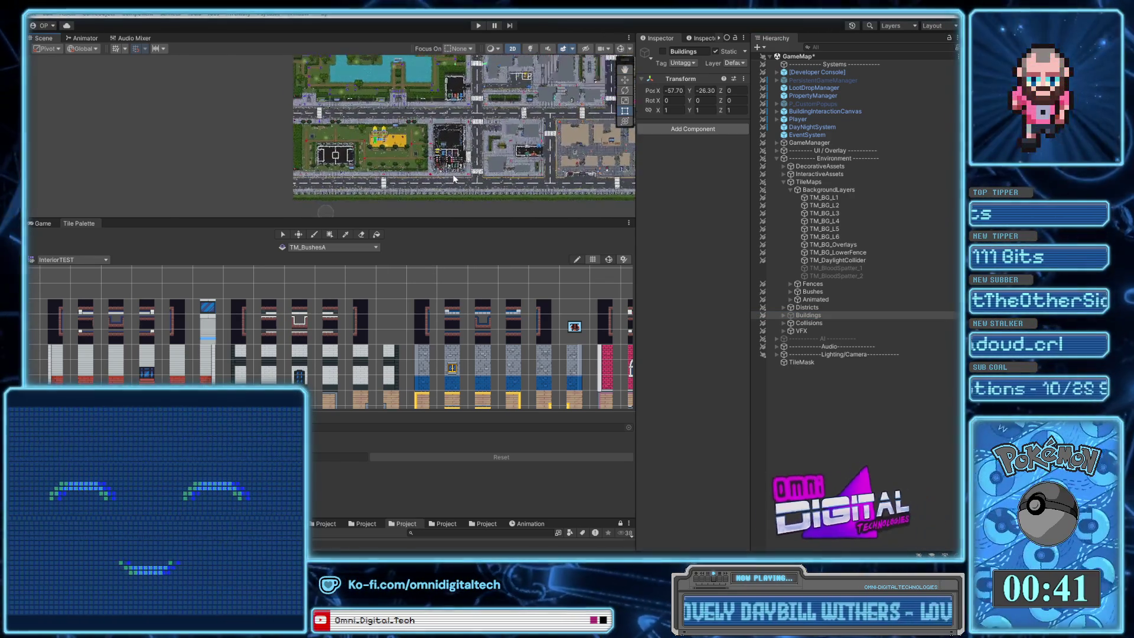
pyautogui.scroll(1, 461, 179)
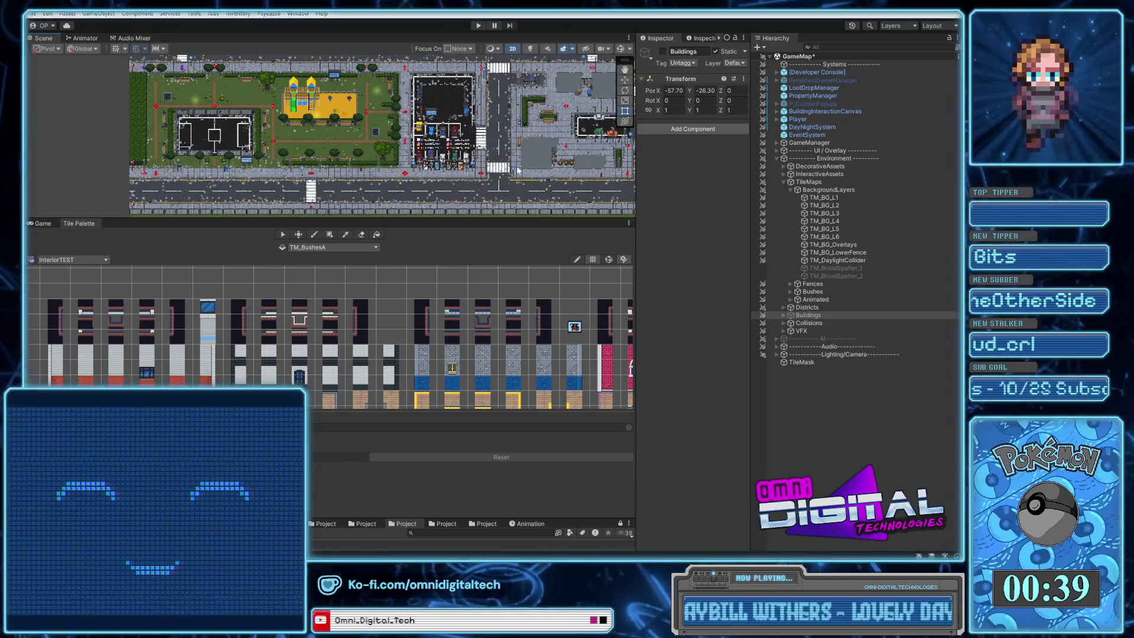
pyautogui.moveTo(515, 183)
pyautogui.mouseDown()
pyautogui.moveTo(520, 225)
pyautogui.moveTo(524, 185)
pyautogui.mouseUp()
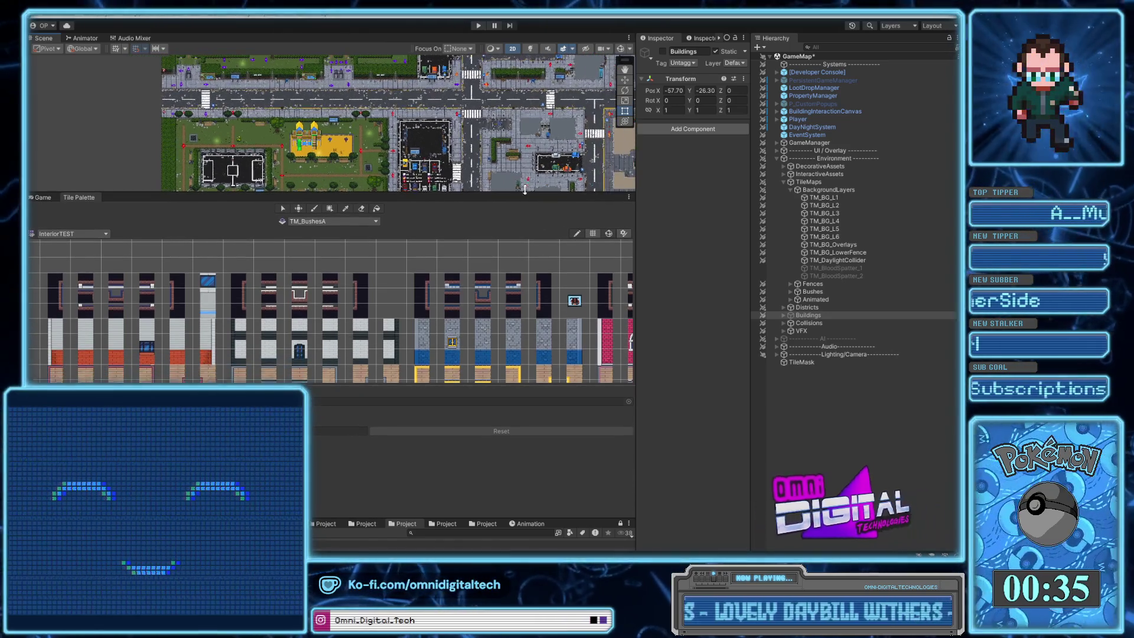
pyautogui.moveTo(527, 379); pyautogui.dragTo(534, 520)
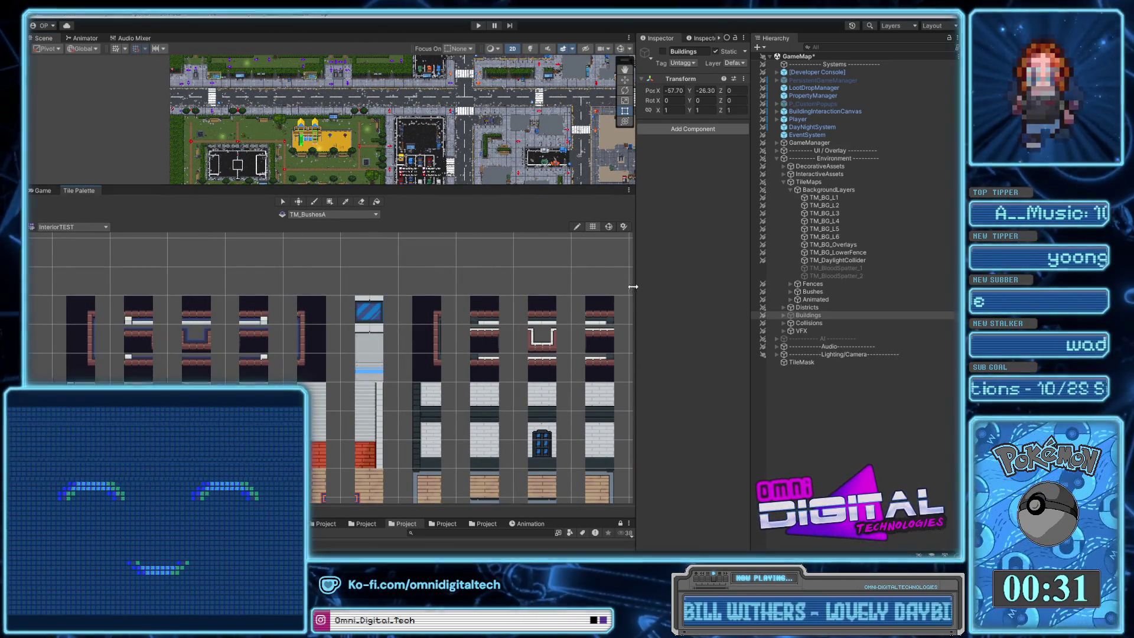
pyautogui.moveTo(633, 287); pyautogui.dragTo(588, 284)
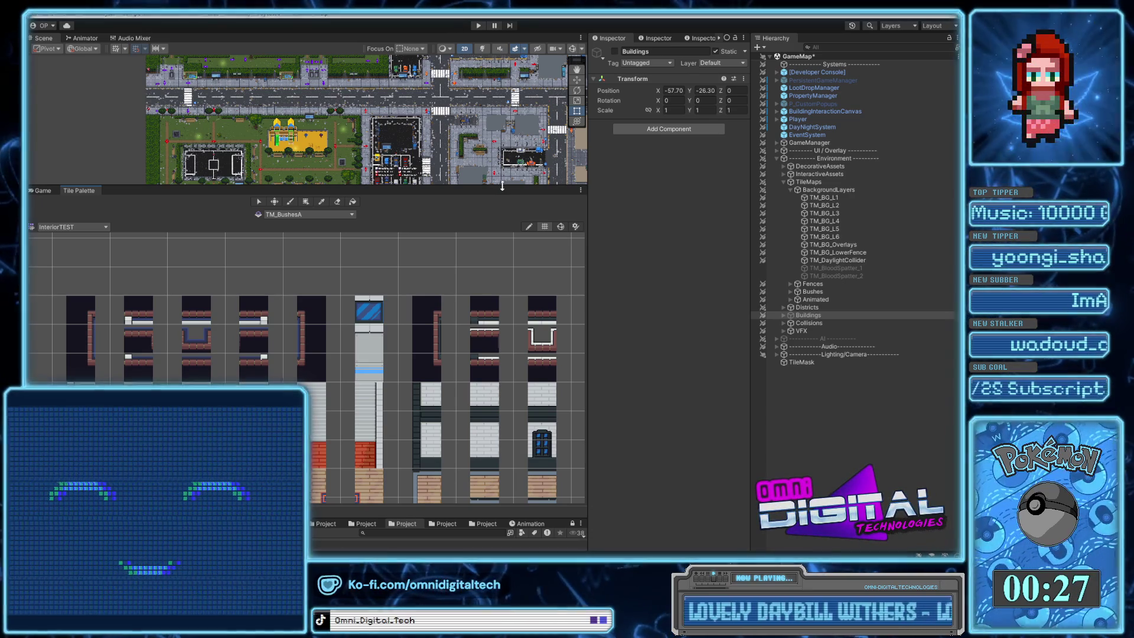
pyautogui.moveTo(502, 187); pyautogui.dragTo(499, 286)
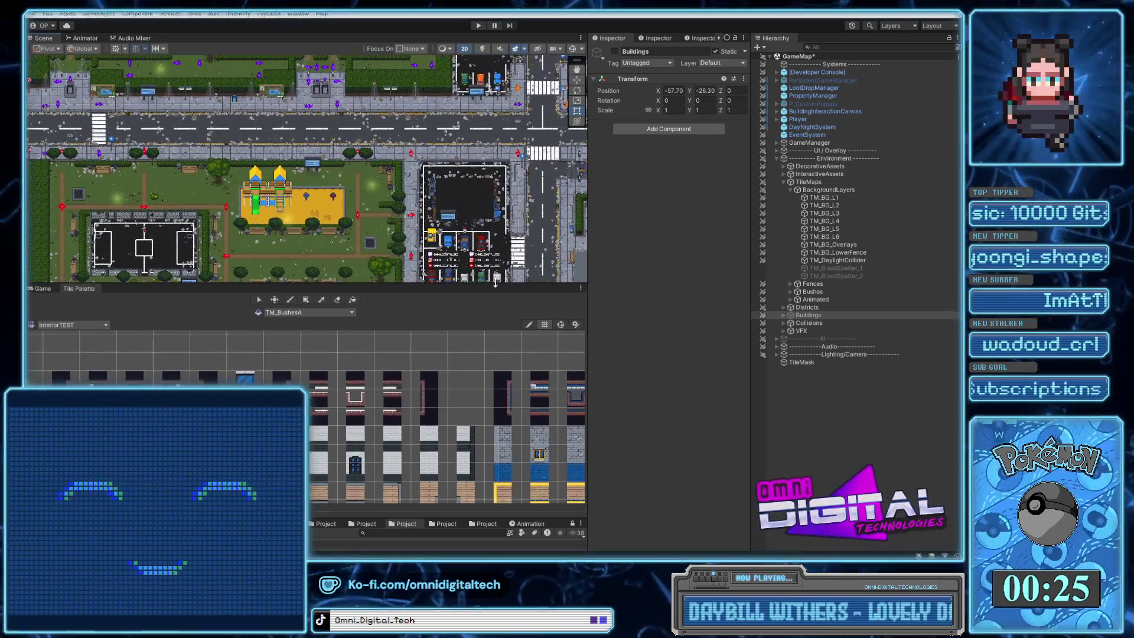
pyautogui.moveTo(298, 166); pyautogui.dragTo(473, 216)
pyautogui.scroll(5, 473, 217)
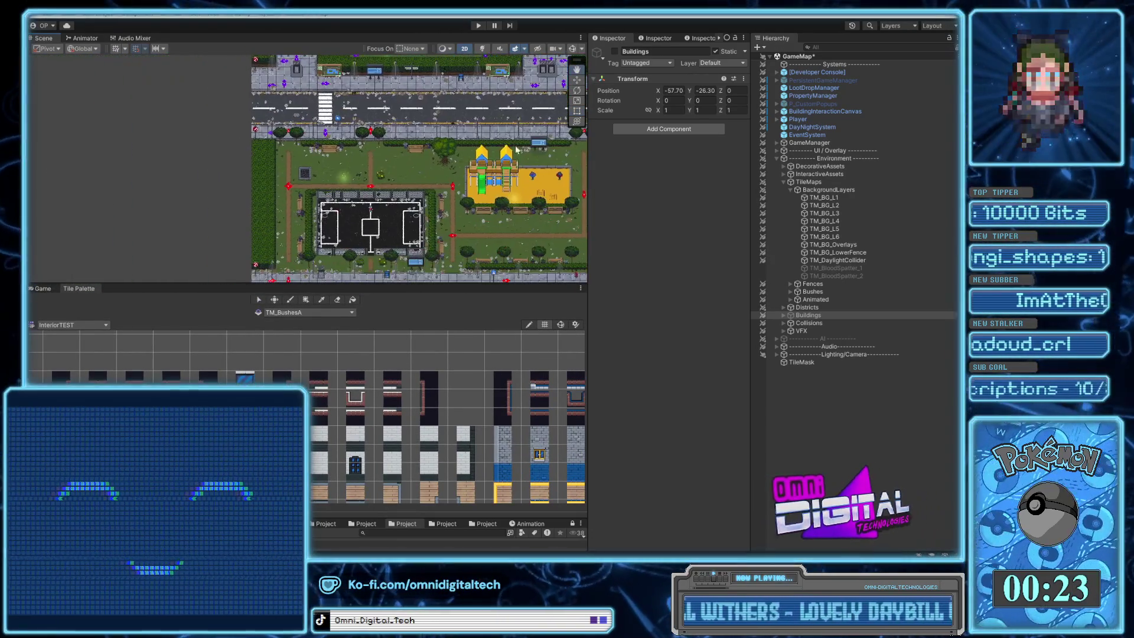
pyautogui.scroll(-6, 450, 141)
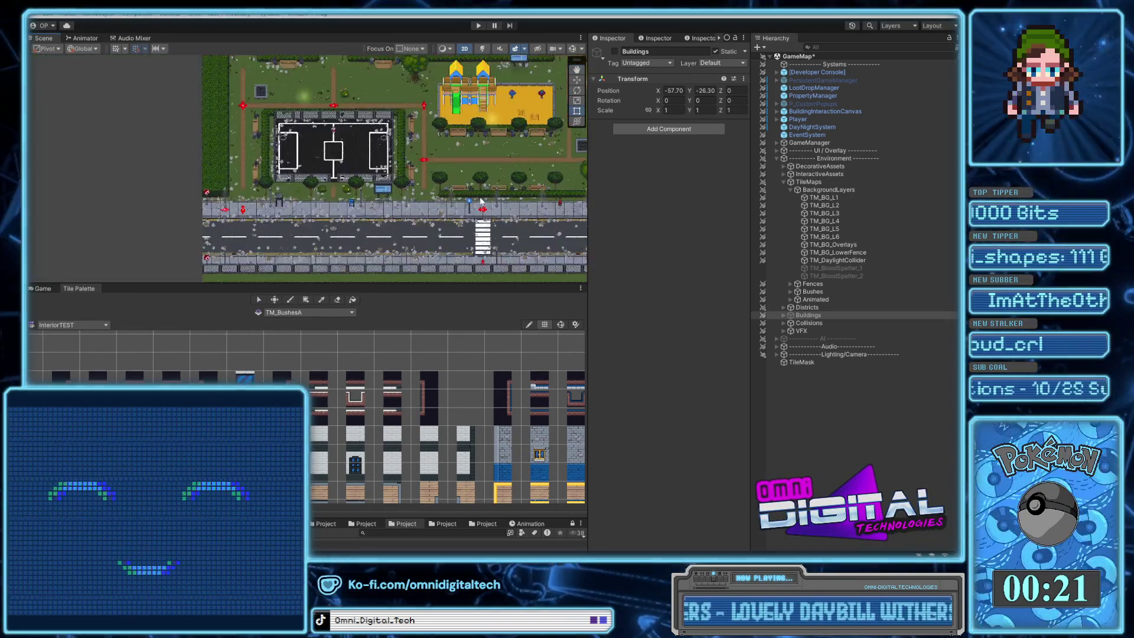
# - Select TM_BloodSpatter_2 and pan through the InteriorTEST palette to browse all its tiles
pyautogui.click(836, 276)
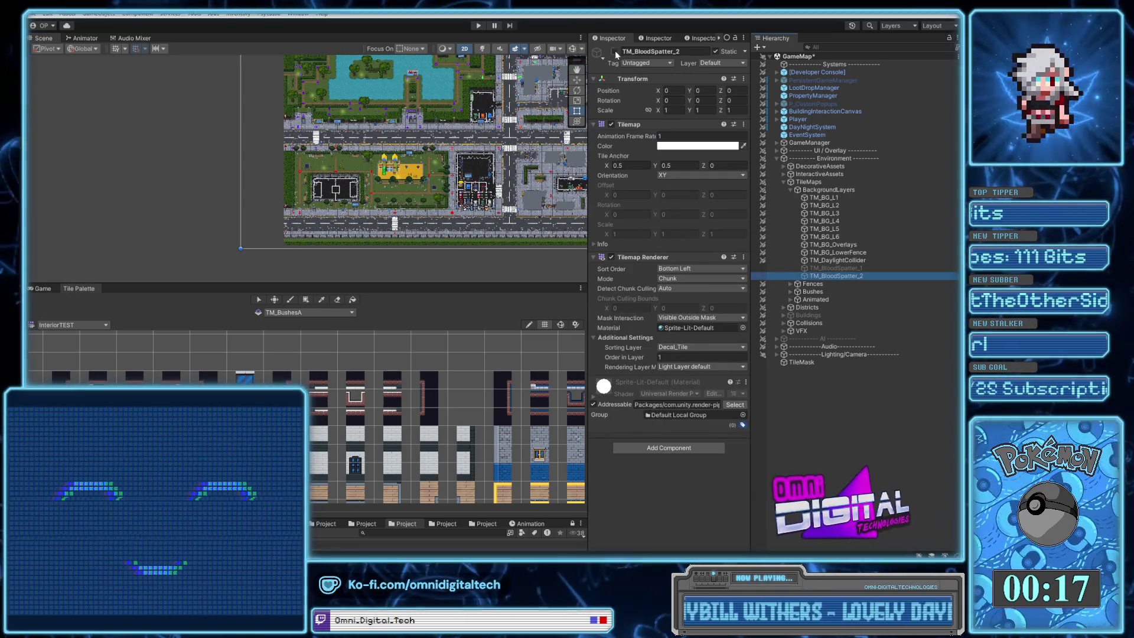
pyautogui.moveTo(502, 251)
pyautogui.mouseDown()
pyautogui.moveTo(458, 253)
pyautogui.moveTo(489, 274)
pyautogui.moveTo(483, 283)
pyautogui.mouseUp()
pyautogui.moveTo(482, 399); pyautogui.dragTo(546, 425)
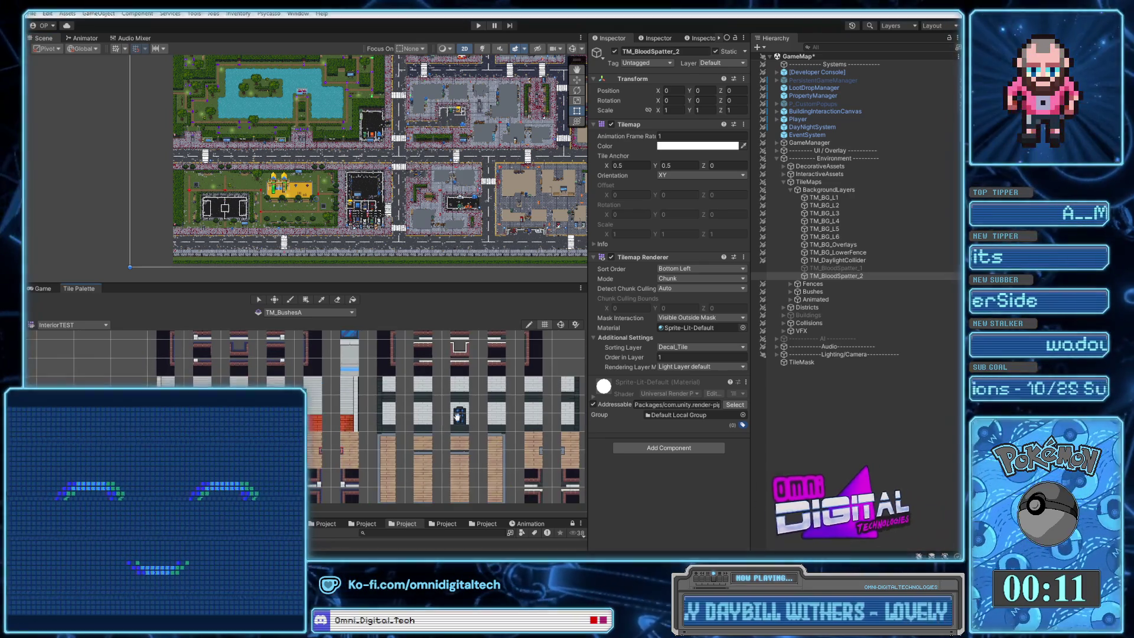
pyautogui.moveTo(485, 342)
pyautogui.mouseDown()
pyautogui.moveTo(559, 371)
pyautogui.moveTo(554, 386)
pyautogui.moveTo(449, 417)
pyautogui.mouseUp()
pyautogui.scroll(-5, 448, 423)
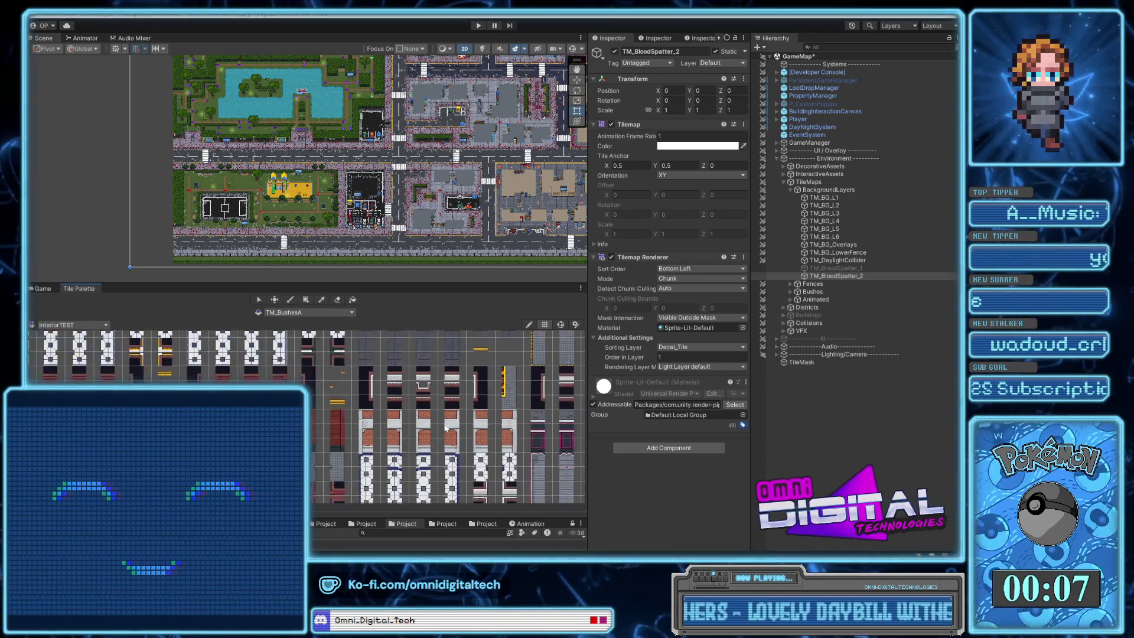
pyautogui.moveTo(449, 413)
pyautogui.mouseDown()
pyautogui.moveTo(564, 417)
pyautogui.moveTo(474, 428)
pyautogui.moveTo(515, 426)
pyautogui.moveTo(530, 402)
pyautogui.moveTo(520, 421)
pyautogui.moveTo(538, 433)
pyautogui.mouseUp()
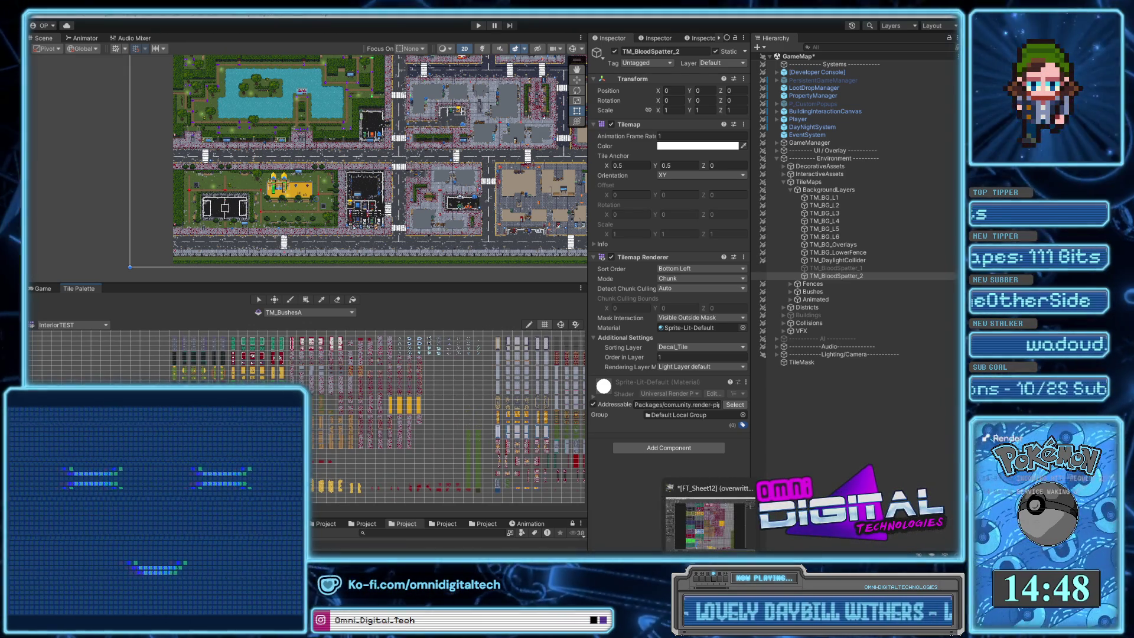
# - Select the FT_Sheet12 floor texture in Assets > Graphics > Floors and open it in the Sprite Editor
pyautogui.click(709, 523)
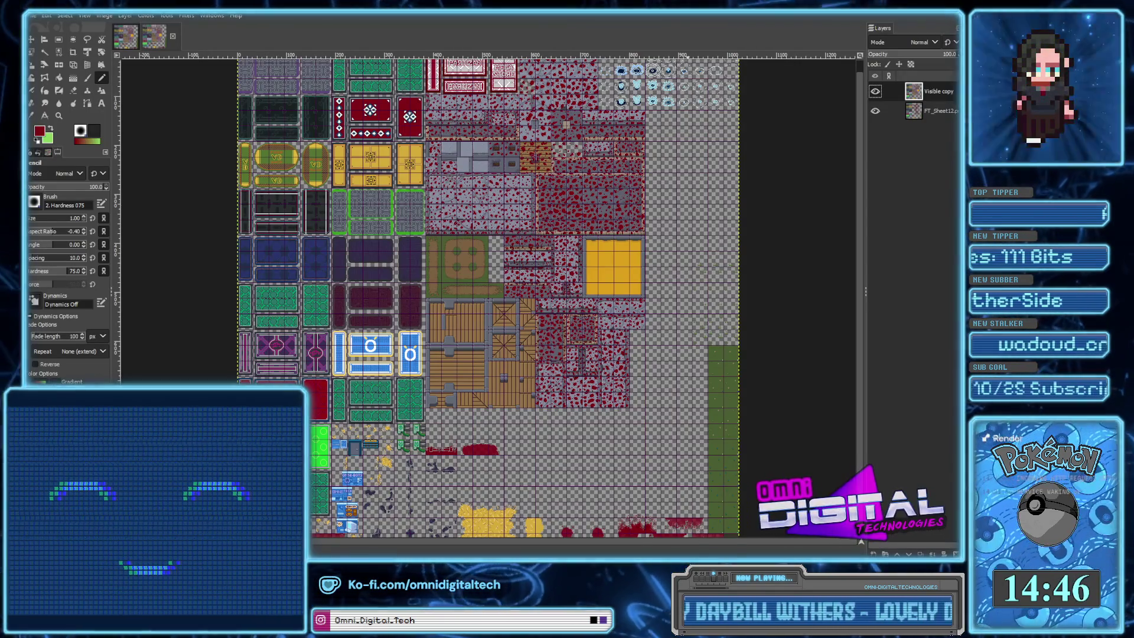
pyautogui.hotkey('alt', 'Tab')
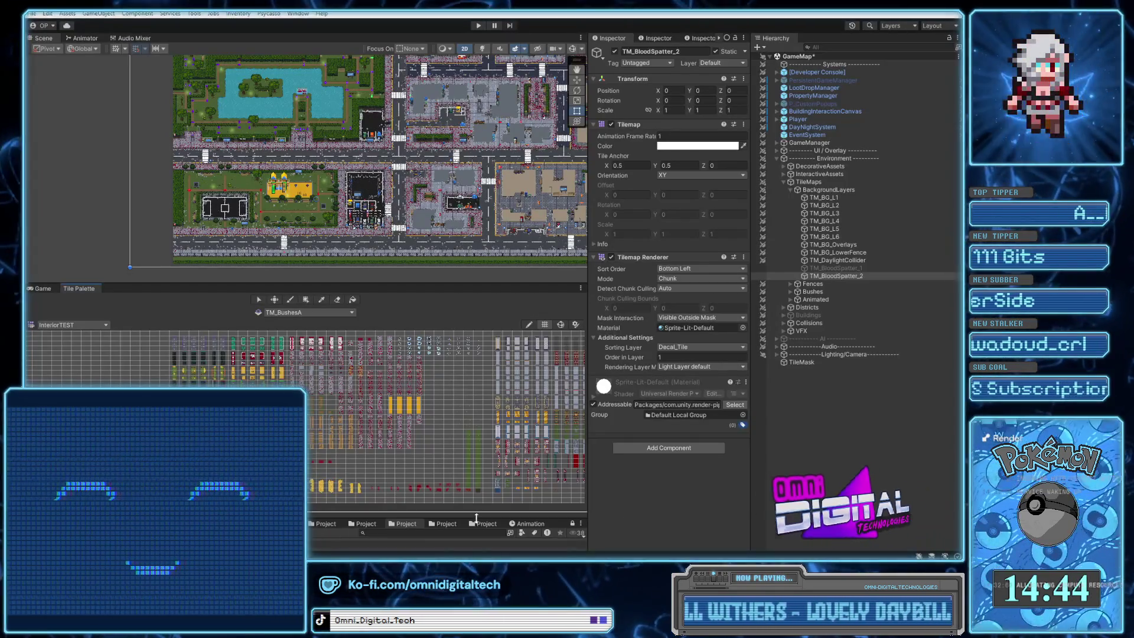
pyautogui.moveTo(551, 515); pyautogui.dragTo(551, 353)
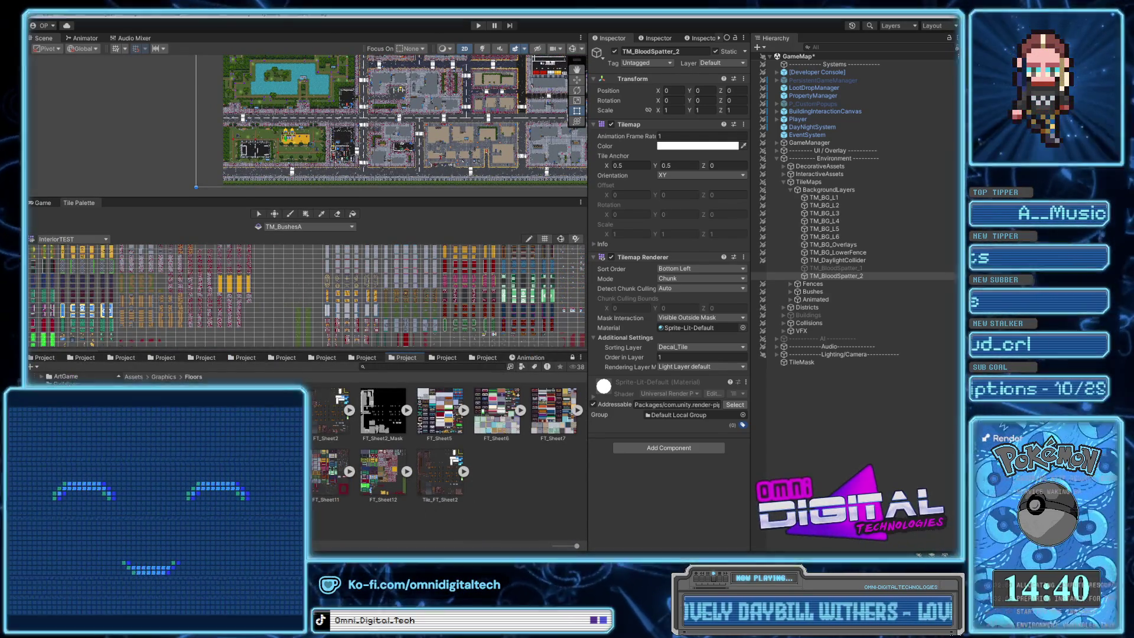
pyautogui.click(401, 489)
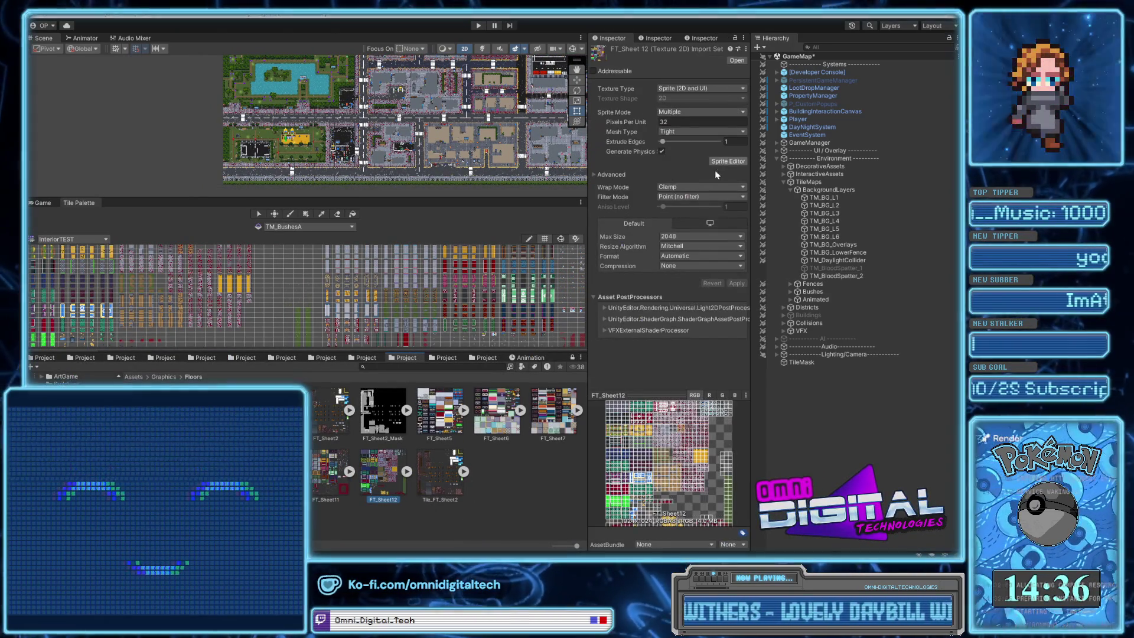
pyautogui.click(726, 161)
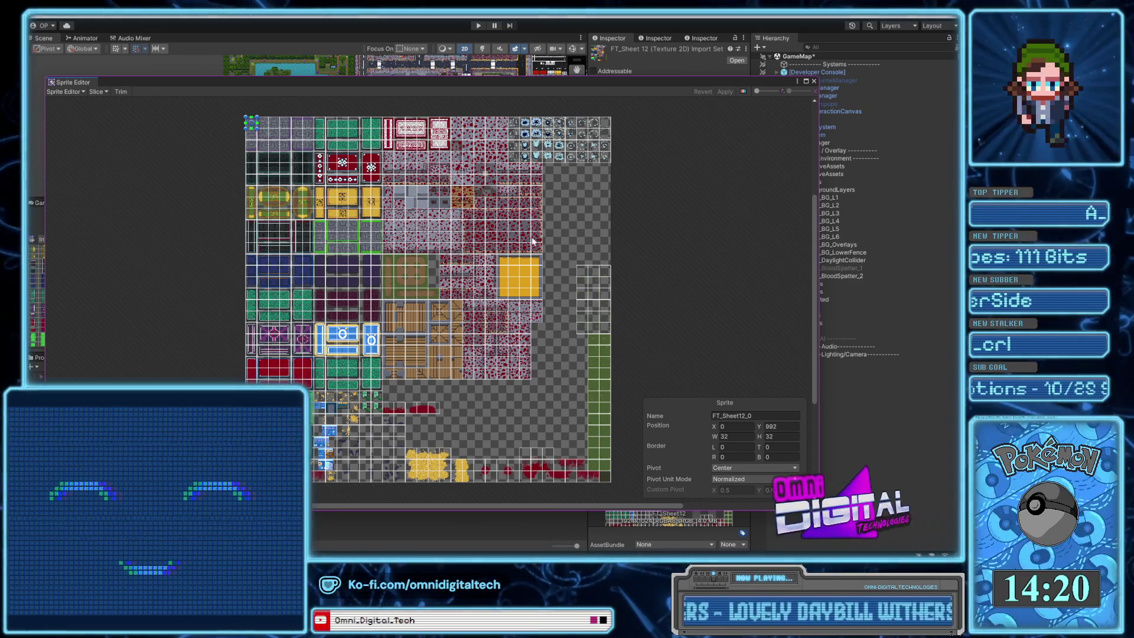
# - Draw a new sprite rect over the transparent blood tile and resize it to a full 32×32 tile
pyautogui.scroll(3, 517, 225)
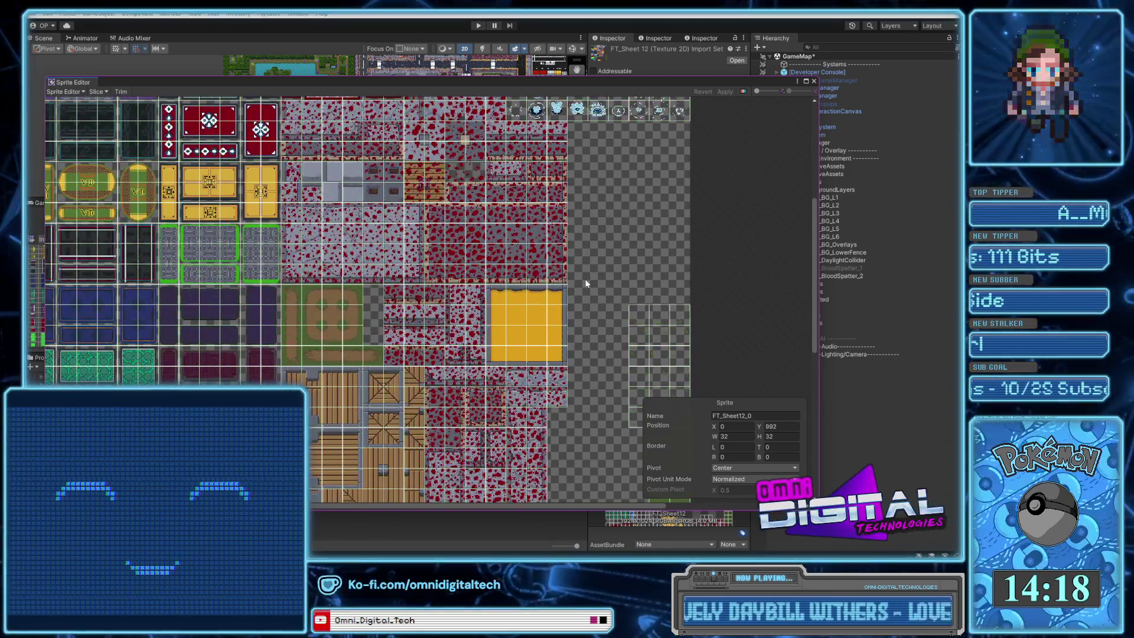
pyautogui.moveTo(586, 283)
pyautogui.mouseDown()
pyautogui.moveTo(583, 335)
pyautogui.moveTo(587, 286)
pyautogui.mouseUp()
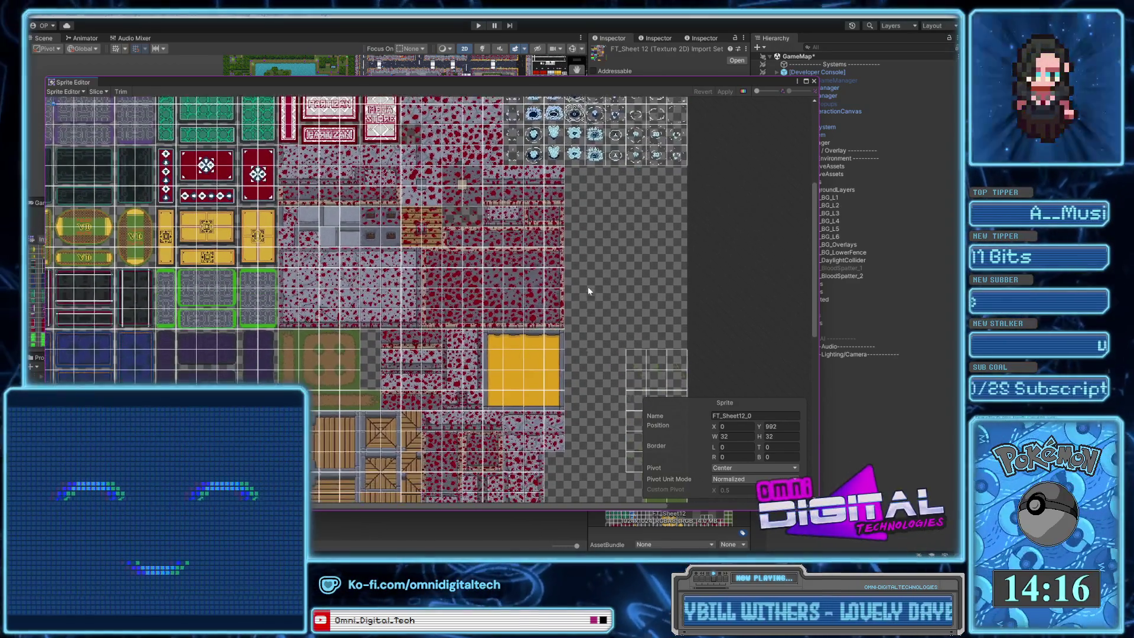
pyautogui.scroll(-3, 591, 268)
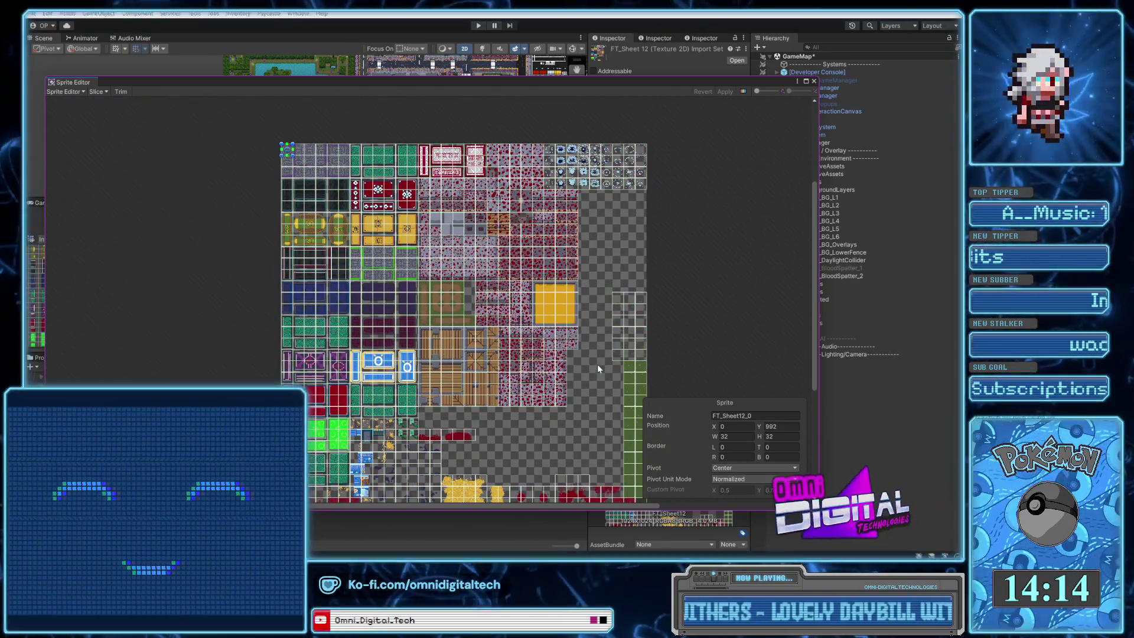
pyautogui.scroll(10, 513, 197)
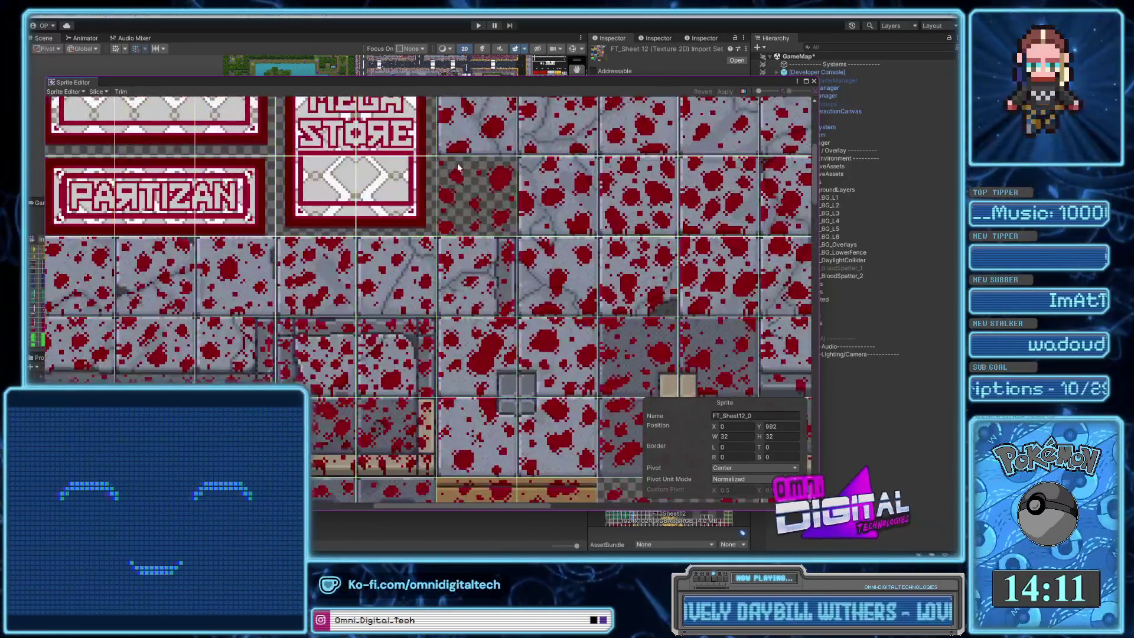
pyautogui.moveTo(458, 163); pyautogui.dragTo(504, 213)
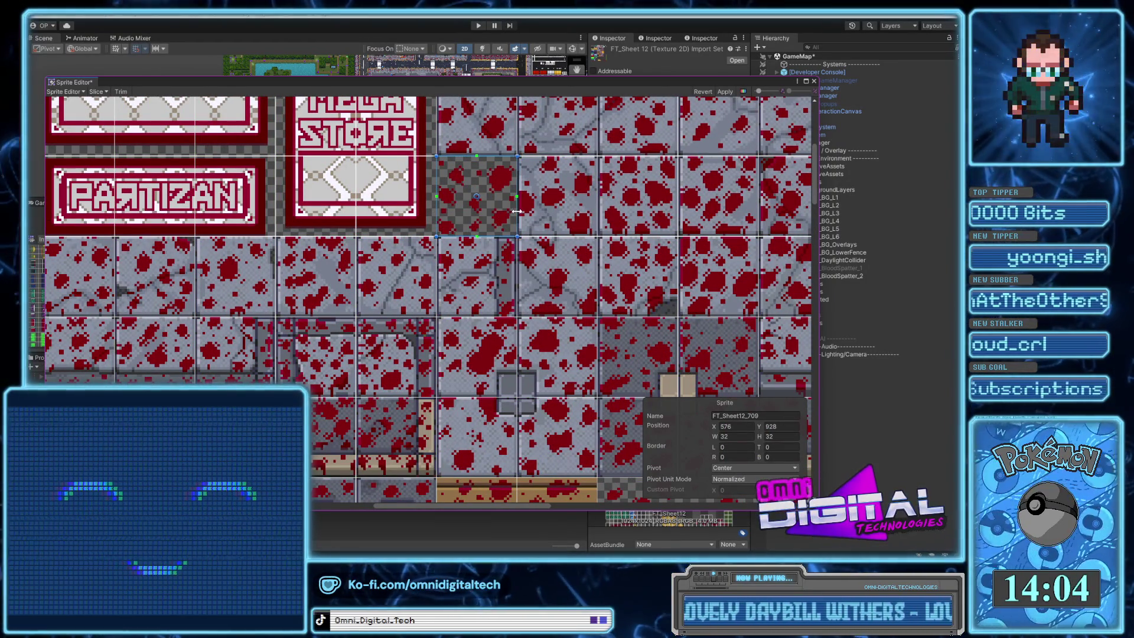
pyautogui.scroll(-10, 518, 227)
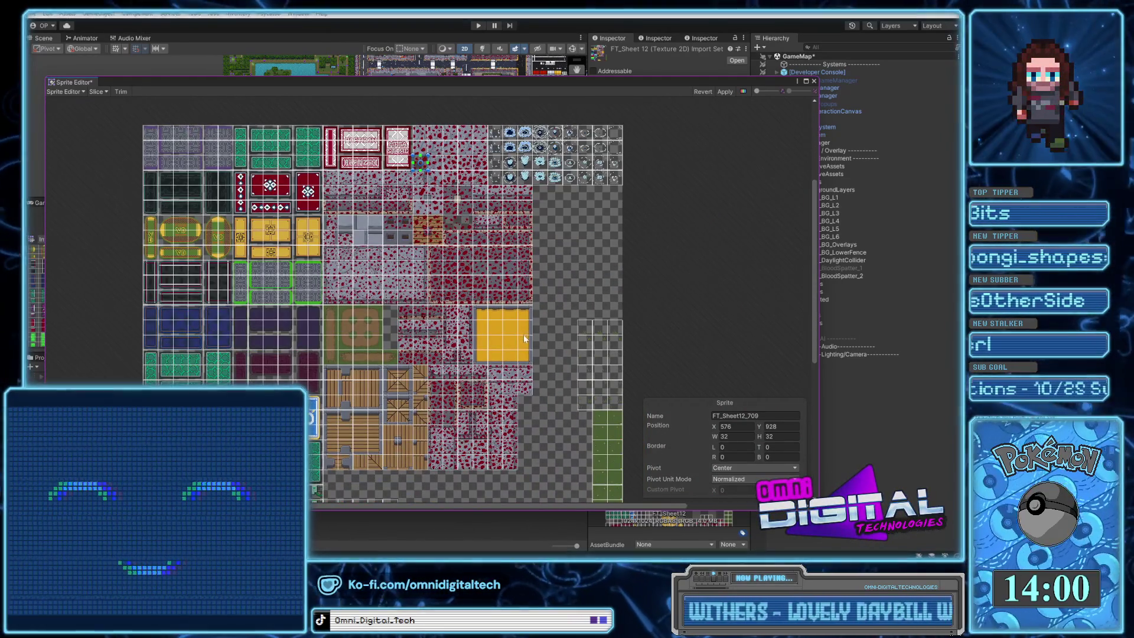
pyautogui.scroll(10, 483, 270)
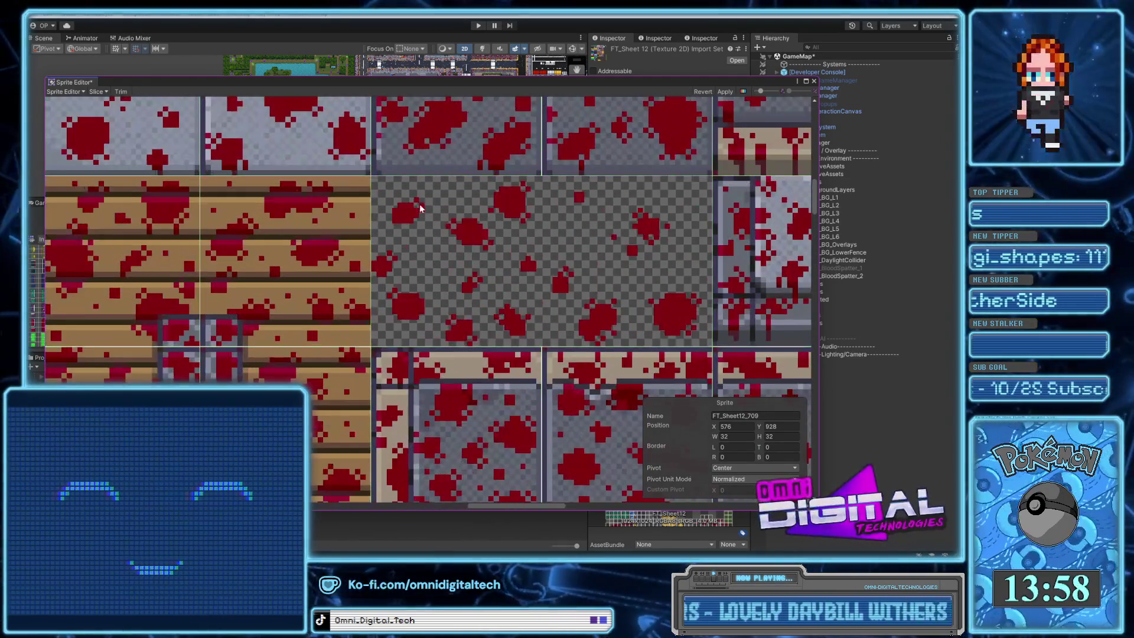
pyautogui.click(516, 306)
pyautogui.moveTo(515, 306); pyautogui.dragTo(540, 319)
pyautogui.moveTo(488, 287); pyautogui.dragTo(440, 261)
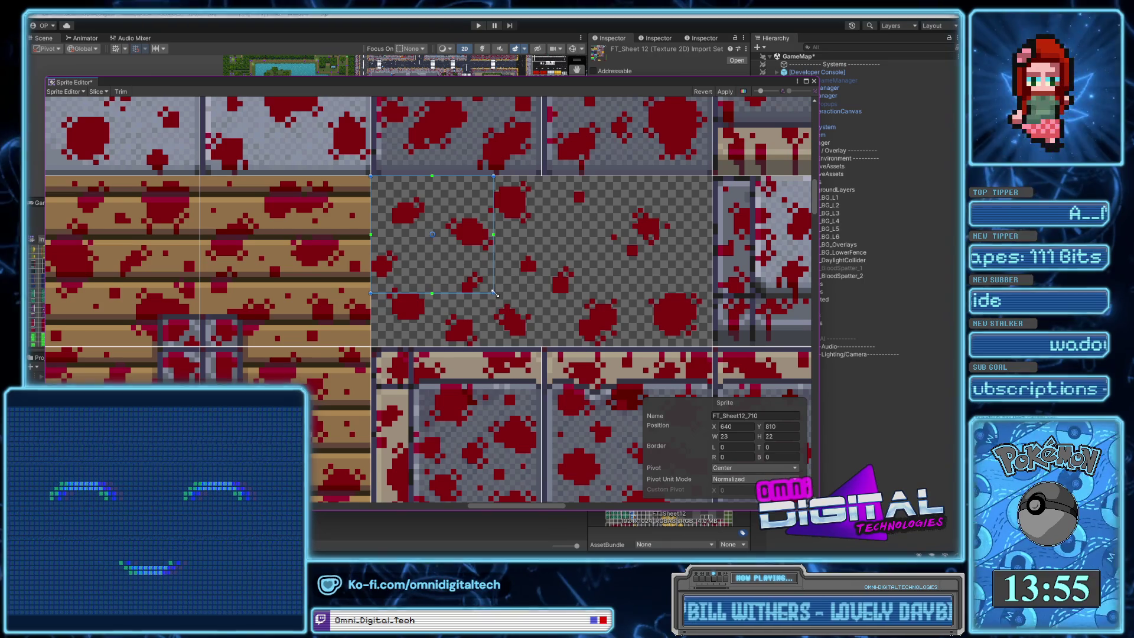
pyautogui.moveTo(494, 293)
pyautogui.mouseDown()
pyautogui.moveTo(495, 345)
pyautogui.moveTo(541, 347)
pyautogui.mouseUp()
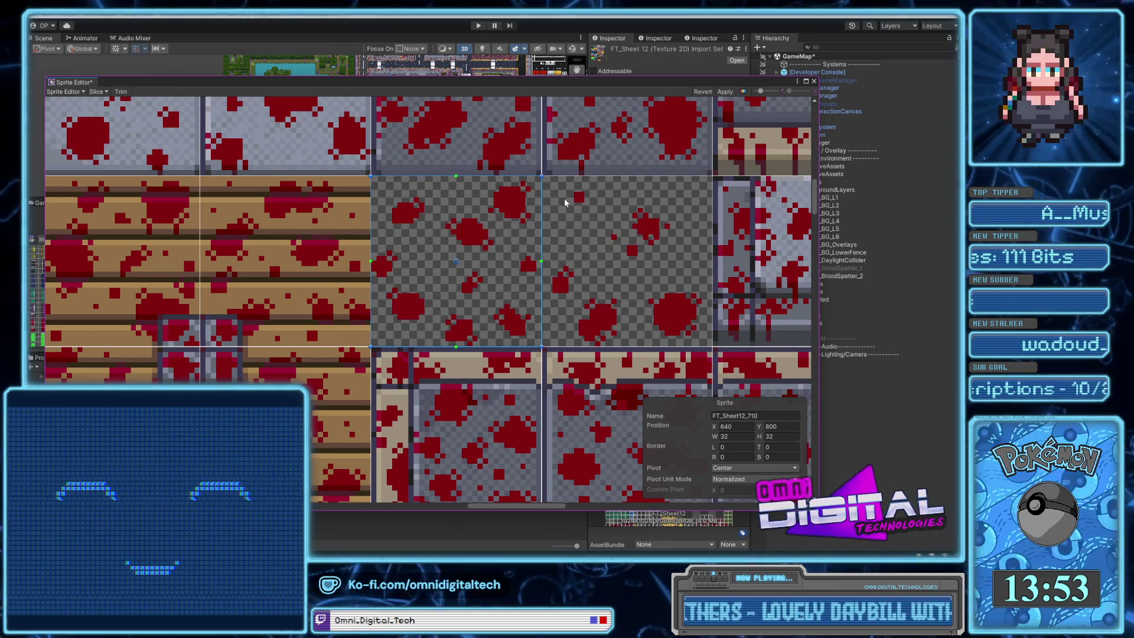
# - Outline the FT_Sheet12_711 splatter slice and apply the new slicing to the sheet
pyautogui.moveTo(565, 200)
pyautogui.mouseDown()
pyautogui.moveTo(667, 319)
pyautogui.moveTo(655, 313)
pyautogui.moveTo(621, 273)
pyautogui.moveTo(712, 294)
pyautogui.moveTo(710, 347)
pyautogui.mouseUp()
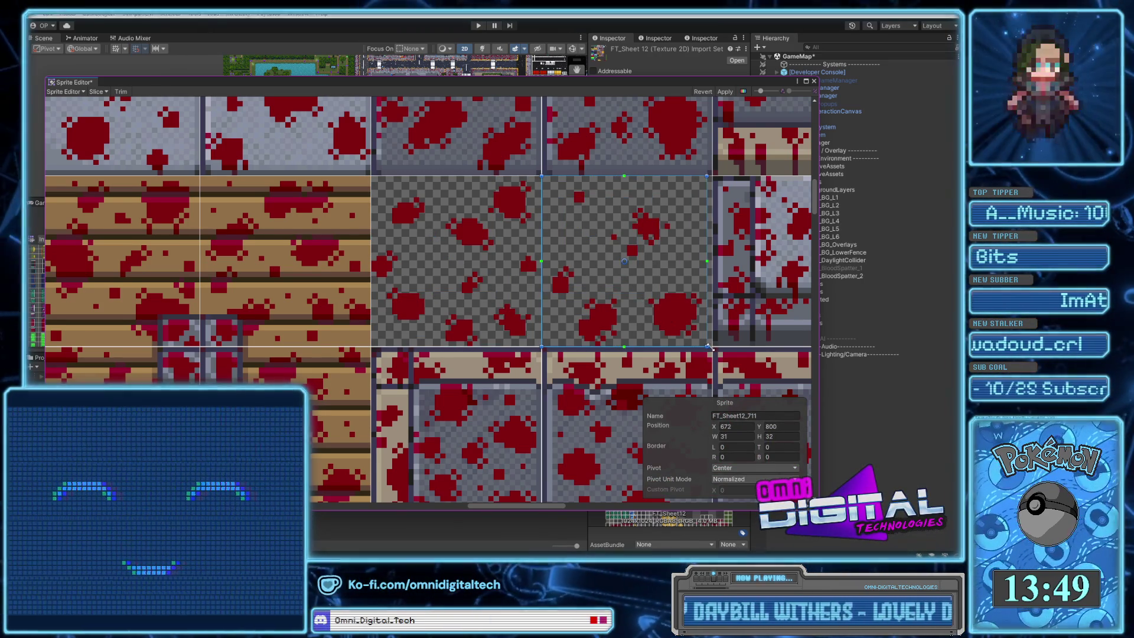
pyautogui.scroll(-8, 673, 319)
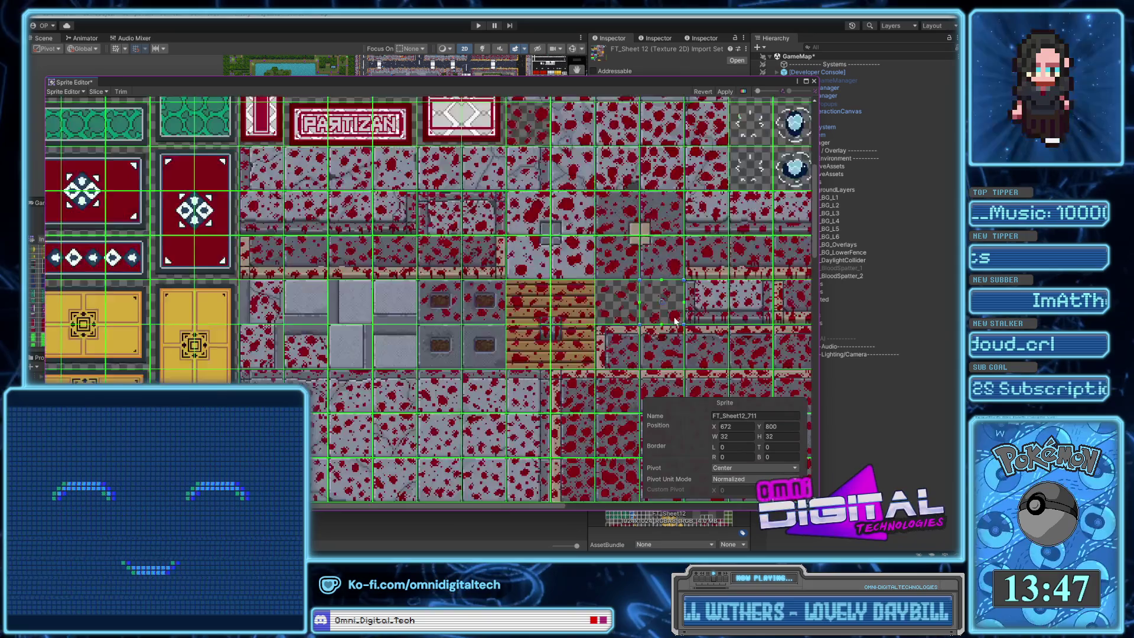
pyautogui.moveTo(753, 338); pyautogui.dragTo(645, 184)
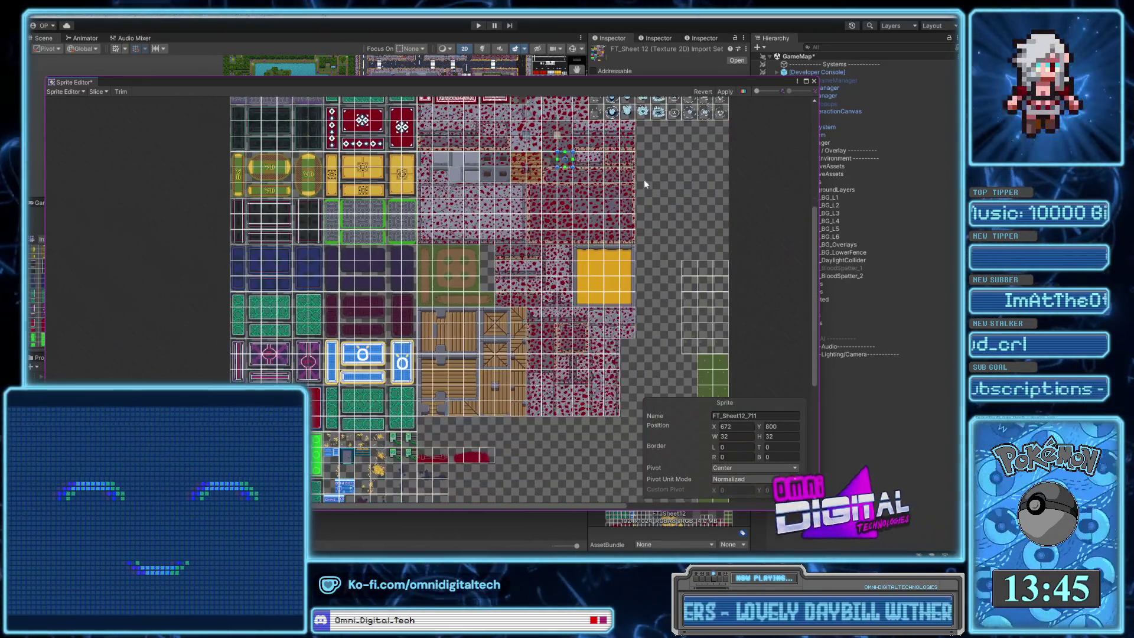
pyautogui.moveTo(552, 434); pyautogui.dragTo(558, 281)
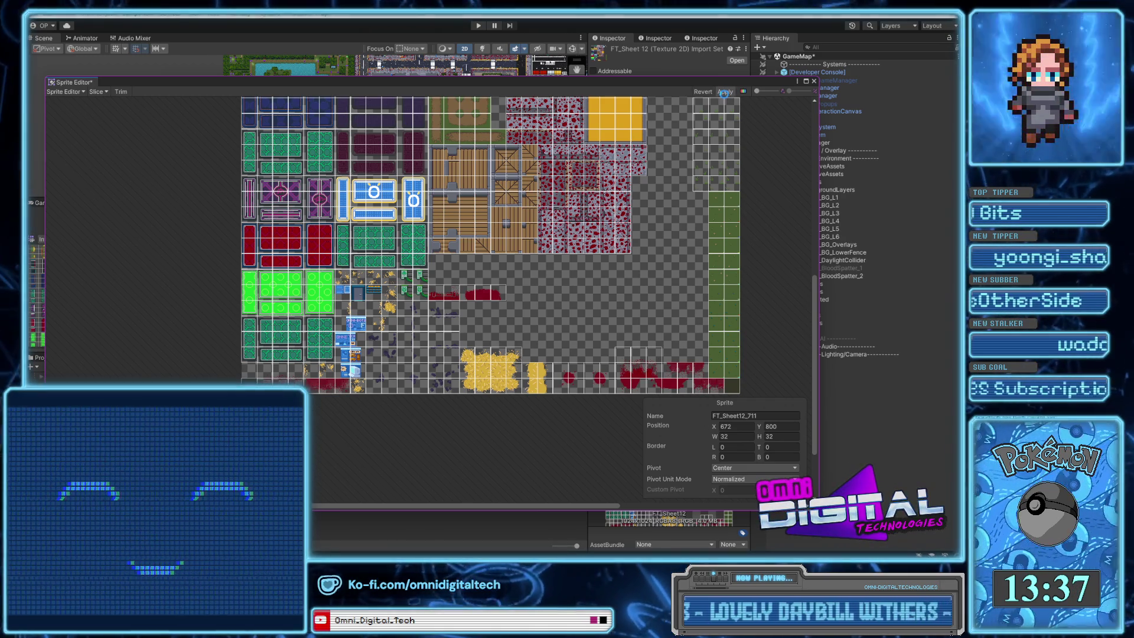
pyautogui.click(724, 94)
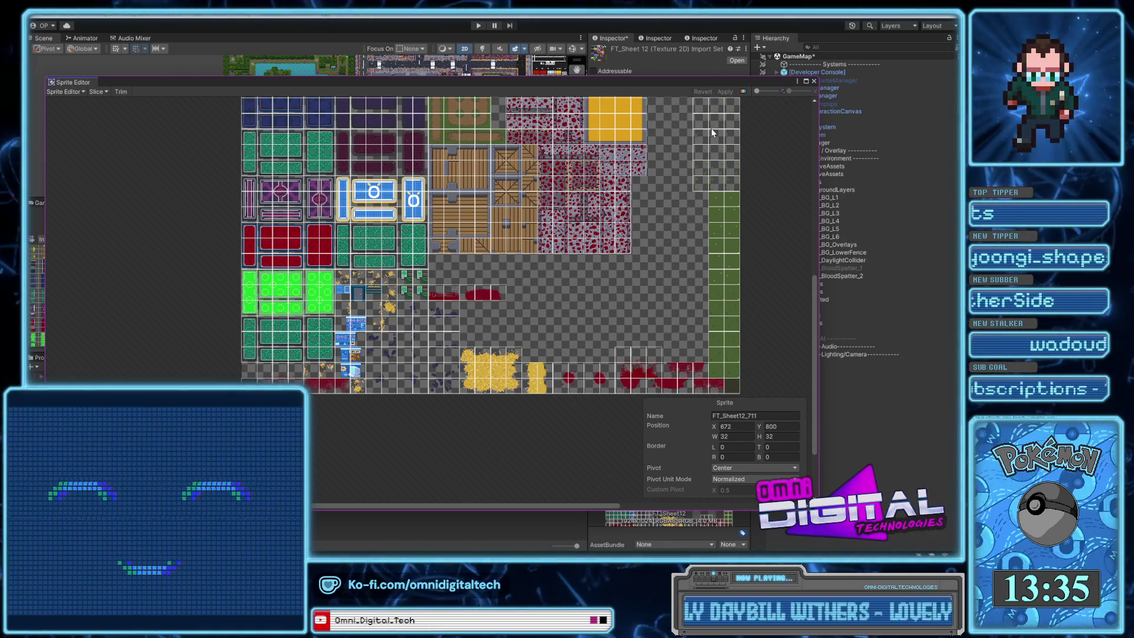
# - Close the Sprite Editor and survey the city map's blocks, sidewalks and plaza
pyautogui.click(814, 81)
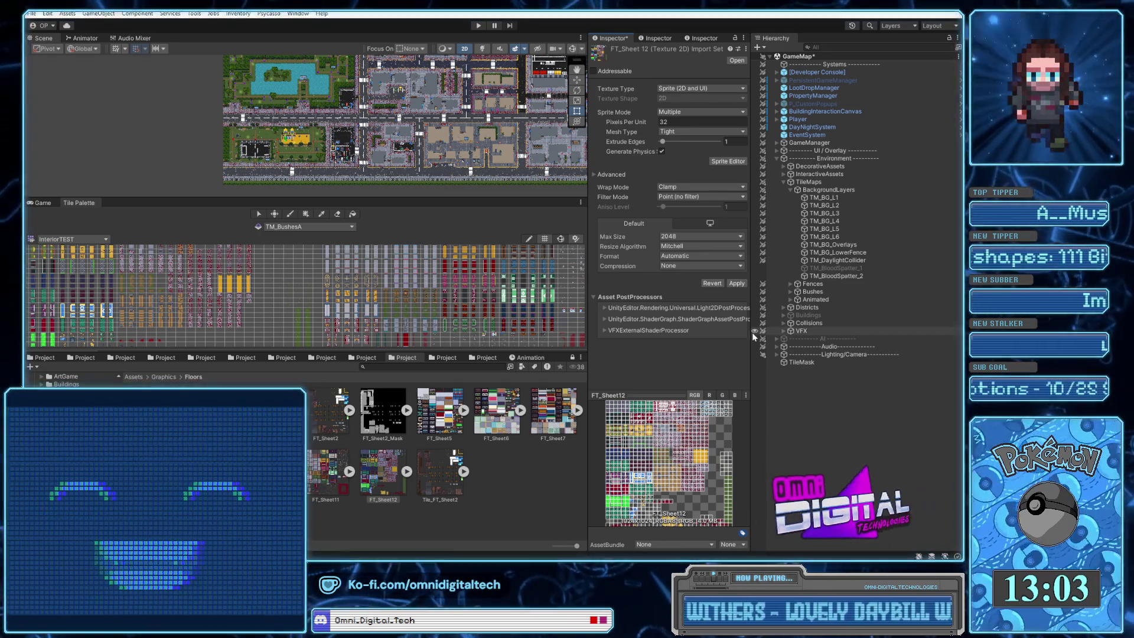
pyautogui.scroll(5, 418, 159)
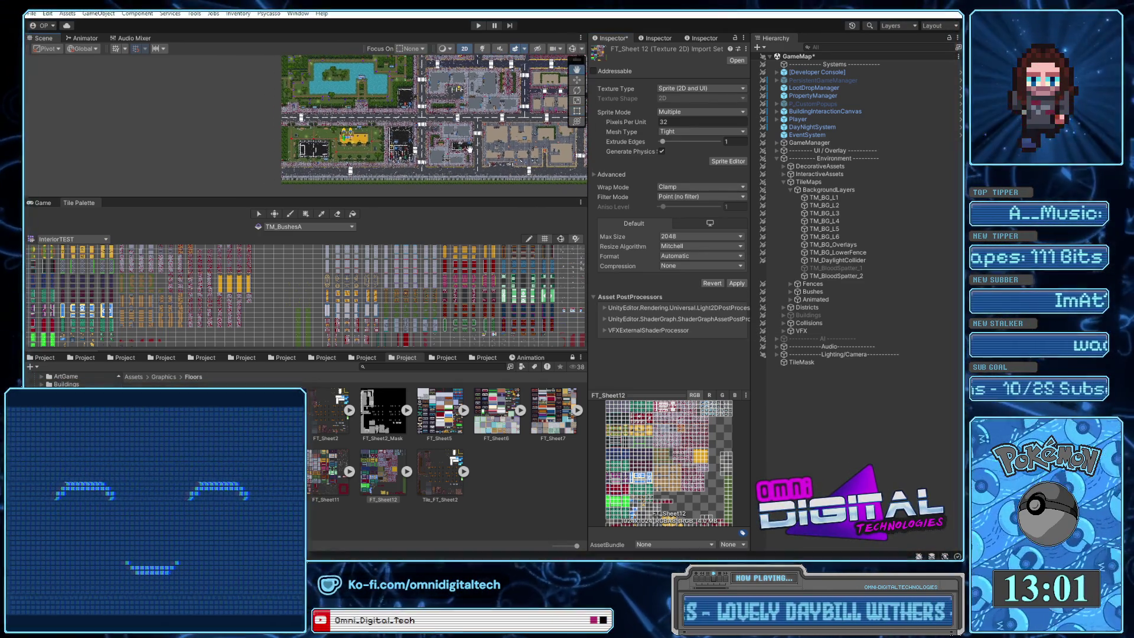
pyautogui.scroll(1, 497, 155)
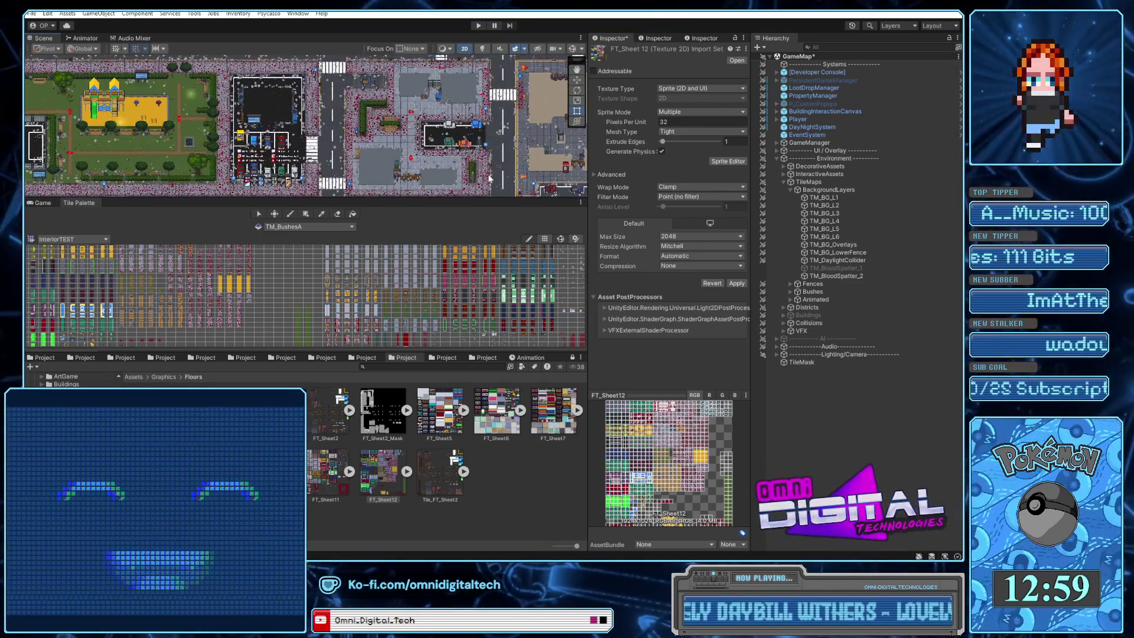
pyautogui.moveTo(497, 156); pyautogui.dragTo(495, 163)
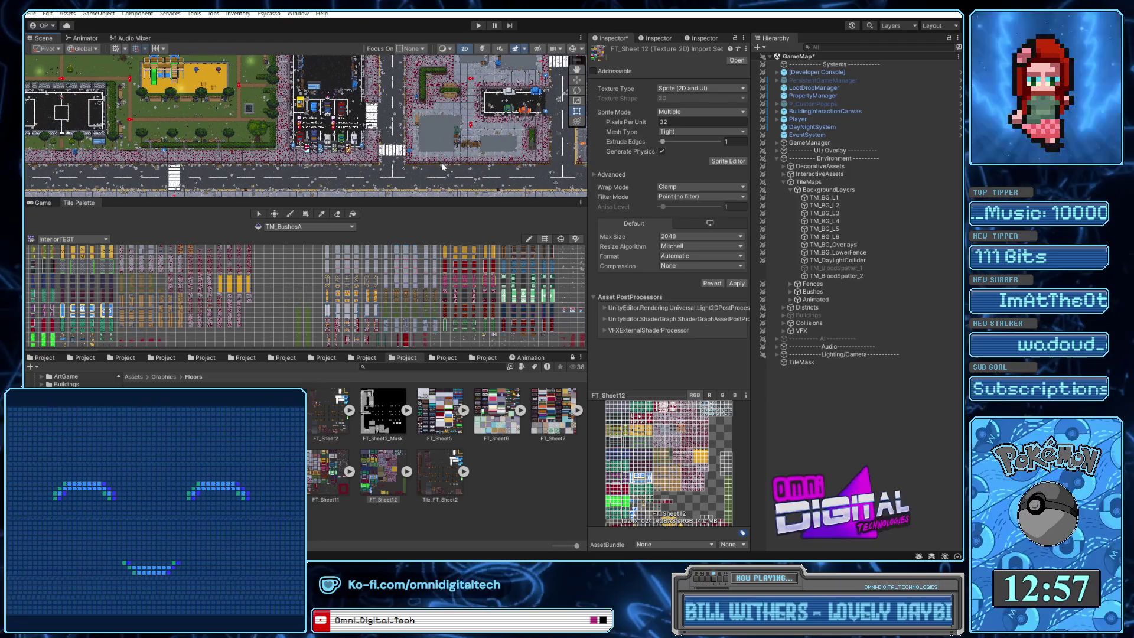
pyautogui.press('Left')
pyautogui.press('Up')
pyautogui.press('Right')
pyautogui.press('Down')
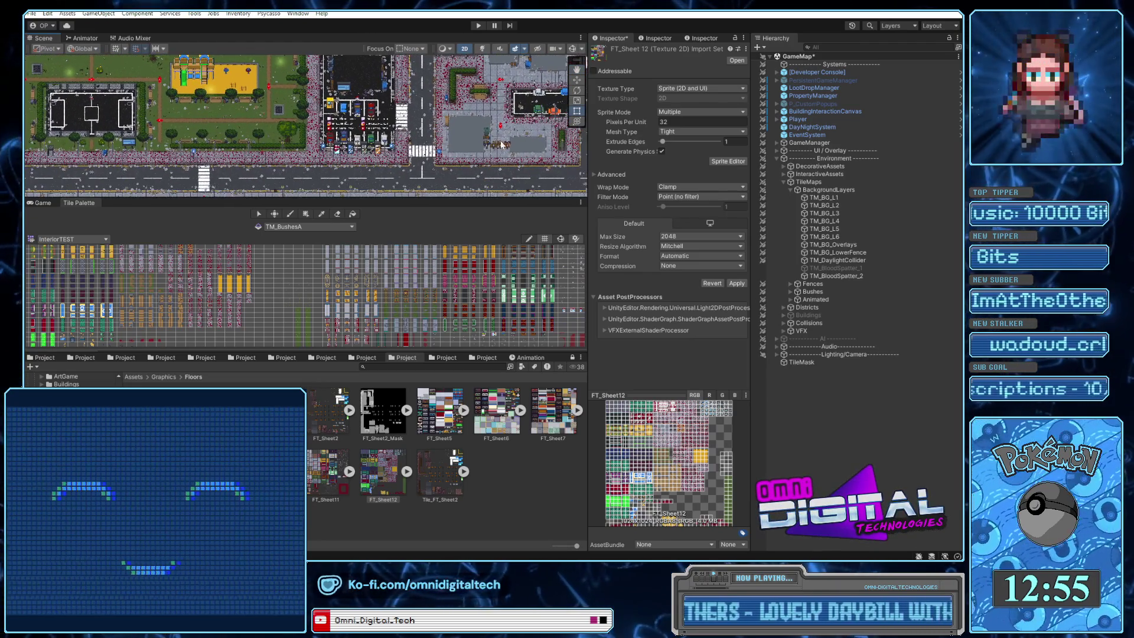
pyautogui.press('Right')
pyautogui.press('Up')
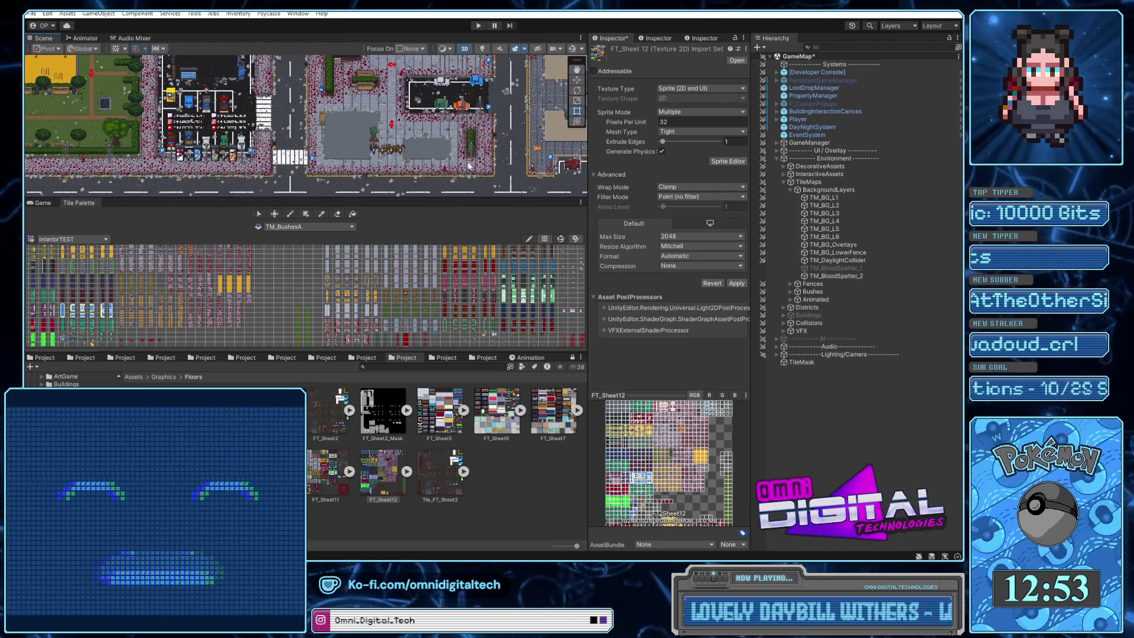
pyautogui.press('Left')
pyautogui.press('Up')
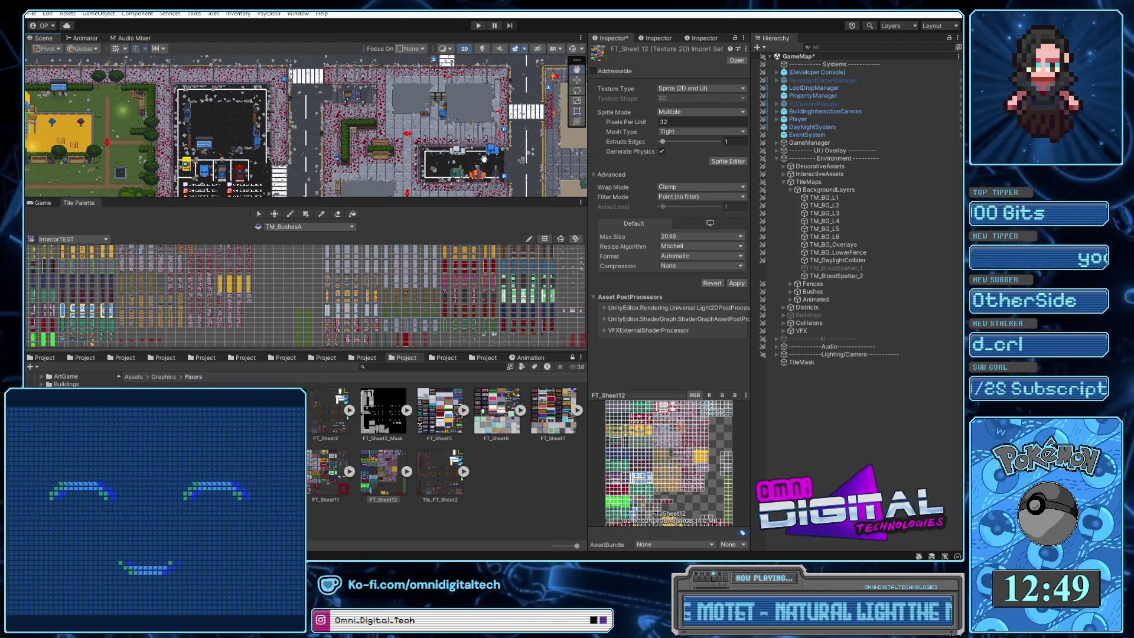
pyautogui.press('Left')
pyautogui.press('Down')
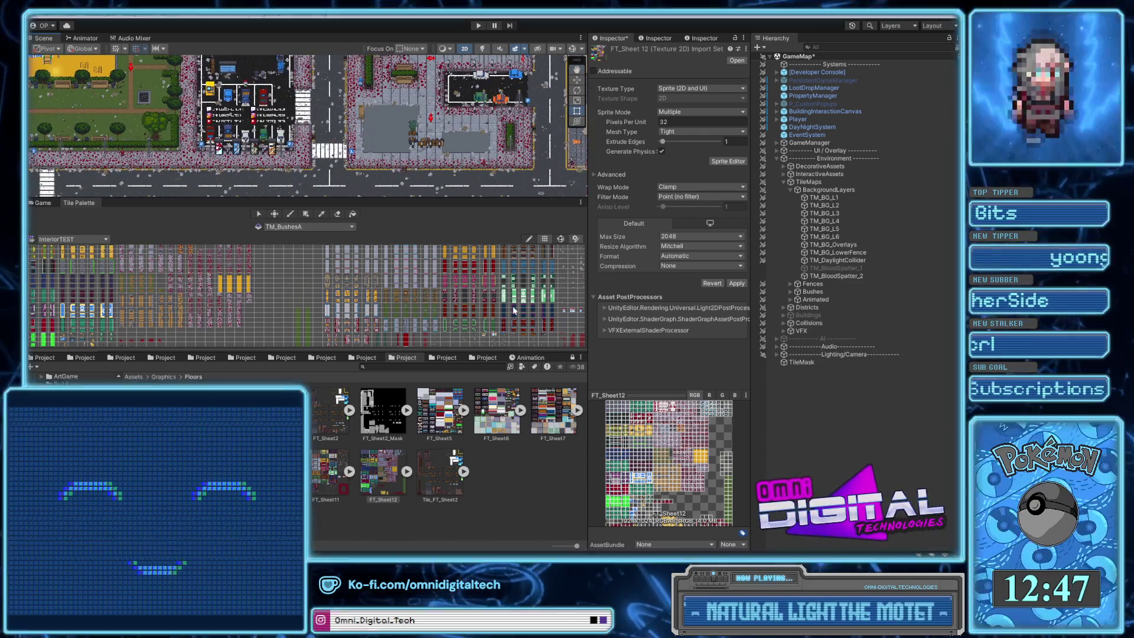
# - Enlarge the Tile Palette panel and bring the InteriorTEST blood-splatter tile columns into view
pyautogui.moveTo(503, 351); pyautogui.dragTo(504, 358)
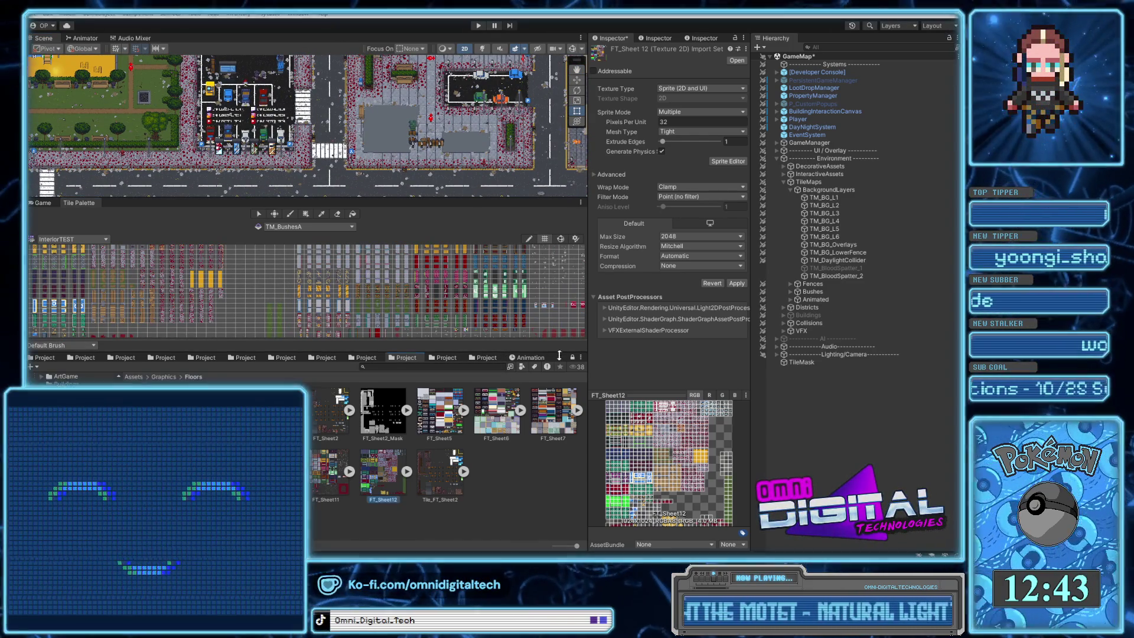
pyautogui.moveTo(559, 355); pyautogui.dragTo(556, 452)
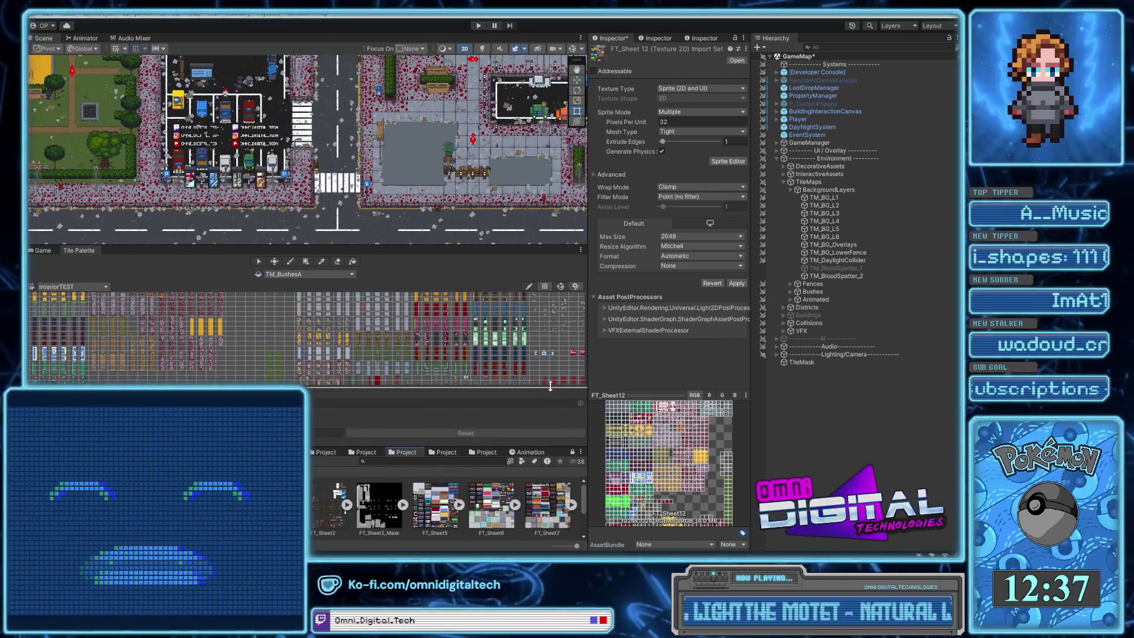
pyautogui.moveTo(549, 388); pyautogui.dragTo(548, 444)
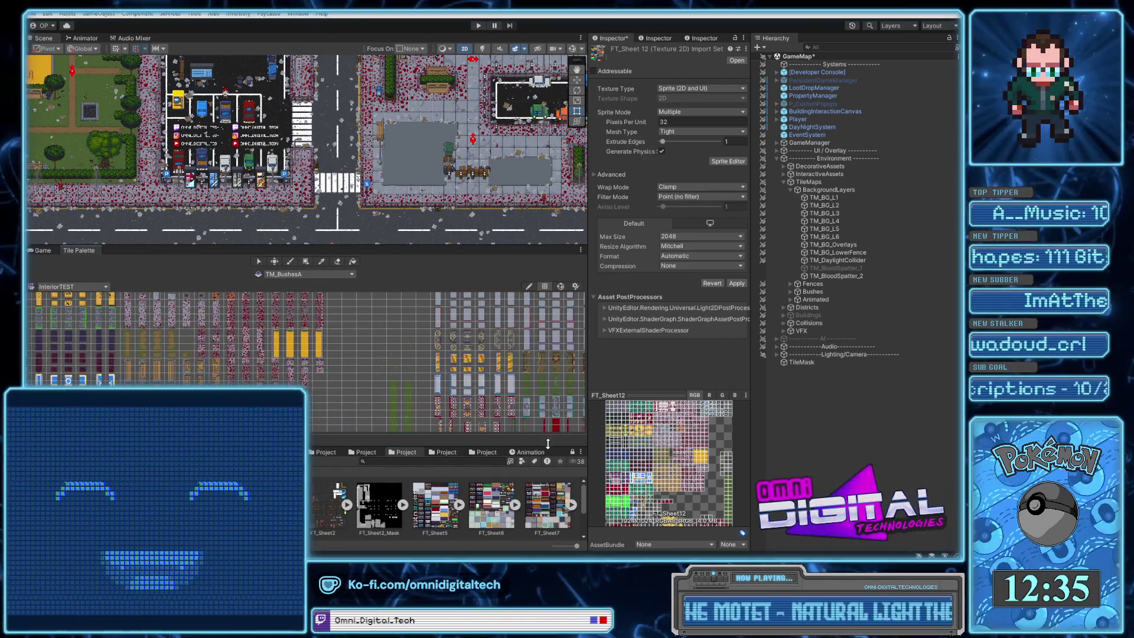
pyautogui.moveTo(517, 245); pyautogui.dragTo(516, 225)
pyautogui.moveTo(496, 413); pyautogui.dragTo(495, 433)
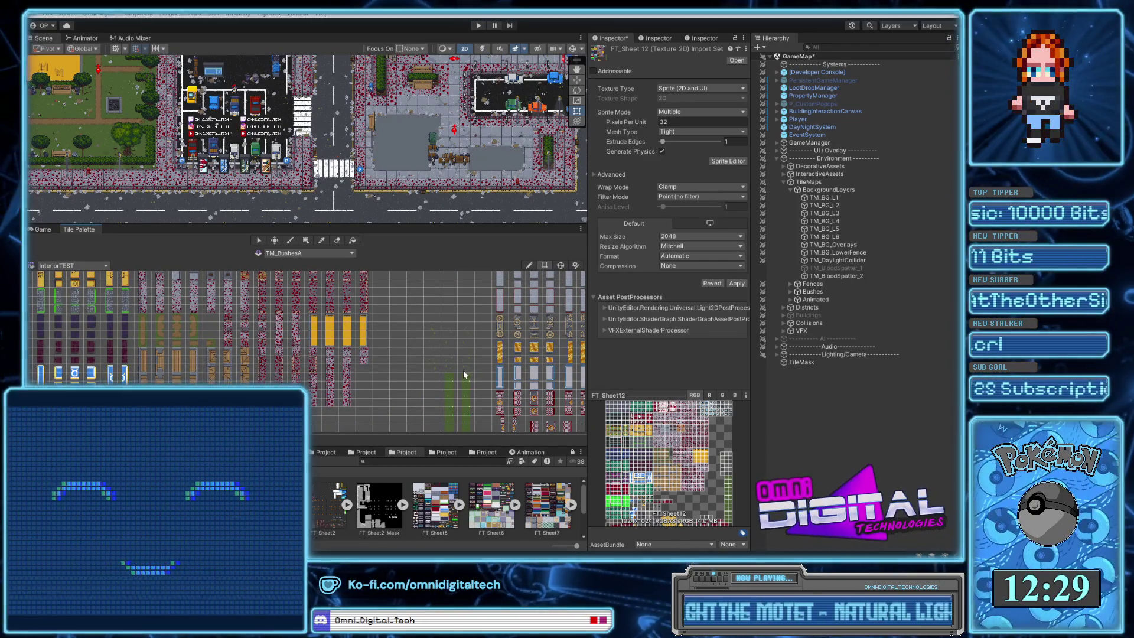
pyautogui.scroll(-4, 463, 370)
pyautogui.scroll(5, 466, 372)
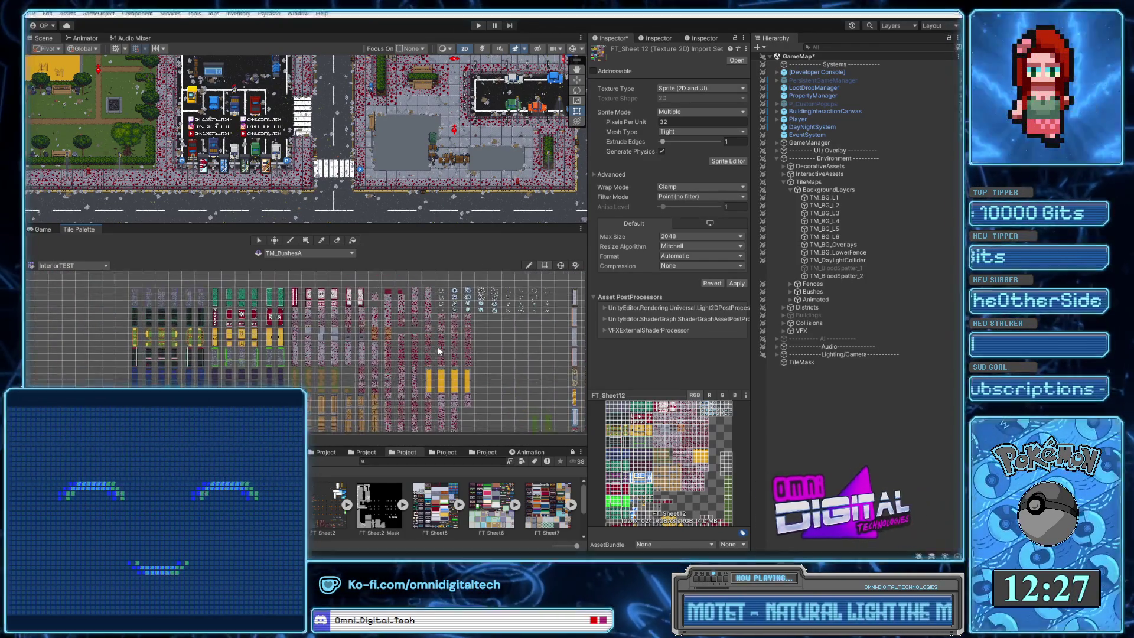
pyautogui.scroll(4, 468, 367)
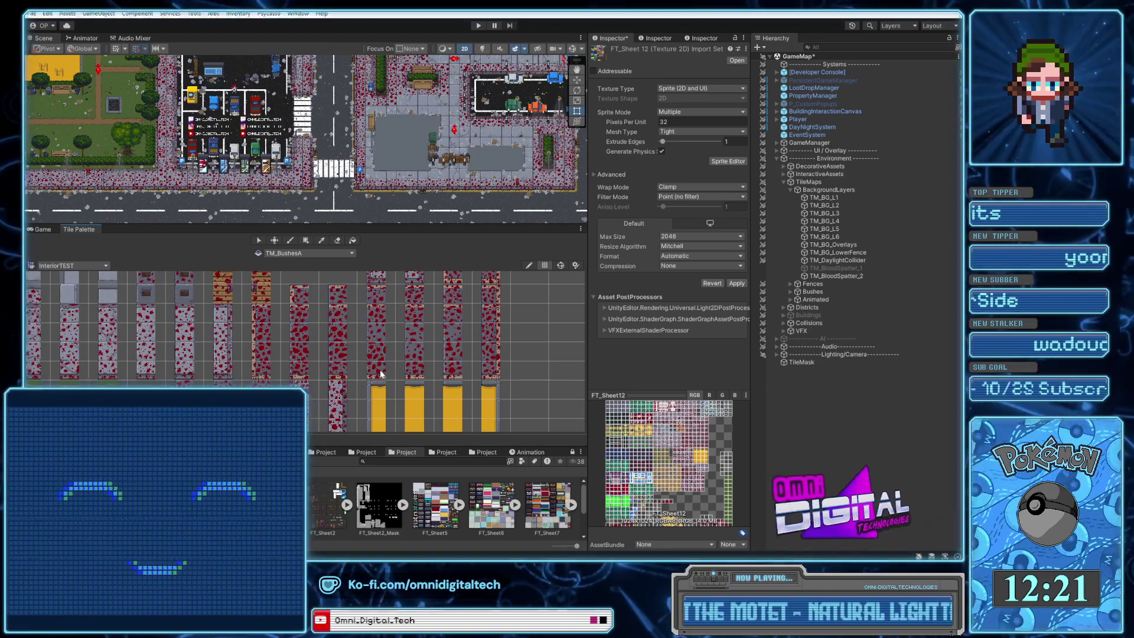
pyautogui.moveTo(380, 378); pyautogui.dragTo(382, 398)
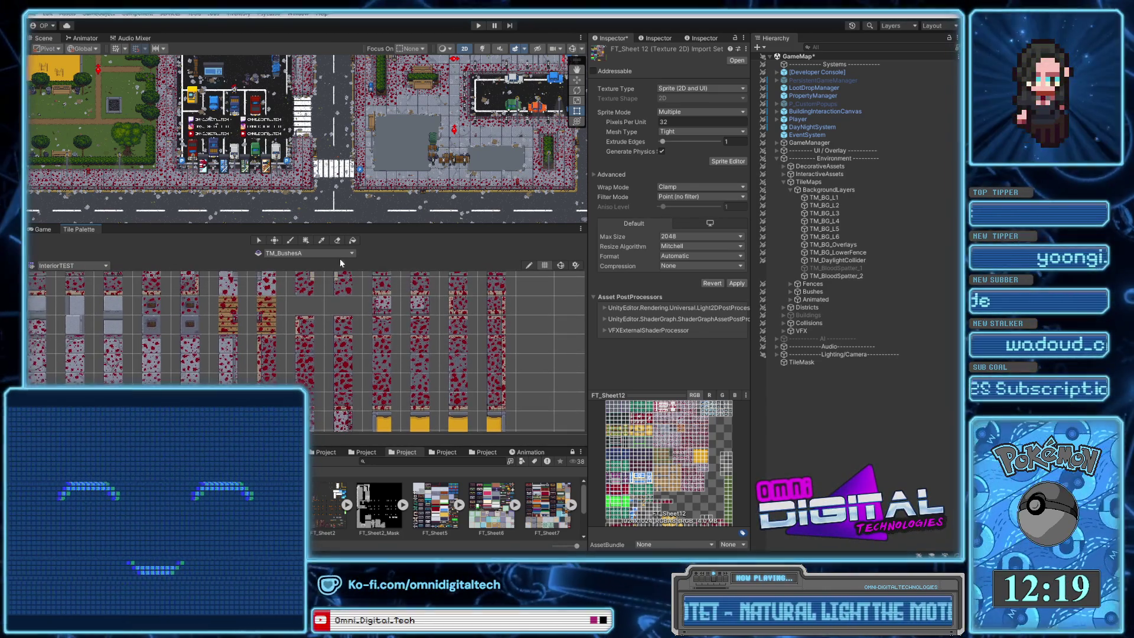
# - Make TM_BloodSpatter_2 the active tilemap and move three splatter tiles up one palette row
pyautogui.click(342, 254)
pyautogui.click(343, 343)
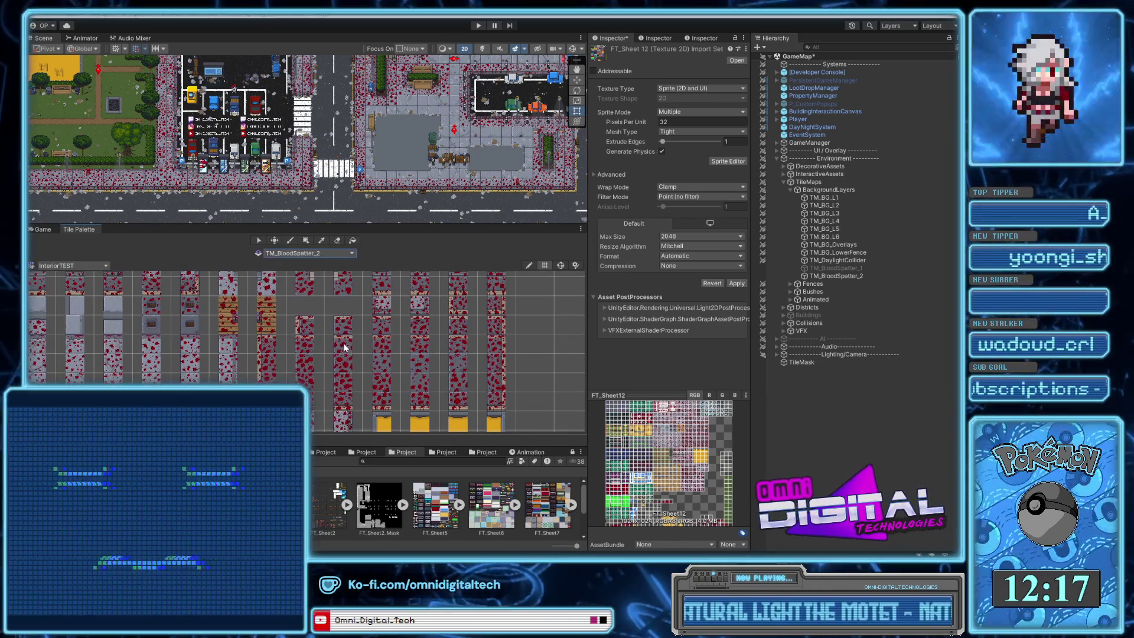
pyautogui.moveTo(439, 367); pyautogui.dragTo(487, 390)
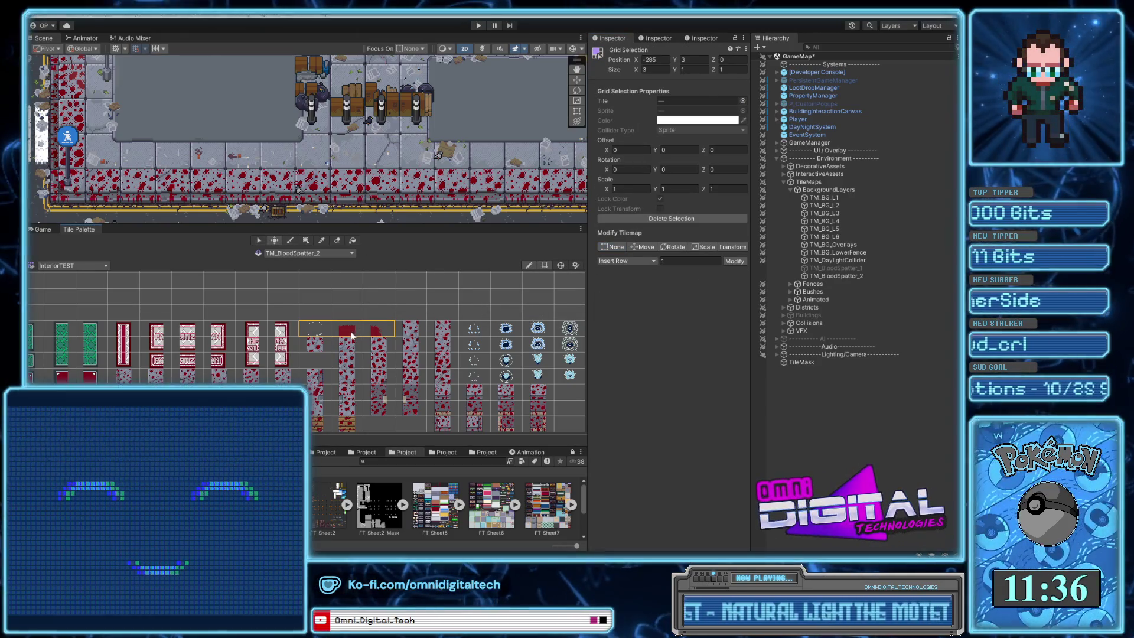
pyautogui.moveTo(352, 335); pyautogui.dragTo(352, 320)
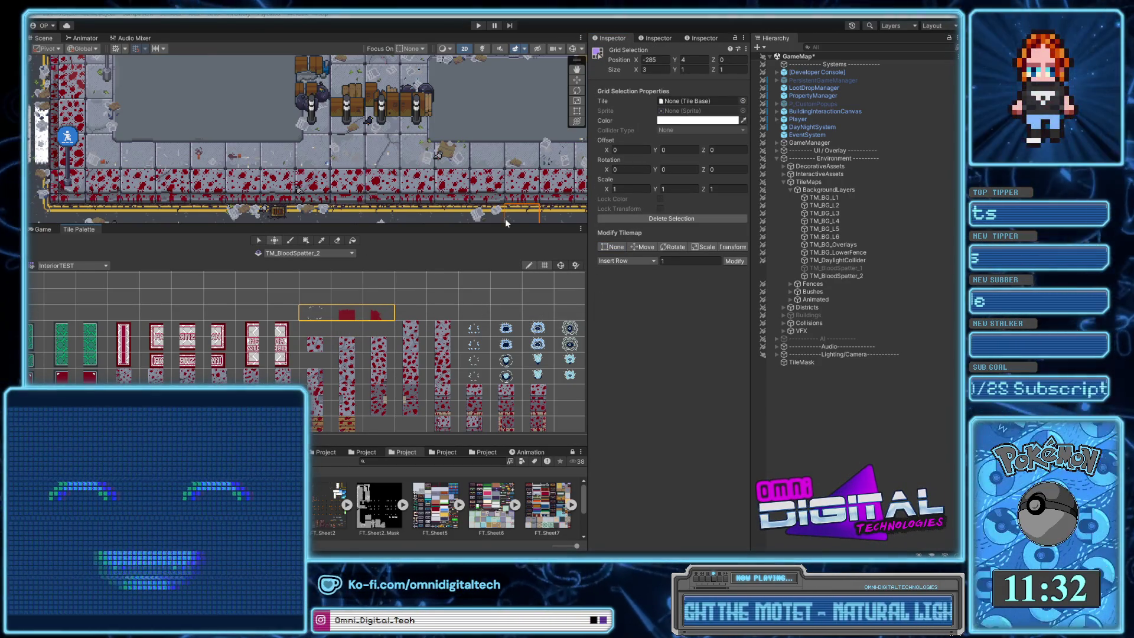
# - Pick a single blood-splatter tile from the palette to paint with
pyautogui.moveTo(506, 224); pyautogui.dragTo(507, 183)
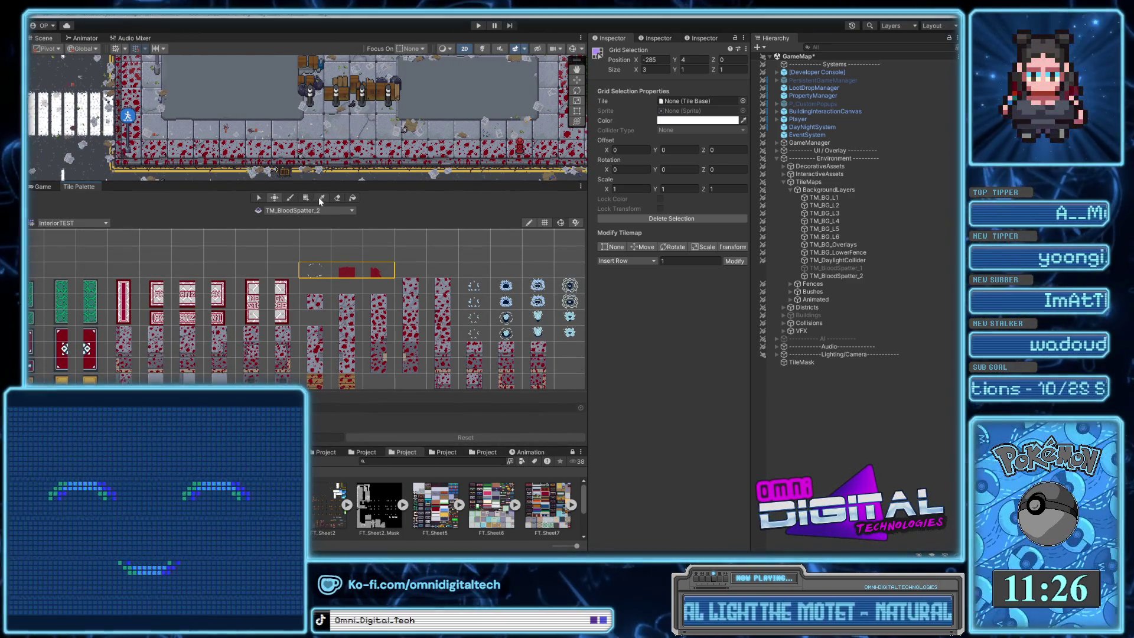
pyautogui.click(321, 200)
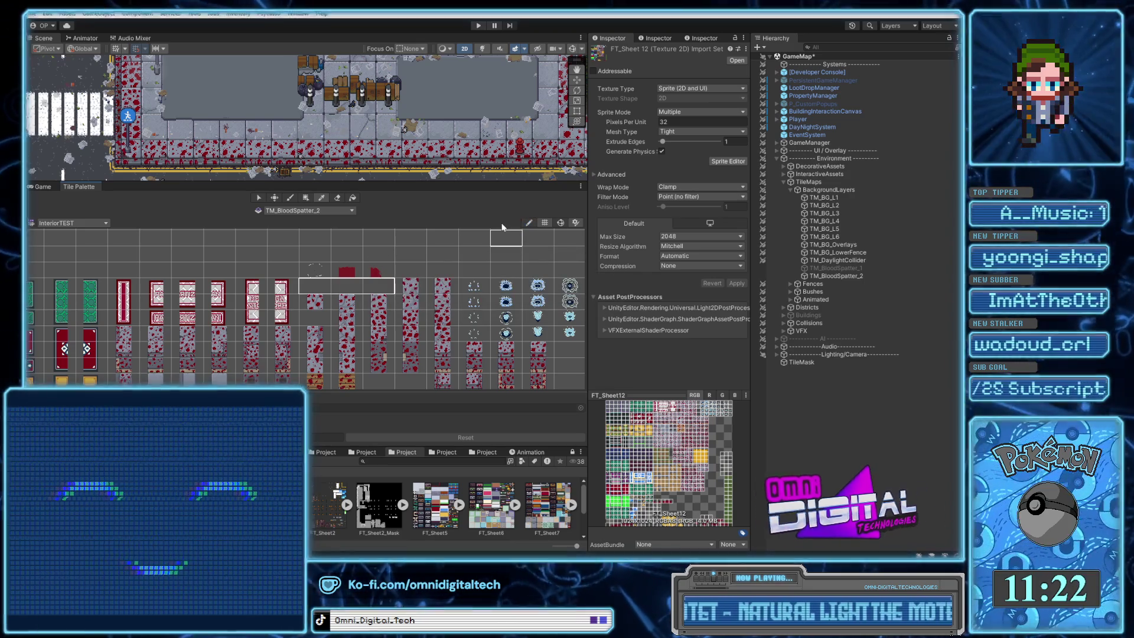
pyautogui.click(378, 285)
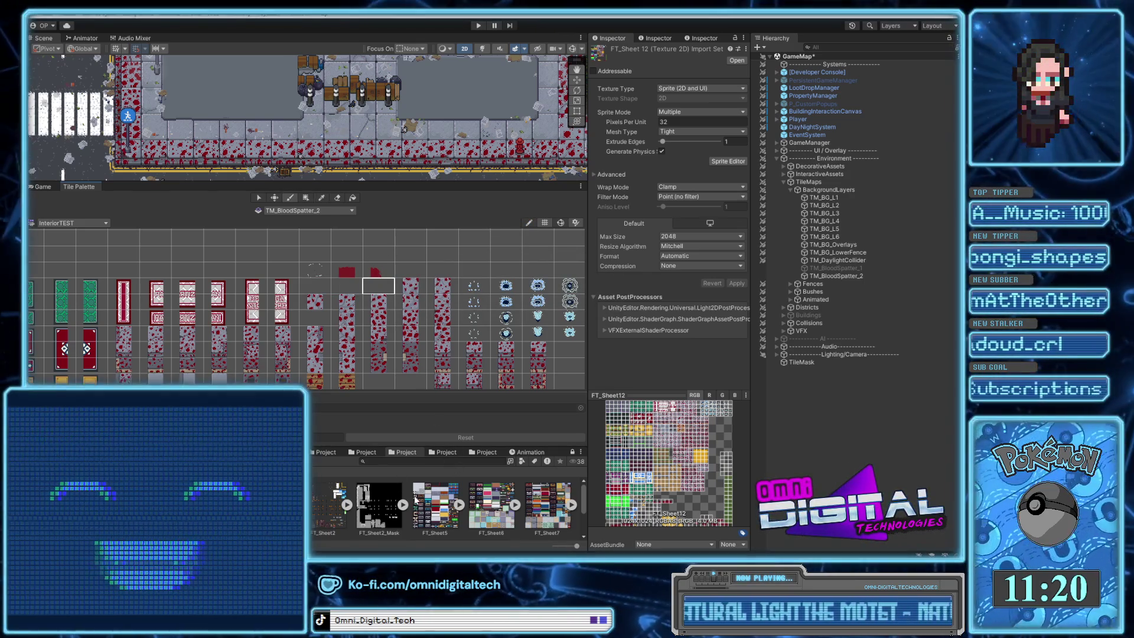
pyautogui.moveTo(584, 495); pyautogui.dragTo(583, 515)
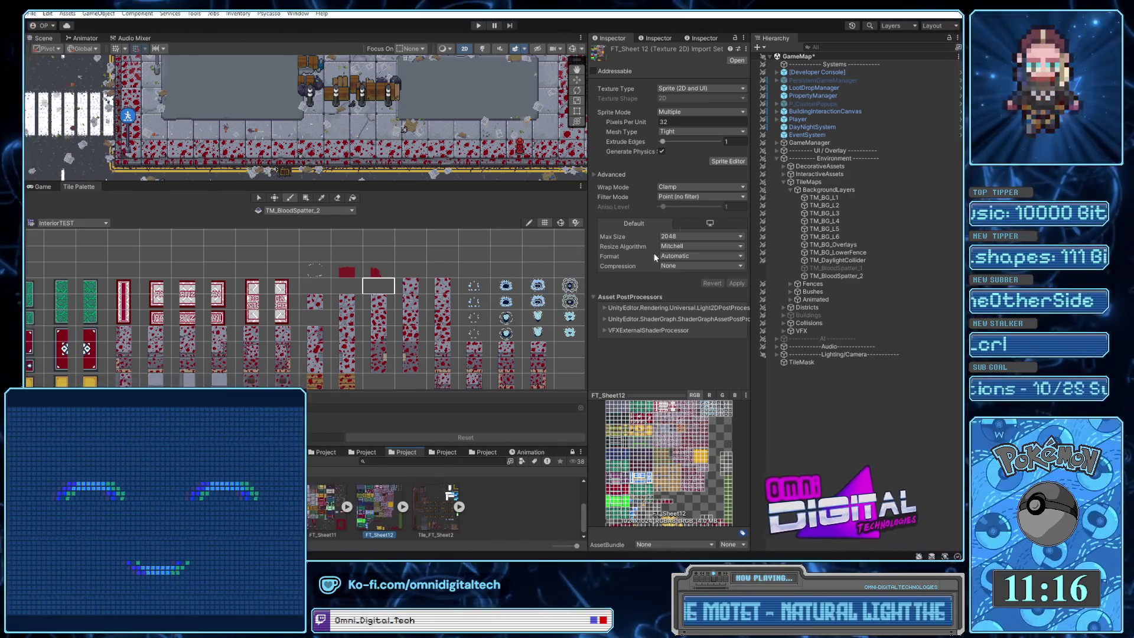
# - Reopen FT_Sheet12's slices and rename the FT_Sheet12_6 splatter slice to Floor_a1
pyautogui.click(727, 162)
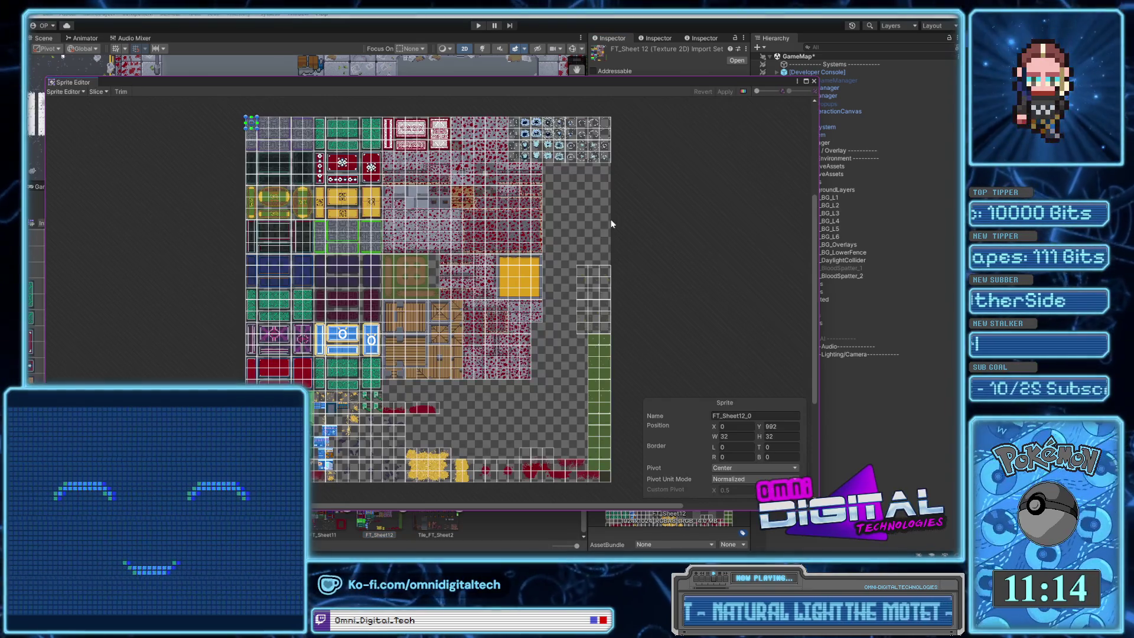
pyautogui.scroll(4, 458, 124)
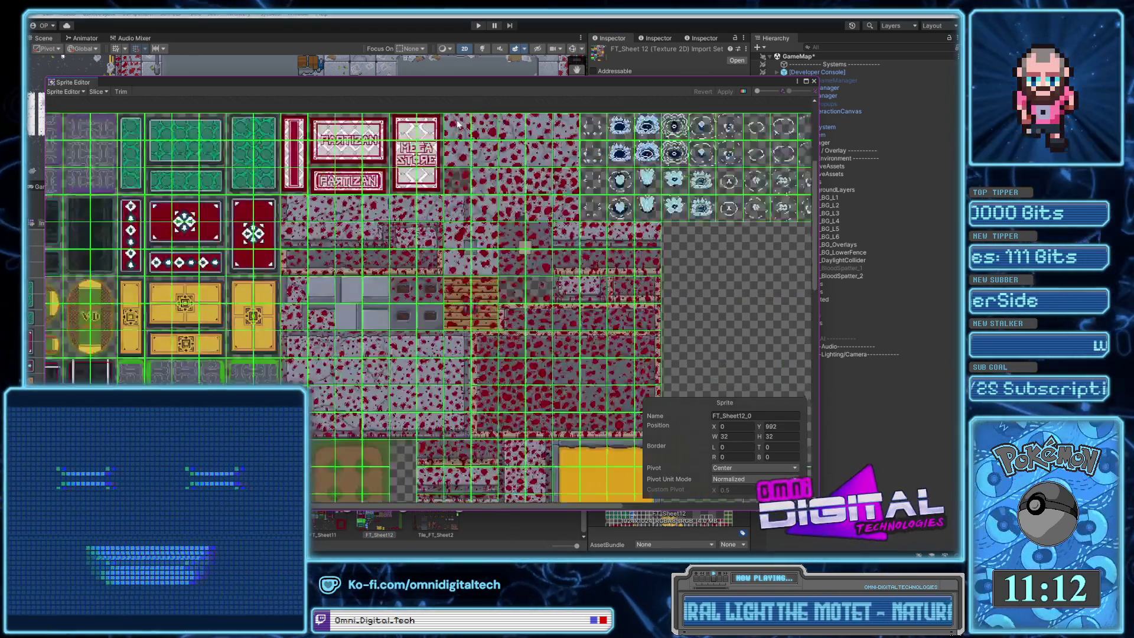
pyautogui.scroll(4, 458, 124)
pyautogui.click(458, 124)
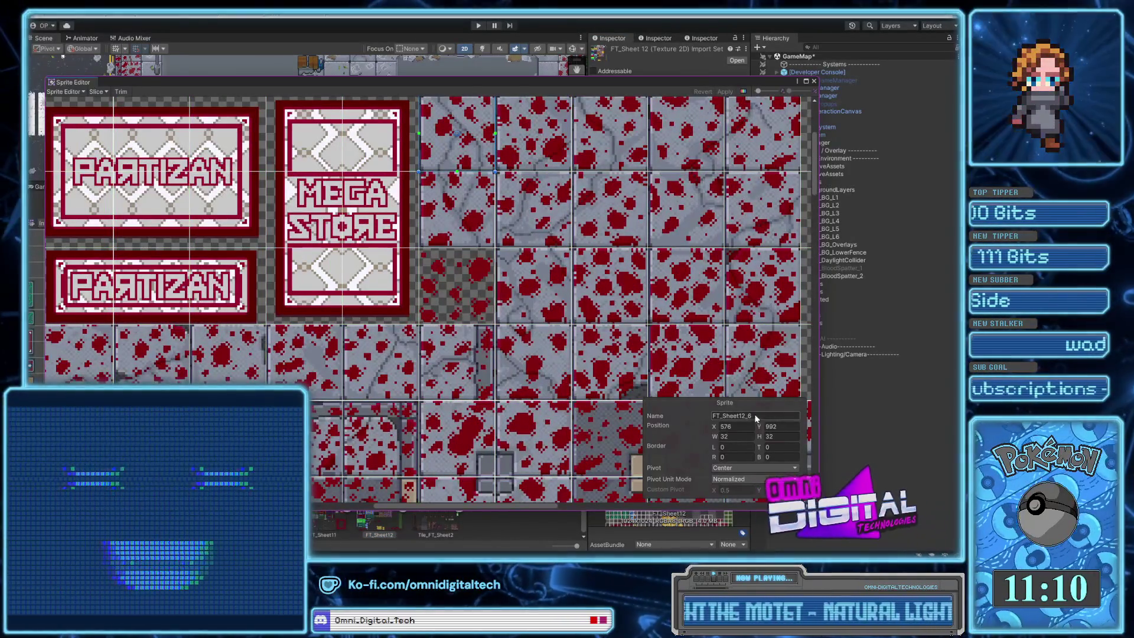
pyautogui.click(755, 417)
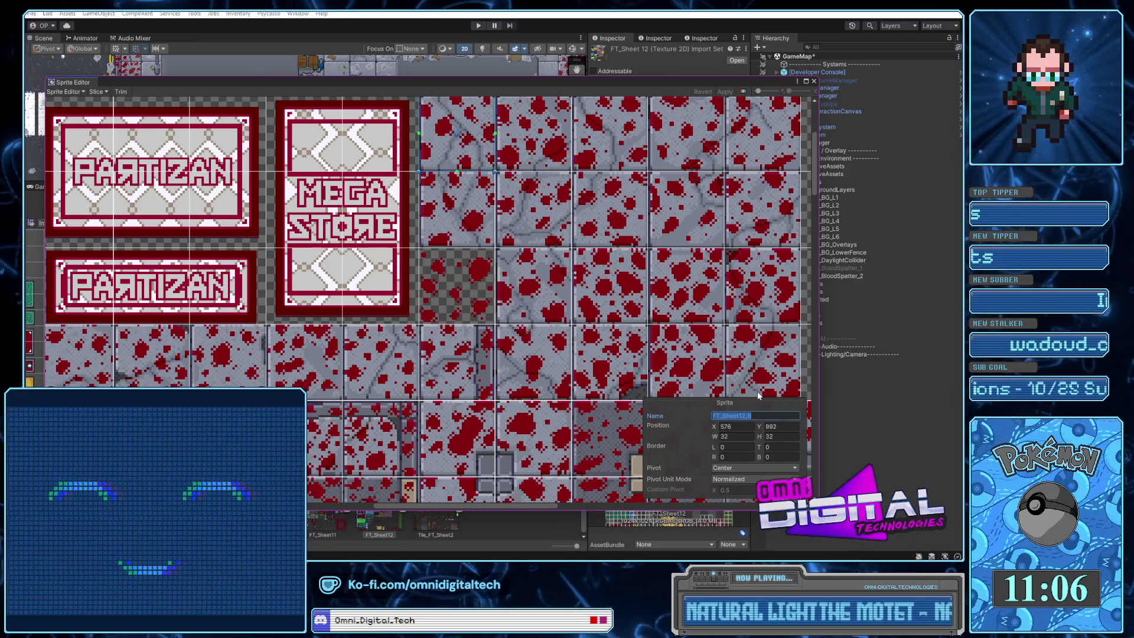
pyautogui.write('Floor')
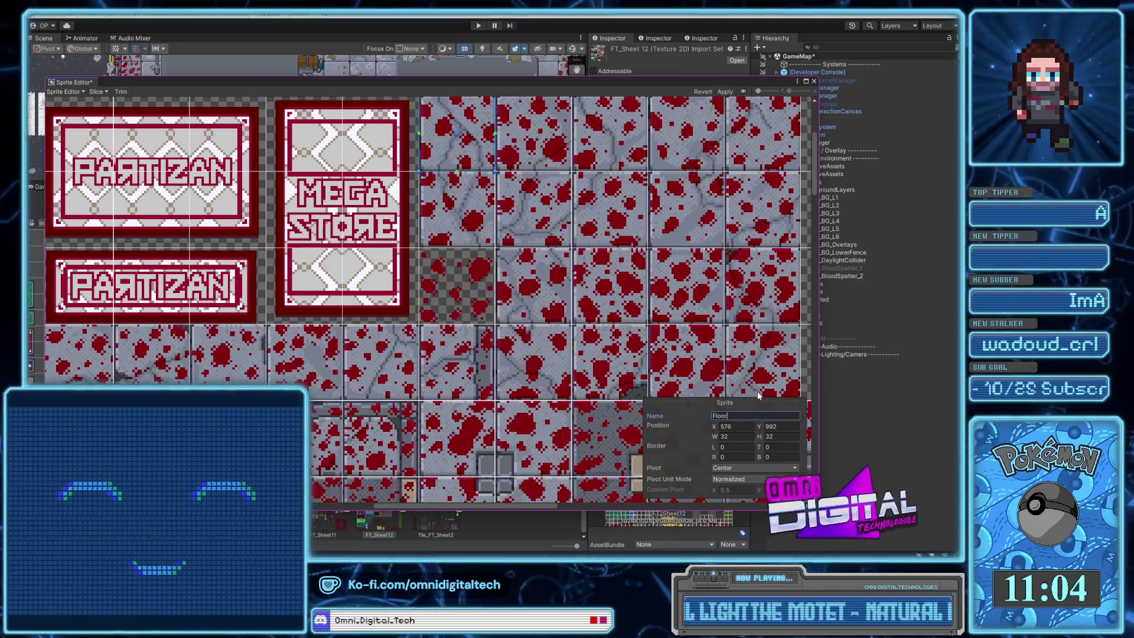
pyautogui.write('_a')
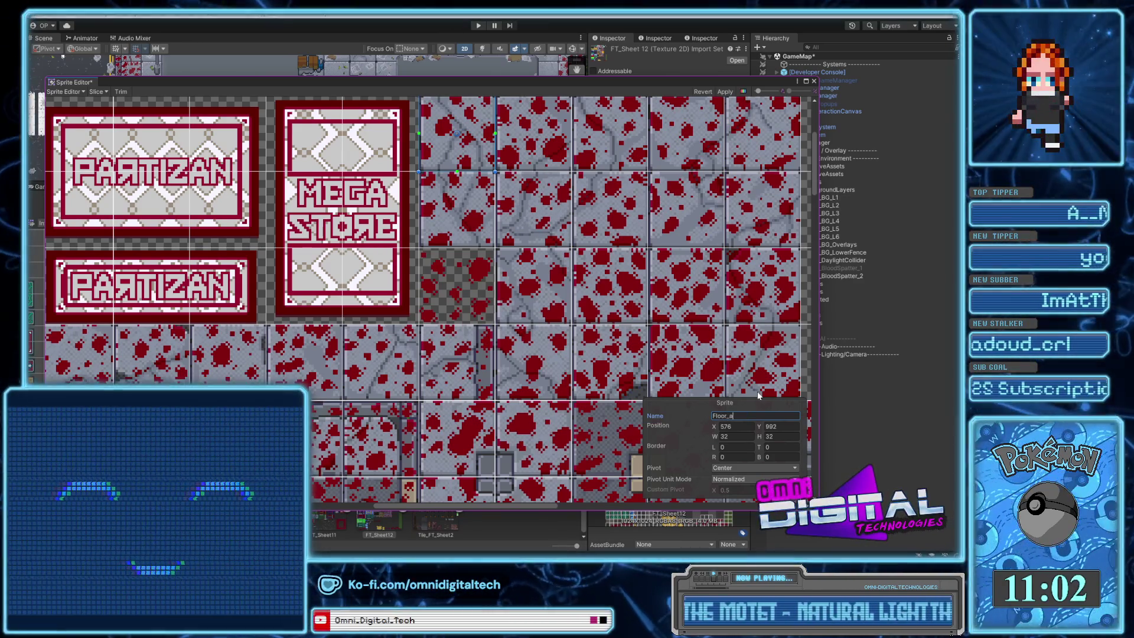
pyautogui.write('1')
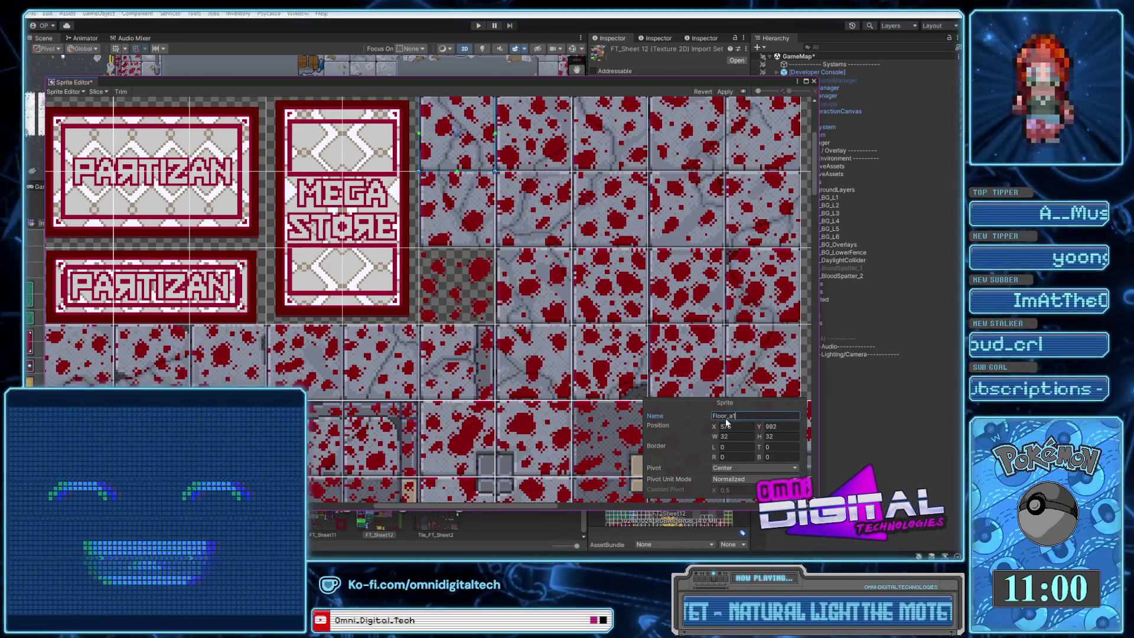
pyautogui.moveTo(736, 416); pyautogui.dragTo(719, 417)
pyautogui.hotkey('ctrl', 'c')
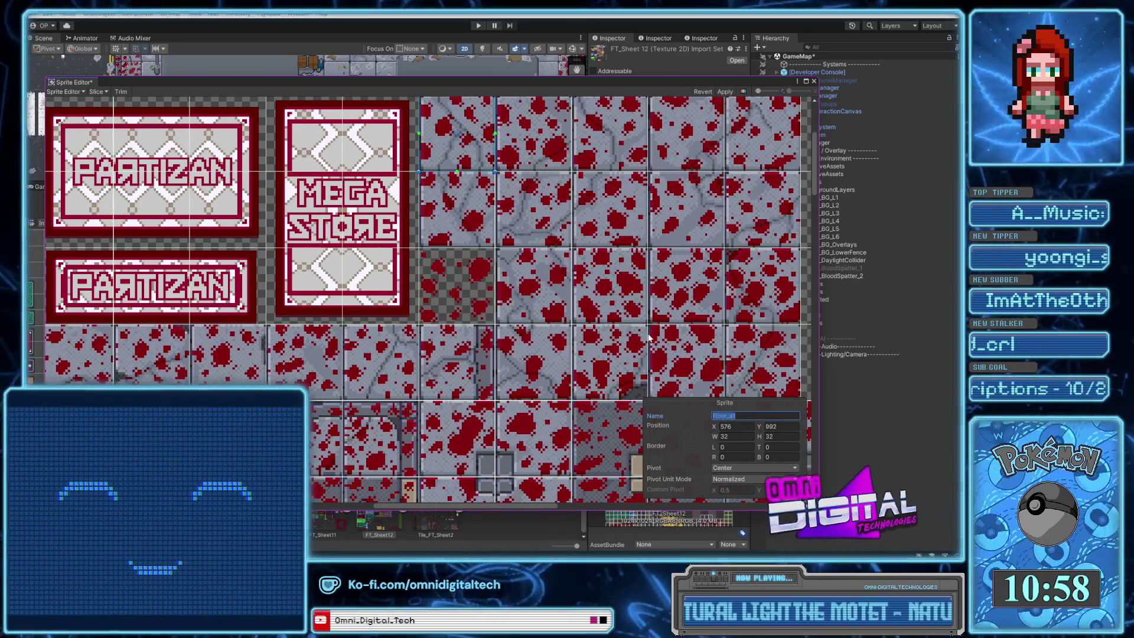
# - Rename the next two blood tiles in the row to Floor_a2 and Floor_a3
pyautogui.click(548, 167)
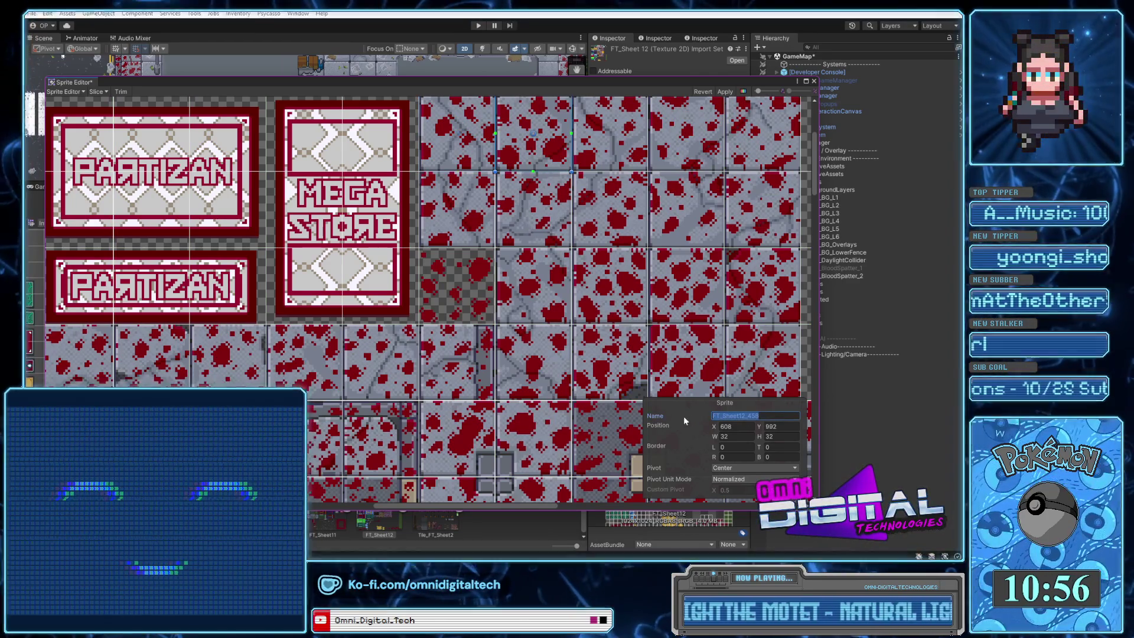
pyautogui.hotkey('ctrl', 'v')
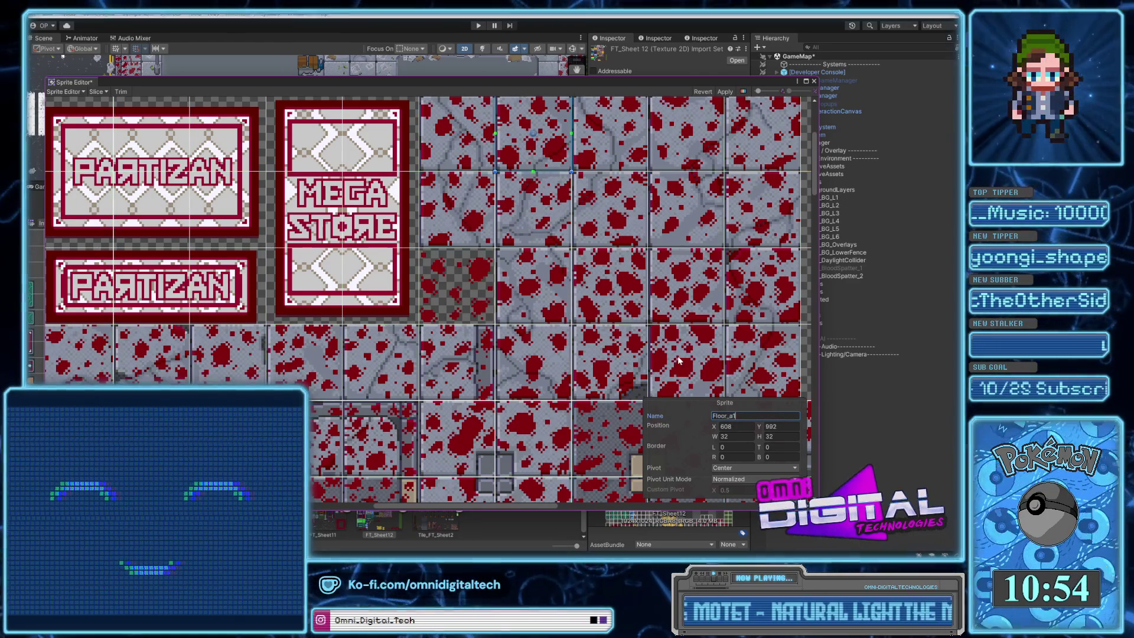
pyautogui.press('BackSpace')
pyautogui.write('2')
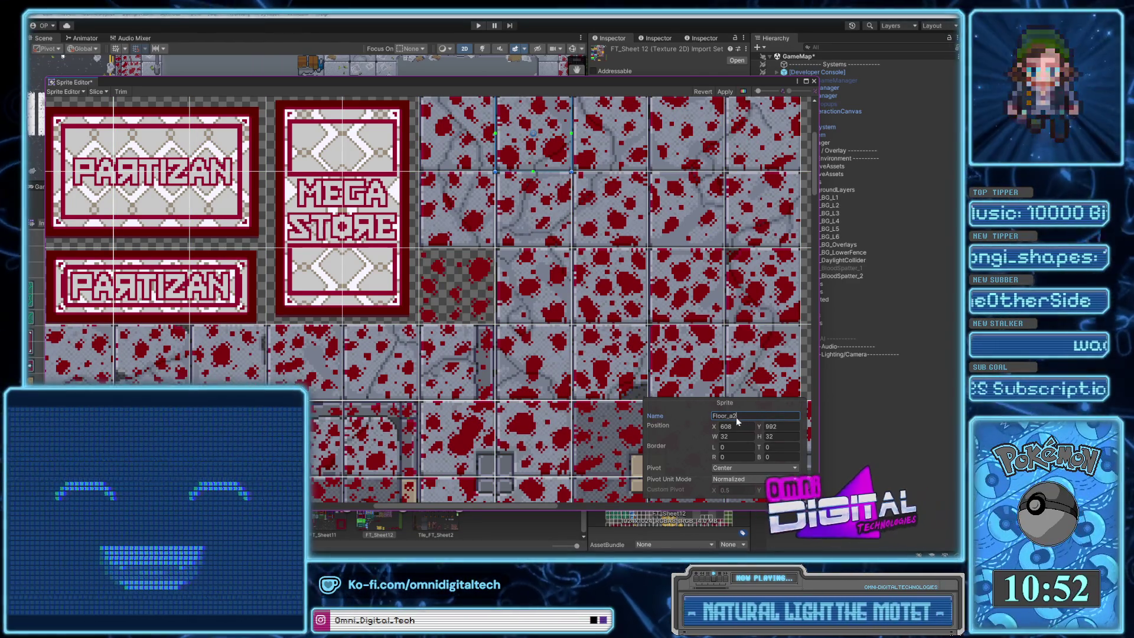
pyautogui.click(616, 160)
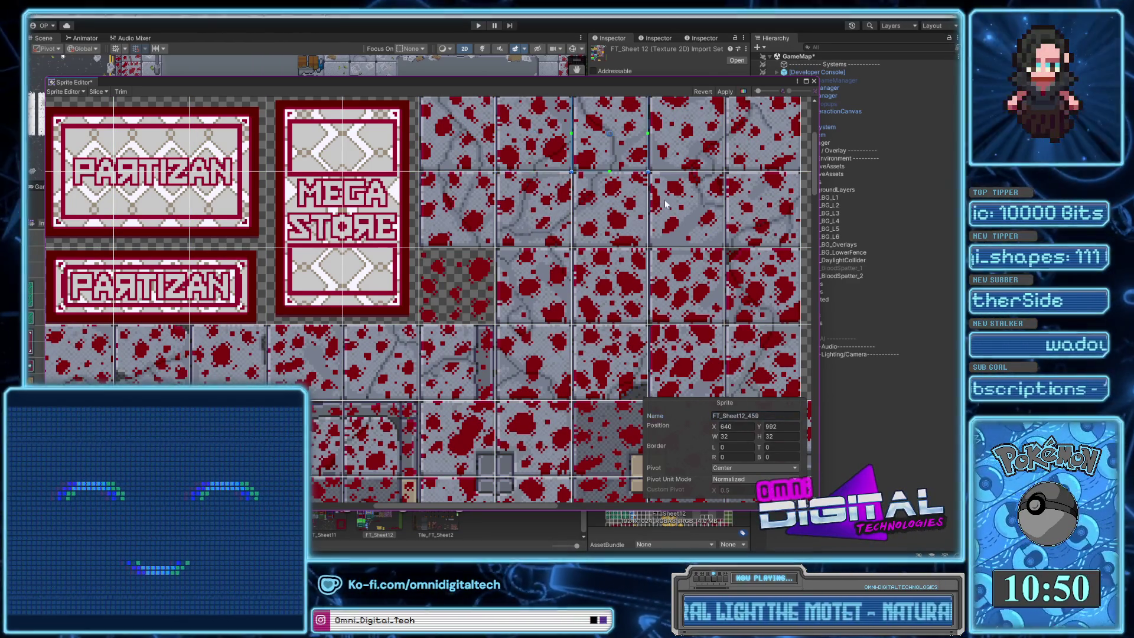
pyautogui.click(756, 415)
pyautogui.write('Floor_a1')
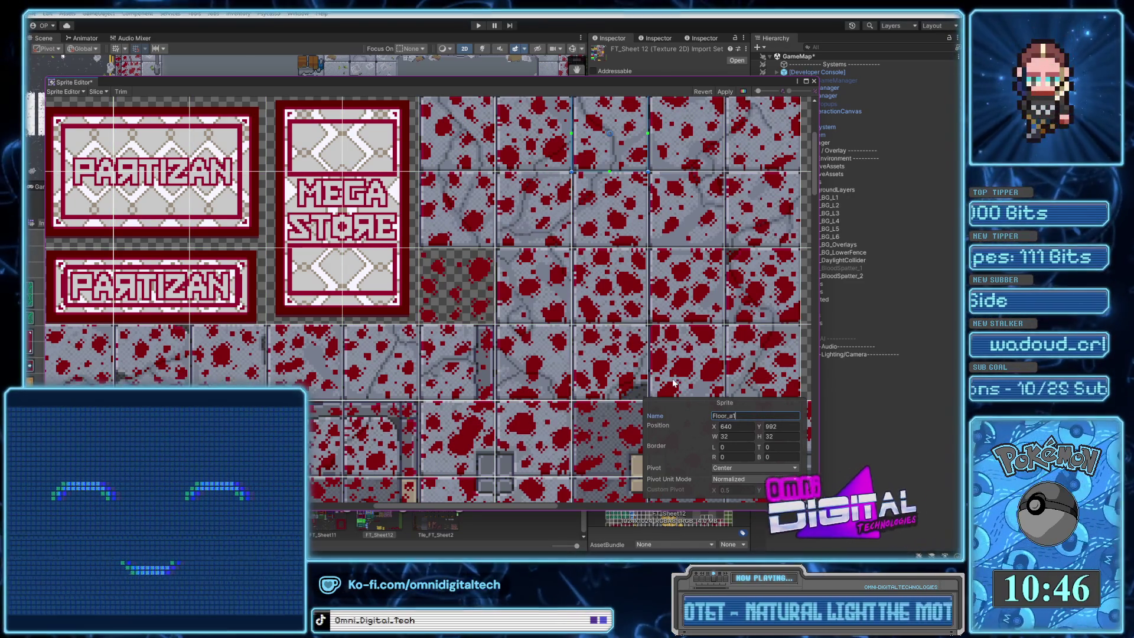
pyautogui.press('BackSpace')
pyautogui.write('4')
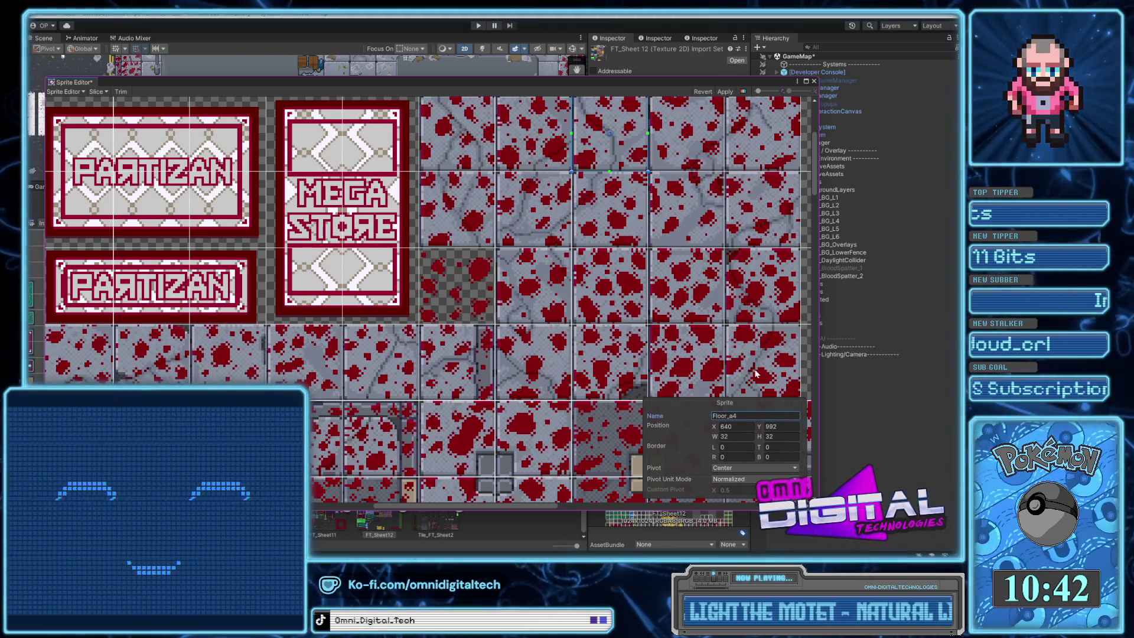
pyautogui.press('BackSpace')
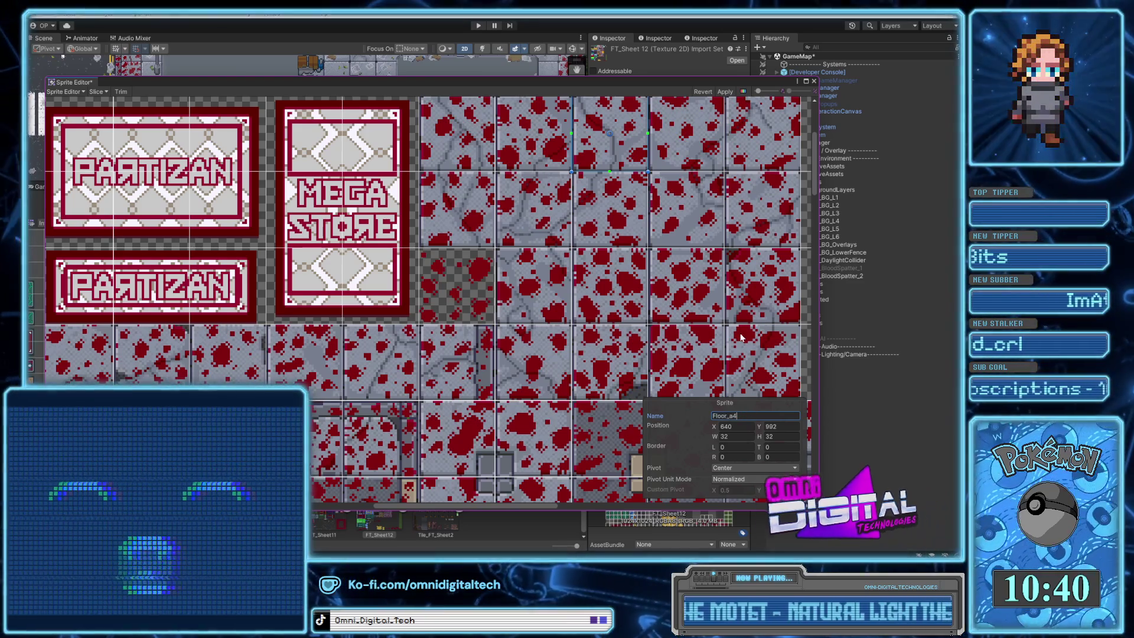
pyautogui.write('3')
pyautogui.press('Return')
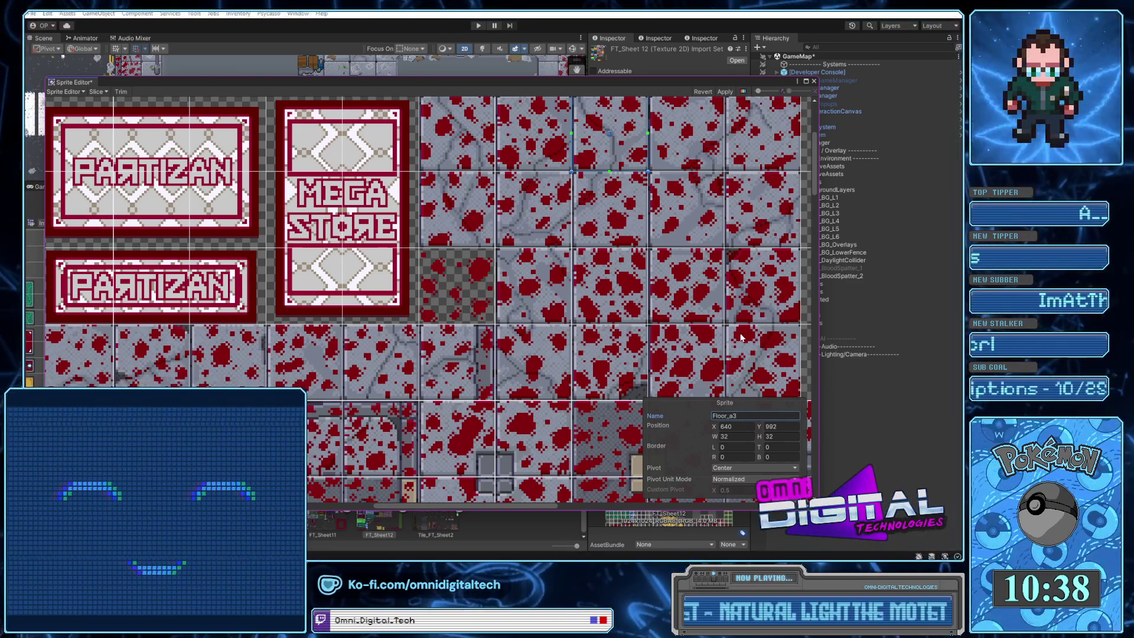
# - Apply the sprite renames to FT_Sheet12 and close the Sprite Editor
pyautogui.click(726, 92)
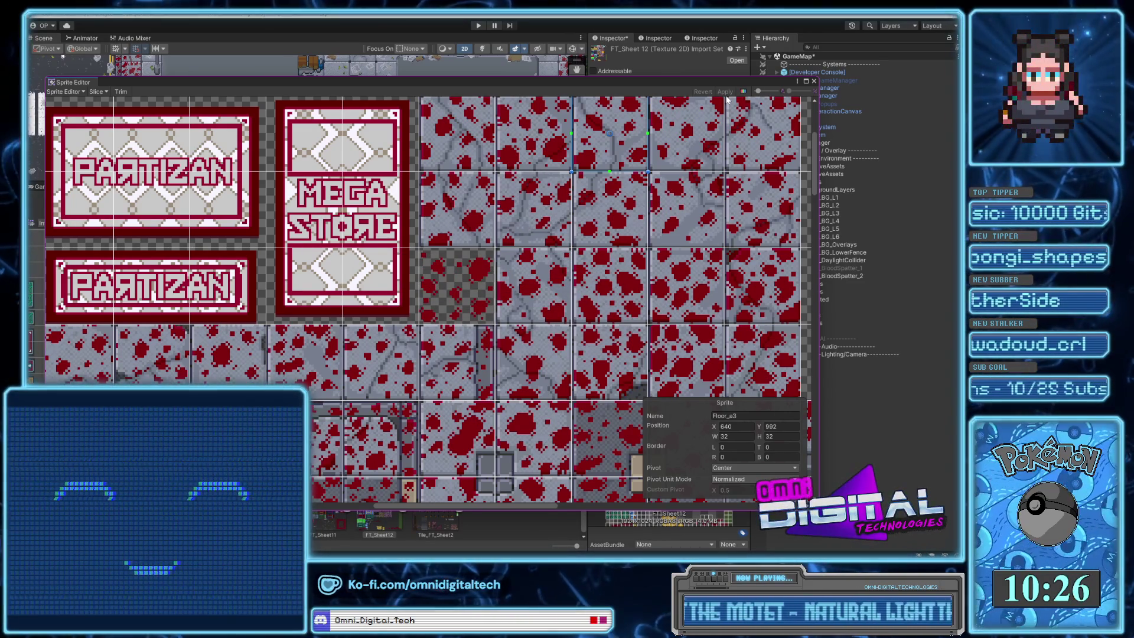
pyautogui.scroll(3, 687, 217)
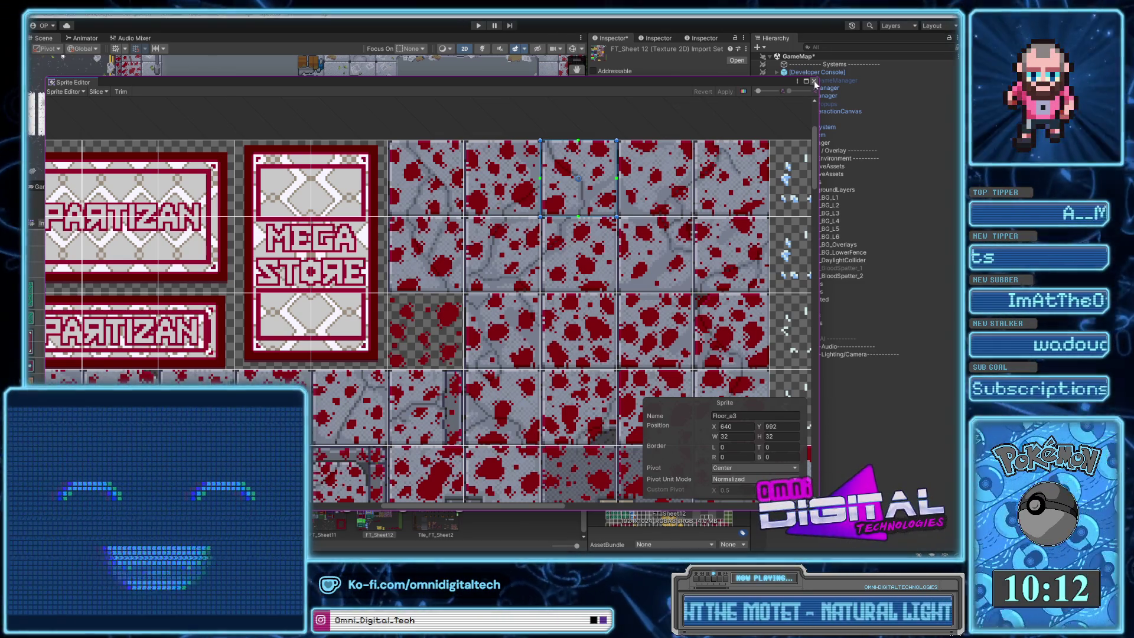
pyautogui.click(813, 82)
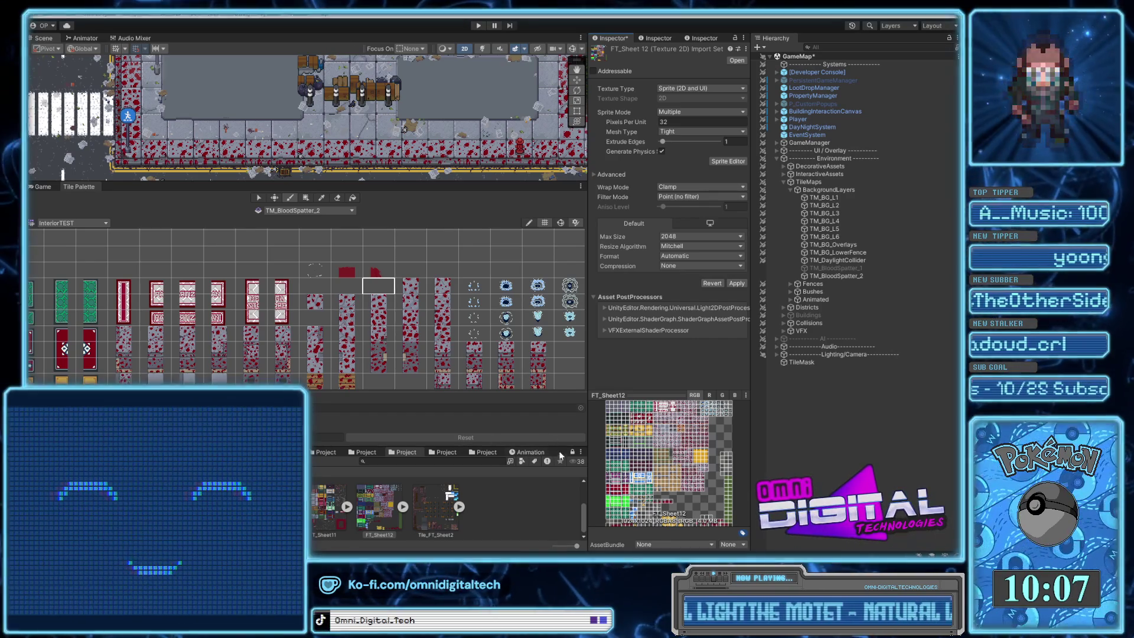
# - Expand FT_Sheet12 in a taller Project panel and apply its texture import settings
pyautogui.click(402, 507)
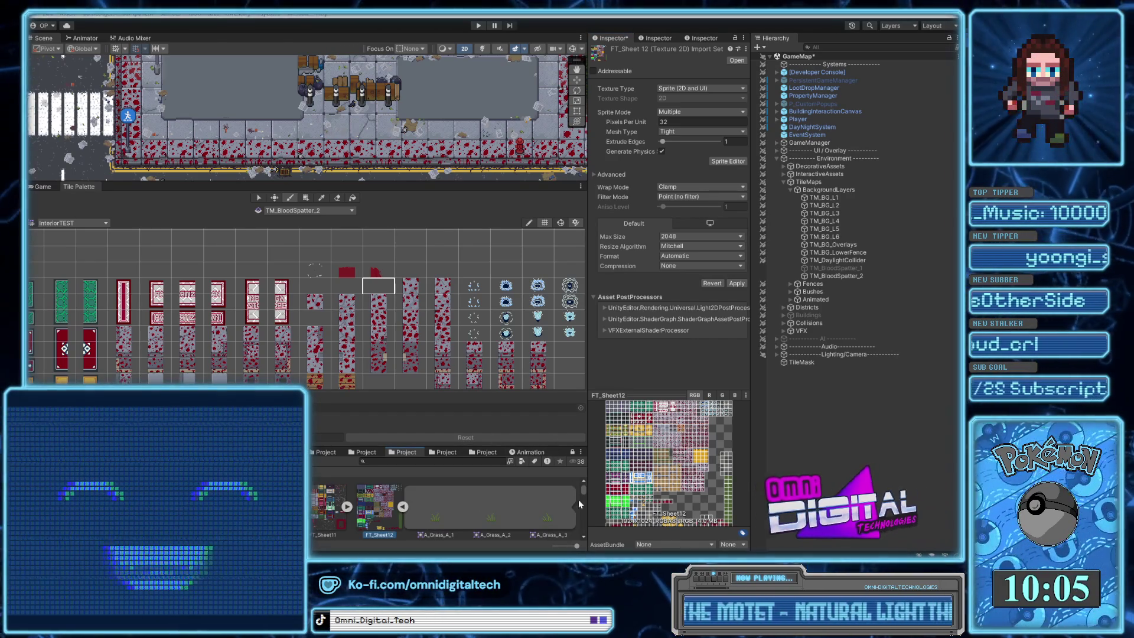
pyautogui.scroll(-10, 582, 491)
pyautogui.moveTo(583, 497); pyautogui.dragTo(582, 533)
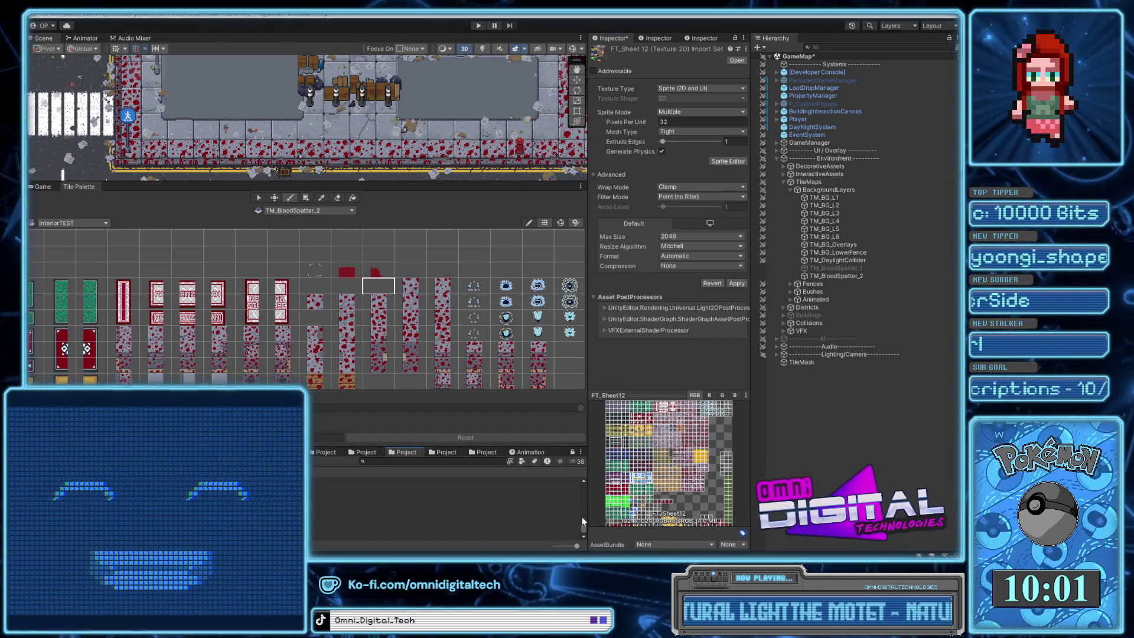
pyautogui.moveTo(562, 442); pyautogui.dragTo(562, 350)
pyautogui.scroll(2, 587, 526)
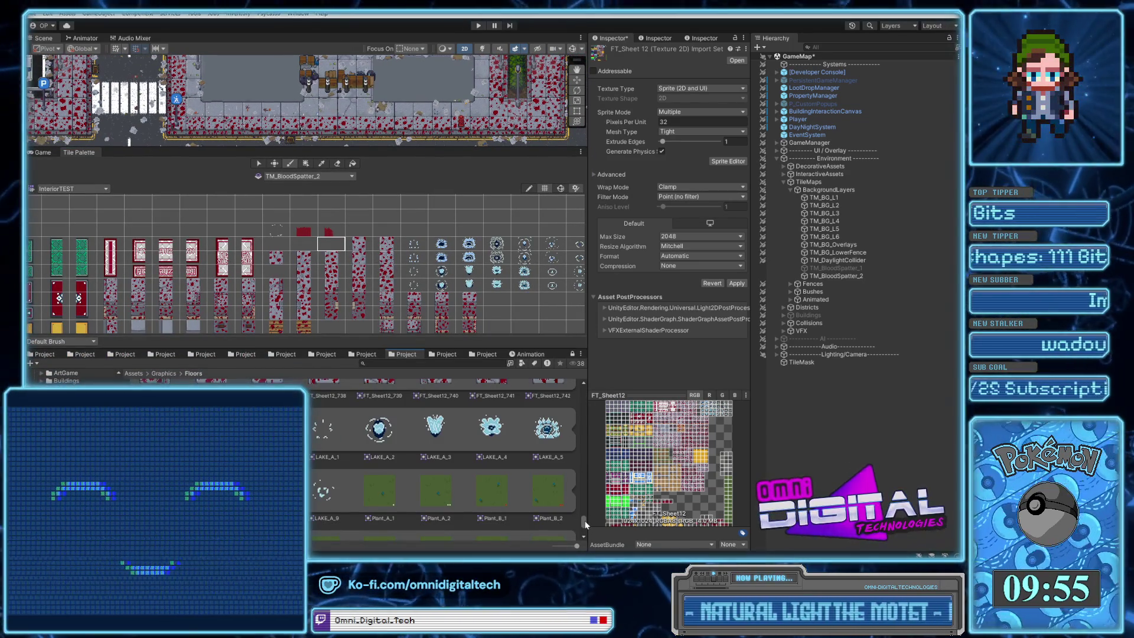
pyautogui.scroll(-1, 583, 522)
pyautogui.scroll(-5, 583, 522)
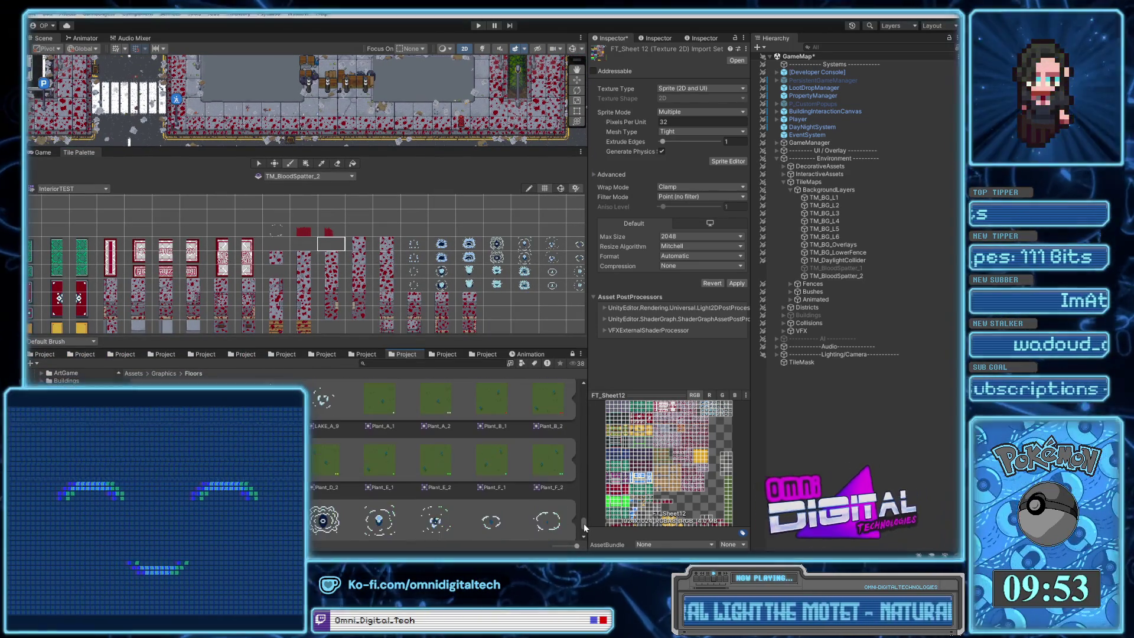
pyautogui.scroll(-1, 583, 527)
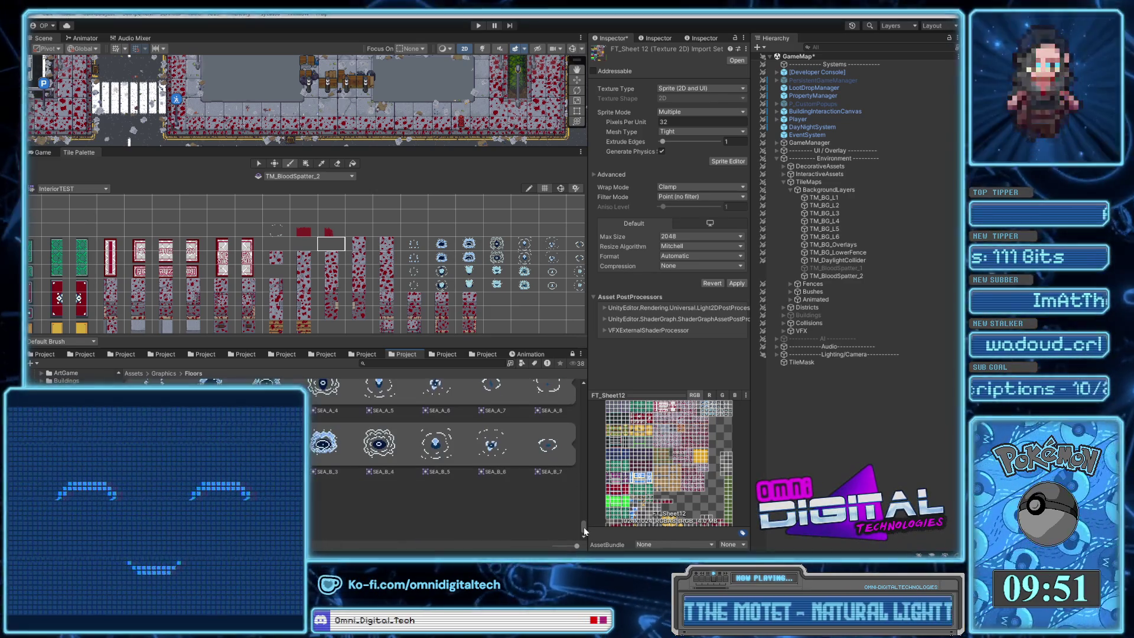
pyautogui.click(736, 284)
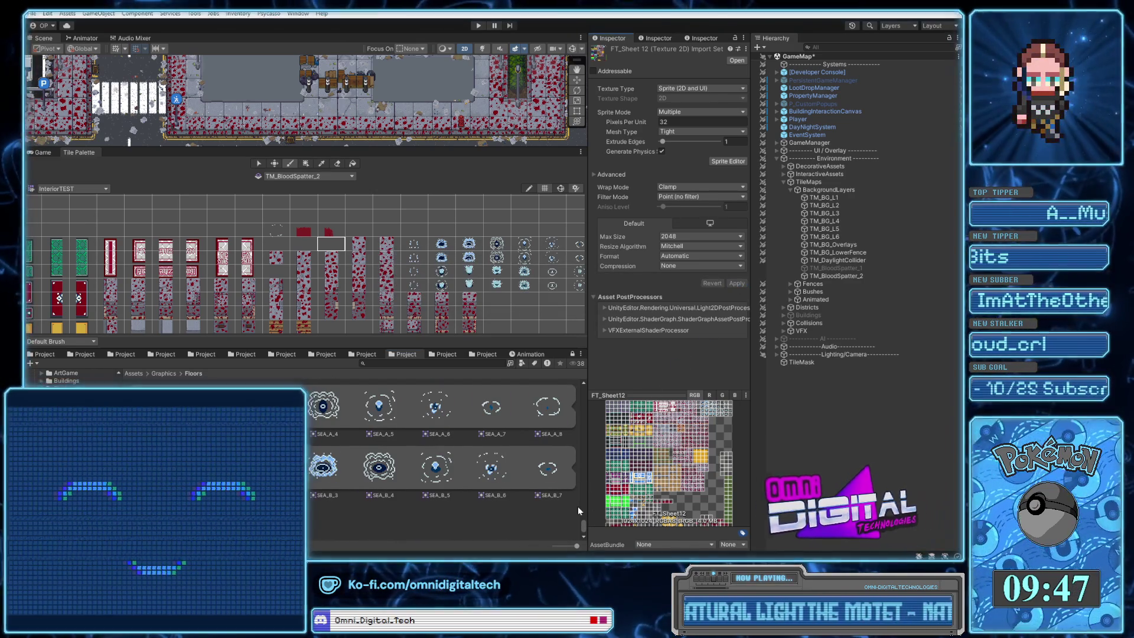
# - Scroll the Floors folder back to the renamed Floor_a1 sprite
pyautogui.scroll(5, 583, 529)
pyautogui.scroll(2, 585, 523)
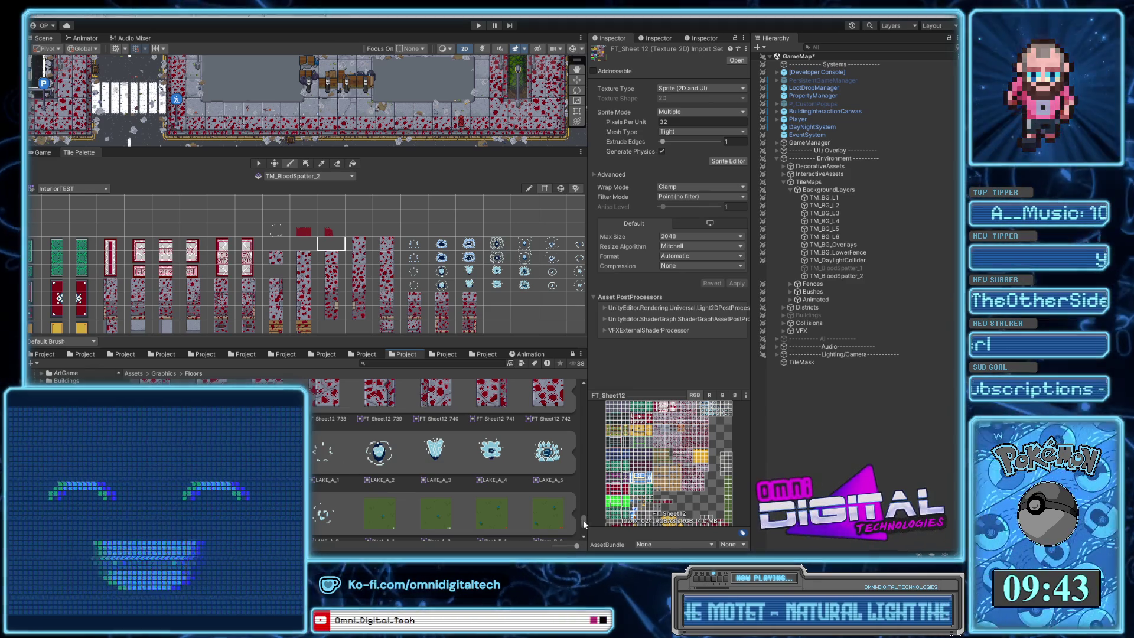
pyautogui.scroll(1, 583, 521)
pyautogui.scroll(-1, 582, 521)
pyautogui.moveTo(583, 521)
pyautogui.mouseDown()
pyautogui.moveTo(582, 393)
pyautogui.moveTo(572, 414)
pyautogui.mouseUp()
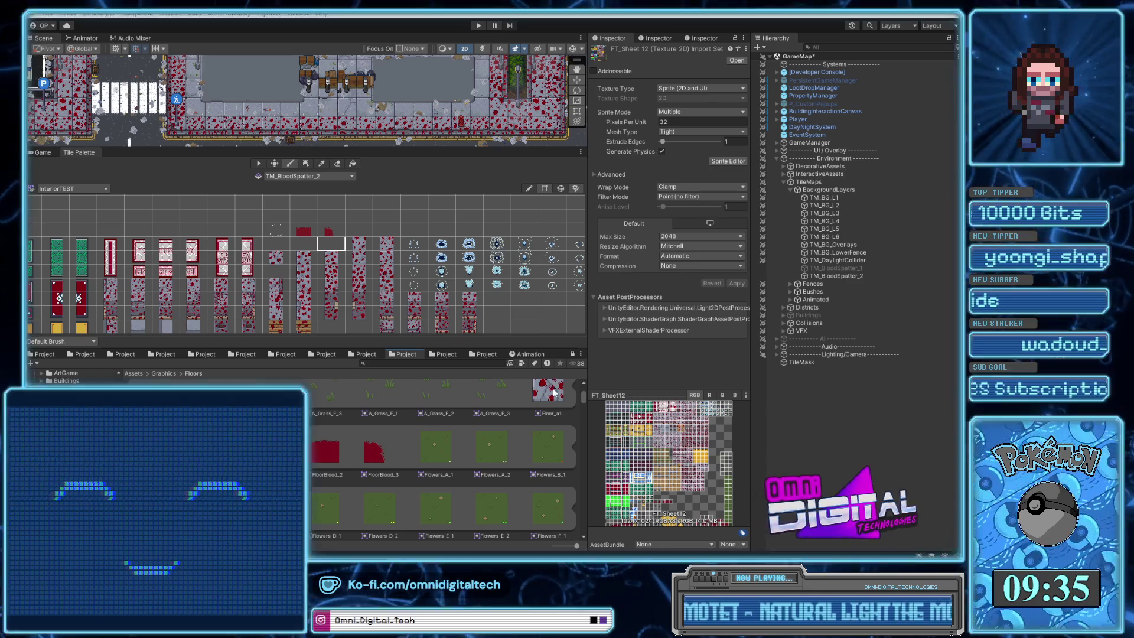
pyautogui.scroll(2, 553, 389)
# - Drag the Floor_a1 sprite into an empty InteriorTEST palette cell, saving its tile in the Tiles folder
pyautogui.click(281, 248)
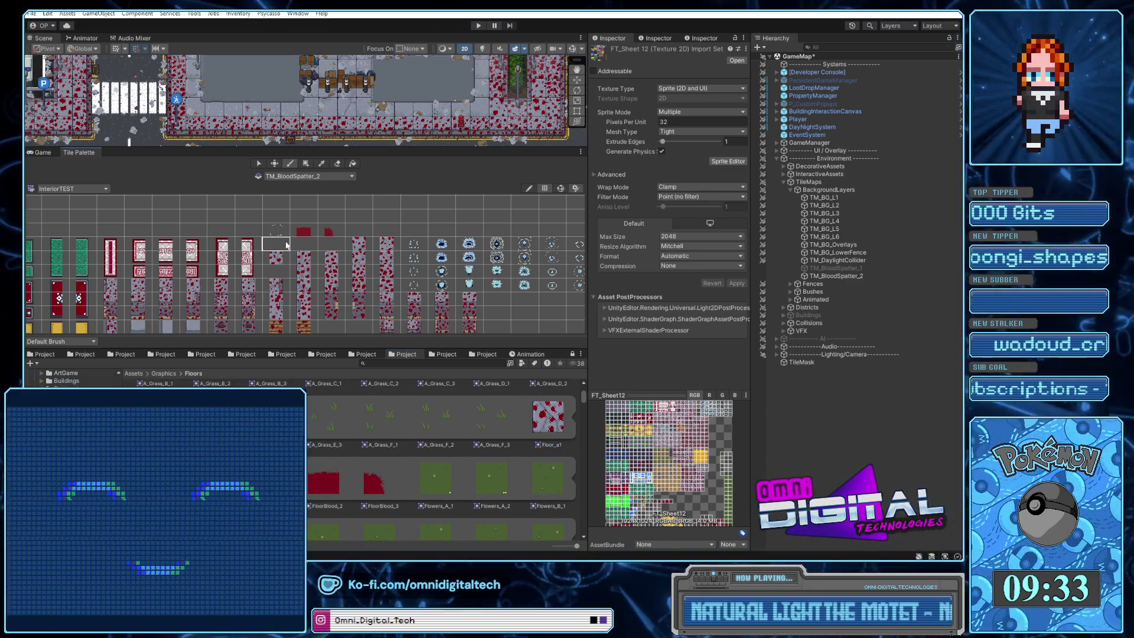
pyautogui.moveTo(548, 416); pyautogui.dragTo(276, 243)
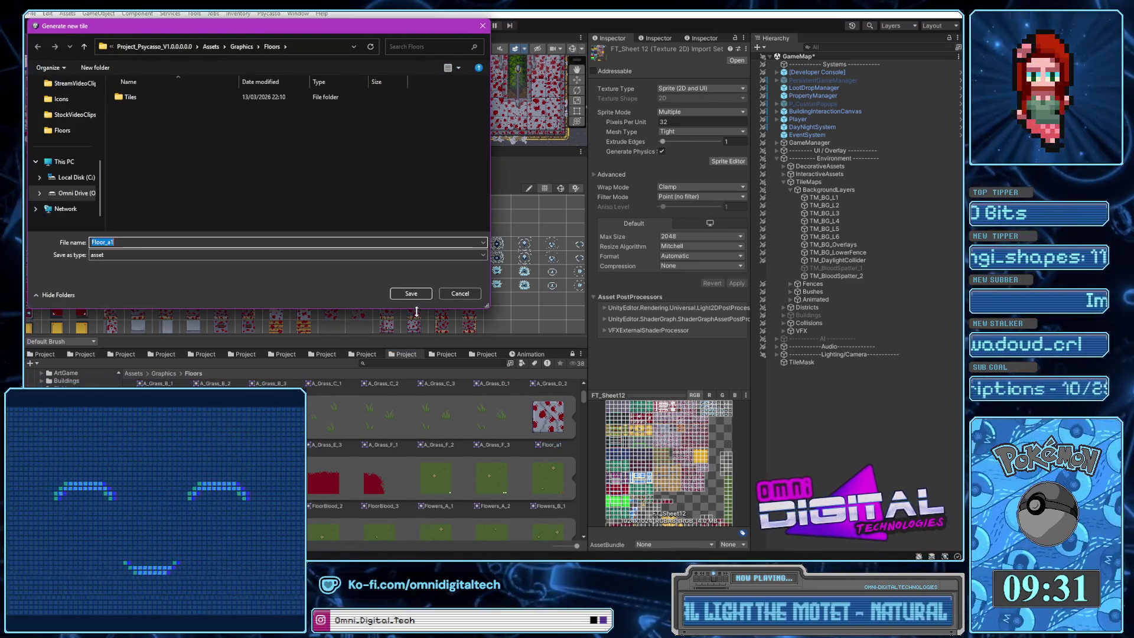
pyautogui.doubleClick(162, 97)
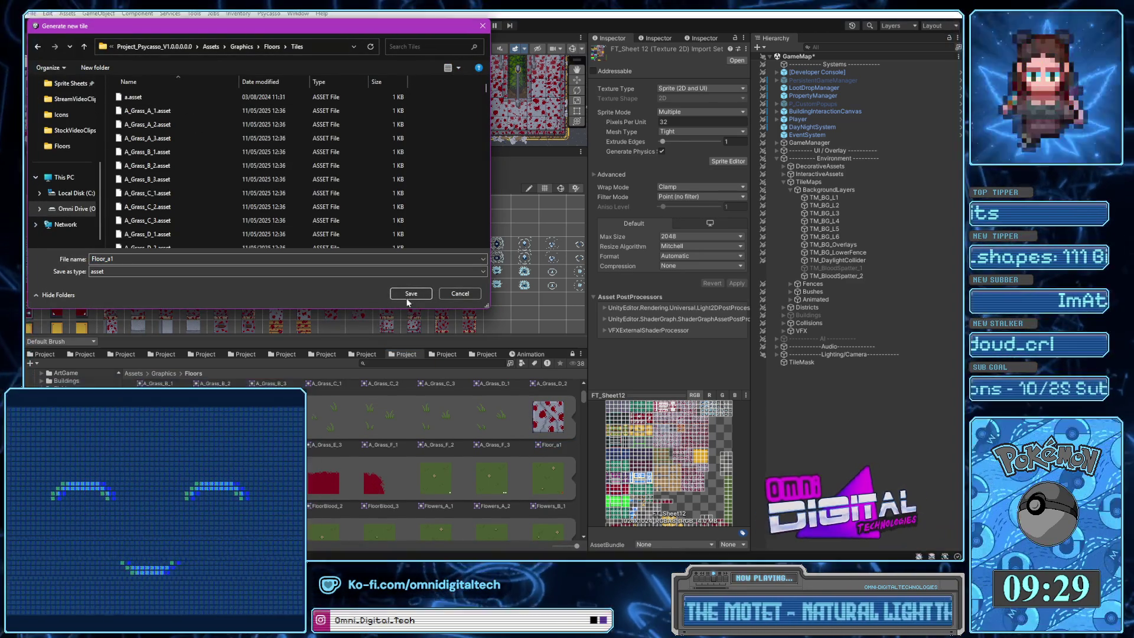
pyautogui.click(419, 296)
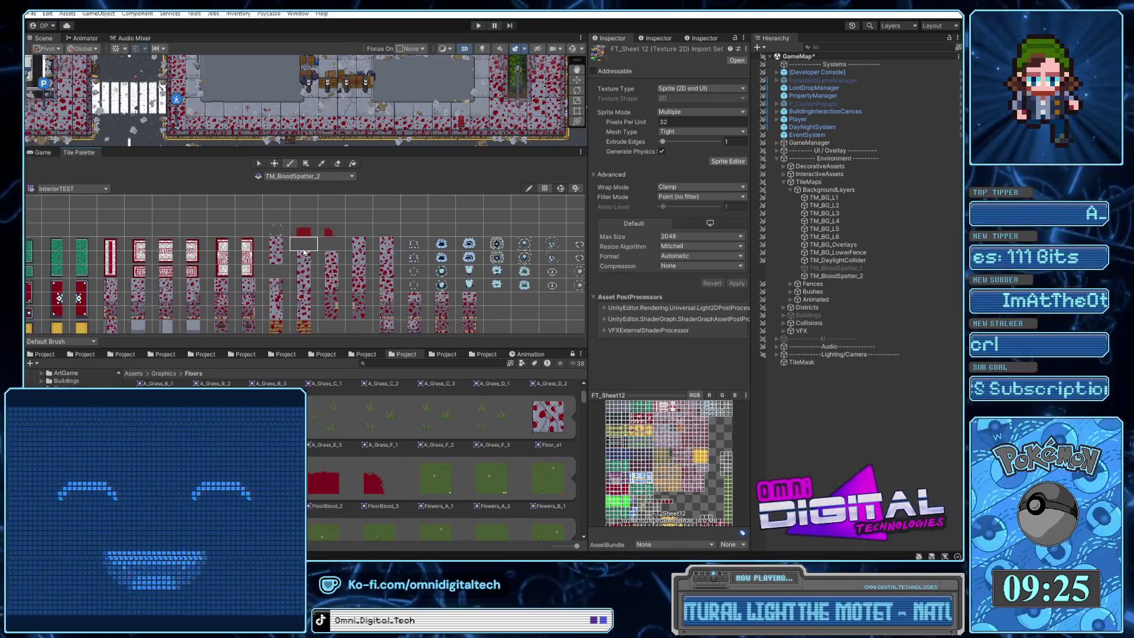
# - Add Floor_a2 and the next floor tile to the palette, then reopen FT_Sheet12's Sprite Editor
pyautogui.click(333, 256)
pyautogui.click(412, 293)
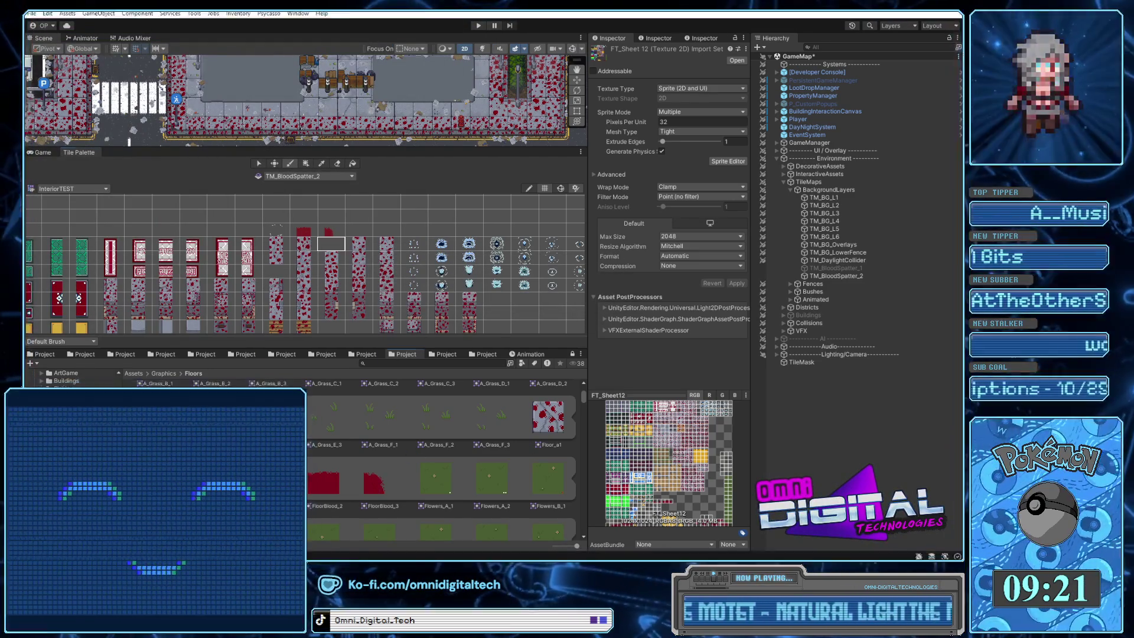
pyautogui.click(342, 245)
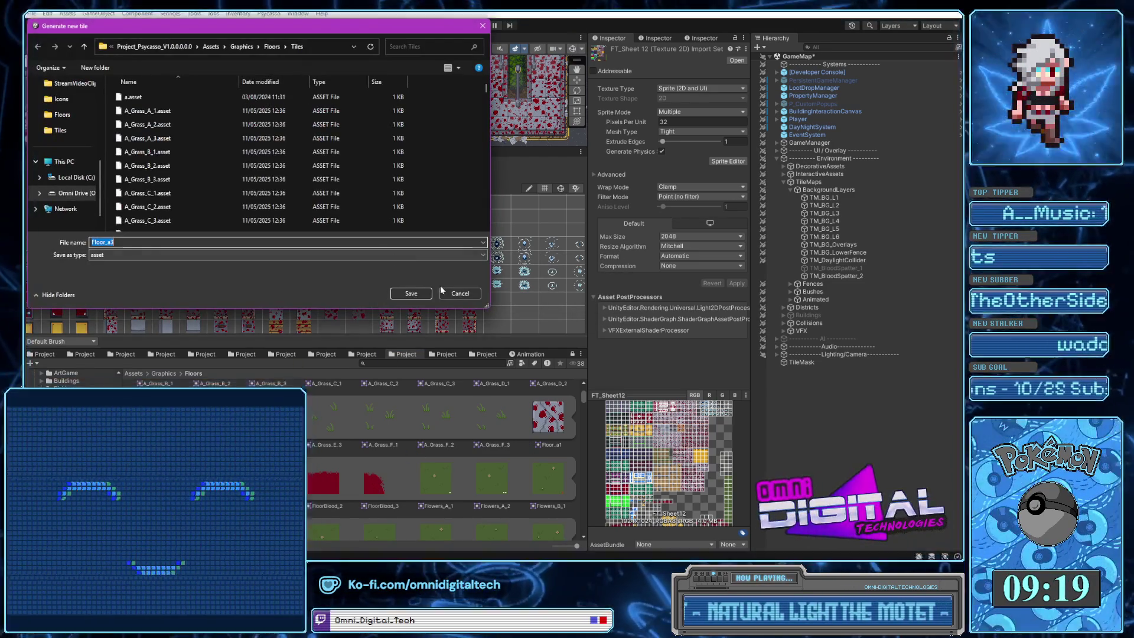
pyautogui.click(429, 292)
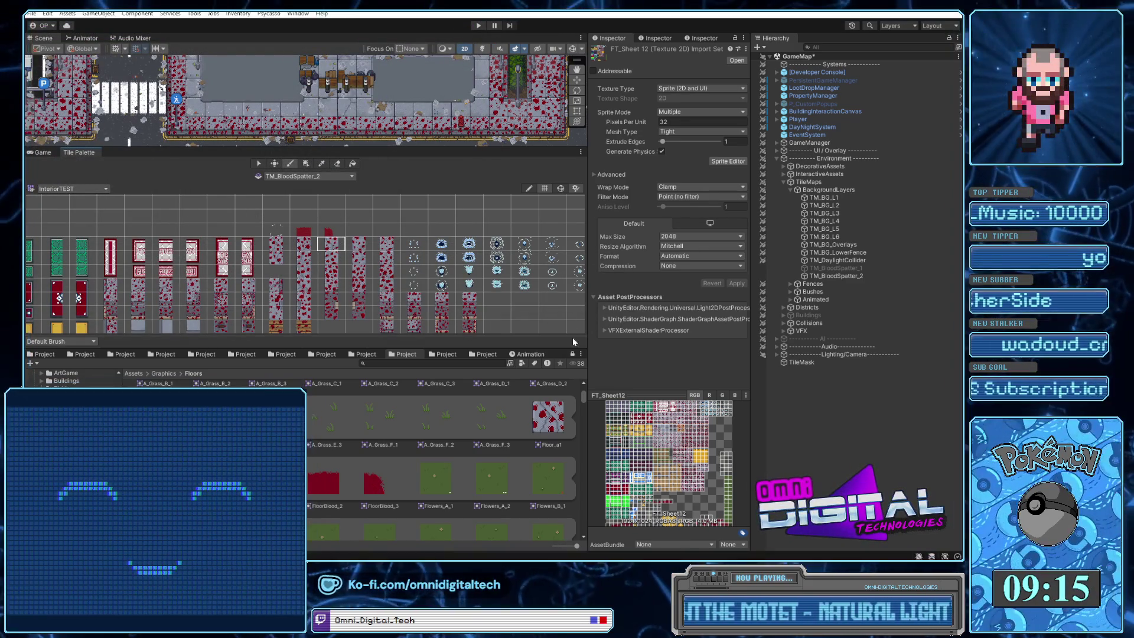
pyautogui.moveTo(482, 286); pyautogui.dragTo(500, 258)
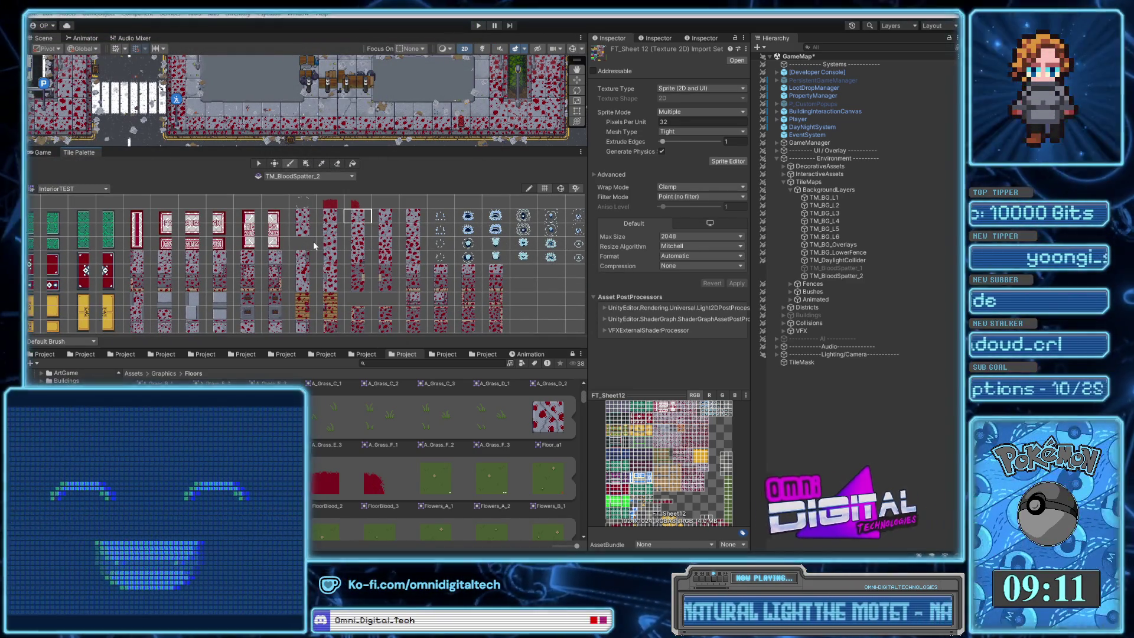
pyautogui.click(727, 161)
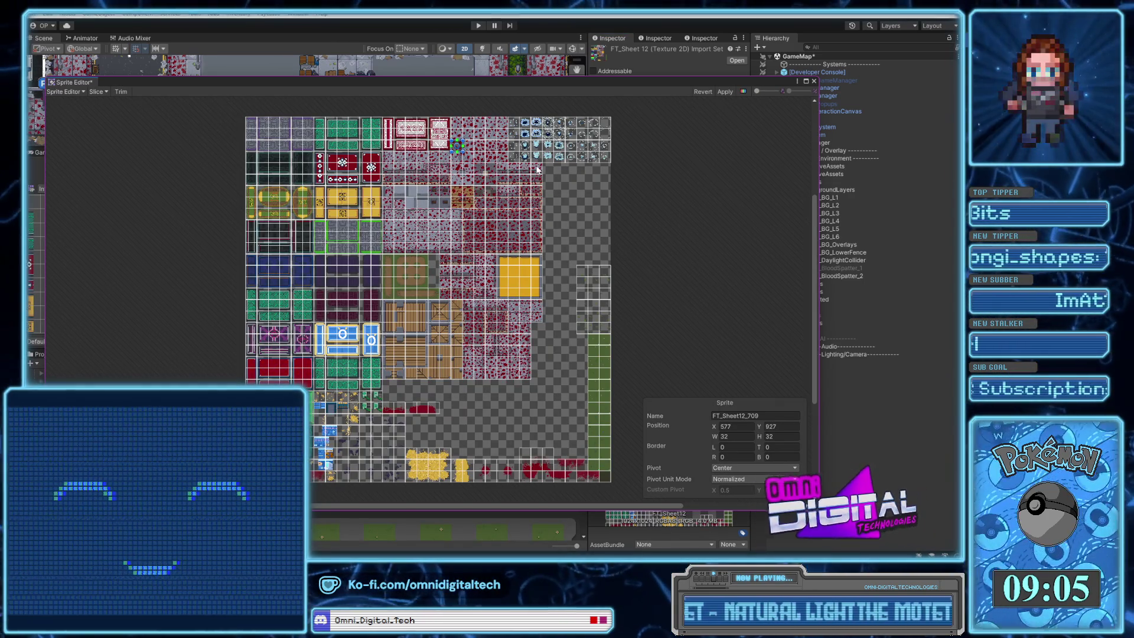
# - Name the blood-splatter slice at 640, 800 Floor_a4
pyautogui.scroll(10, 448, 143)
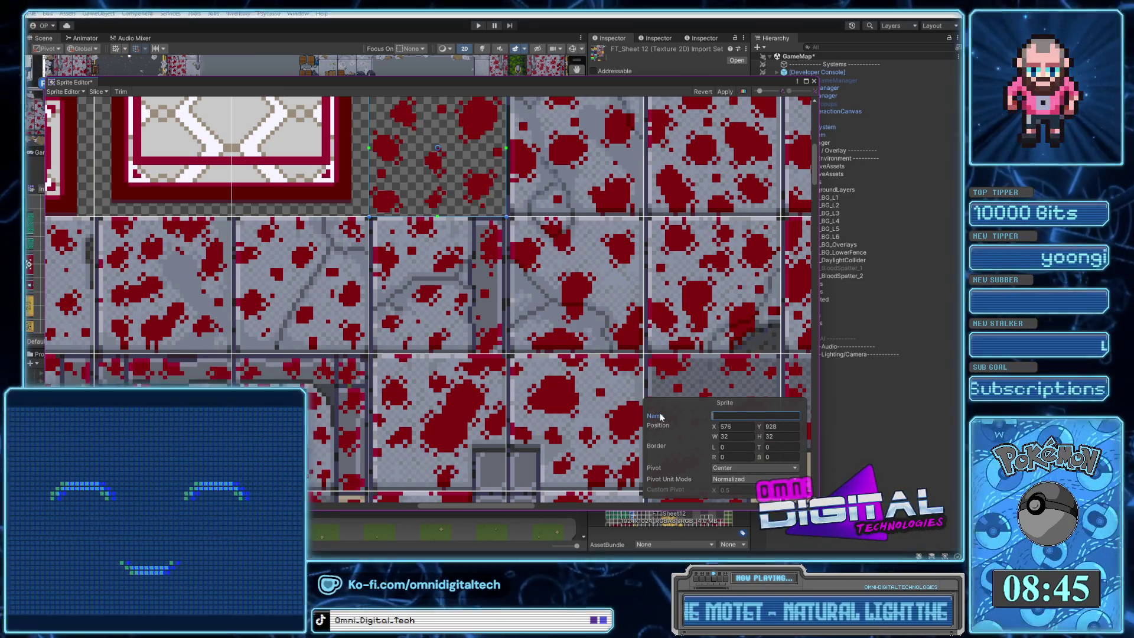
pyautogui.write('Floor_a4')
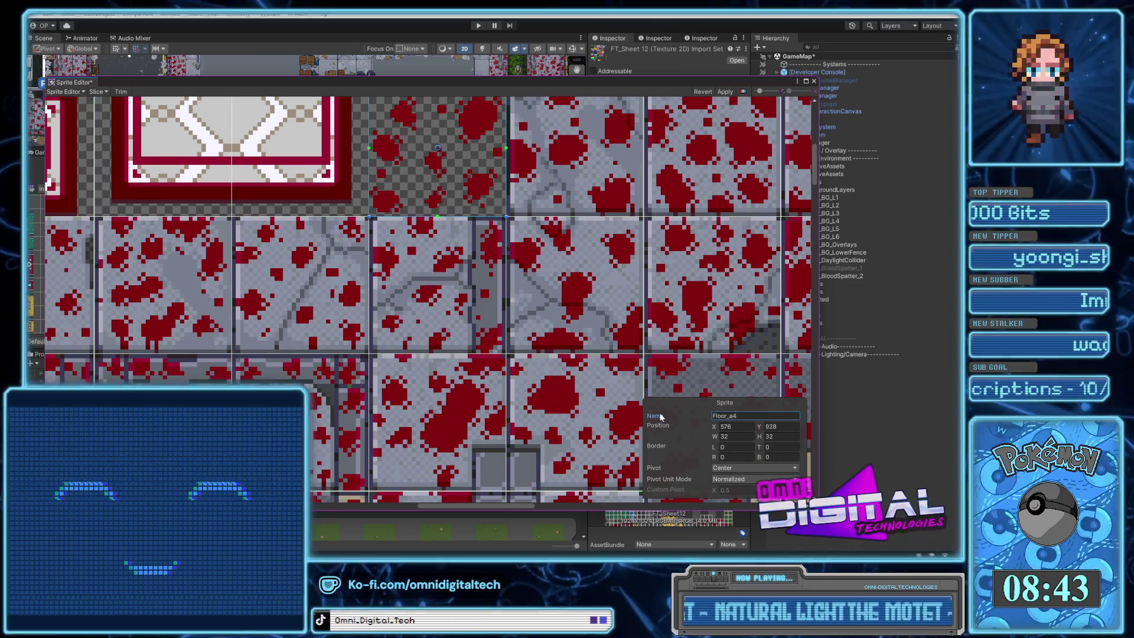
pyautogui.scroll(-10, 505, 403)
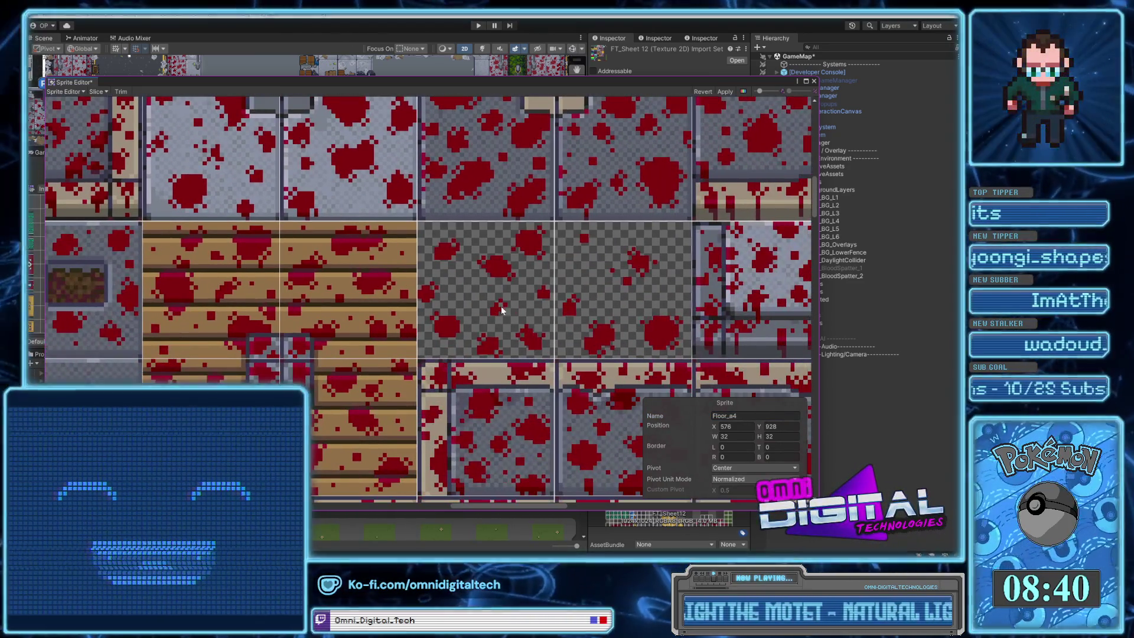
pyautogui.click(502, 308)
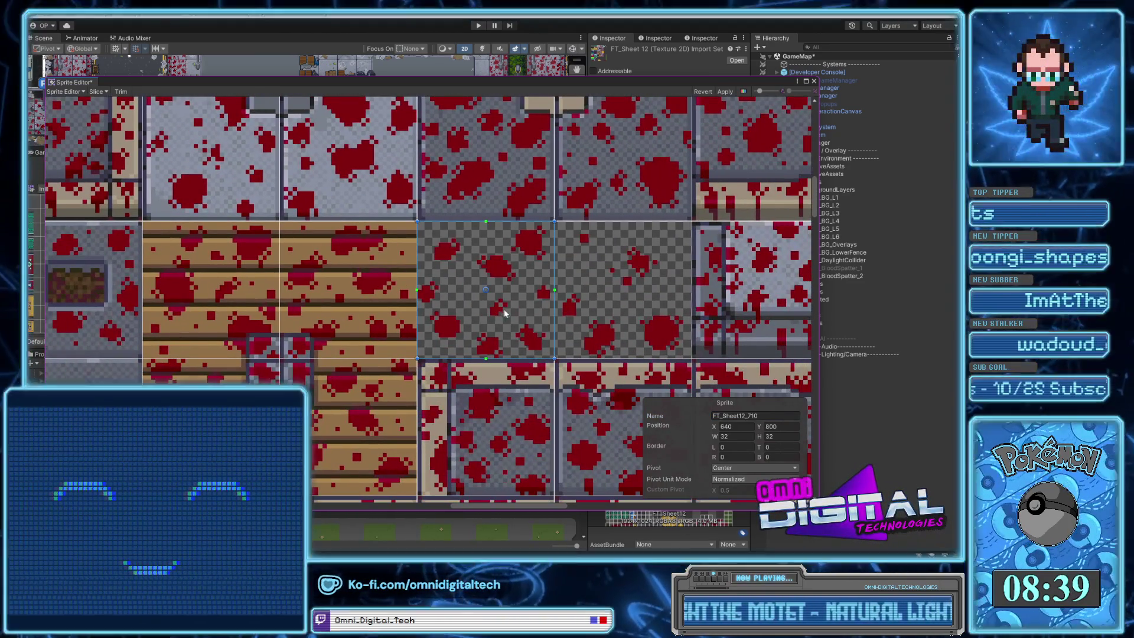
pyautogui.click(739, 416)
pyautogui.write('Floor_a4')
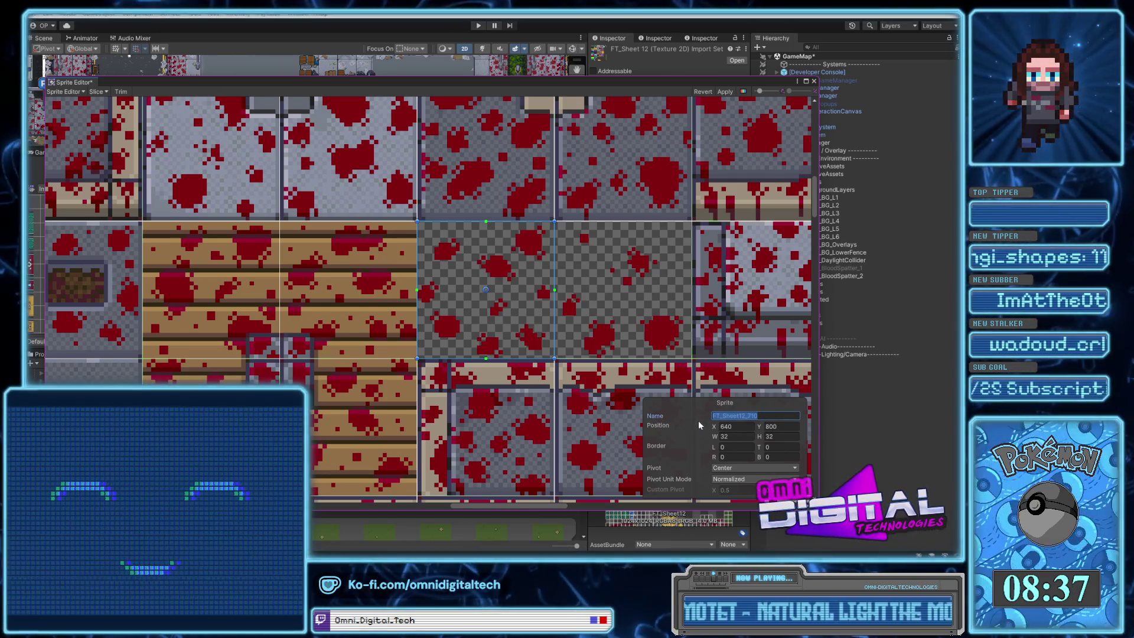
pyautogui.press('Return')
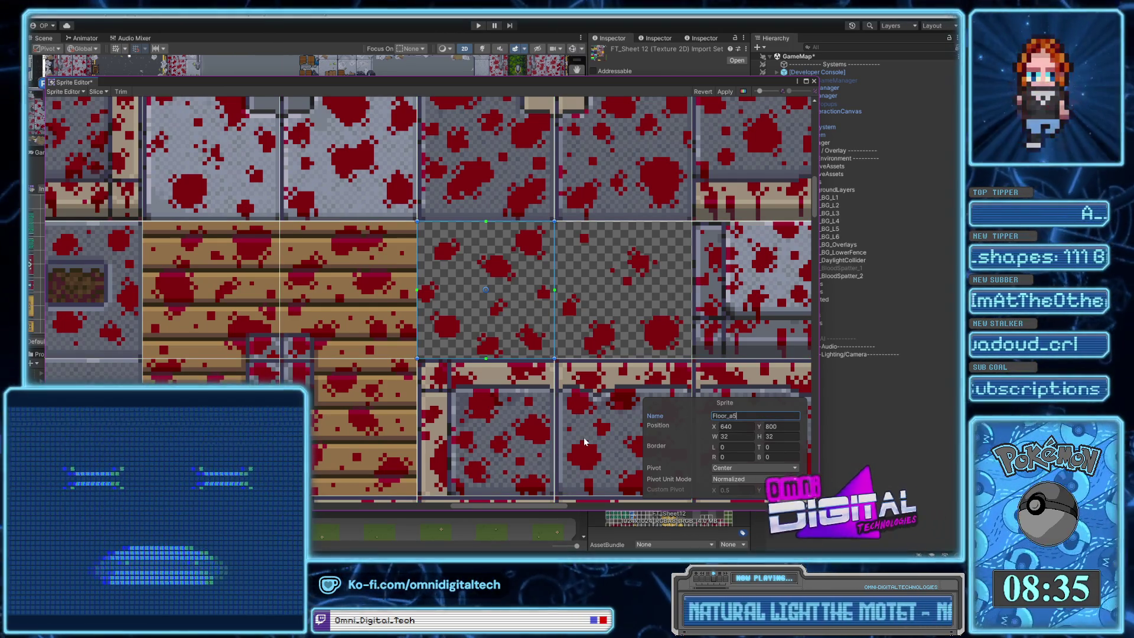
# - Rename the neighbouring splatter slice to Floor_a6 and close the Sprite Editor
pyautogui.click(628, 326)
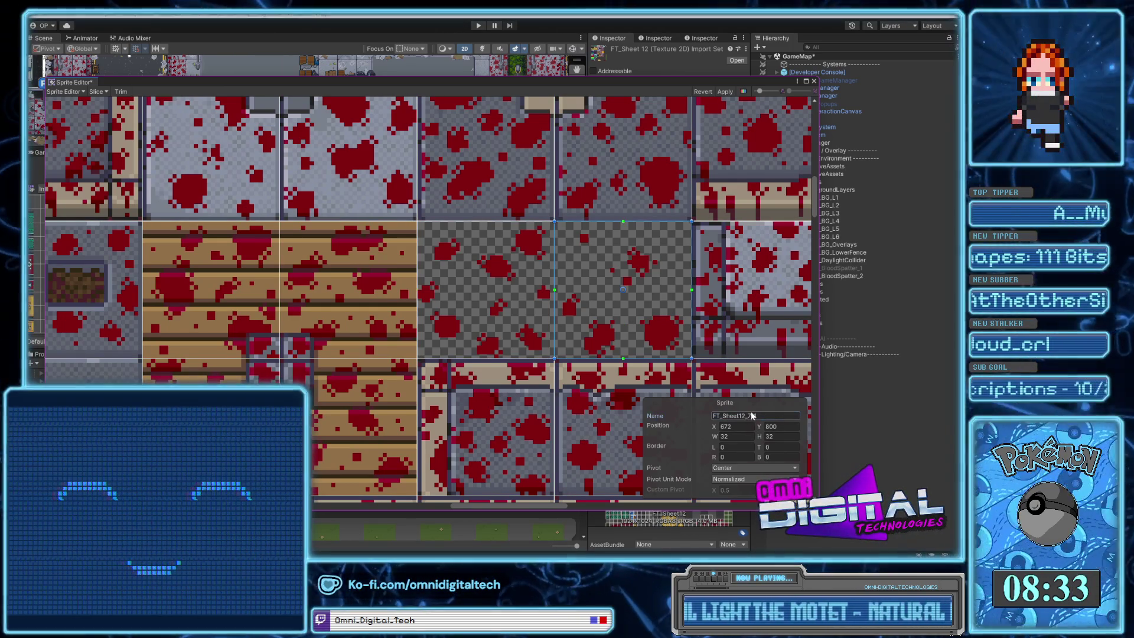
pyautogui.click(738, 416)
pyautogui.write('Floor_a4')
pyautogui.press('BackSpace')
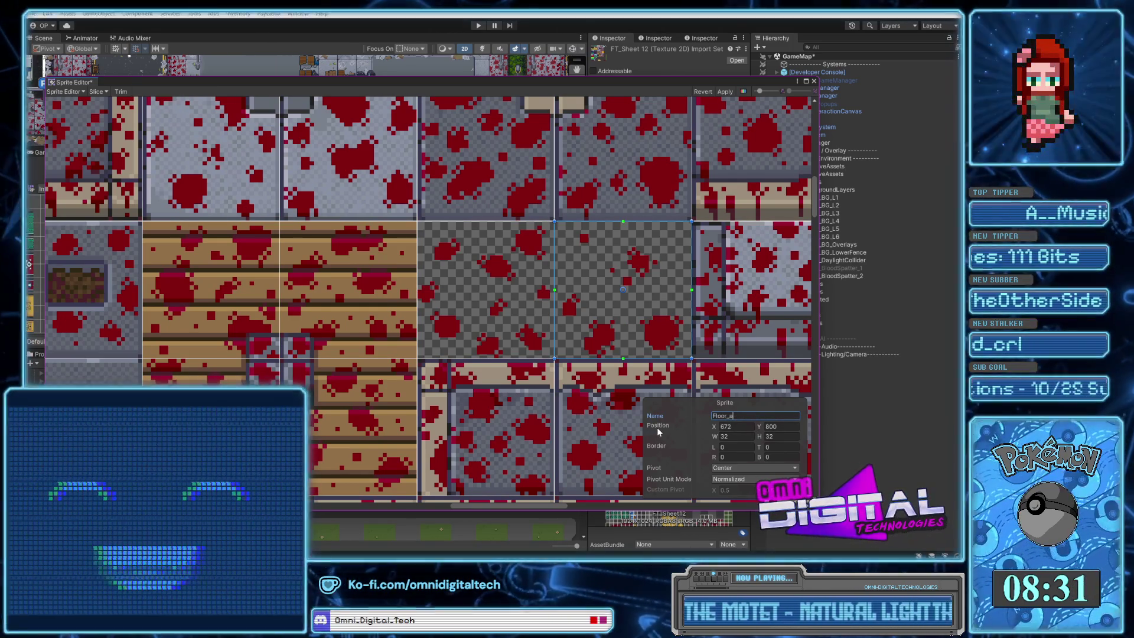
pyautogui.write('6')
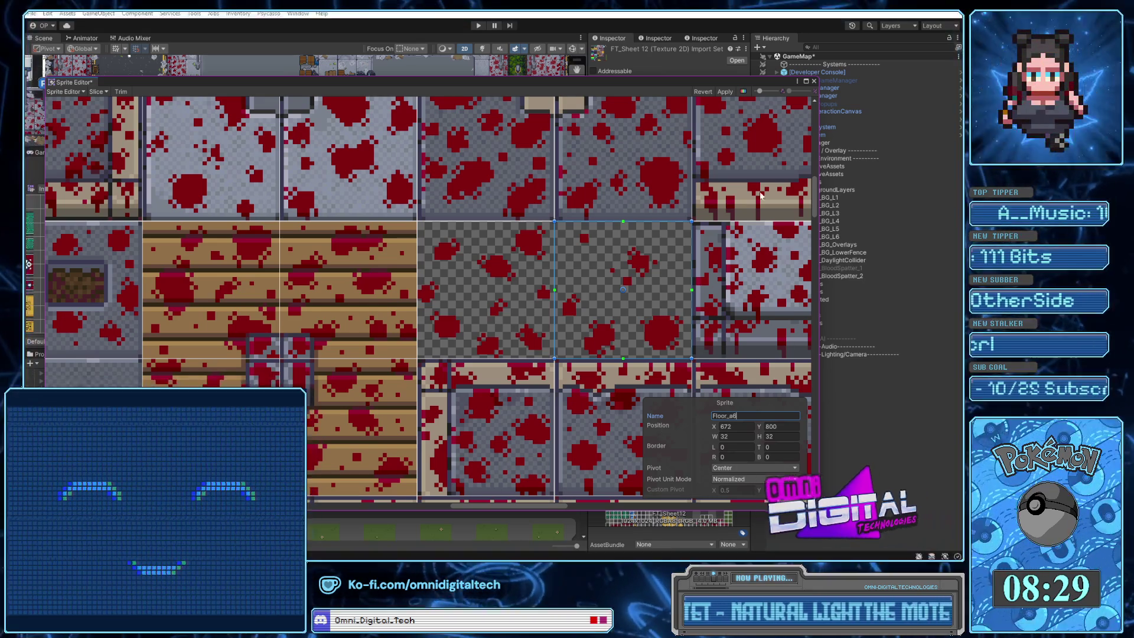
pyautogui.press('Return')
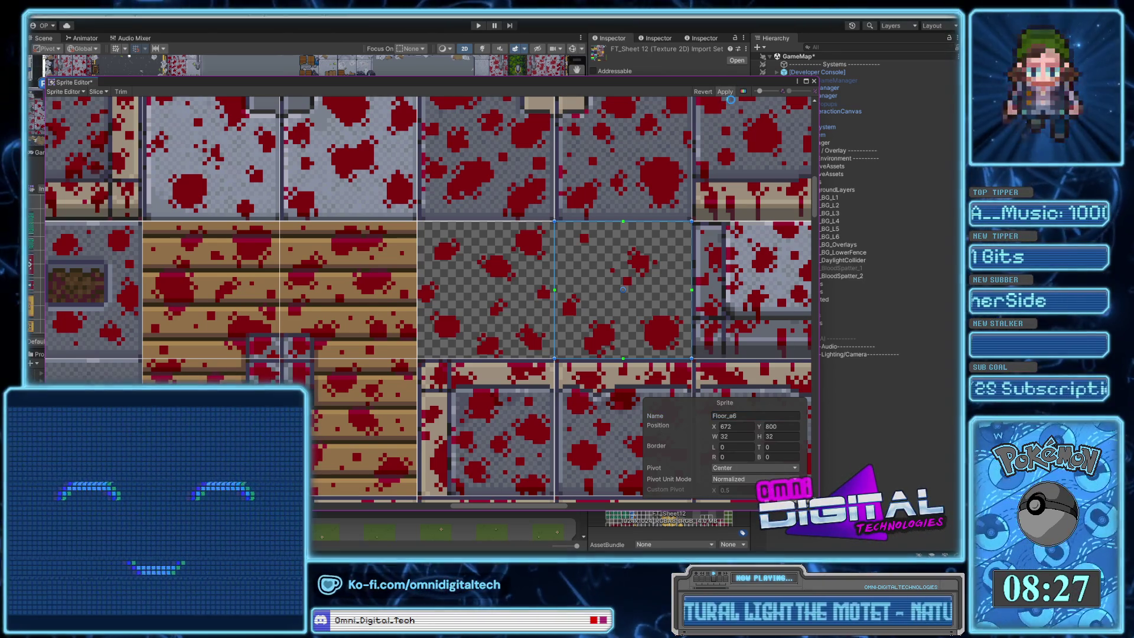
pyautogui.click(814, 82)
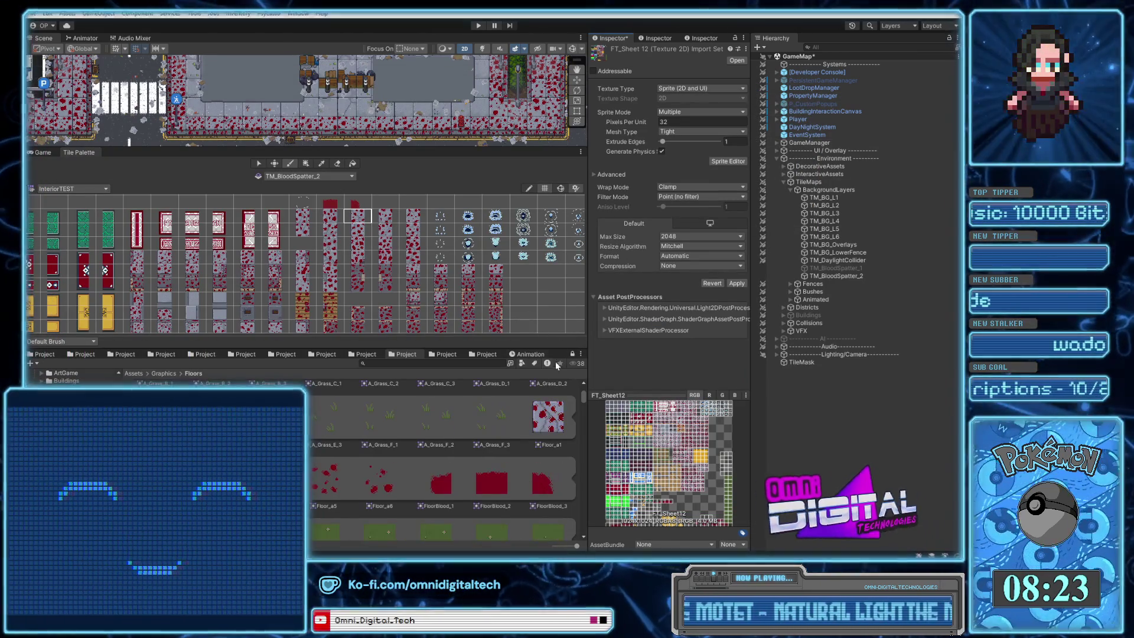
# - Apply the FT_Sheet12 changes and save a new tile asset in the palette
pyautogui.click(731, 285)
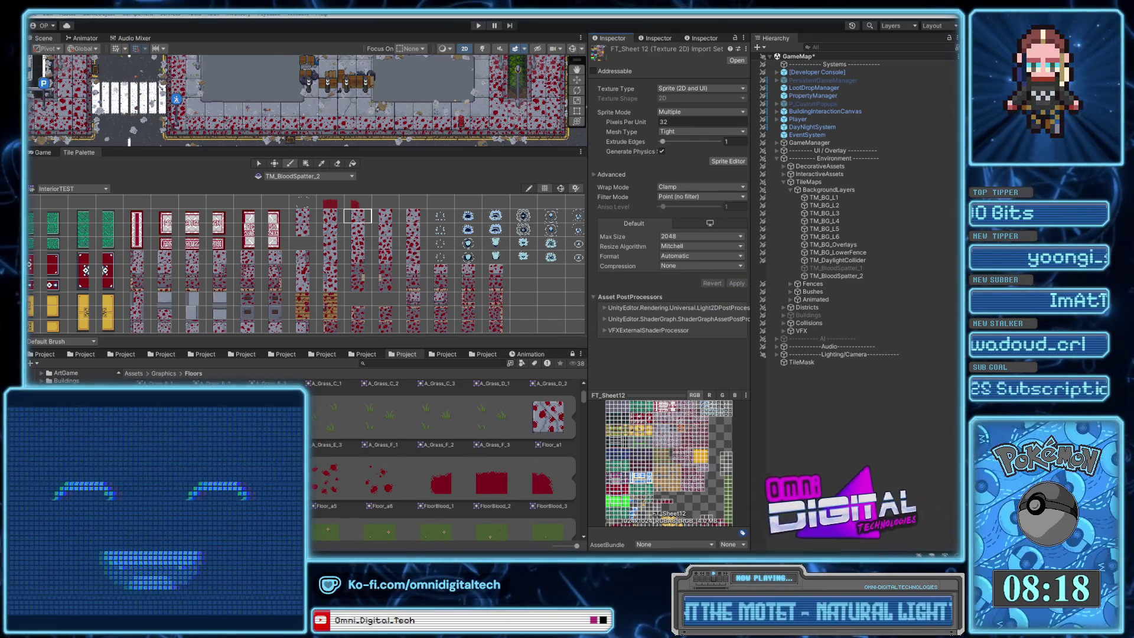
pyautogui.click(310, 248)
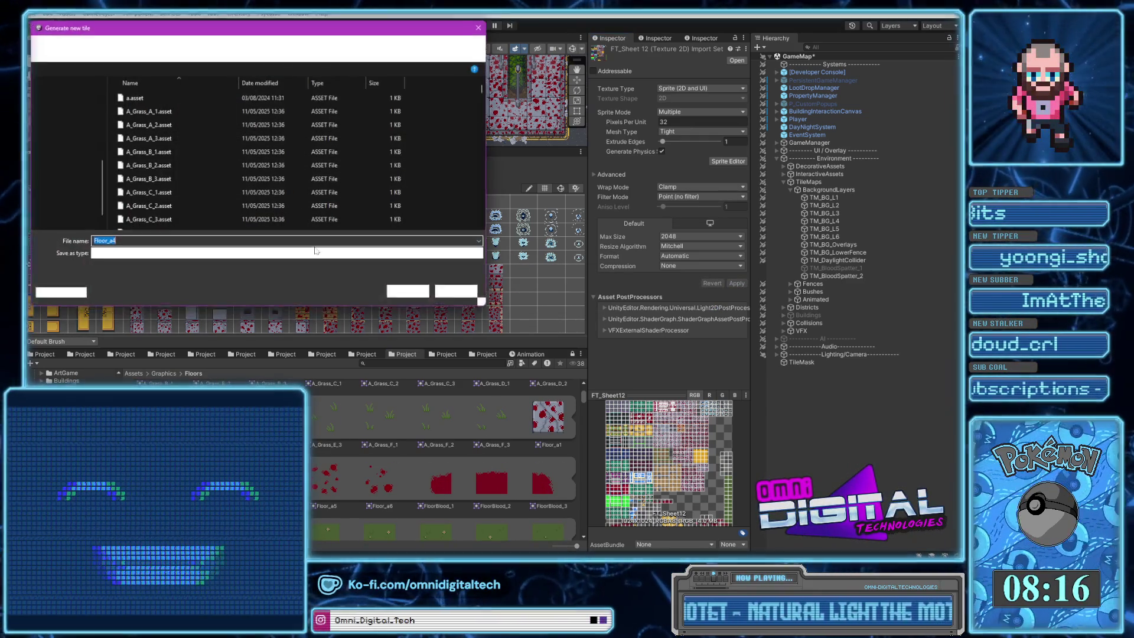
pyautogui.click(423, 303)
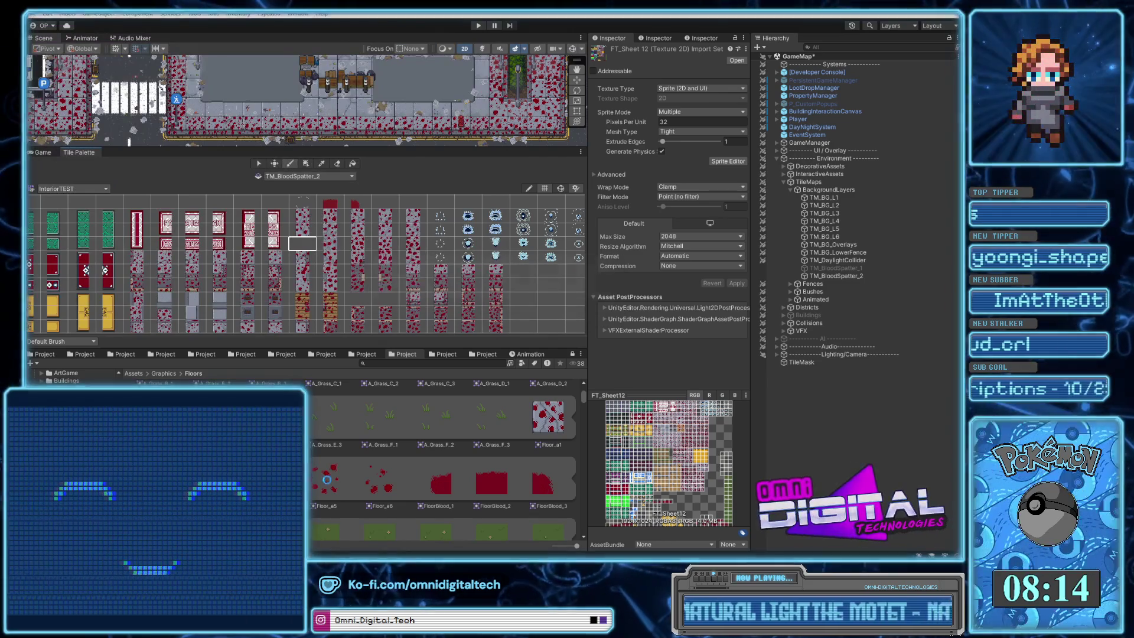
# - Place the Floor_a5 and Floor_a6 sprites into the InteriorTEST palette, saving both tiles in Floors/Tiles
pyautogui.click(357, 304)
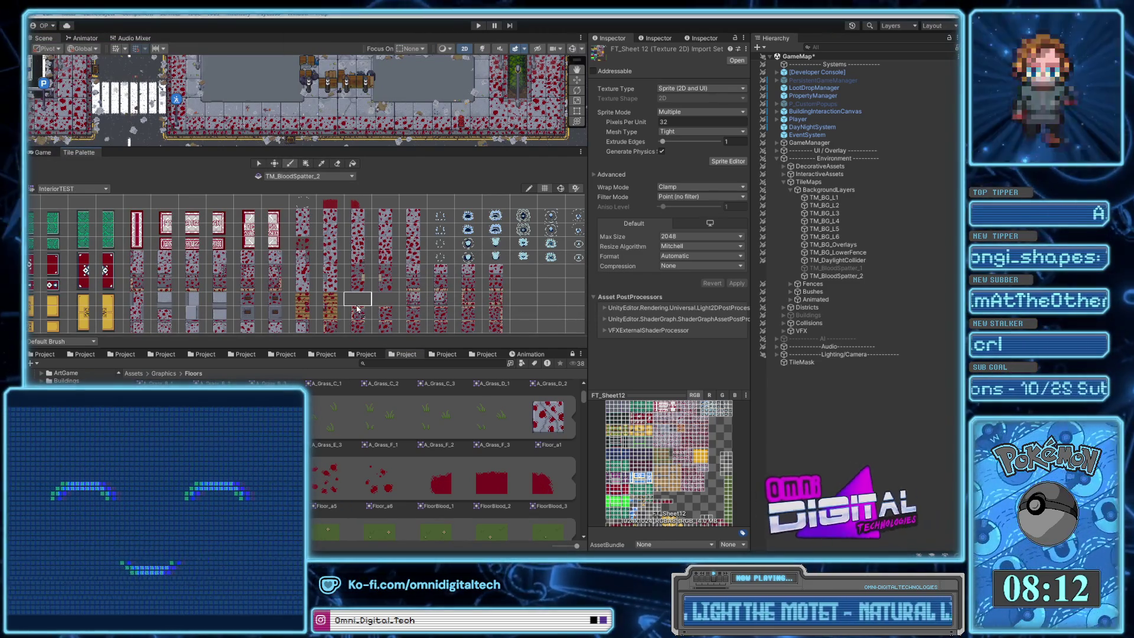
pyautogui.moveTo(358, 307); pyautogui.dragTo(358, 308)
pyautogui.click(407, 294)
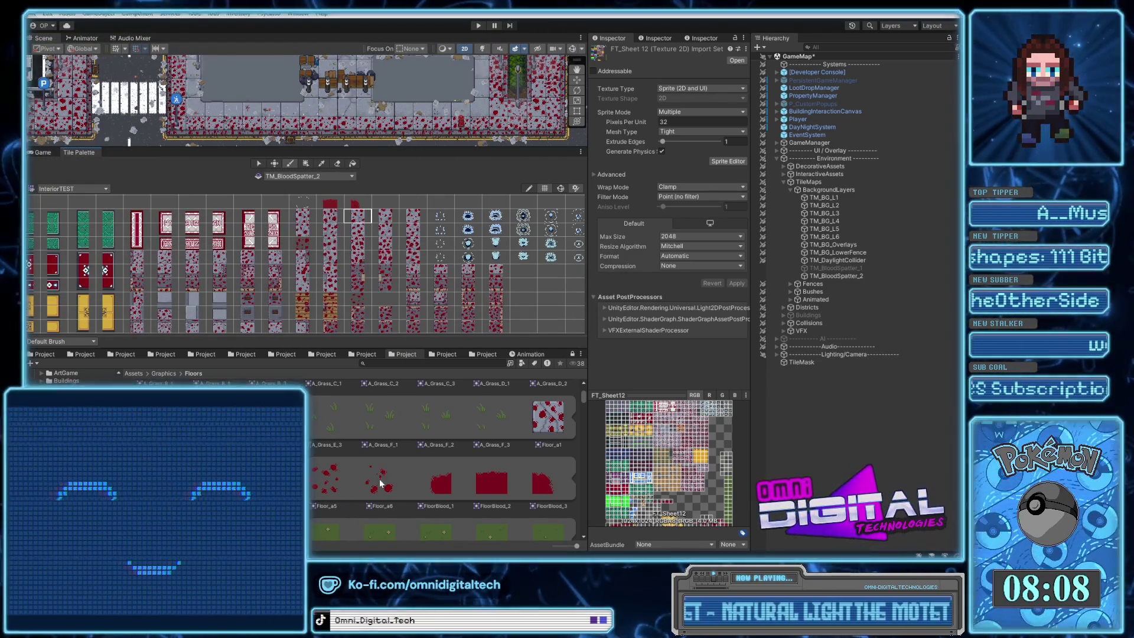
pyautogui.moveTo(382, 484); pyautogui.dragTo(382, 308)
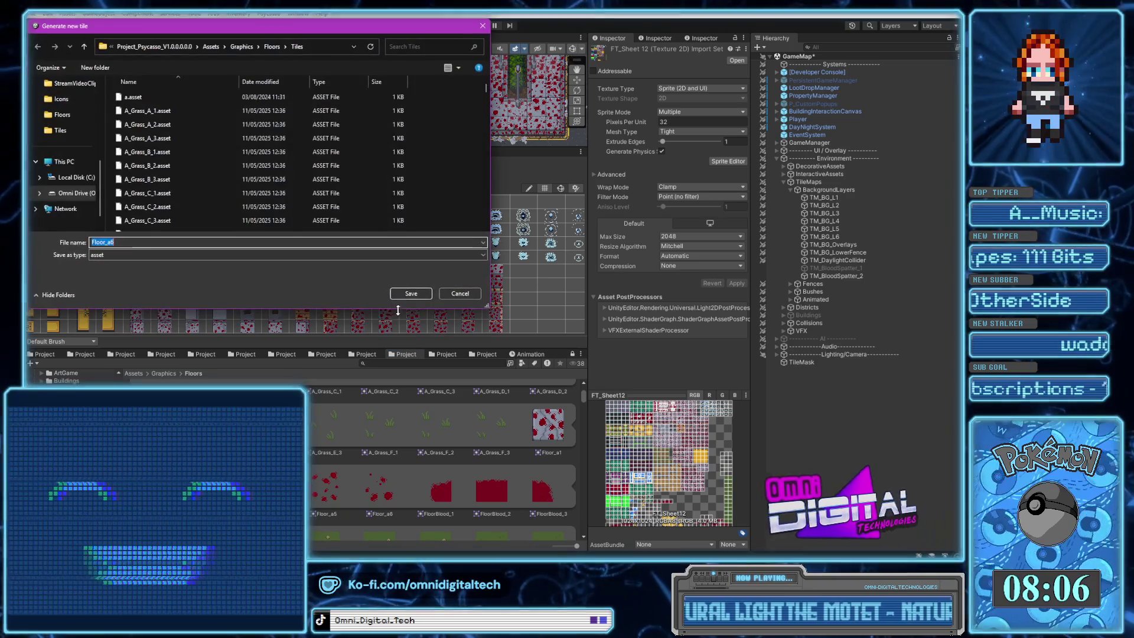
pyautogui.click(407, 294)
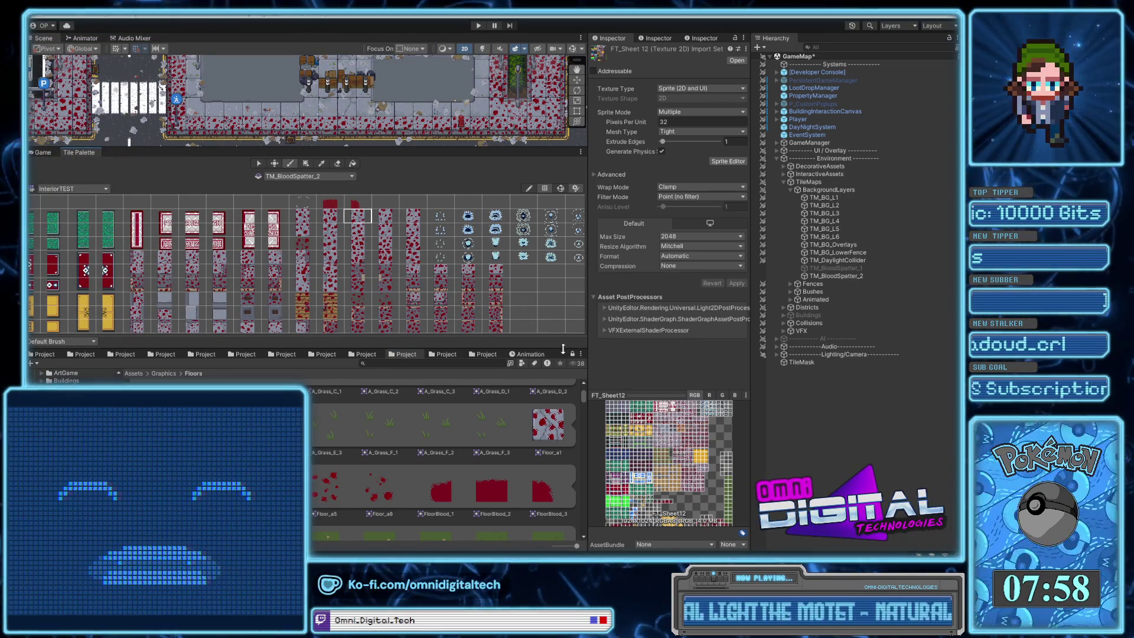
pyautogui.moveTo(563, 350); pyautogui.dragTo(549, 376)
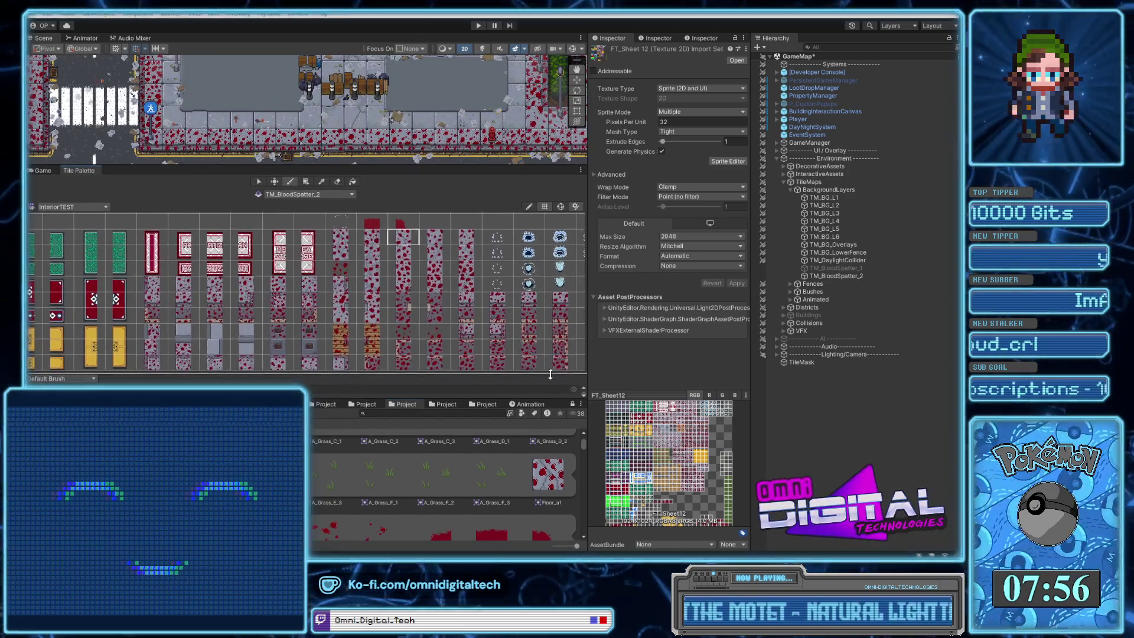
# - Select a blood-splatter tile in the InteriorTEST palette and browse the other palette tiles
pyautogui.scroll(2, 407, 261)
pyautogui.scroll(4, 406, 261)
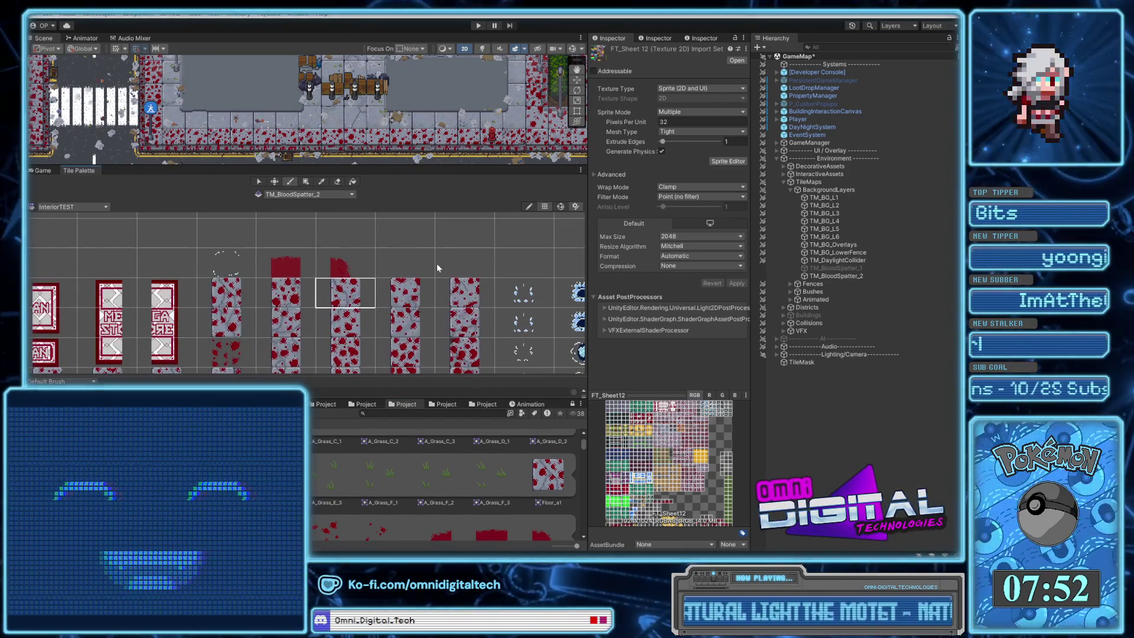
pyautogui.click(226, 292)
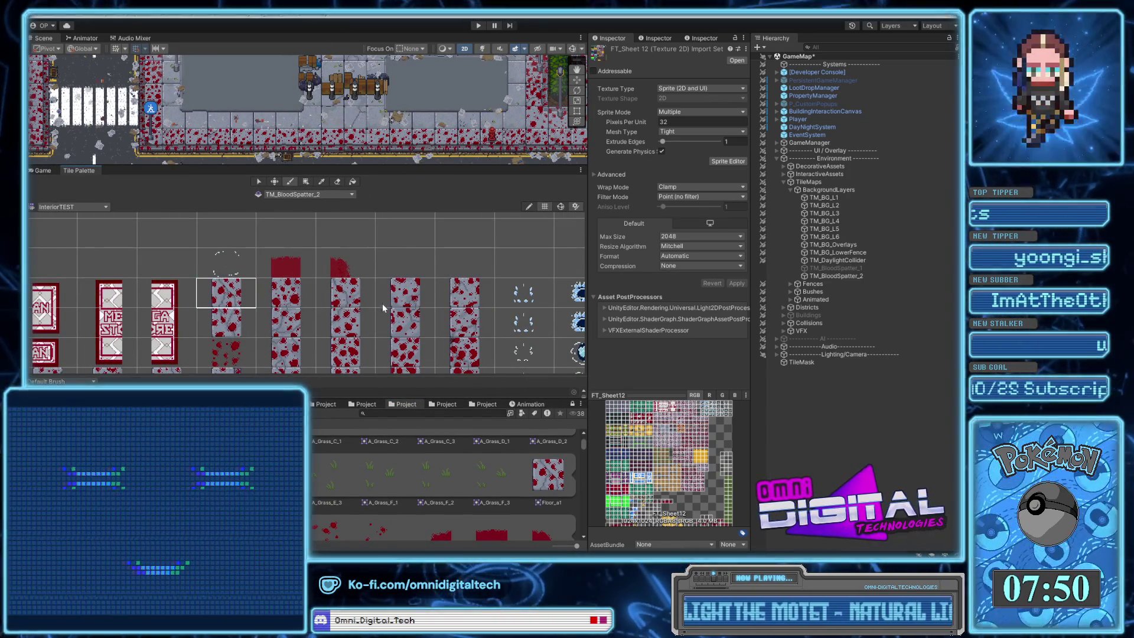
pyautogui.scroll(-3, 446, 317)
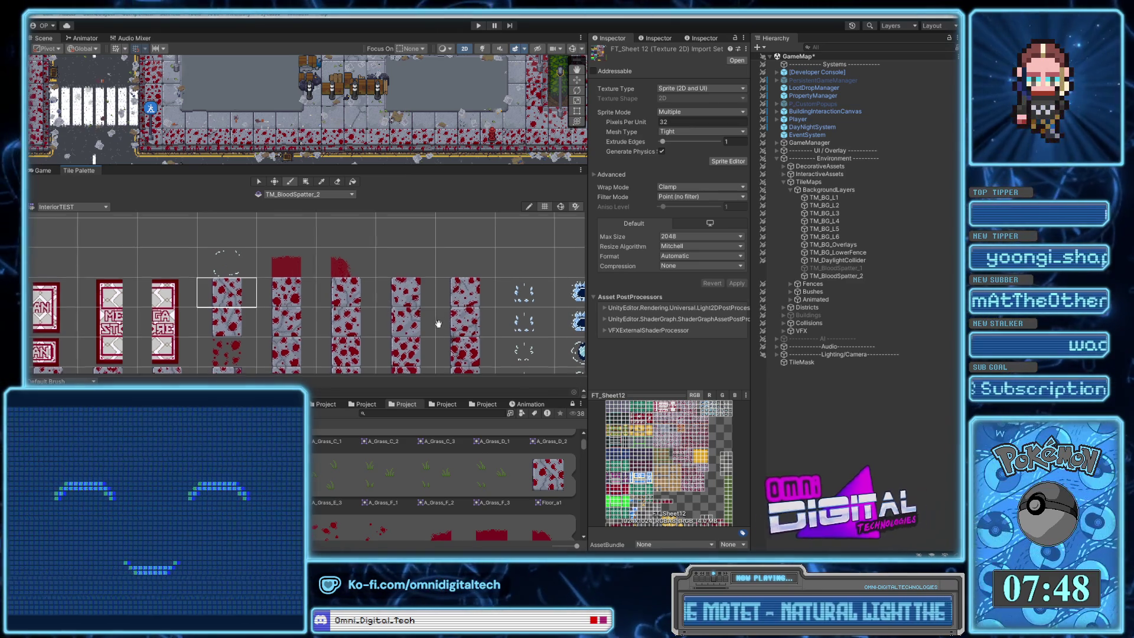
pyautogui.scroll(-3, 423, 324)
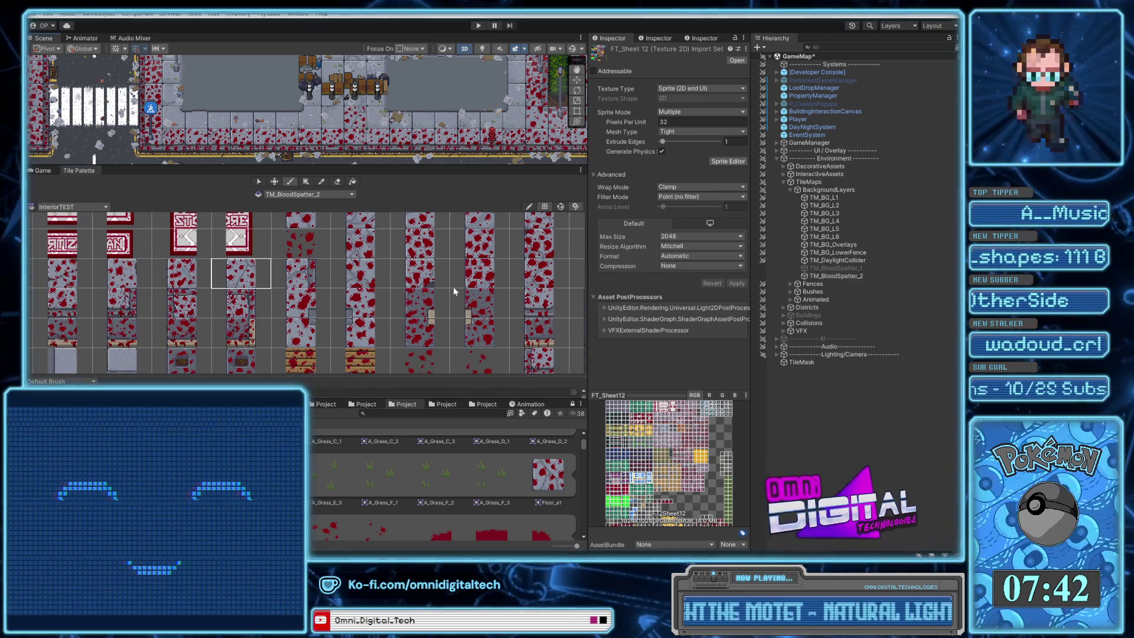
pyautogui.moveTo(457, 286); pyautogui.dragTo(430, 333)
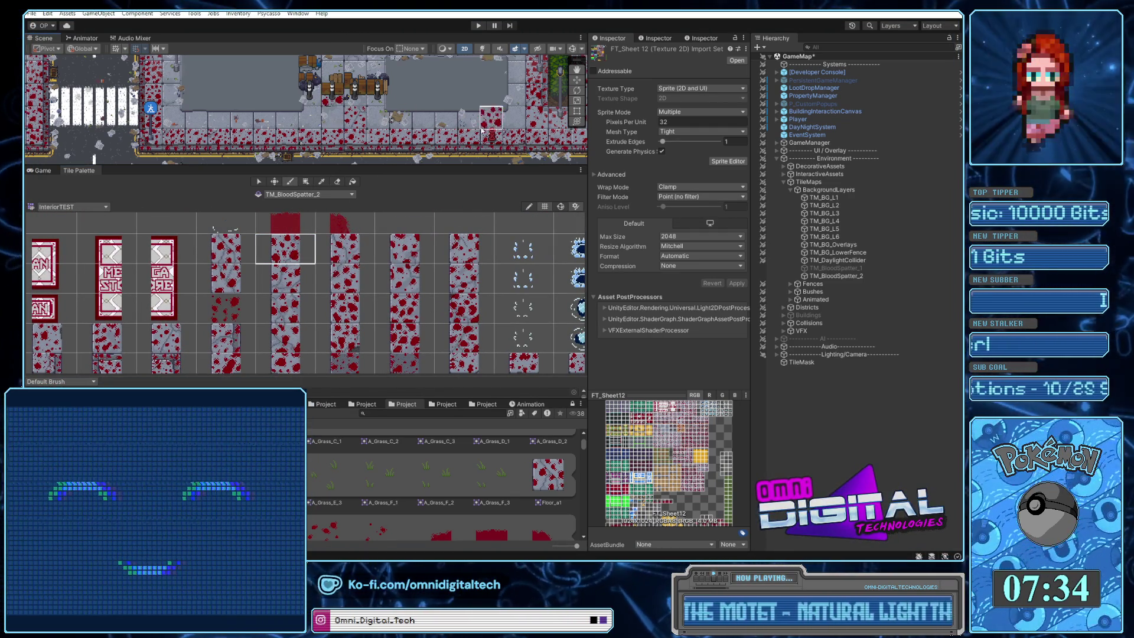
# - Pan and enlarge the Scene view to bring the lower sidewalk strip into view
pyautogui.press('Right')
pyautogui.press('Up')
pyautogui.moveTo(465, 167); pyautogui.dragTo(470, 243)
pyautogui.press('Left')
pyautogui.press('Up')
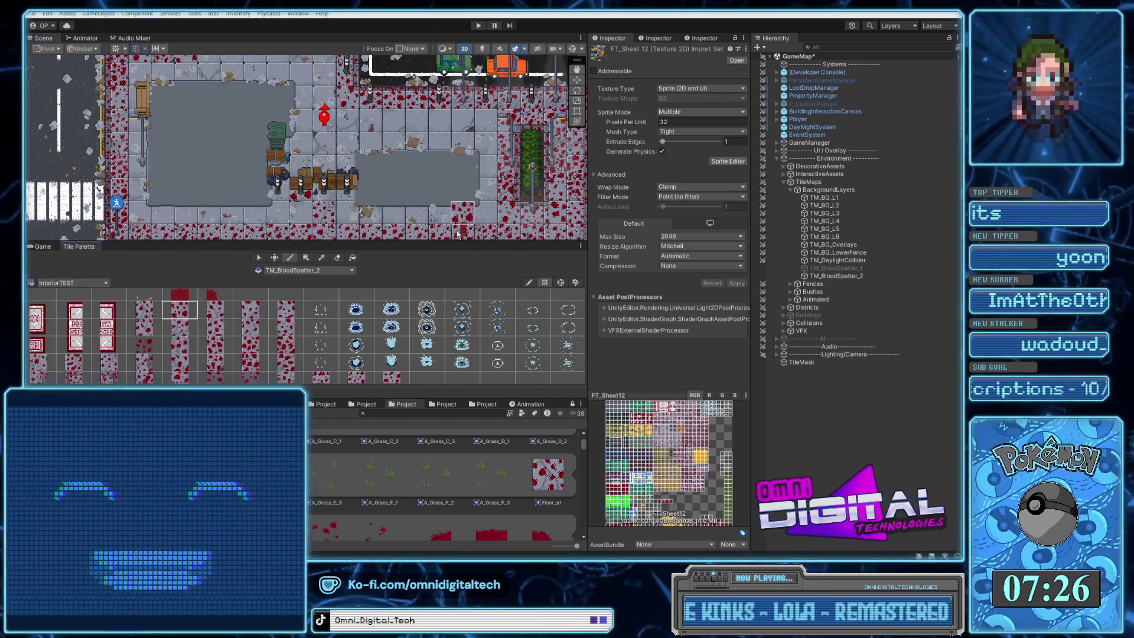
pyautogui.hscroll(-3, 307, 341)
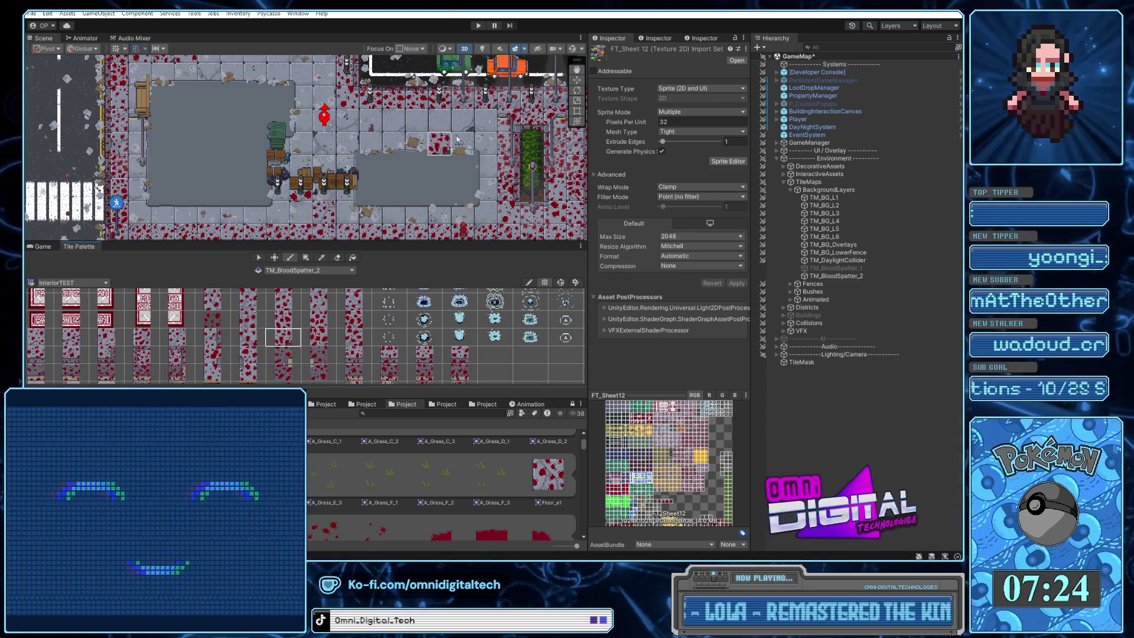
pyautogui.hscroll(-3, 419, 347)
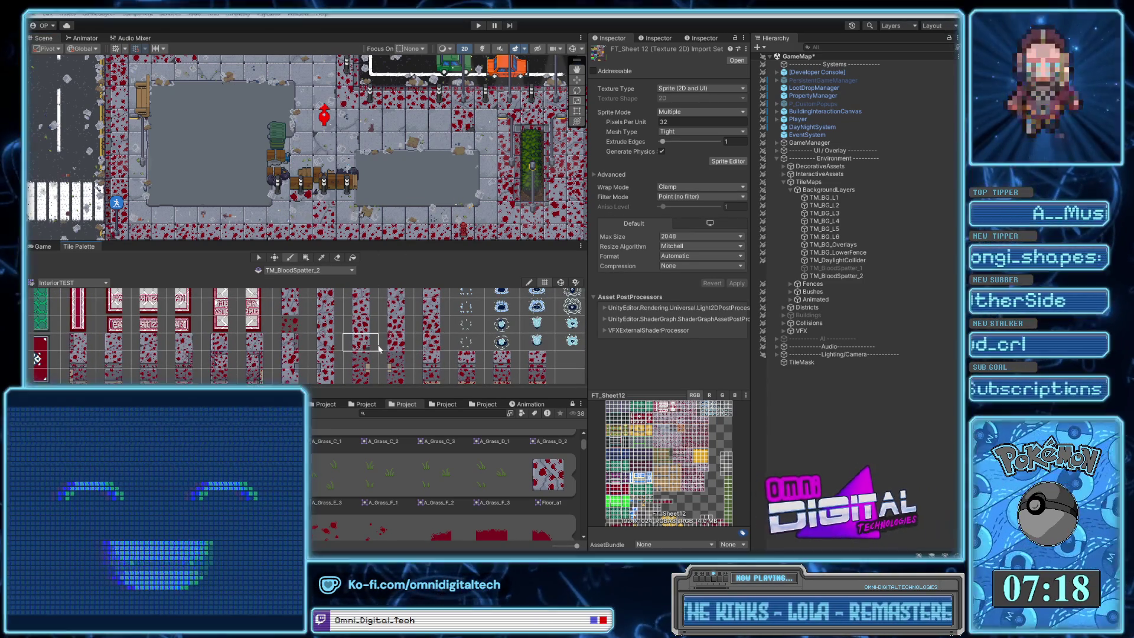
pyautogui.scroll(2, 373, 346)
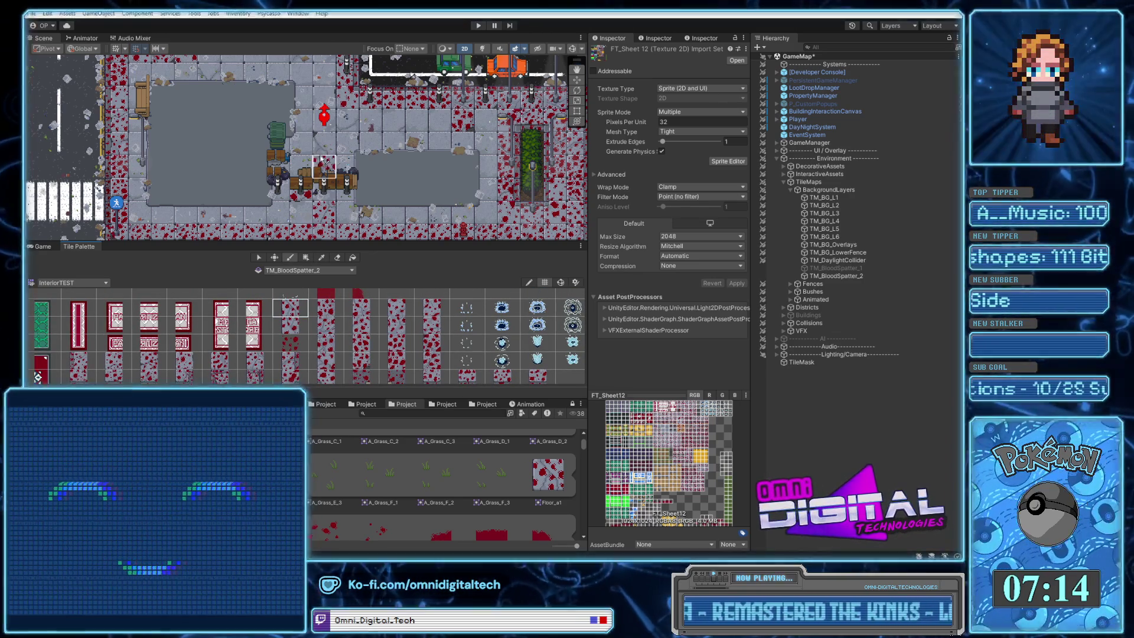
# - Try several splatter tiles, including a two-tile brush, then settle on a single blood tile
pyautogui.click(433, 347)
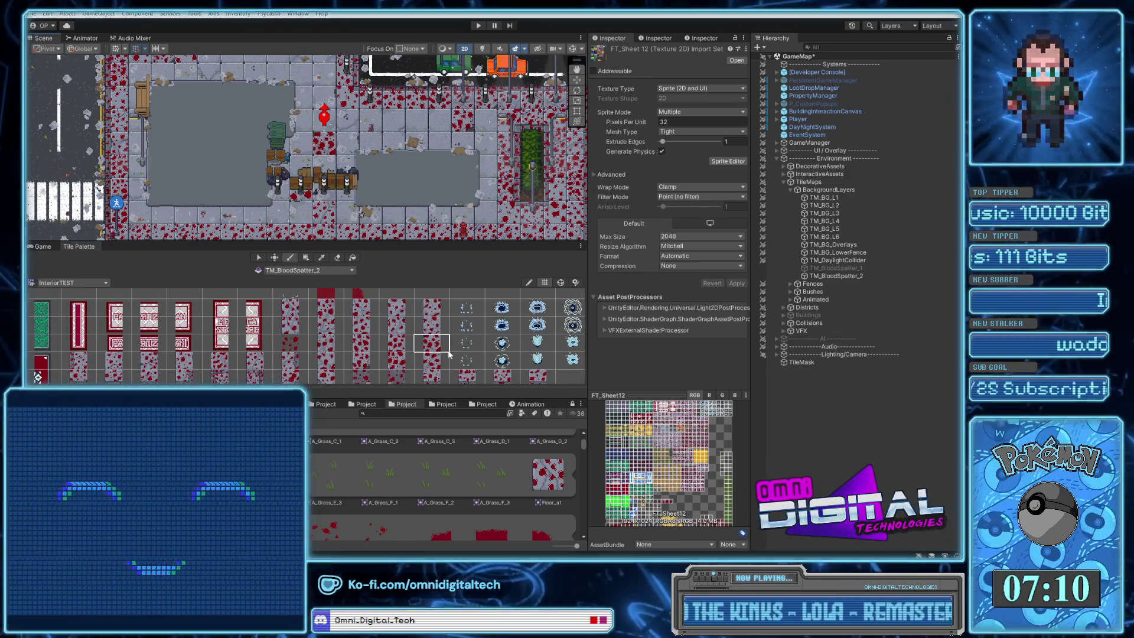
pyautogui.moveTo(437, 330)
pyautogui.mouseDown()
pyautogui.moveTo(482, 338)
pyautogui.moveTo(493, 365)
pyautogui.moveTo(466, 347)
pyautogui.mouseUp()
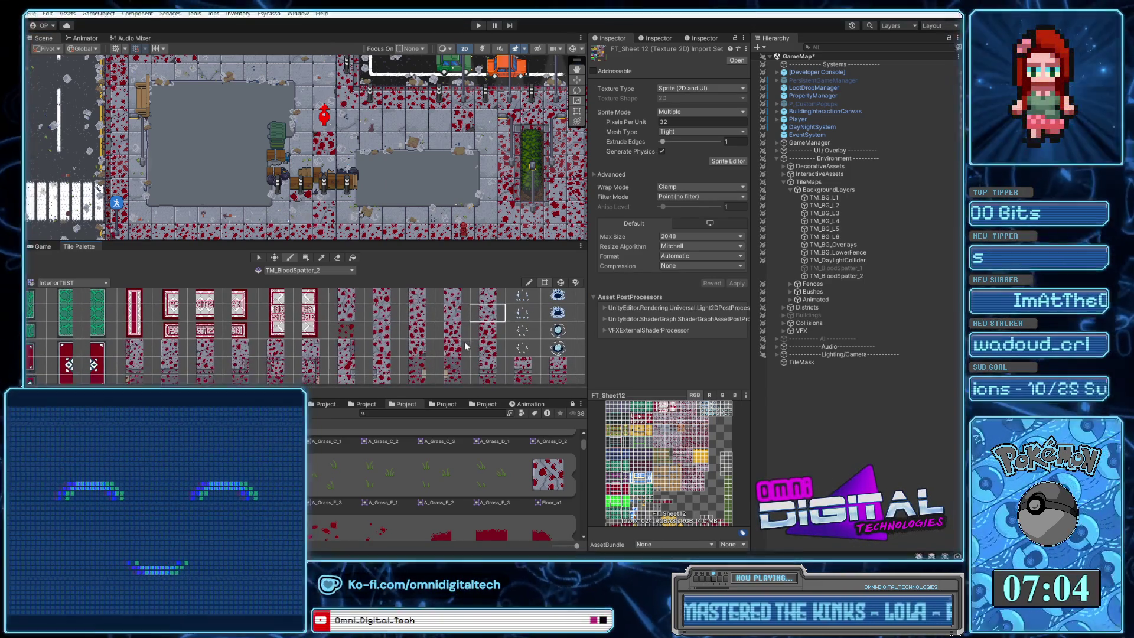
pyautogui.scroll(-2, 467, 353)
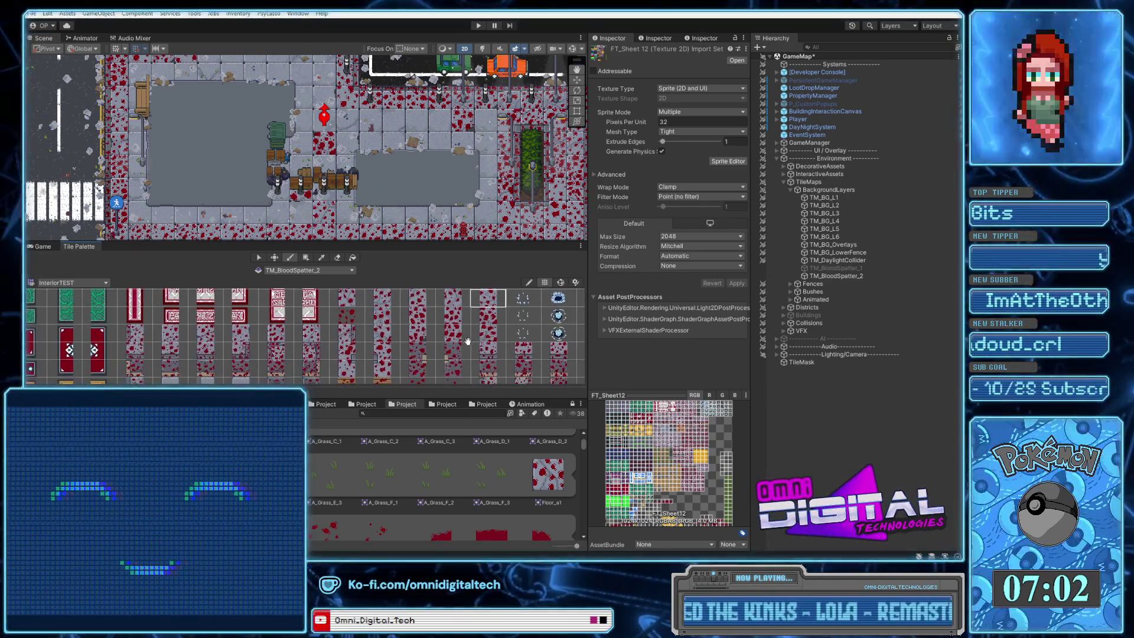
pyautogui.hscroll(-3, 470, 359)
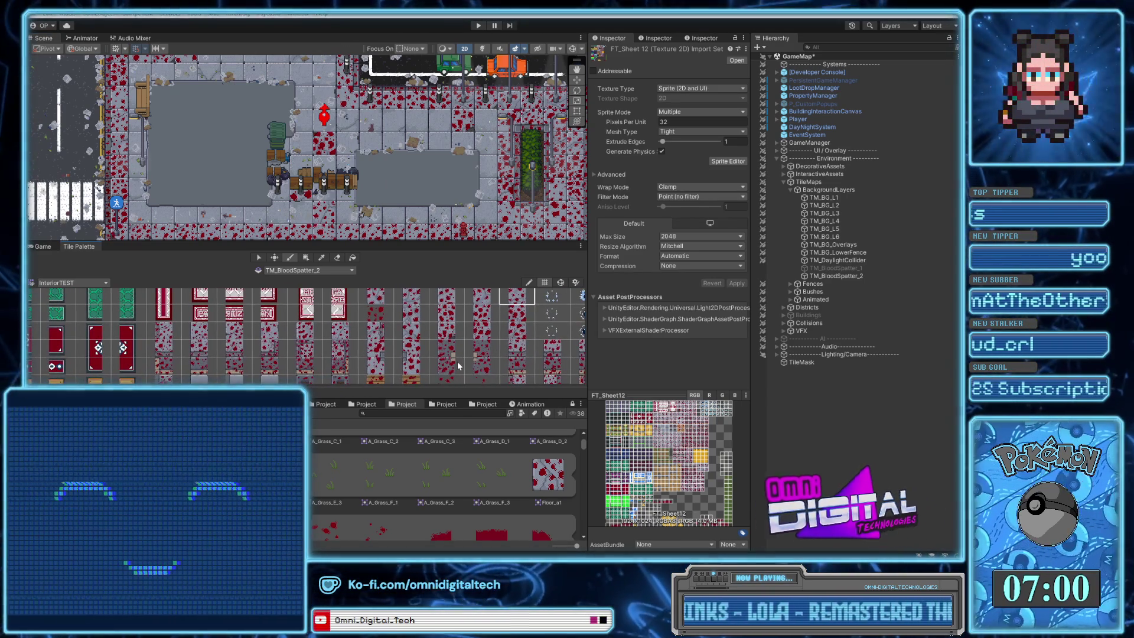
pyautogui.scroll(-3, 454, 351)
pyautogui.hscroll(2, 451, 343)
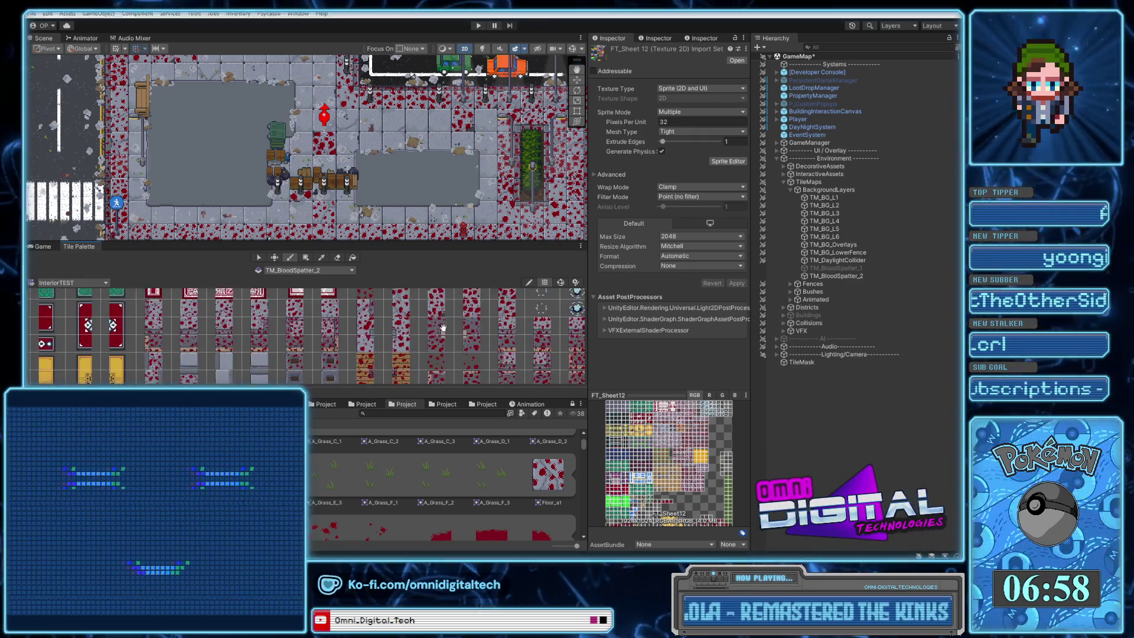
pyautogui.scroll(5, 449, 338)
pyautogui.hscroll(-1, 449, 338)
pyautogui.click(367, 343)
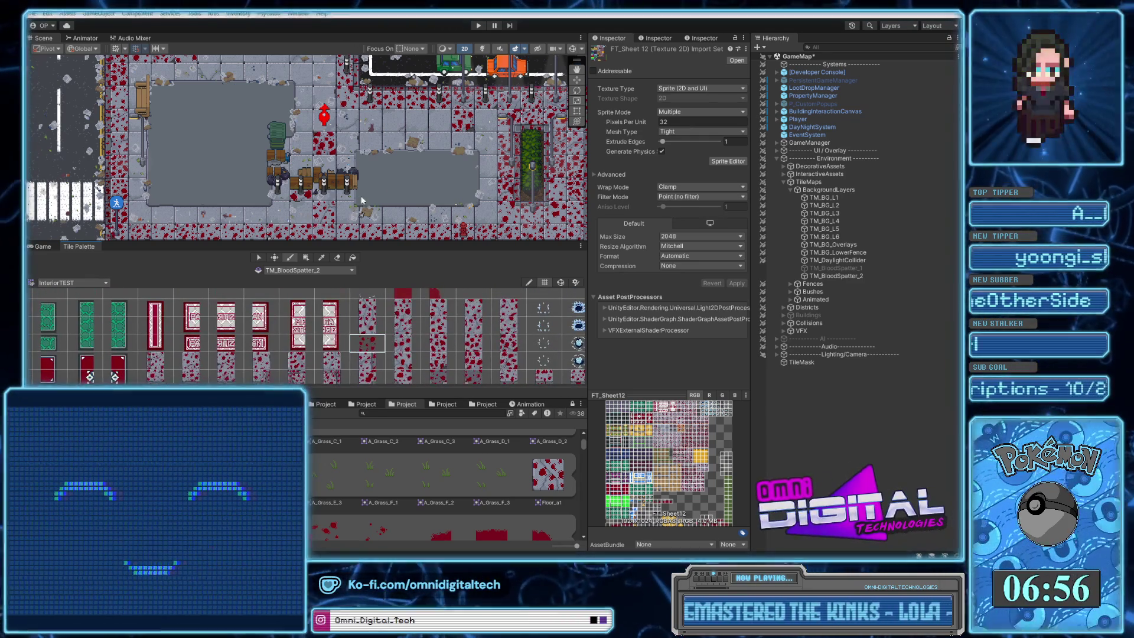
pyautogui.scroll(-6, 508, 340)
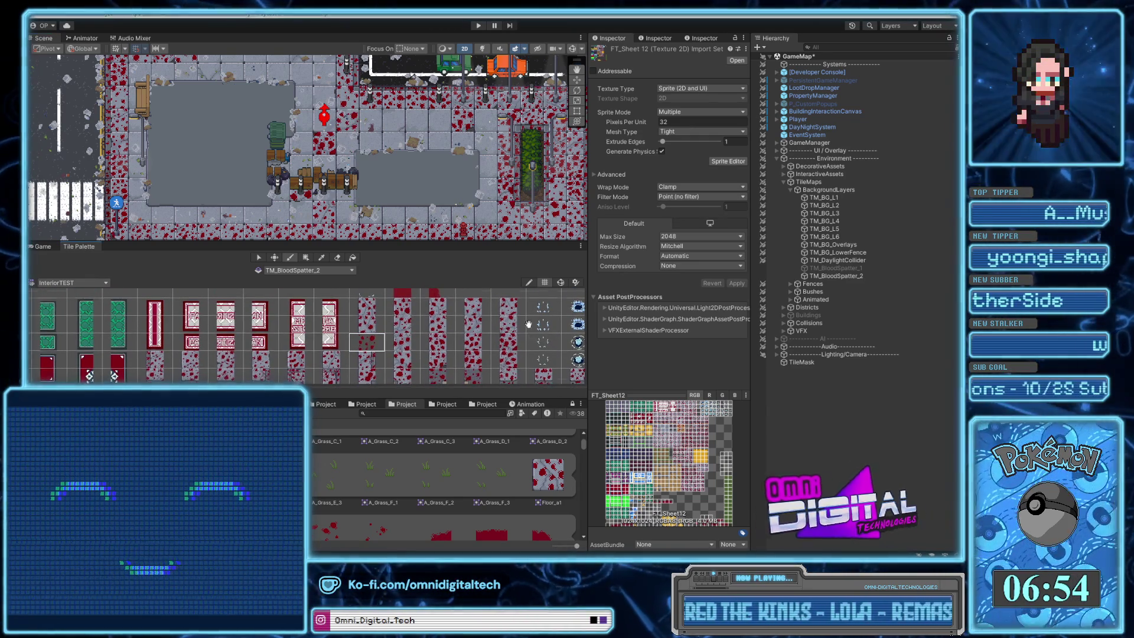
pyautogui.hscroll(1, 449, 338)
pyautogui.moveTo(422, 338); pyautogui.dragTo(456, 337)
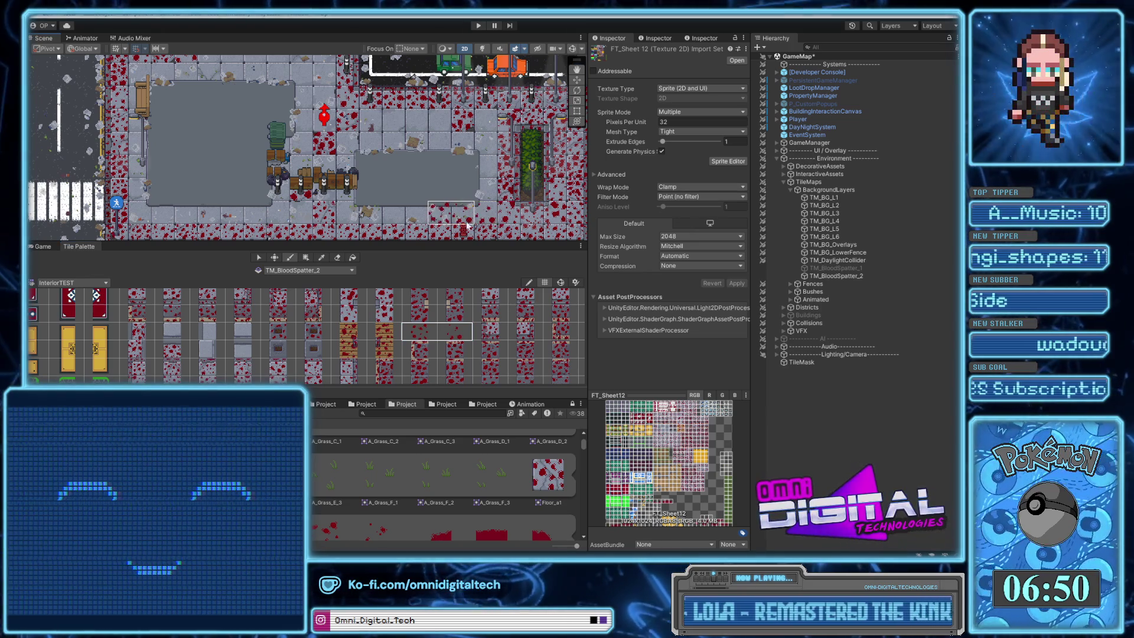
pyautogui.scroll(3, 428, 365)
pyautogui.hscroll(-1, 428, 364)
pyautogui.click(365, 299)
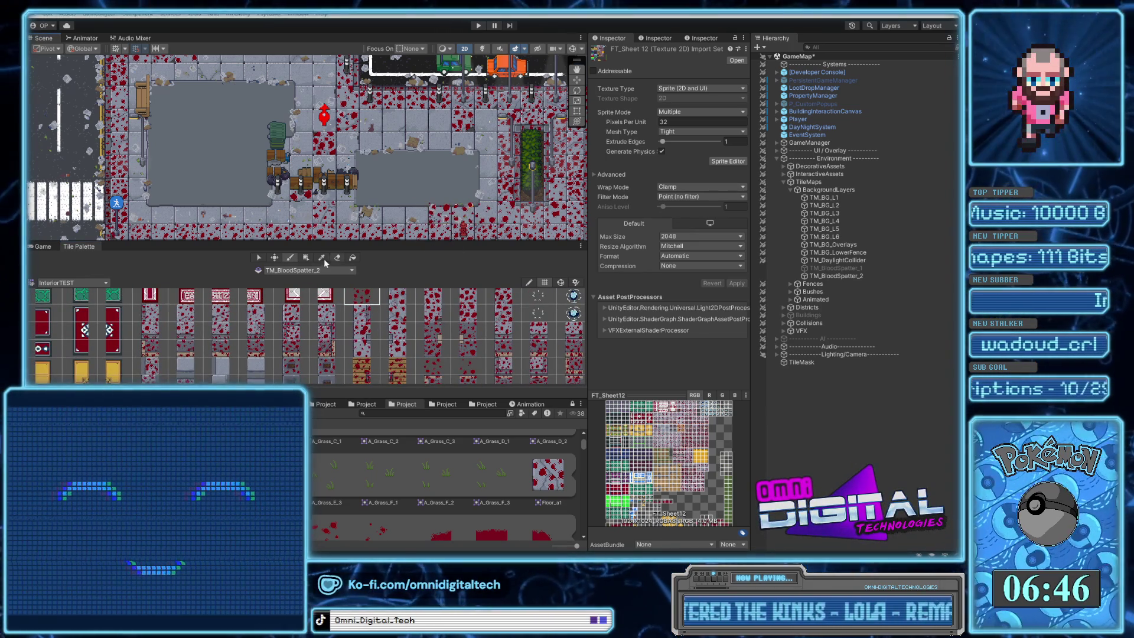
# - Paint blood splatter leftward along the sidewalk strip below the plaza benches
pyautogui.click(412, 220)
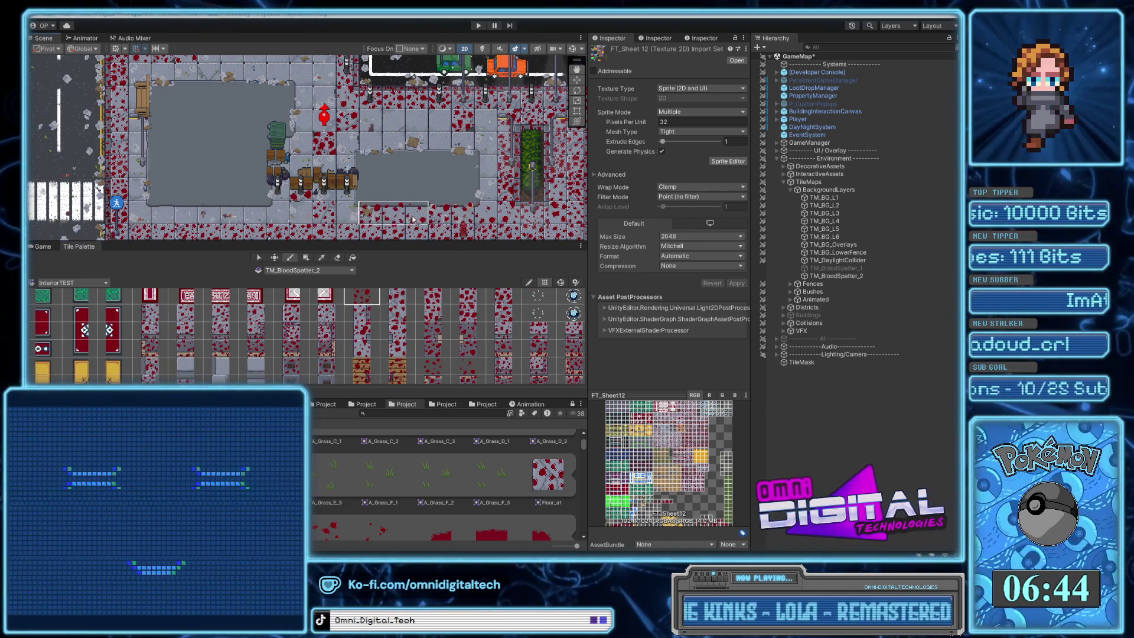
pyautogui.moveTo(412, 220); pyautogui.dragTo(306, 225)
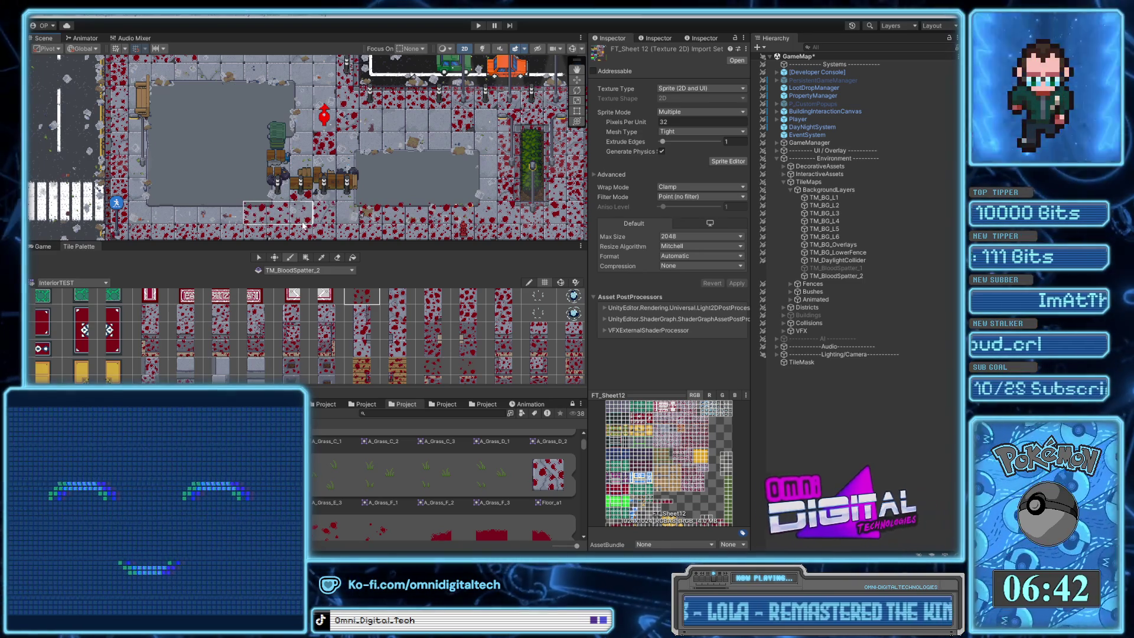
pyautogui.hscroll(-10, 355, 219)
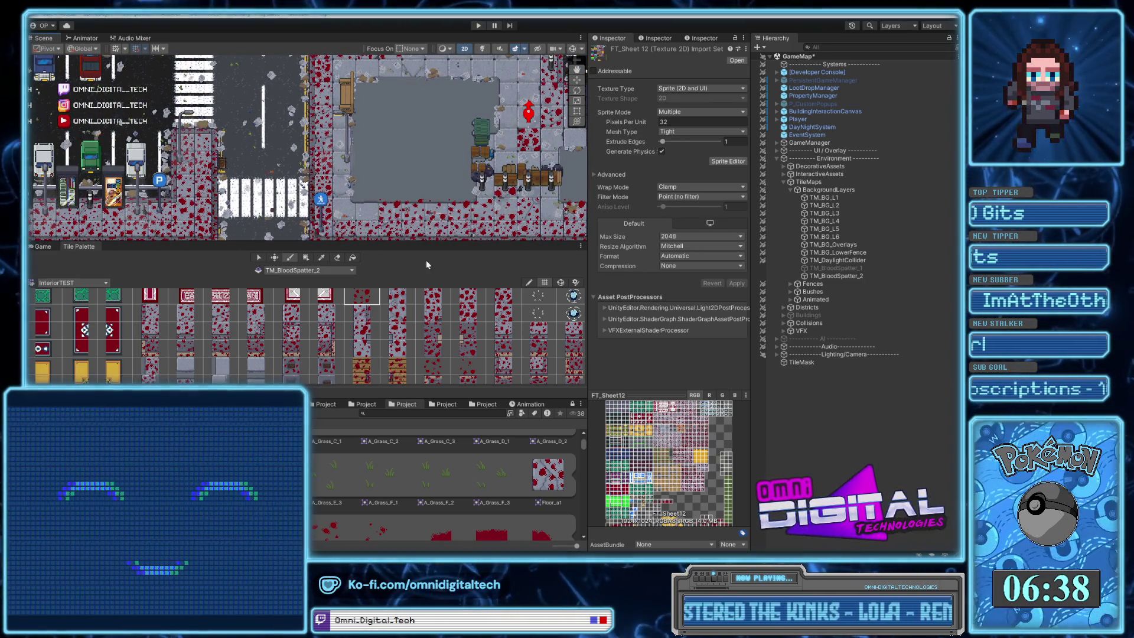
# - Pick a two-tile blood block in the palette, then narrow it to one tile
pyautogui.scroll(-2, 408, 337)
pyautogui.moveTo(421, 354); pyautogui.dragTo(452, 355)
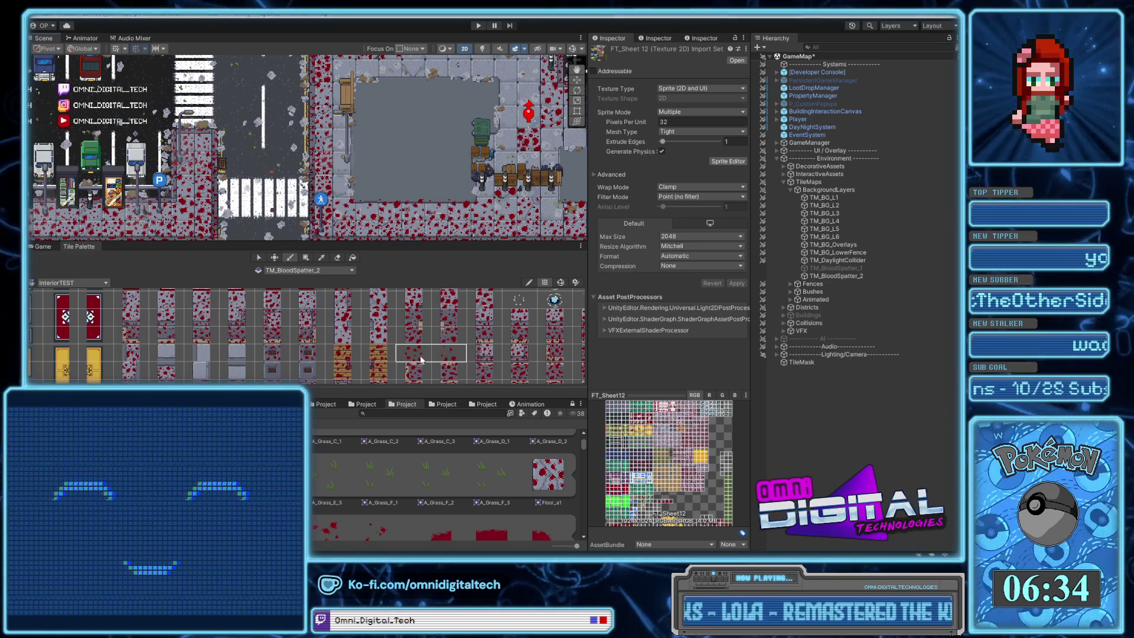
pyautogui.click(418, 354)
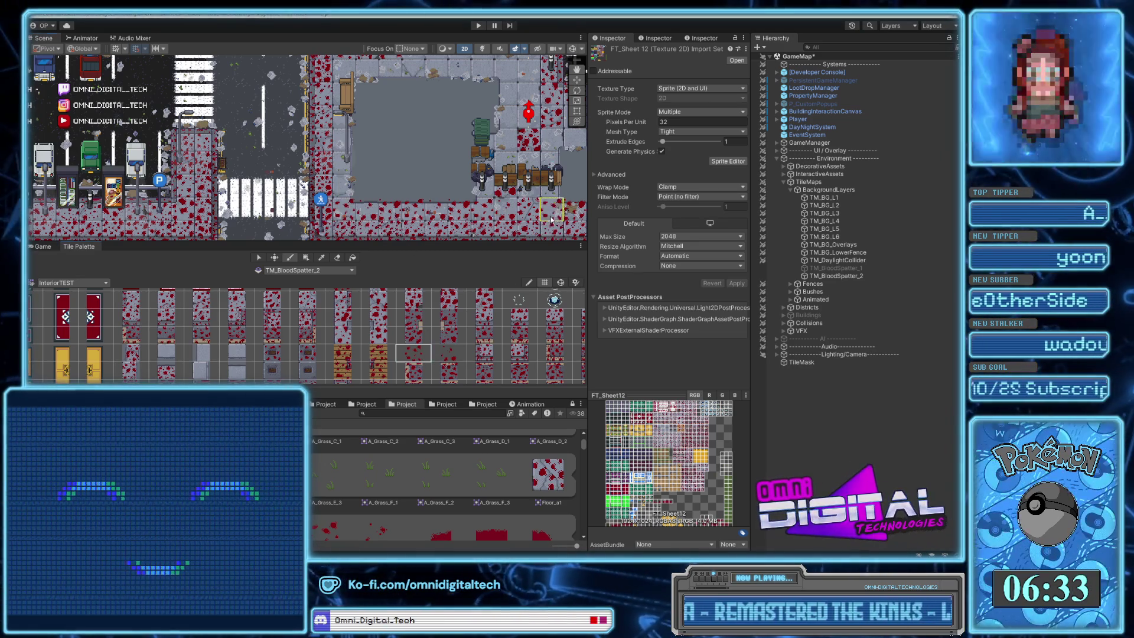
pyautogui.hscroll(2, 476, 220)
pyautogui.hscroll(3, 476, 220)
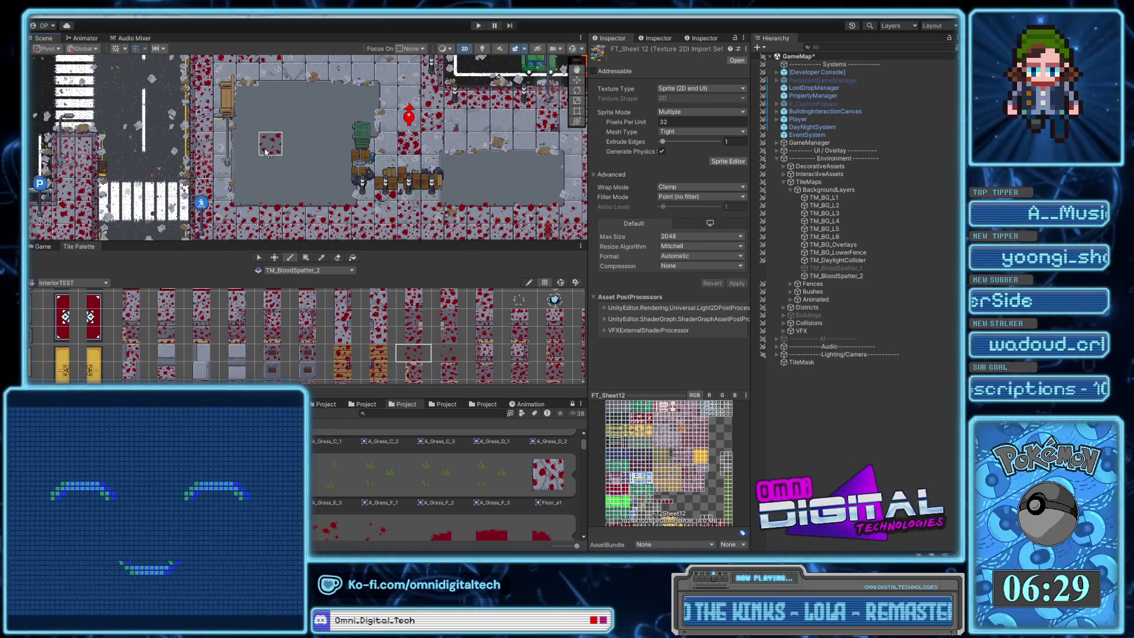
# - With the Picker (I), grab painted blood tiles from the map, then choose the next splatter tile
pyautogui.press('i')
pyautogui.hscroll(2, 421, 218)
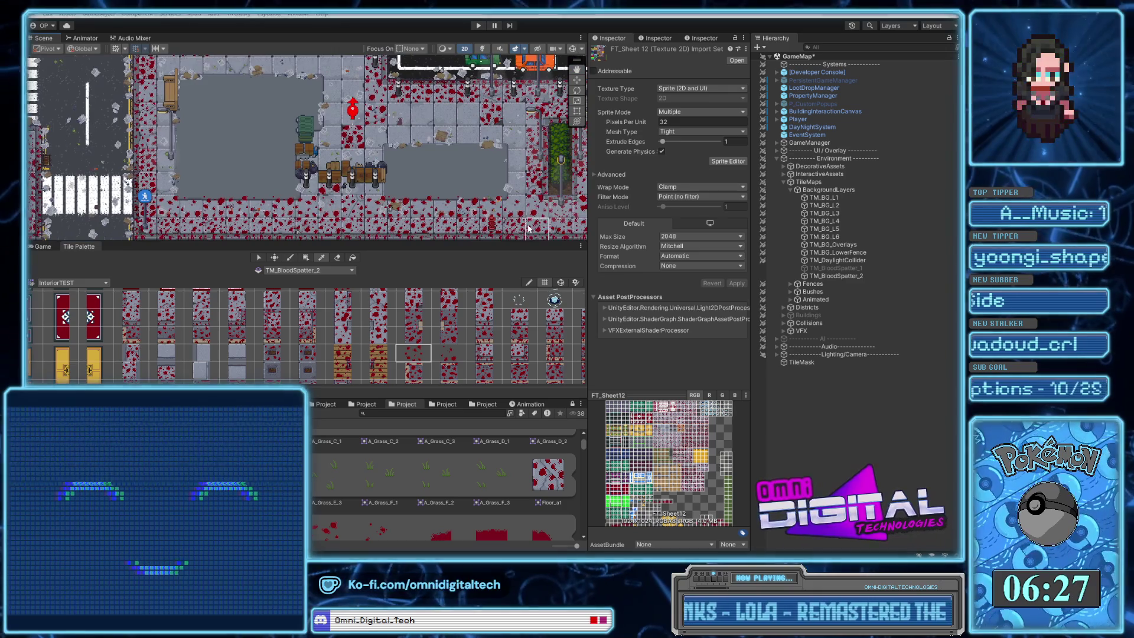
pyautogui.hscroll(1, 537, 229)
pyautogui.moveTo(458, 202); pyautogui.dragTo(504, 209)
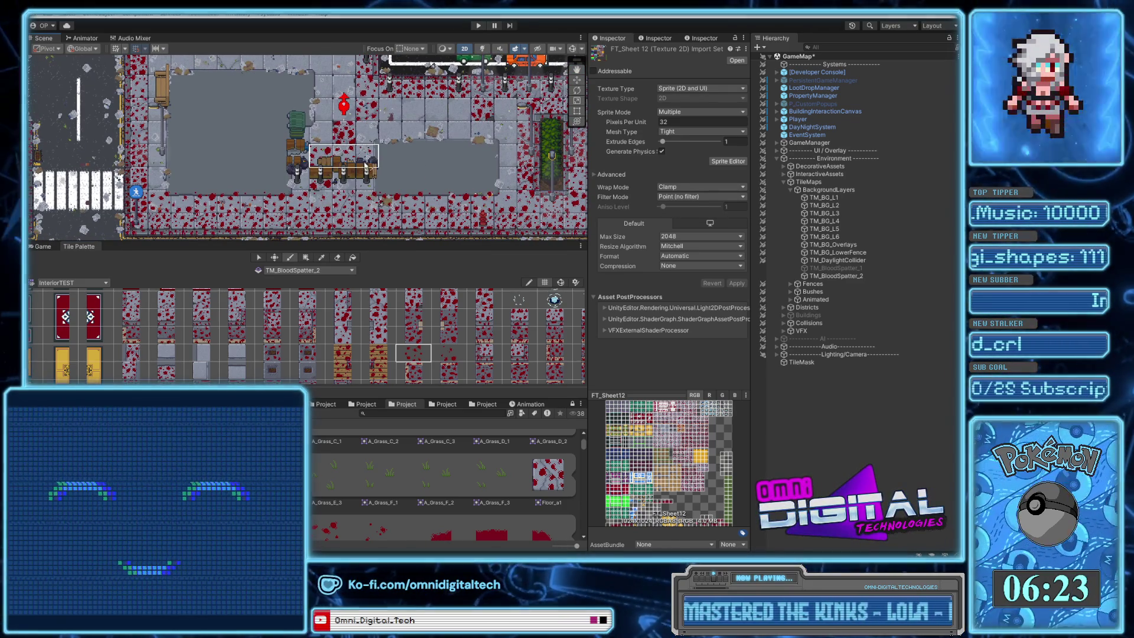
pyautogui.moveTo(432, 352); pyautogui.dragTo(416, 334)
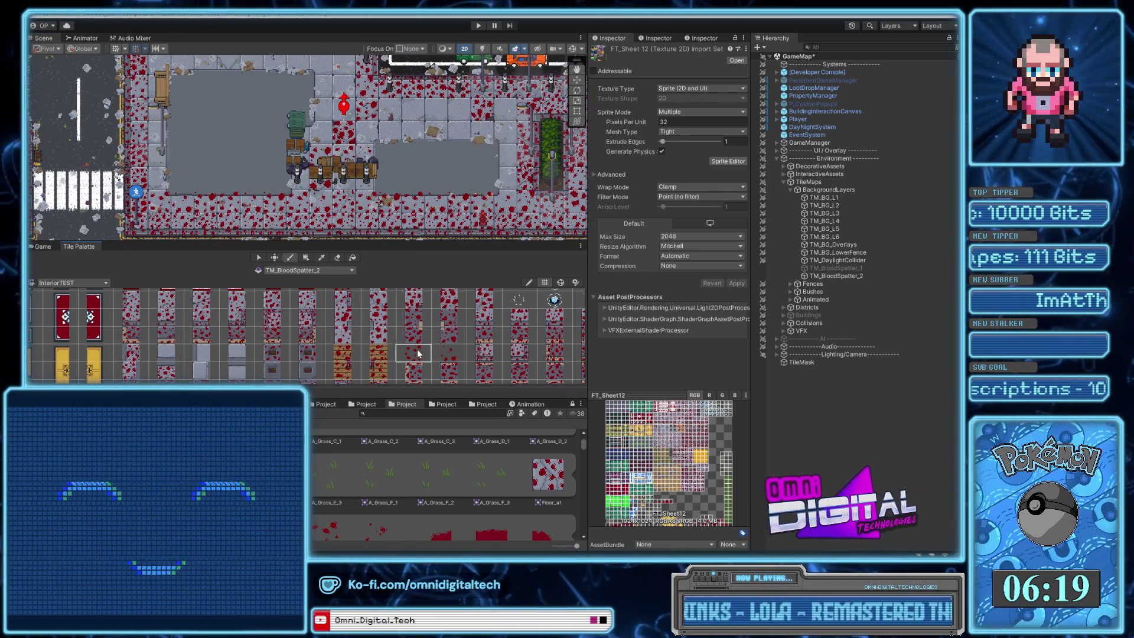
pyautogui.click(453, 357)
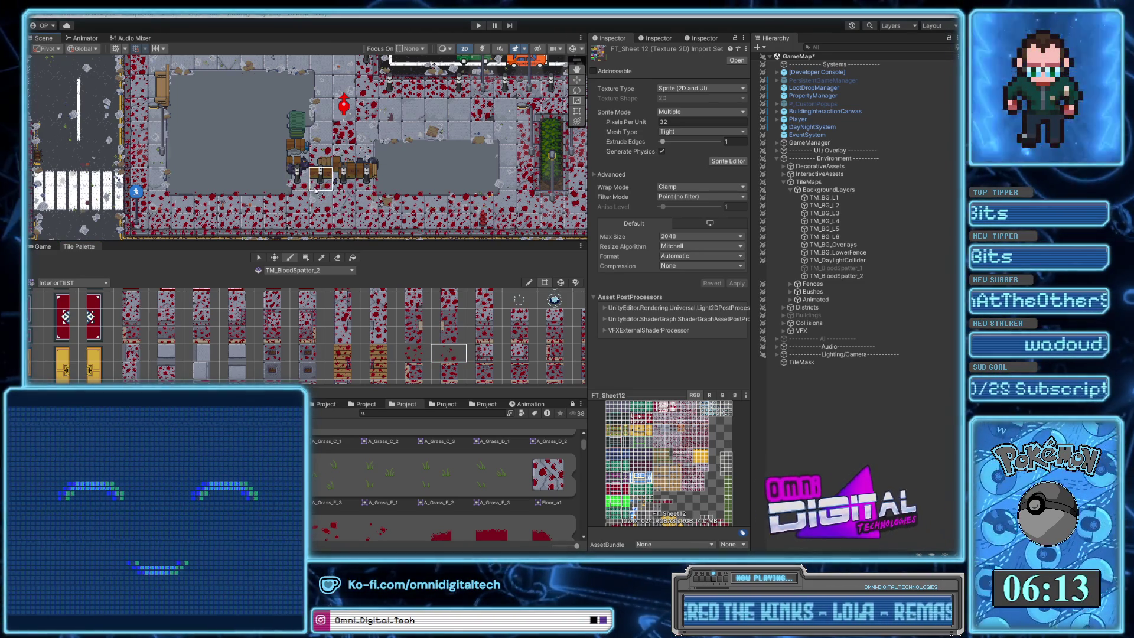
pyautogui.scroll(3, 479, 354)
# - Cycle through several different blood-splatter tiles as the brush
pyautogui.moveTo(479, 394); pyautogui.dragTo(450, 310)
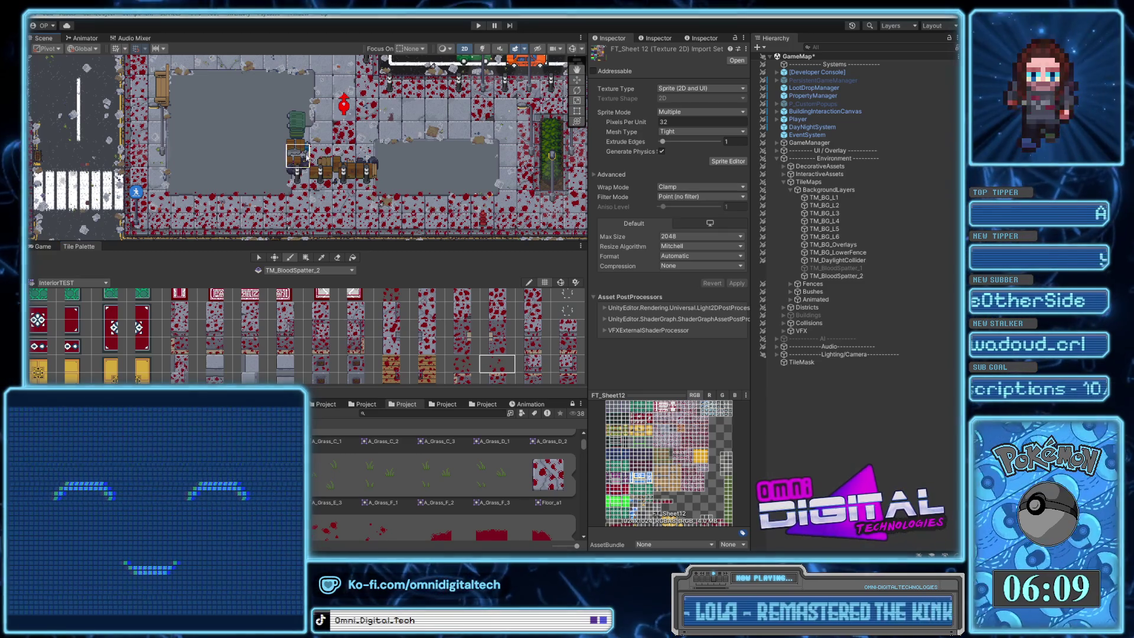
pyautogui.moveTo(464, 364); pyautogui.dragTo(489, 368)
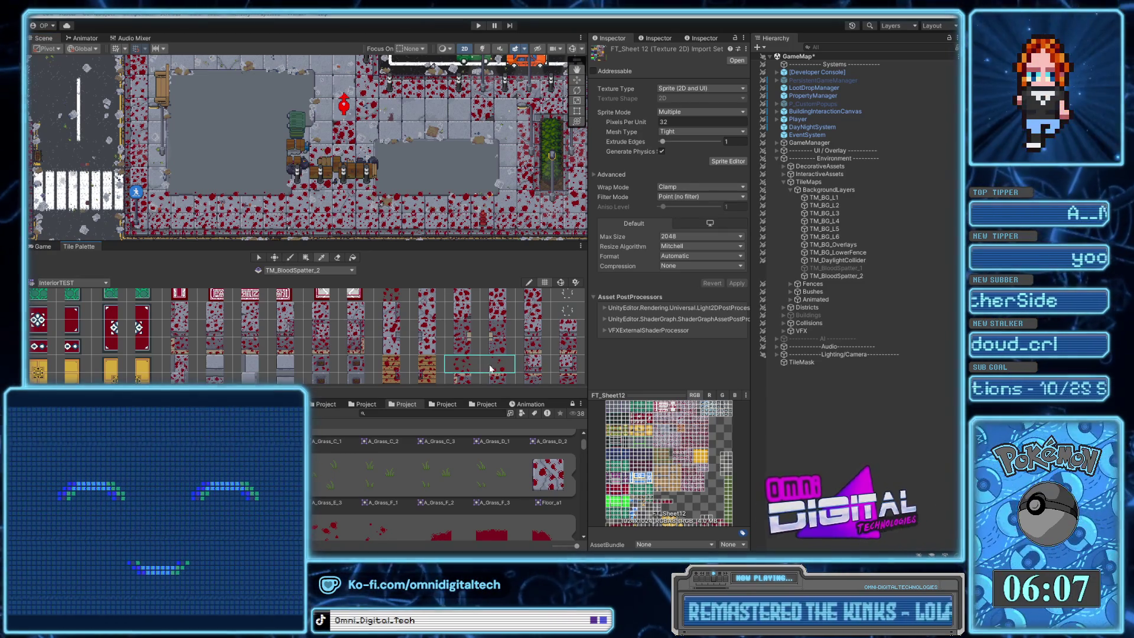
pyautogui.keyDown('ctrl'); pyautogui.click(393, 136); pyautogui.keyUp('ctrl')
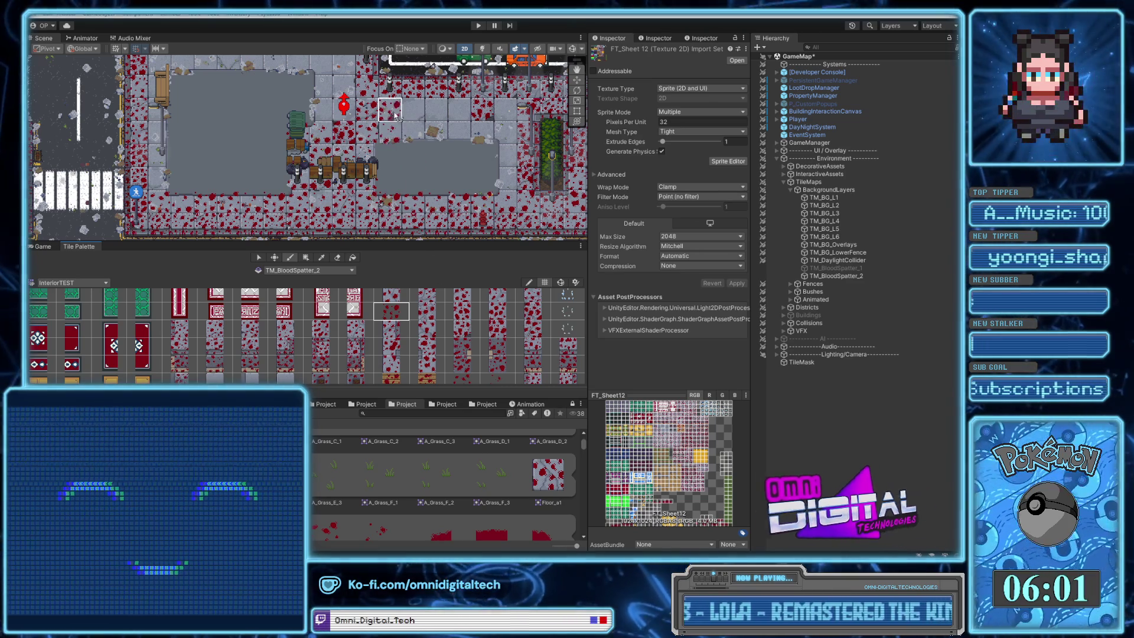
pyautogui.keyDown('ctrl'); pyautogui.click(415, 120); pyautogui.keyUp('ctrl')
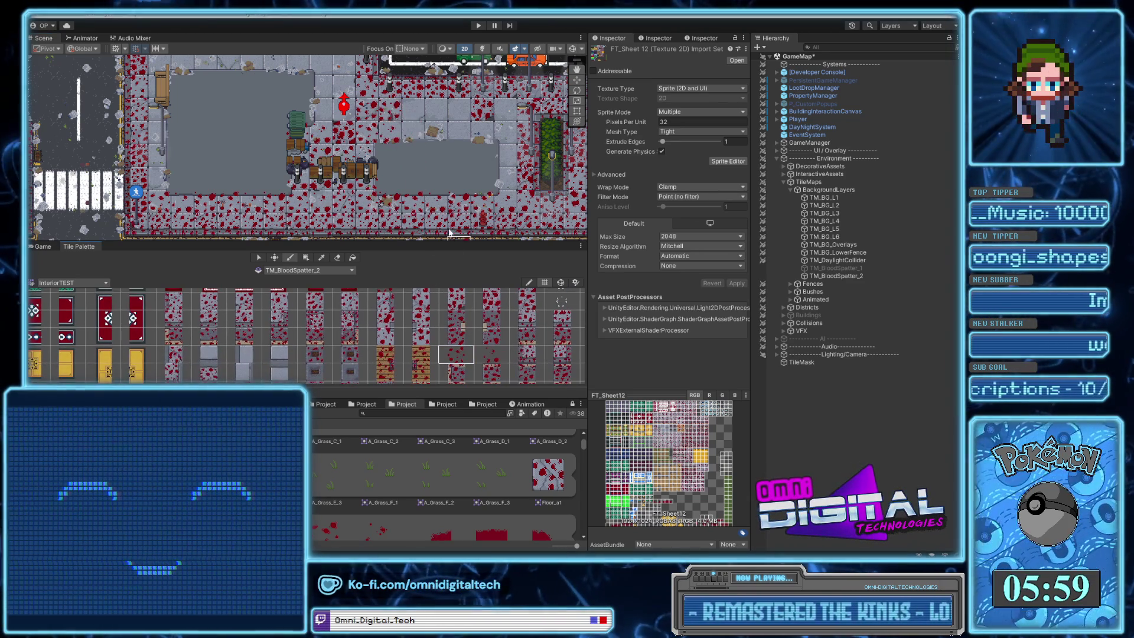
pyautogui.keyDown('ctrl'); pyautogui.click(436, 156); pyautogui.keyUp('ctrl')
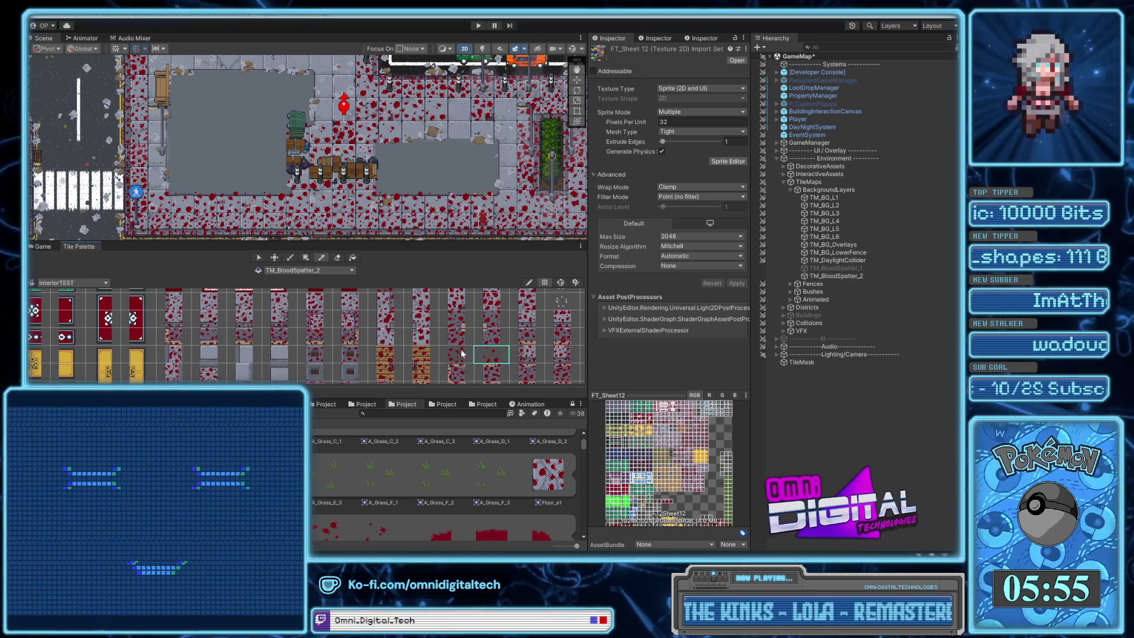
pyautogui.keyDown('ctrl'); pyautogui.click(394, 141); pyautogui.keyUp('ctrl')
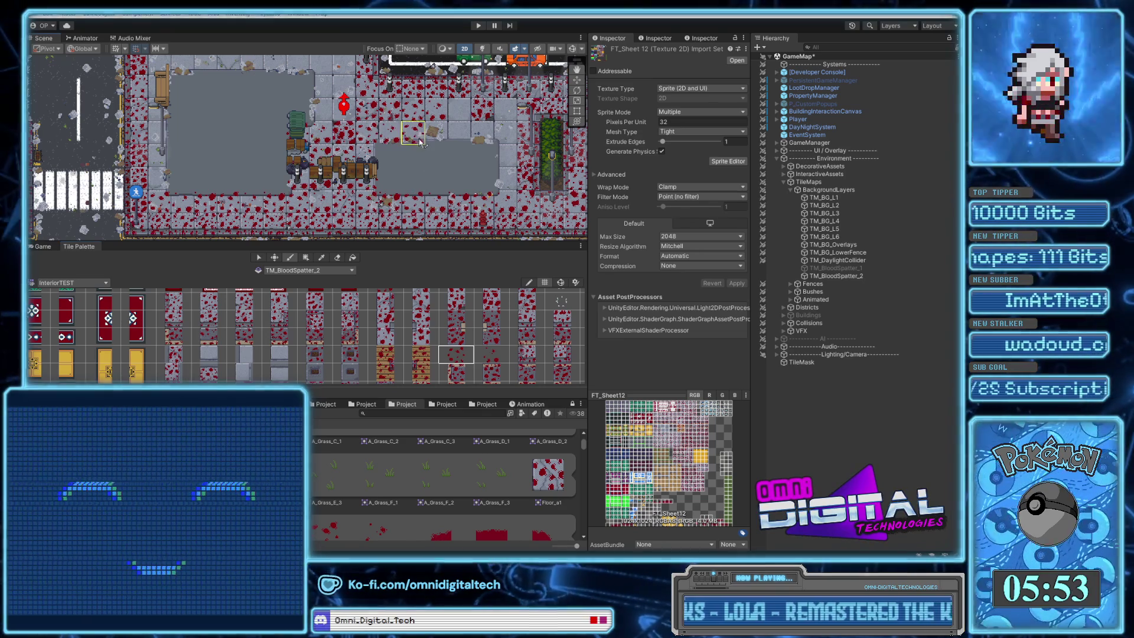
pyautogui.click(495, 359)
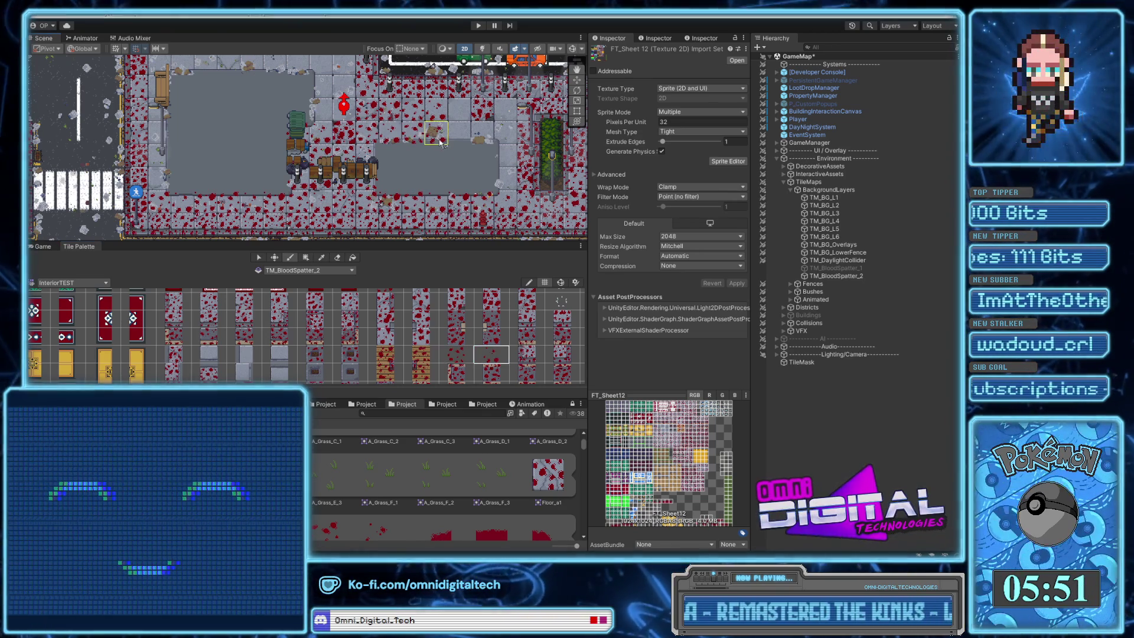
# - Pick a 2x2 blood block from the plaza, alternating between Picker and Paint Brush (B)
pyautogui.click(321, 258)
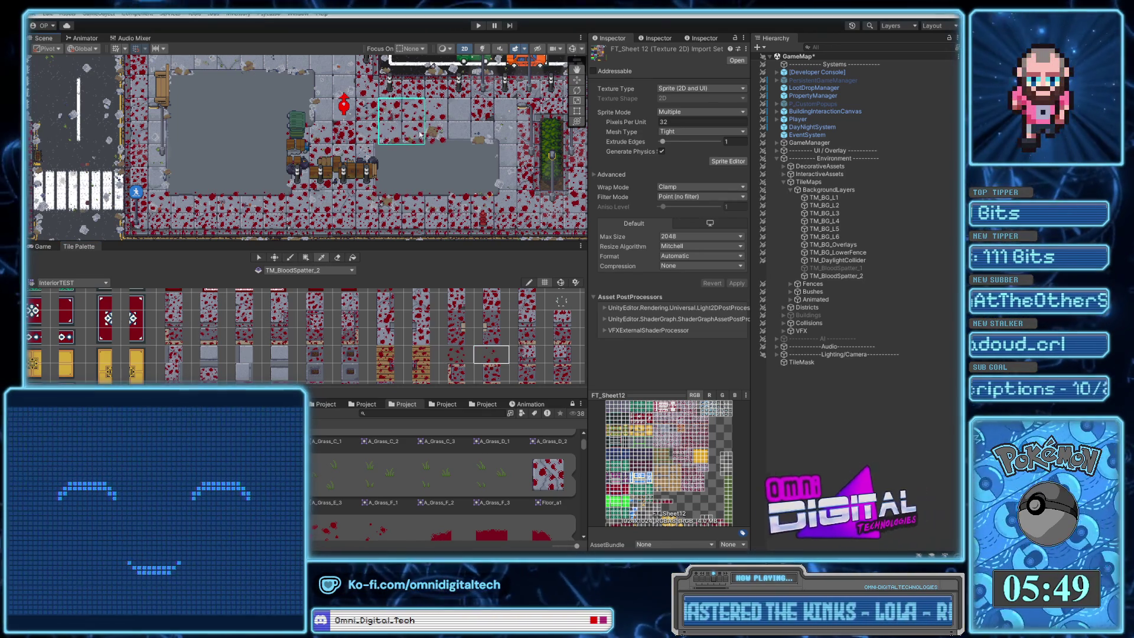
pyautogui.moveTo(390, 112); pyautogui.dragTo(406, 135)
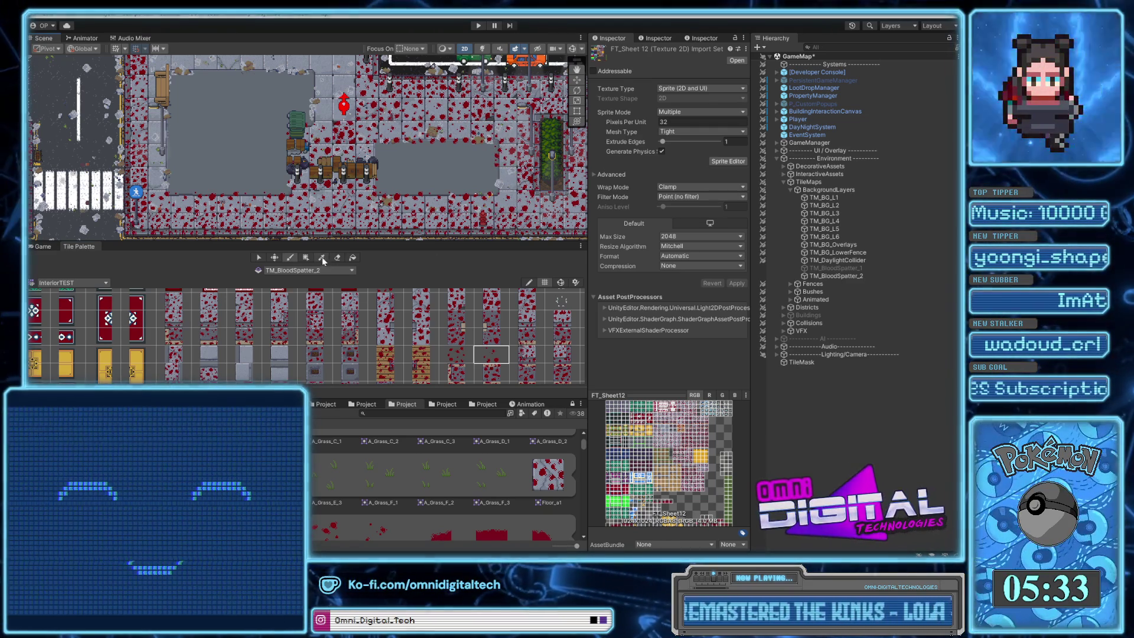
pyautogui.press('b')
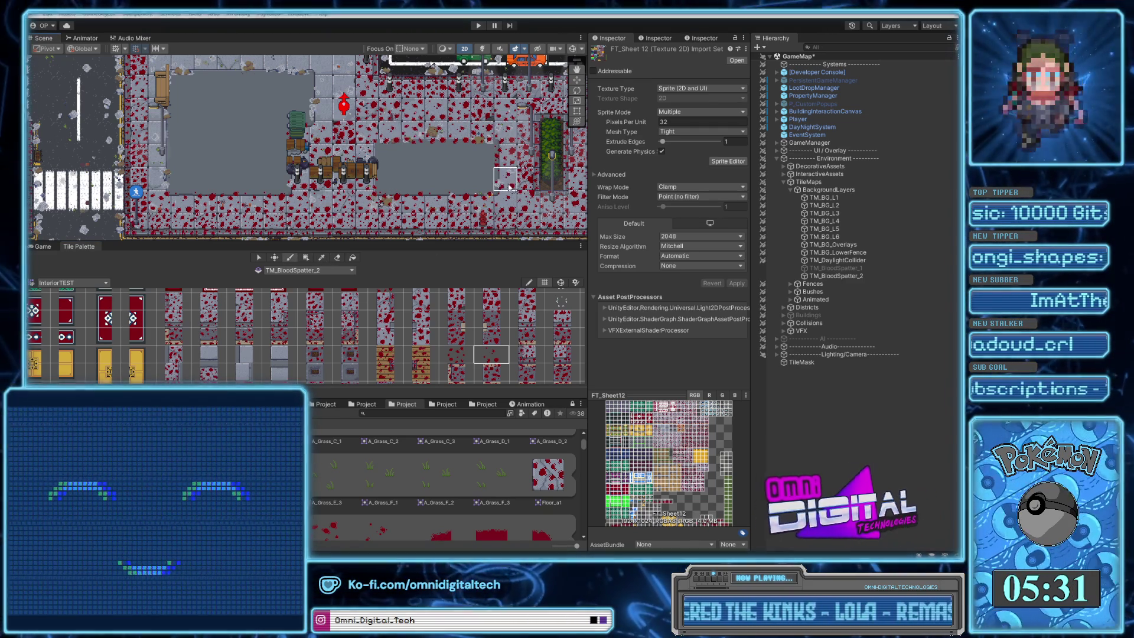
pyautogui.click(322, 258)
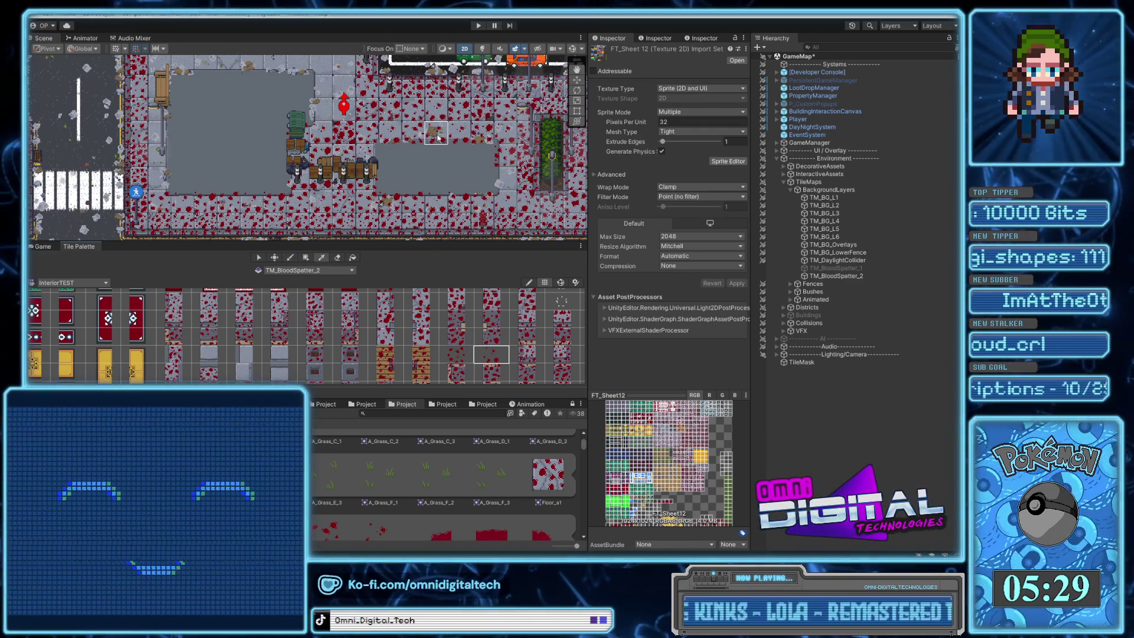
pyautogui.click(439, 140)
pyautogui.scroll(-6, 505, 187)
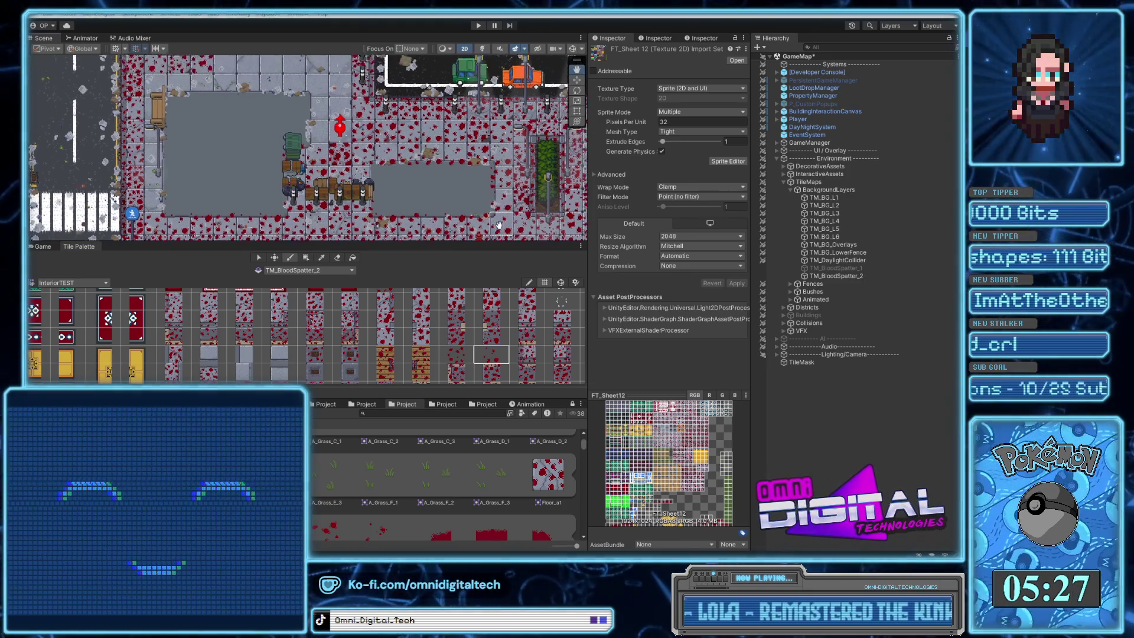
# - Pan the map and palette, then pick three blood-spatter columns and narrow to one
pyautogui.moveTo(509, 220); pyautogui.dragTo(519, 187)
pyautogui.moveTo(473, 351); pyautogui.dragTo(406, 331)
pyautogui.scroll(-4, 454, 354)
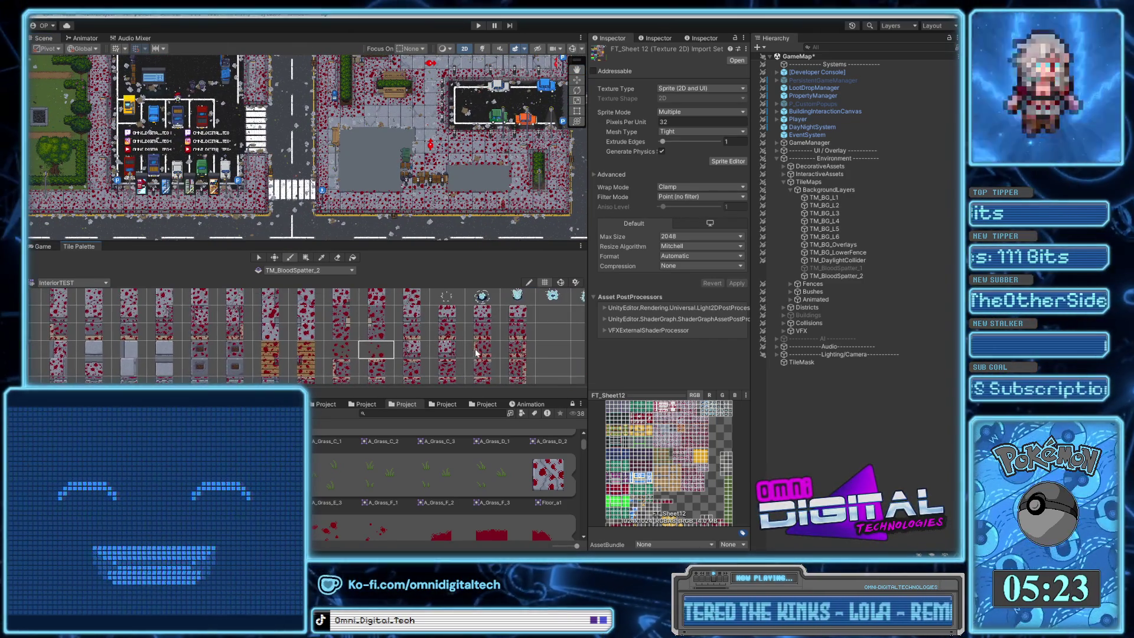
pyautogui.moveTo(490, 344); pyautogui.dragTo(488, 233)
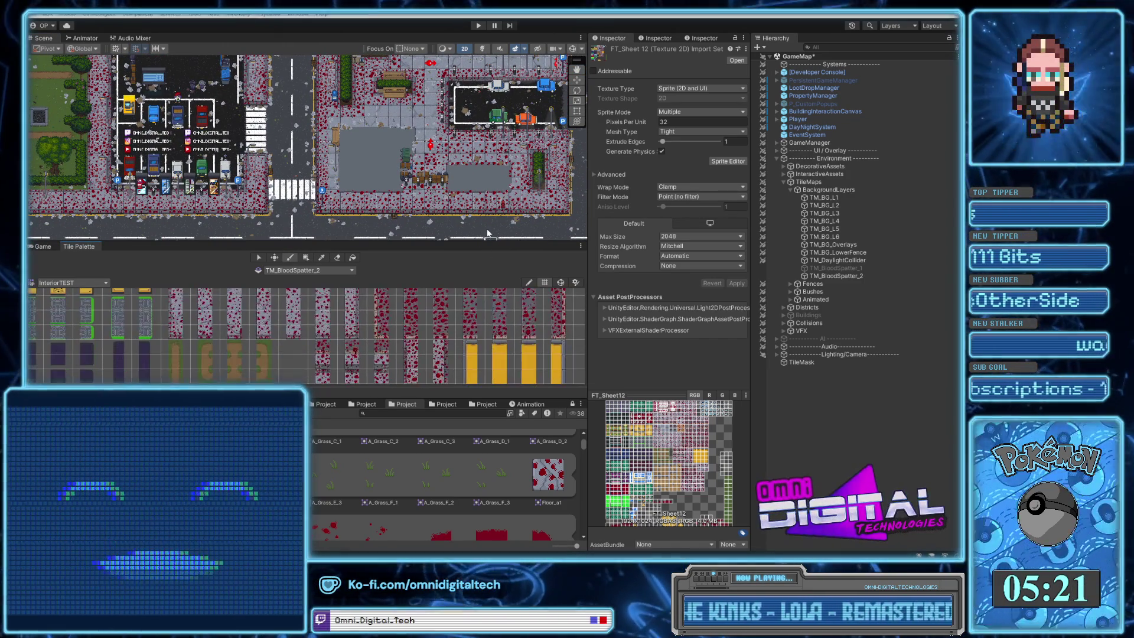
pyautogui.scroll(3, 470, 321)
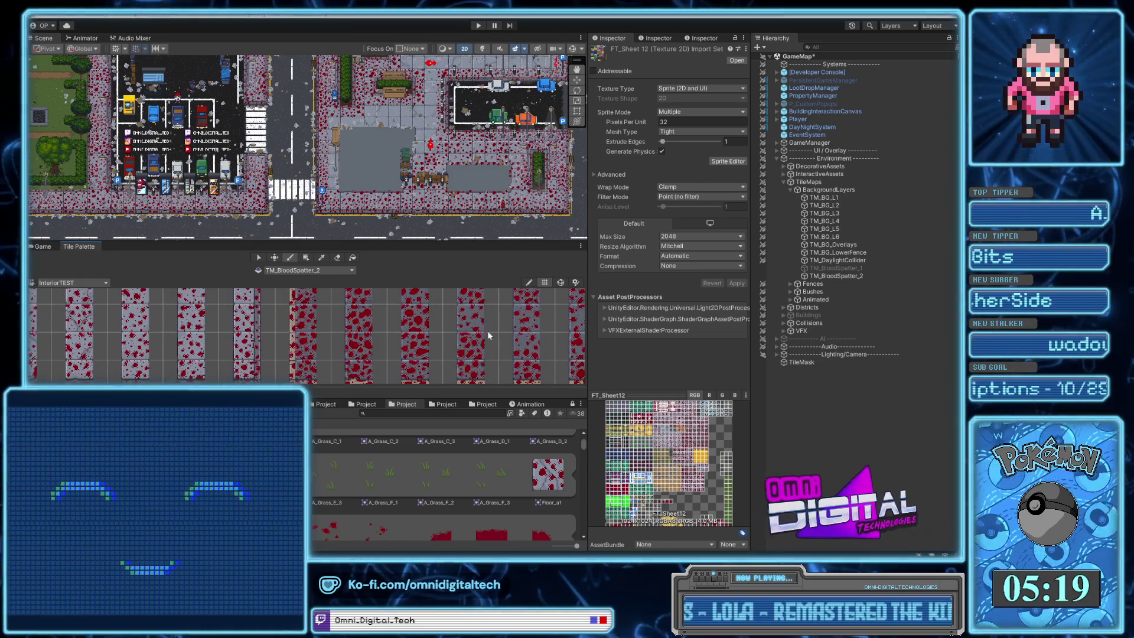
pyautogui.press('i')
pyautogui.moveTo(357, 319); pyautogui.dragTo(470, 350)
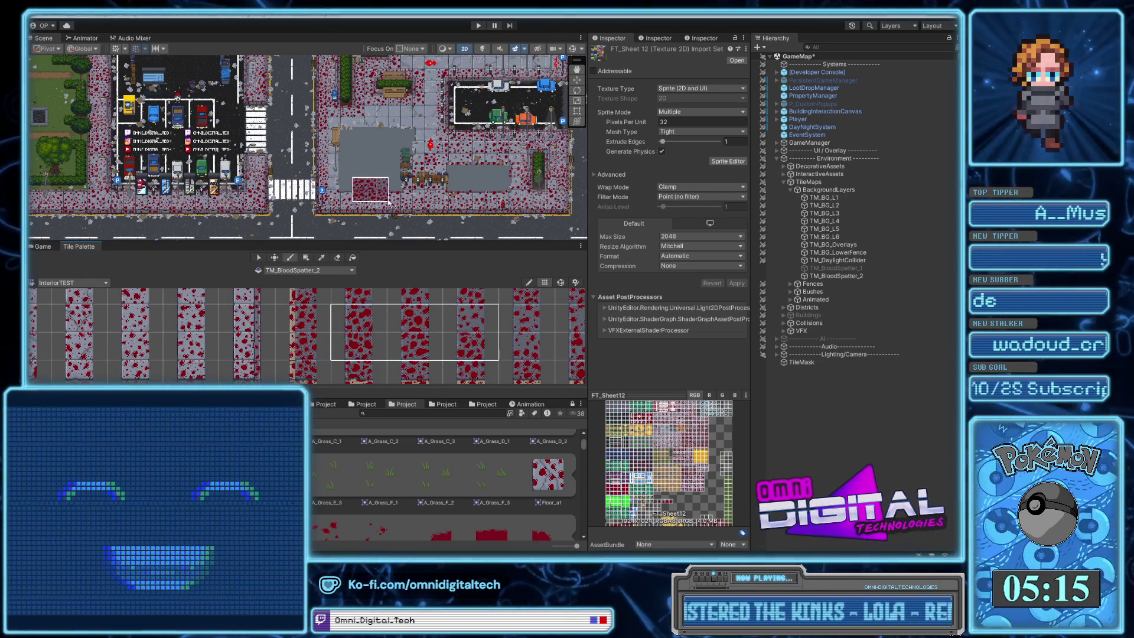
pyautogui.click(364, 347)
# - Try several blood-spatter tiles, a three-tile row and a two-tile range
pyautogui.scroll(2, 343, 188)
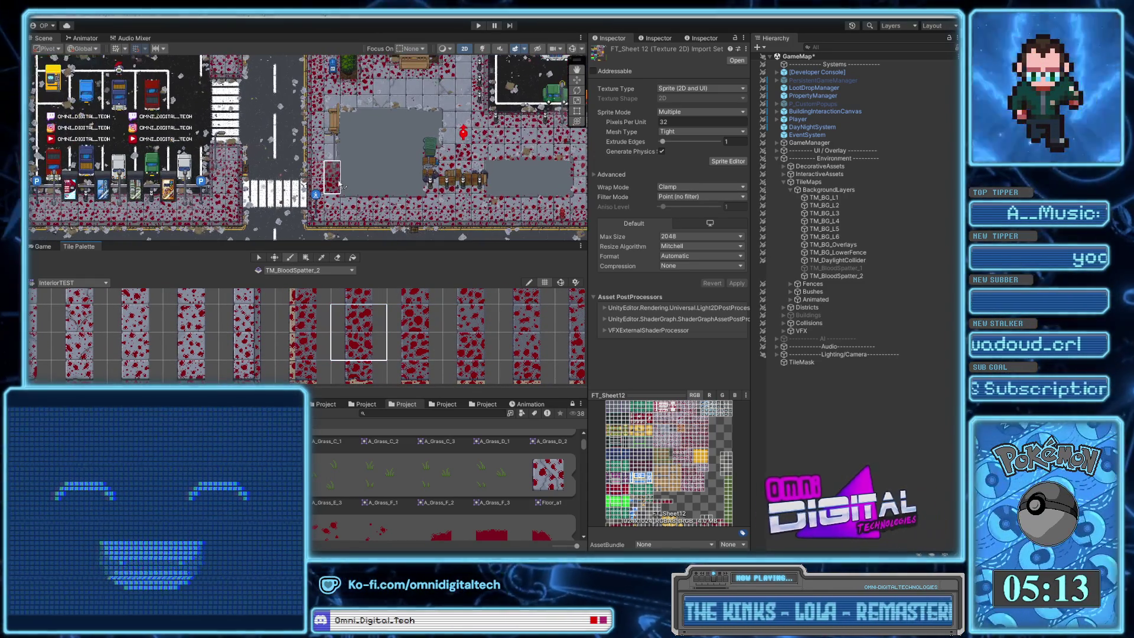
pyautogui.keyDown('ctrl'); pyautogui.click(343, 177); pyautogui.keyUp('ctrl')
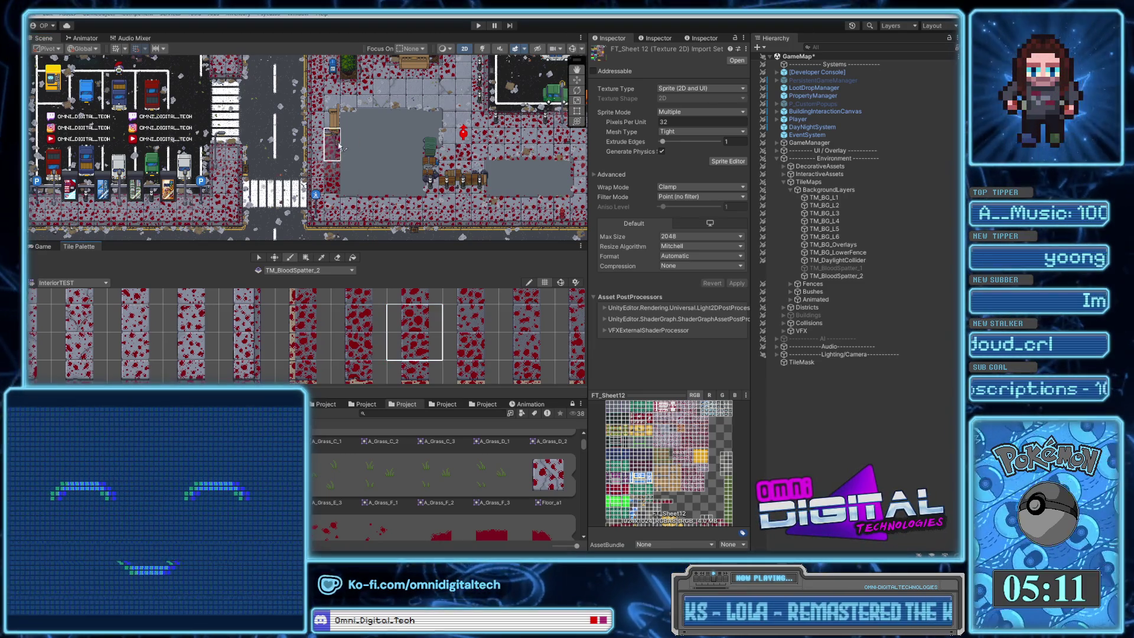
pyautogui.click(471, 326)
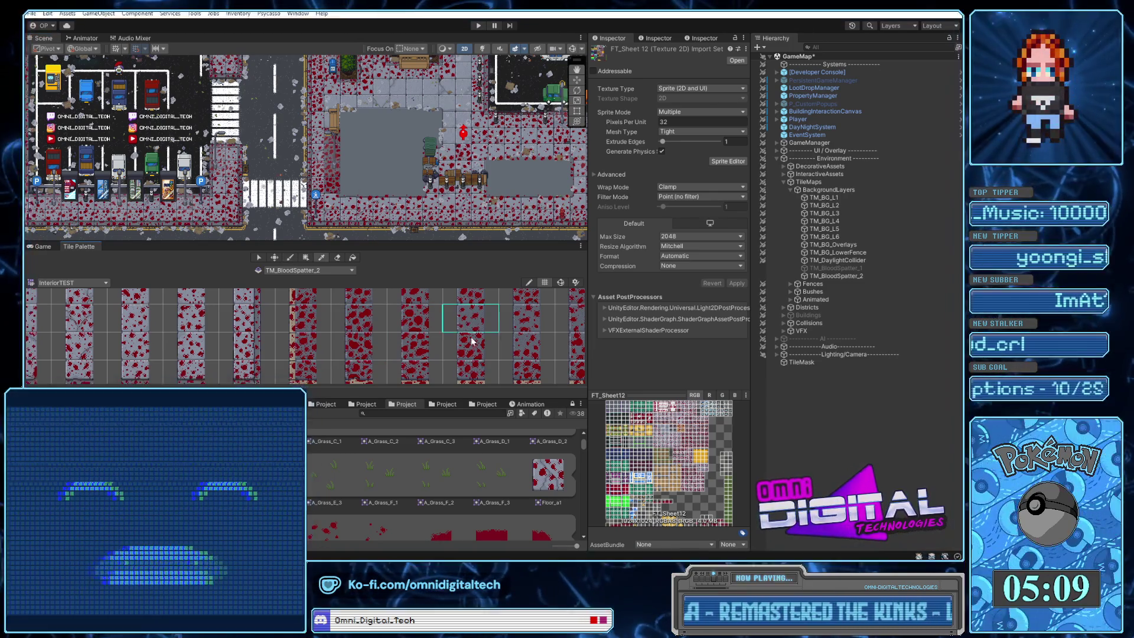
pyautogui.click(527, 330)
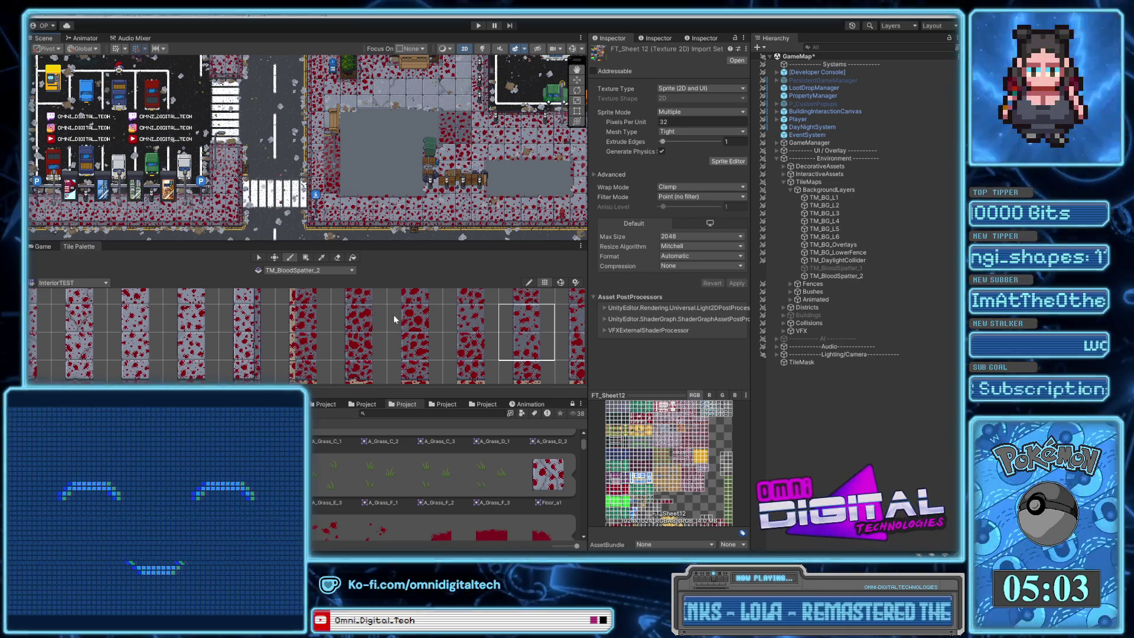
pyautogui.moveTo(367, 320); pyautogui.dragTo(467, 324)
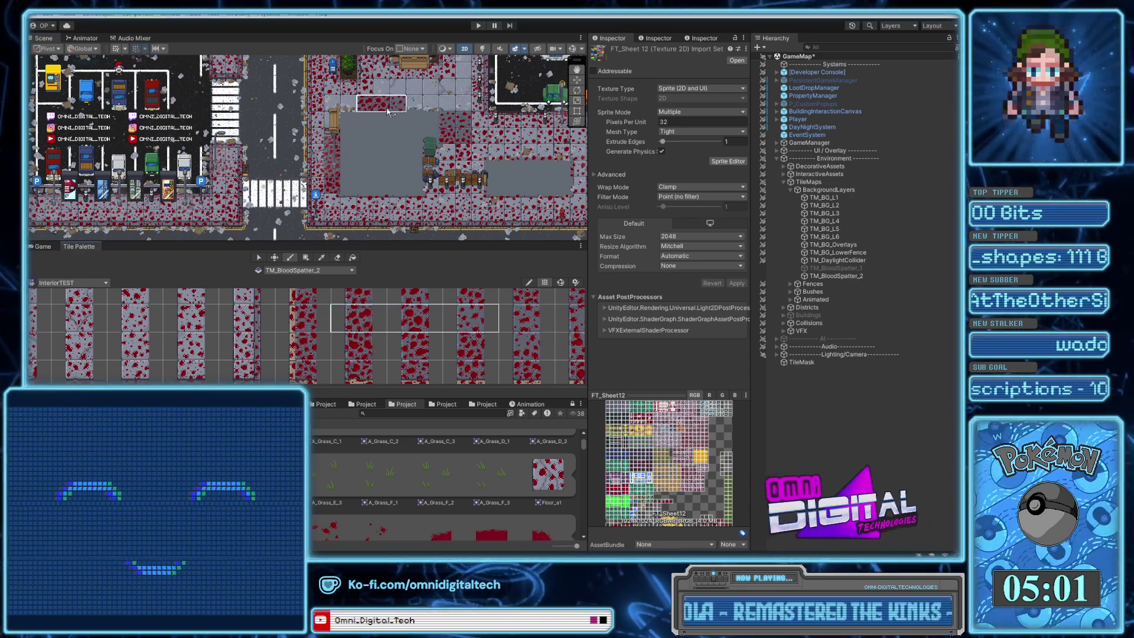
pyautogui.moveTo(359, 353); pyautogui.dragTo(407, 354)
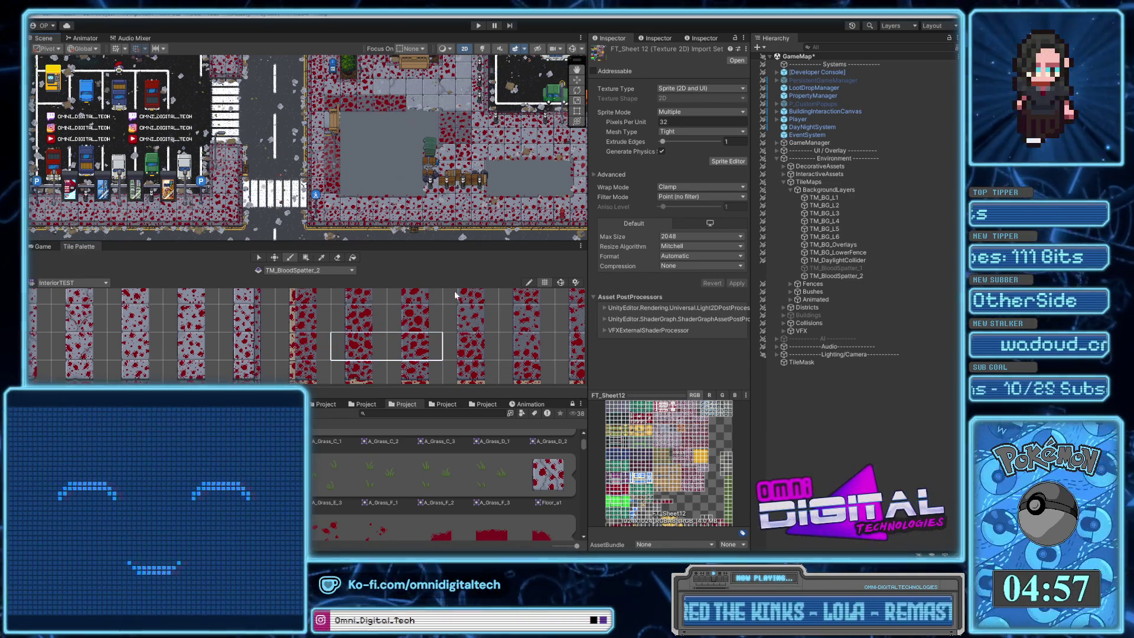
pyautogui.click(471, 353)
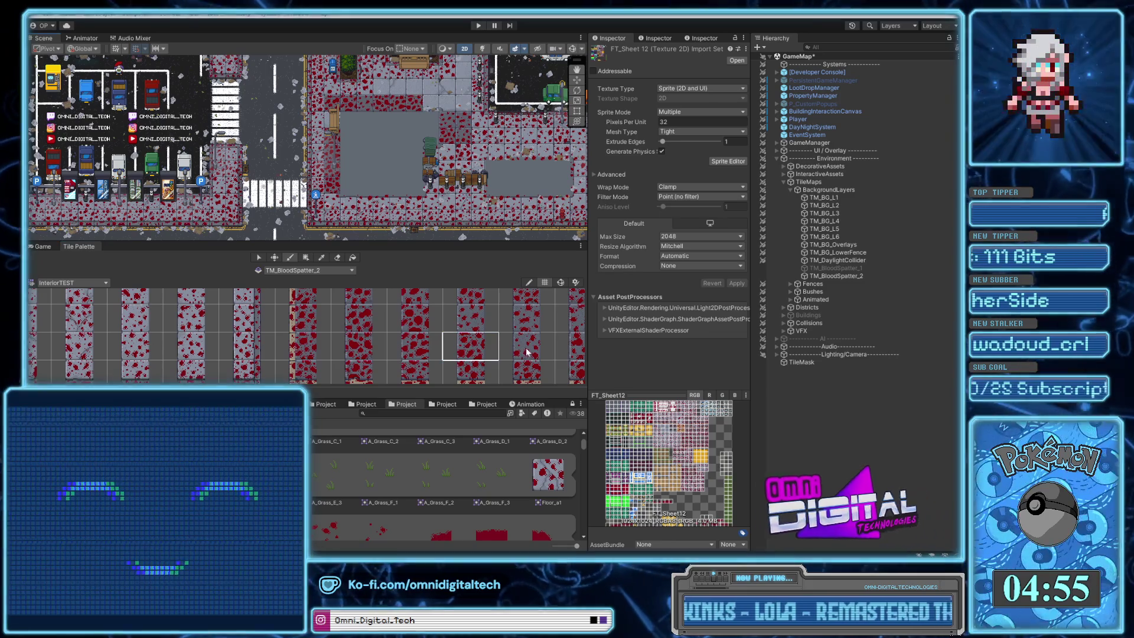
pyautogui.click(526, 352)
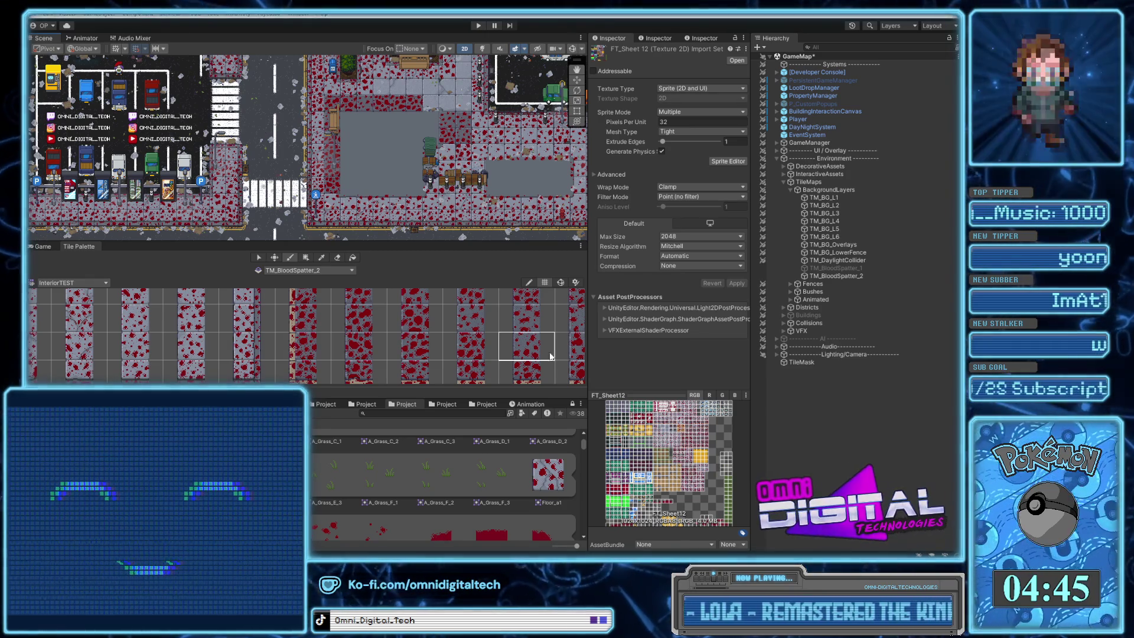
# - Pick blood tiles further right, ending with a two-cell blood-spatter block
pyautogui.moveTo(533, 354); pyautogui.dragTo(496, 351)
pyautogui.click(500, 329)
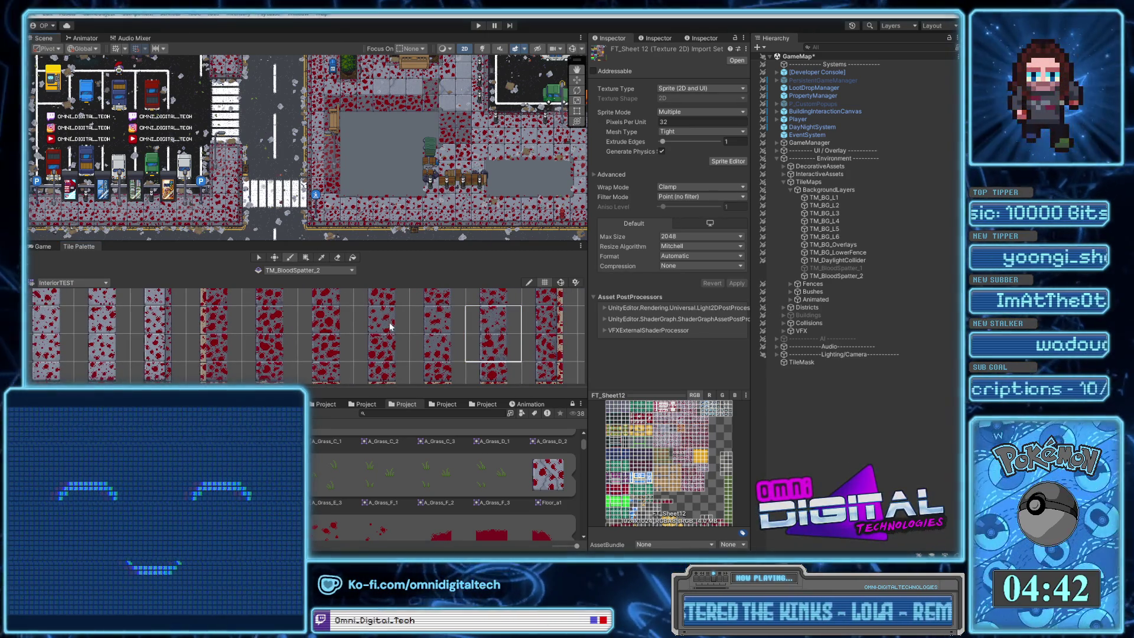
pyautogui.moveTo(366, 319); pyautogui.dragTo(449, 322)
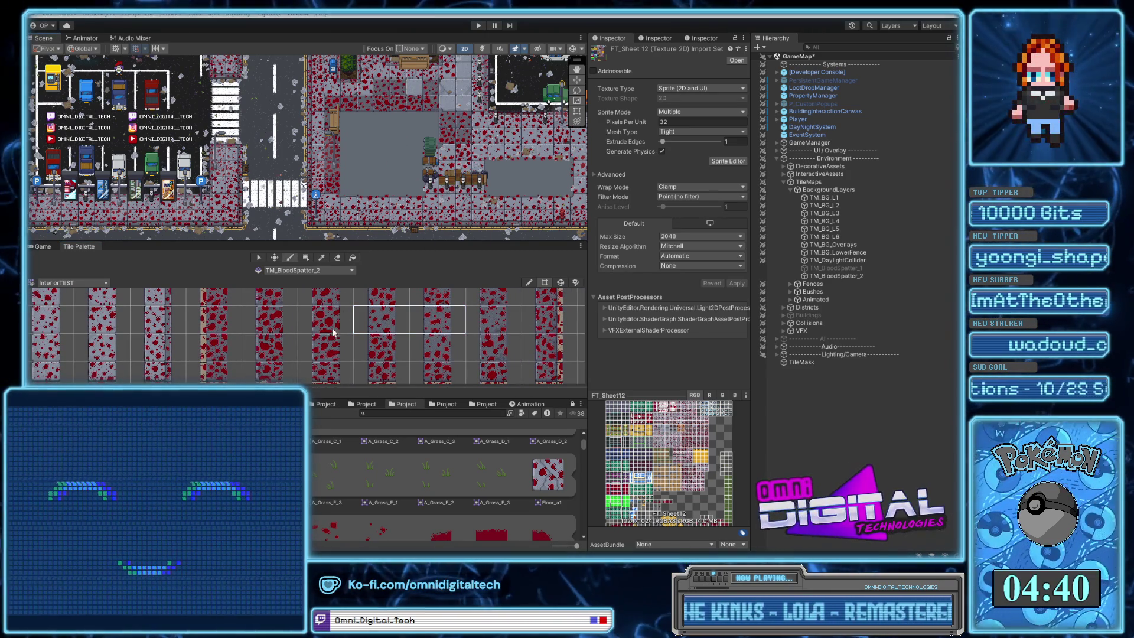
pyautogui.click(331, 322)
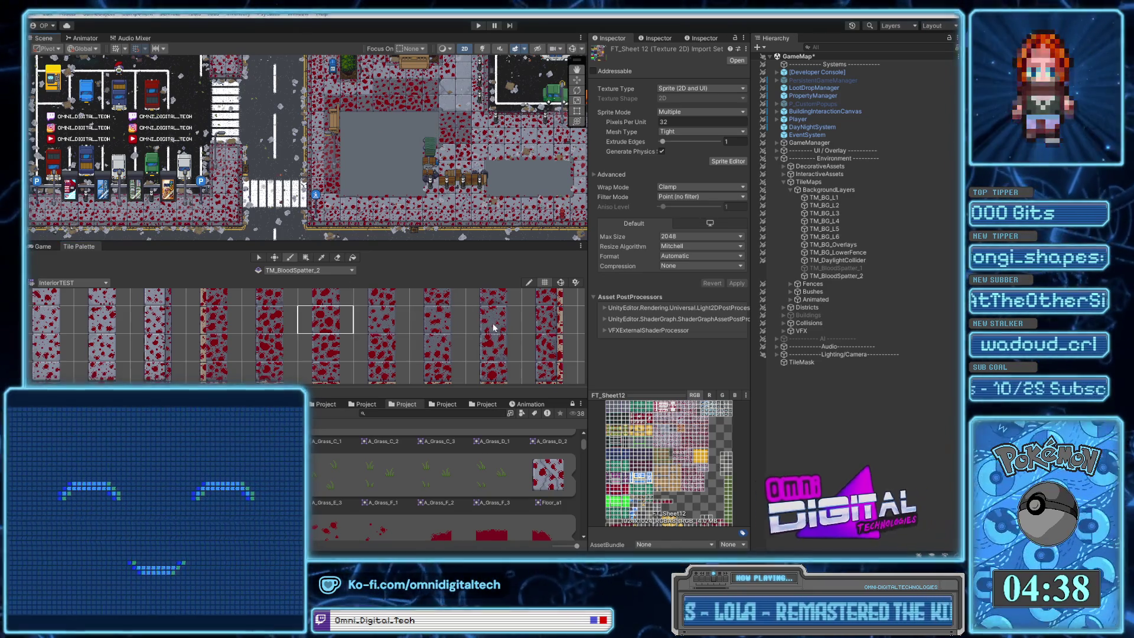
pyautogui.moveTo(497, 324); pyautogui.dragTo(497, 351)
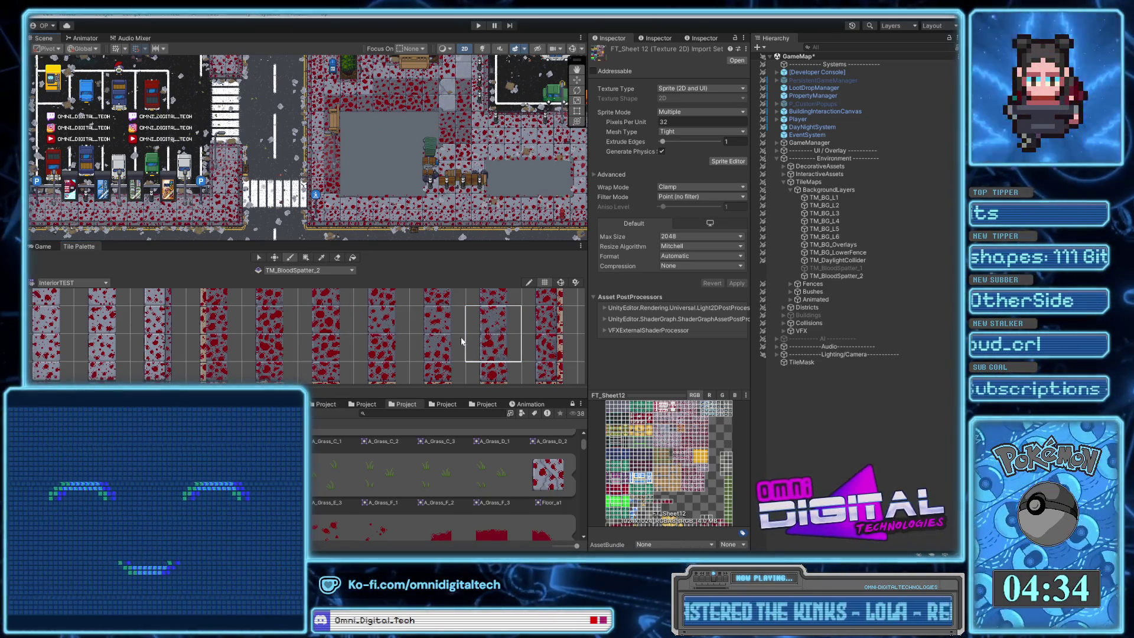
pyautogui.scroll(-5, 464, 340)
pyautogui.scroll(5, 508, 345)
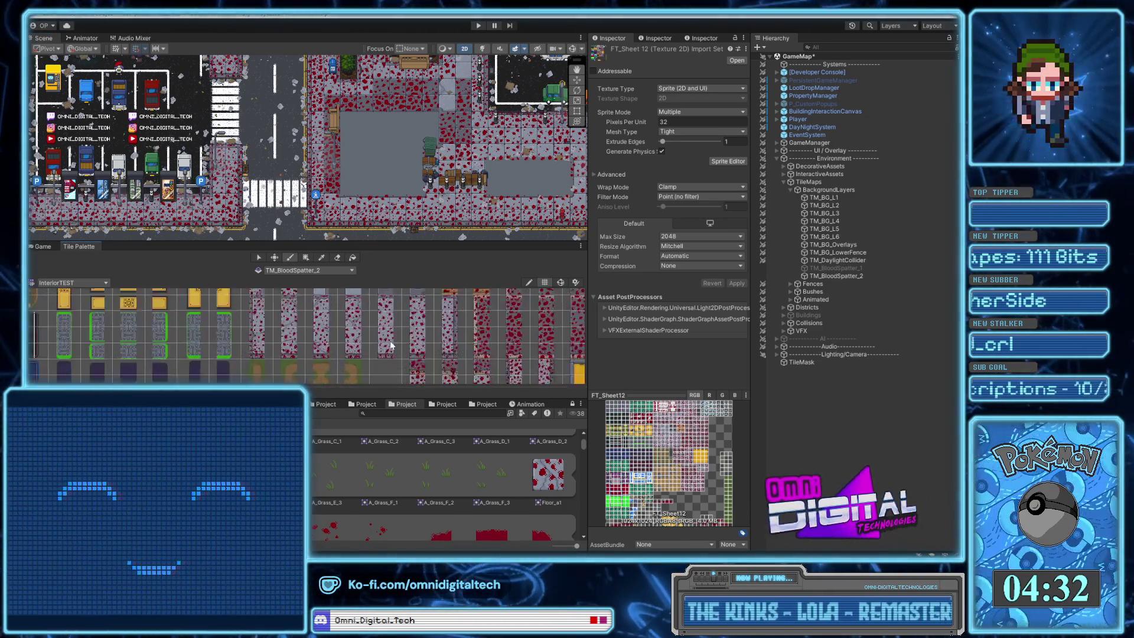
# - Bring the blood-spatter and wood tiles into view and make the Scene and Tile Palette panels taller
pyautogui.moveTo(402, 349)
pyautogui.mouseDown()
pyautogui.moveTo(413, 369)
pyautogui.moveTo(427, 361)
pyautogui.mouseUp()
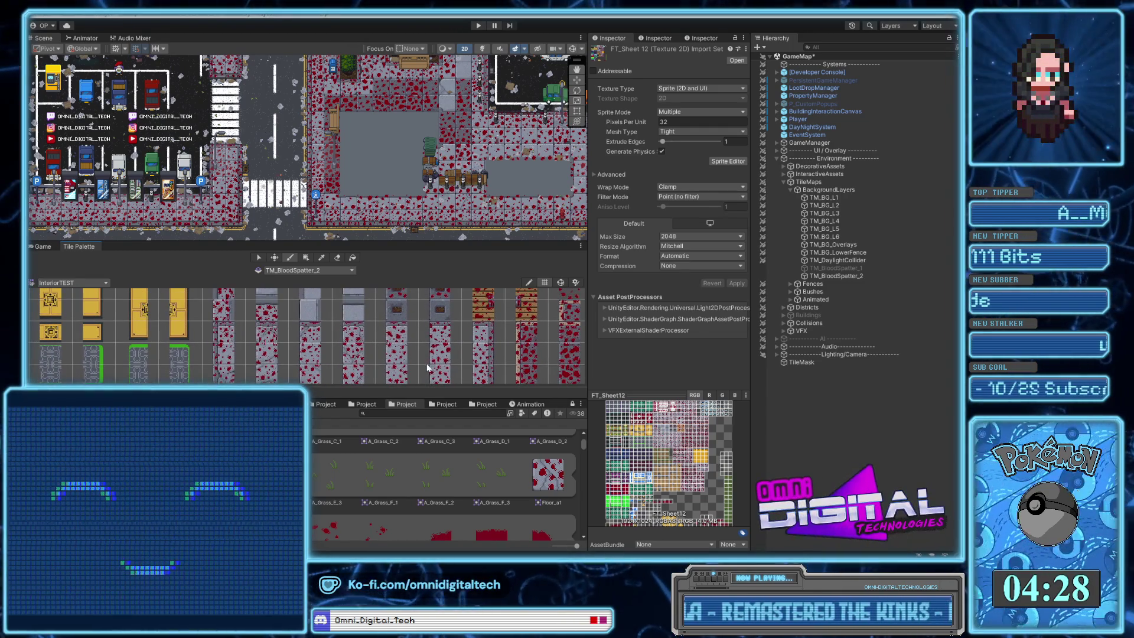
pyautogui.scroll(3, 434, 363)
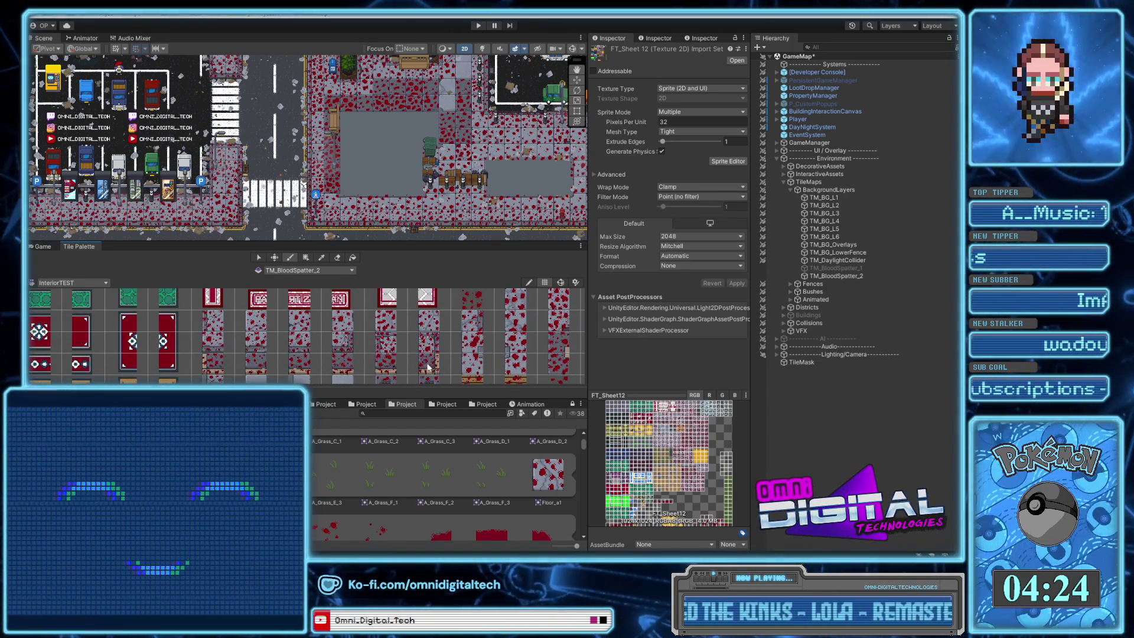
pyautogui.hscroll(4, 447, 354)
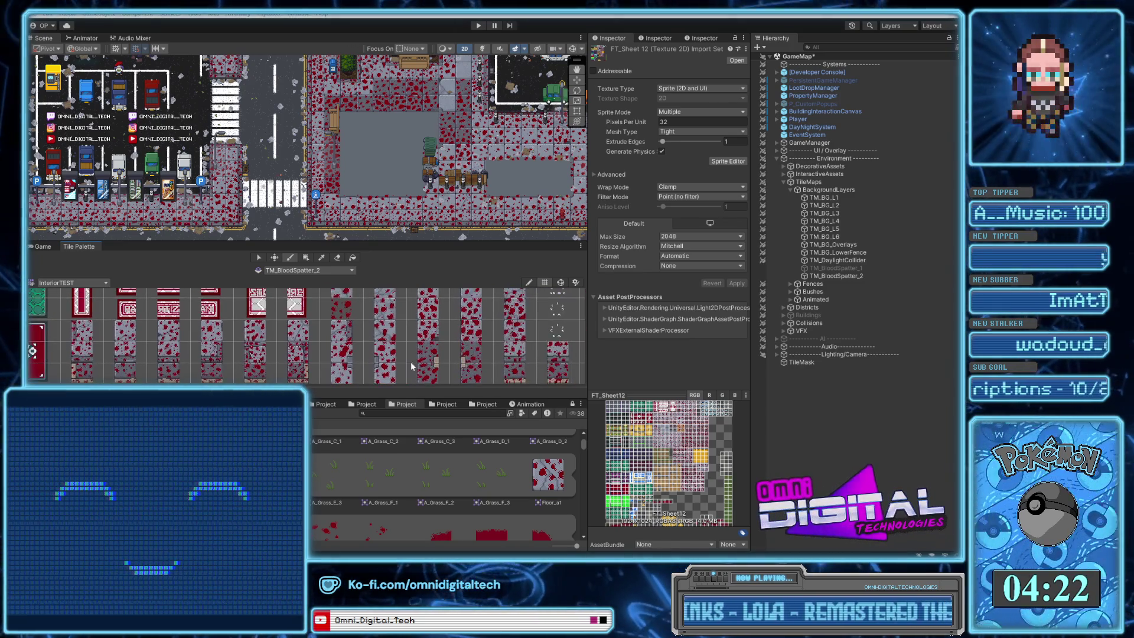
pyautogui.scroll(1, 495, 354)
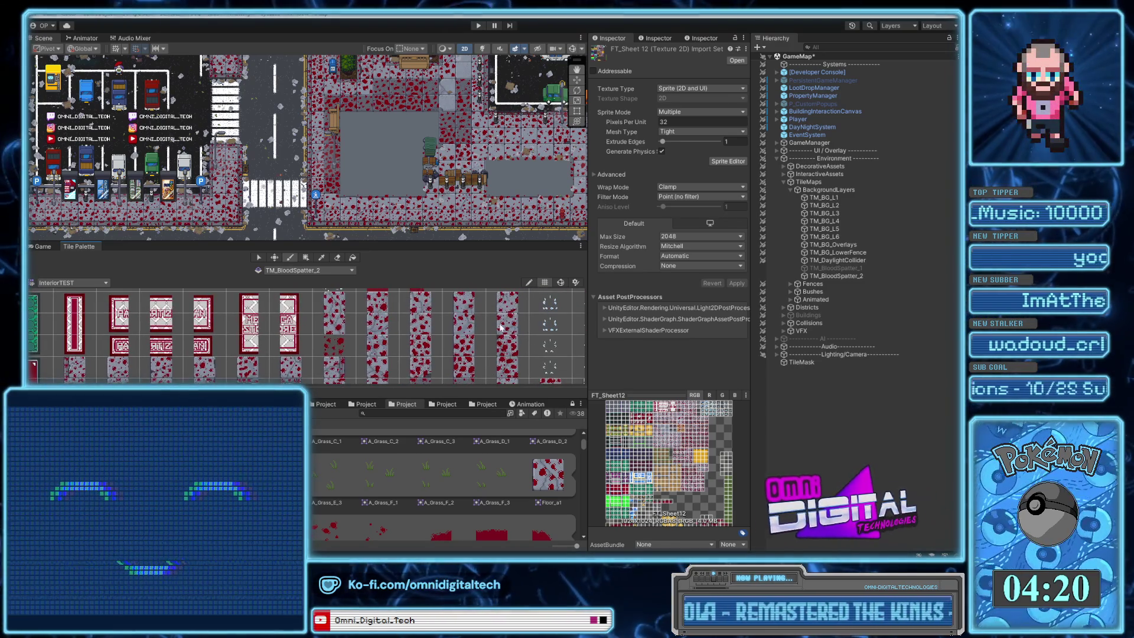
pyautogui.scroll(1, 505, 328)
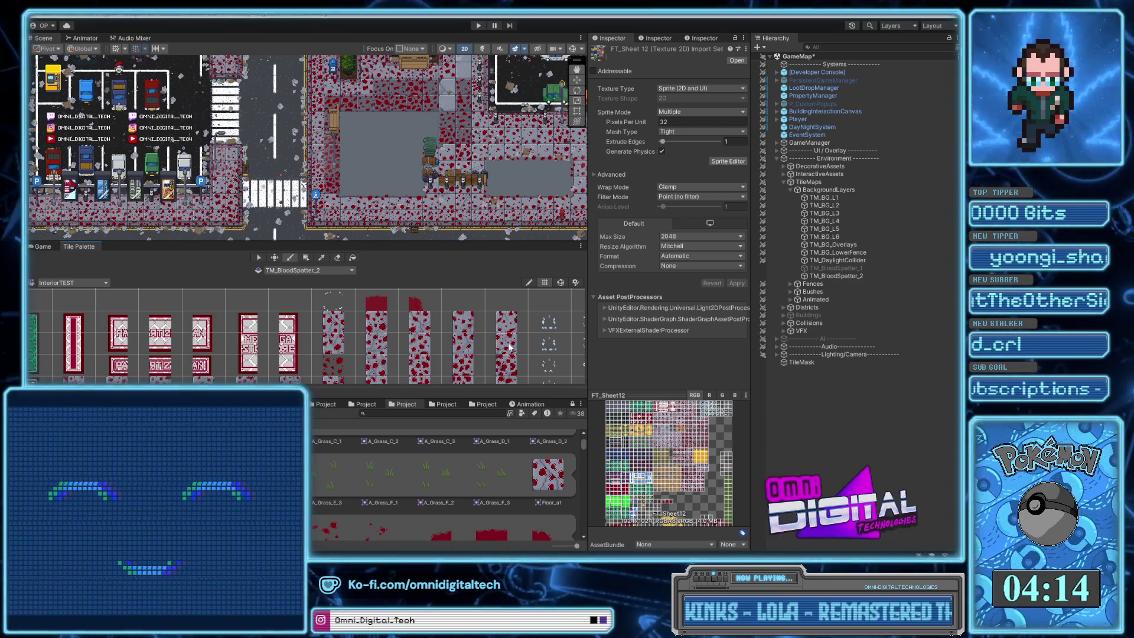
pyautogui.moveTo(510, 348); pyautogui.dragTo(451, 280)
pyautogui.moveTo(528, 338)
pyautogui.mouseDown()
pyautogui.moveTo(428, 322)
pyautogui.moveTo(495, 285)
pyautogui.mouseUp()
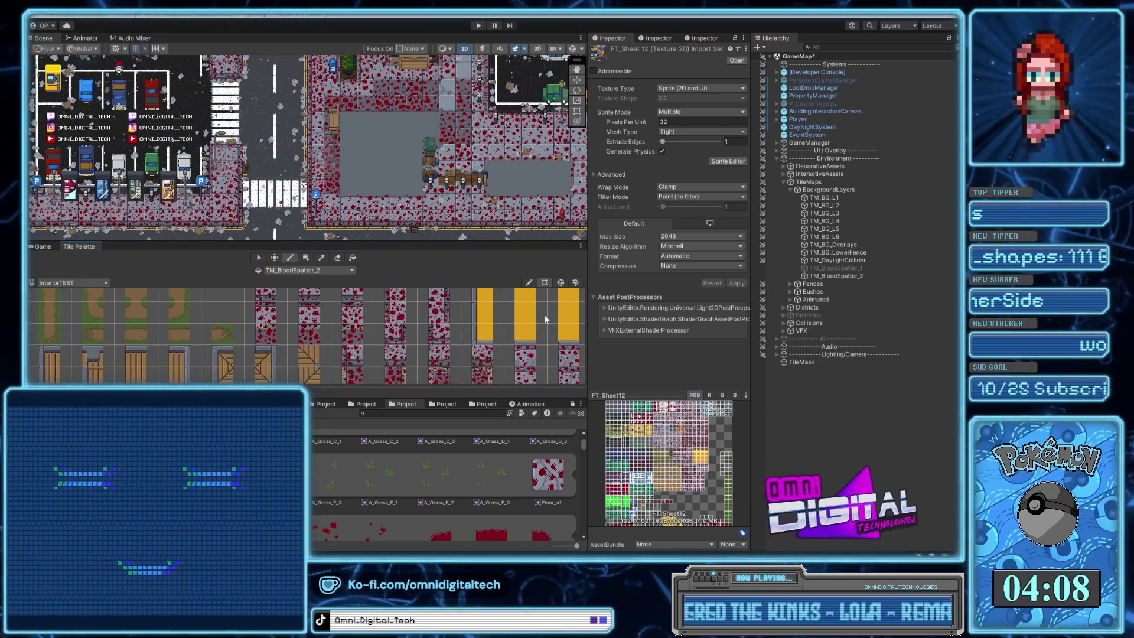
pyautogui.moveTo(545, 319)
pyautogui.mouseDown()
pyautogui.moveTo(526, 328)
pyautogui.moveTo(524, 313)
pyautogui.mouseUp()
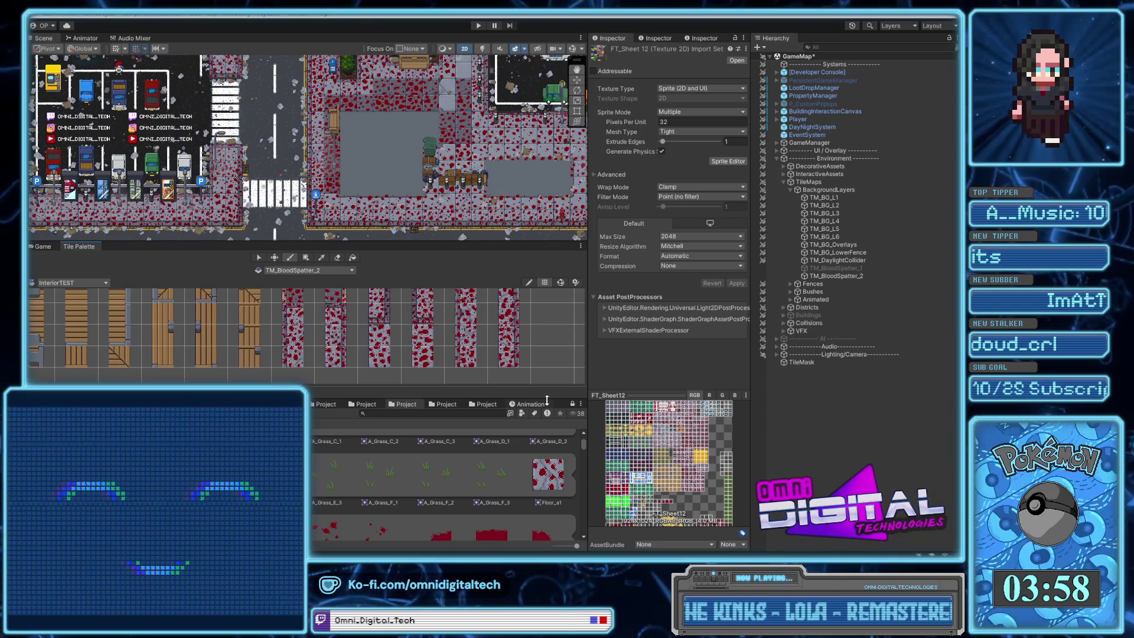
pyautogui.moveTo(547, 400); pyautogui.dragTo(530, 440)
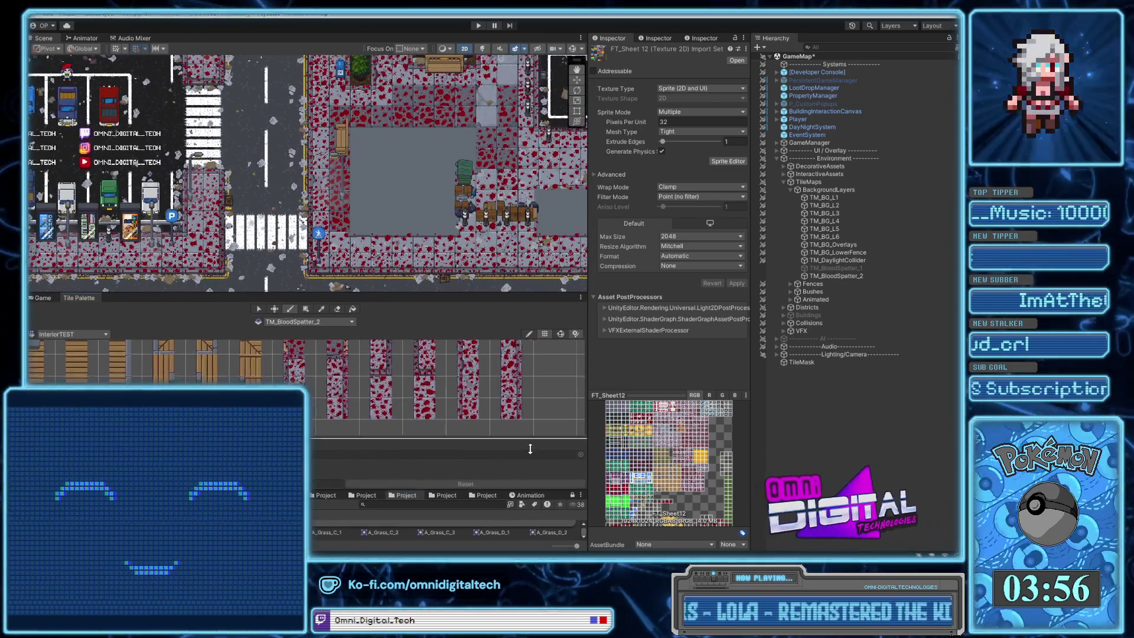
# - Enlarge the Tile Palette and bring the sign and blood-spatter tiles into view
pyautogui.moveTo(490, 294); pyautogui.dragTo(490, 205)
pyautogui.scroll(3, 465, 433)
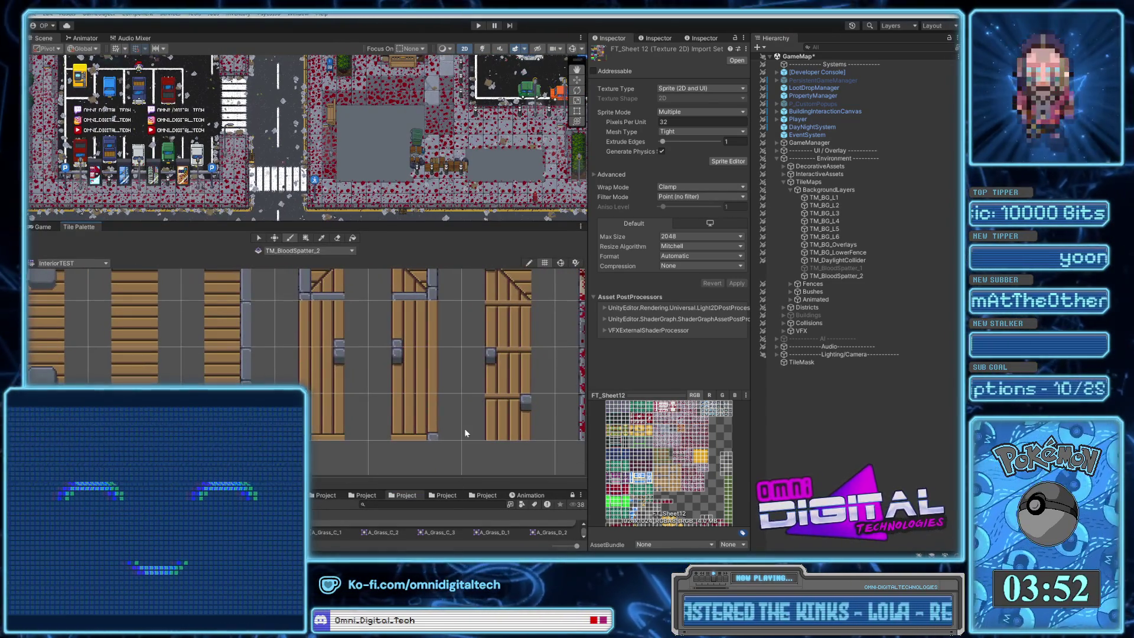
pyautogui.scroll(-6, 467, 414)
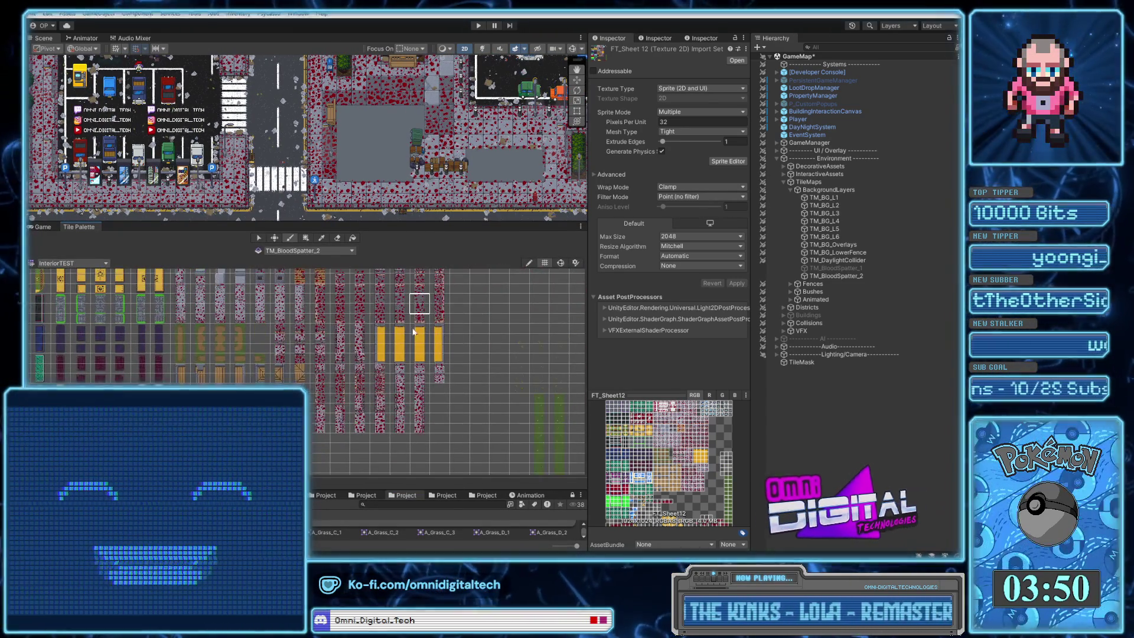
pyautogui.scroll(4, 413, 332)
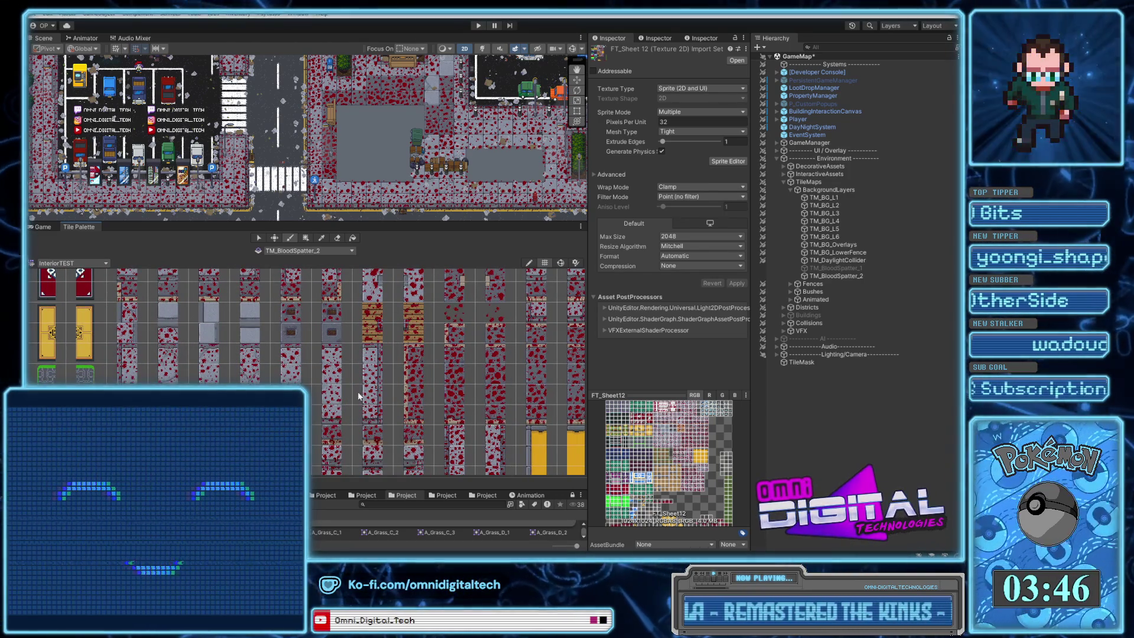
pyautogui.moveTo(462, 346); pyautogui.dragTo(368, 446)
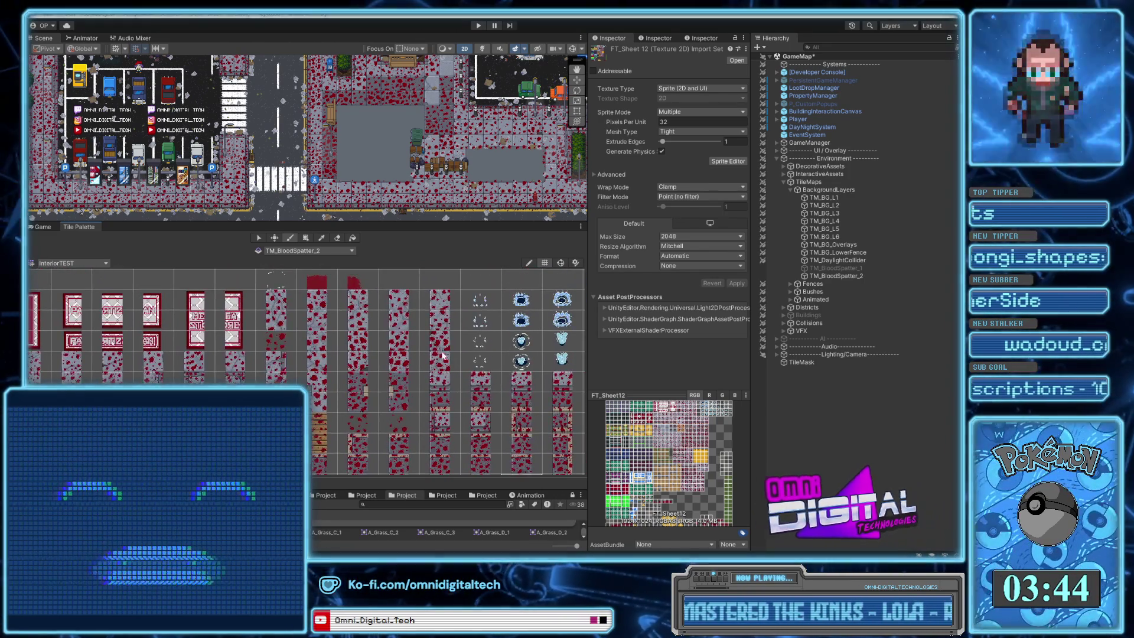
# - Pick the blood-spatter tile one left of the first, then move the Scene view up
pyautogui.click(446, 345)
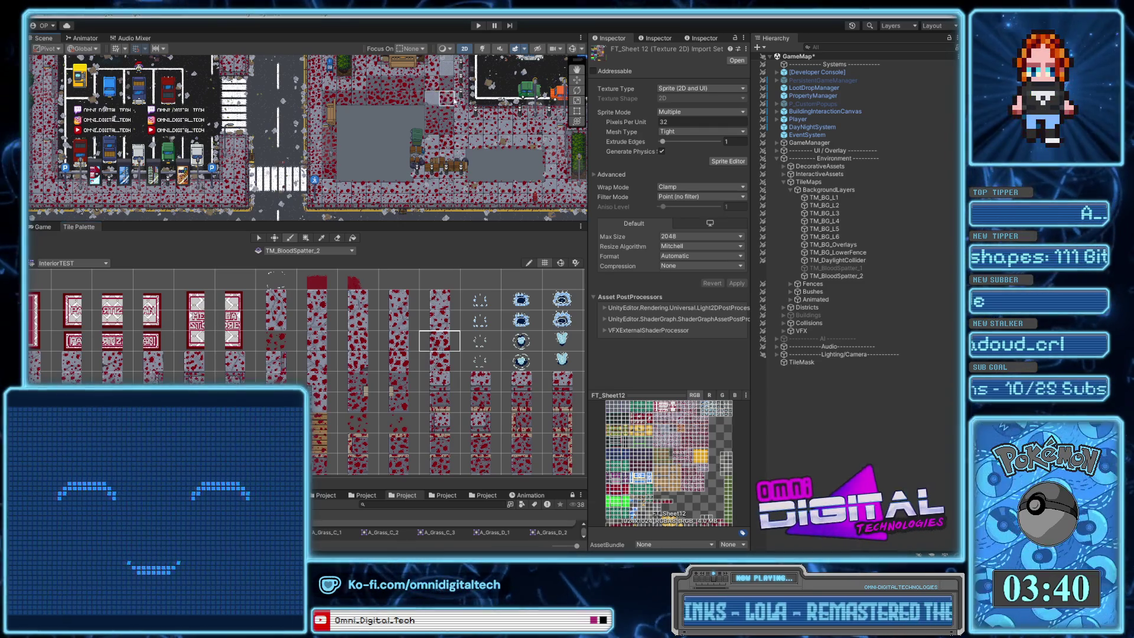
pyautogui.click(406, 346)
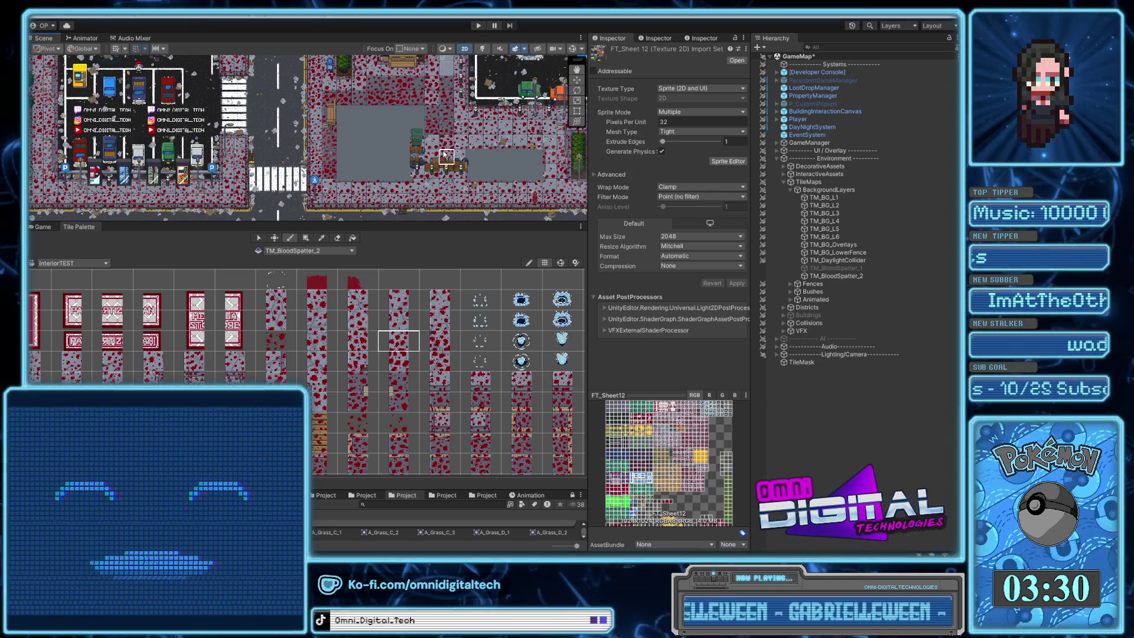
pyautogui.press('Up')
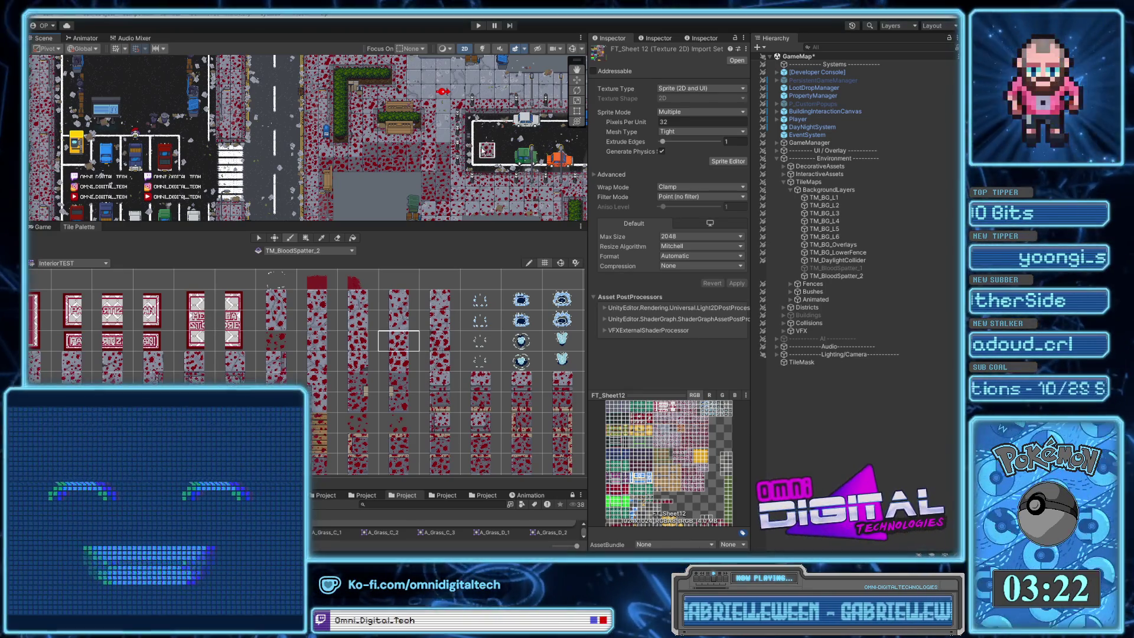
# - Try pairs of blood-spatter tiles, then narrow the brush to a single spatter tile
pyautogui.moveTo(390, 329)
pyautogui.mouseDown()
pyautogui.moveTo(428, 312)
pyautogui.moveTo(430, 344)
pyautogui.mouseUp()
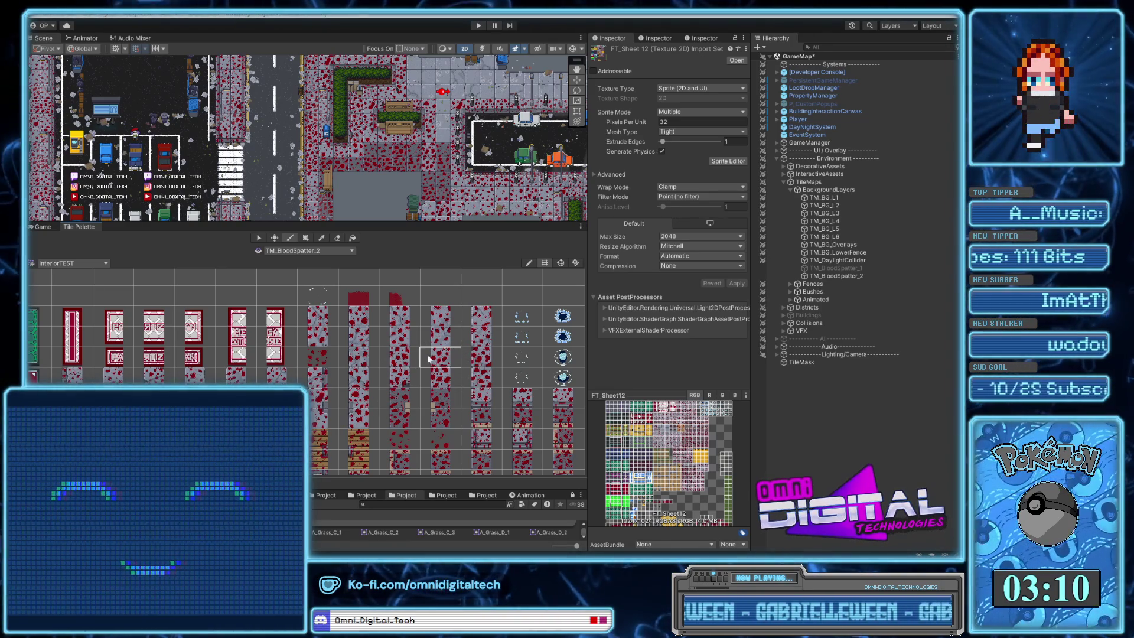
pyautogui.moveTo(430, 359); pyautogui.dragTo(402, 359)
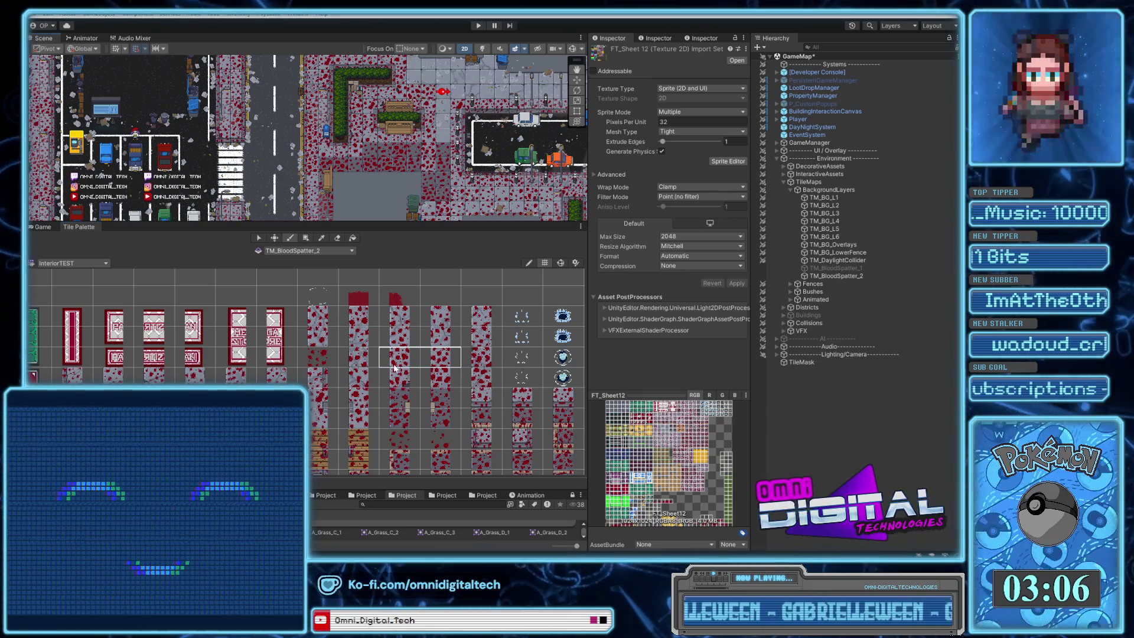
pyautogui.moveTo(395, 367); pyautogui.dragTo(450, 336)
pyautogui.moveTo(251, 348); pyautogui.dragTo(299, 353)
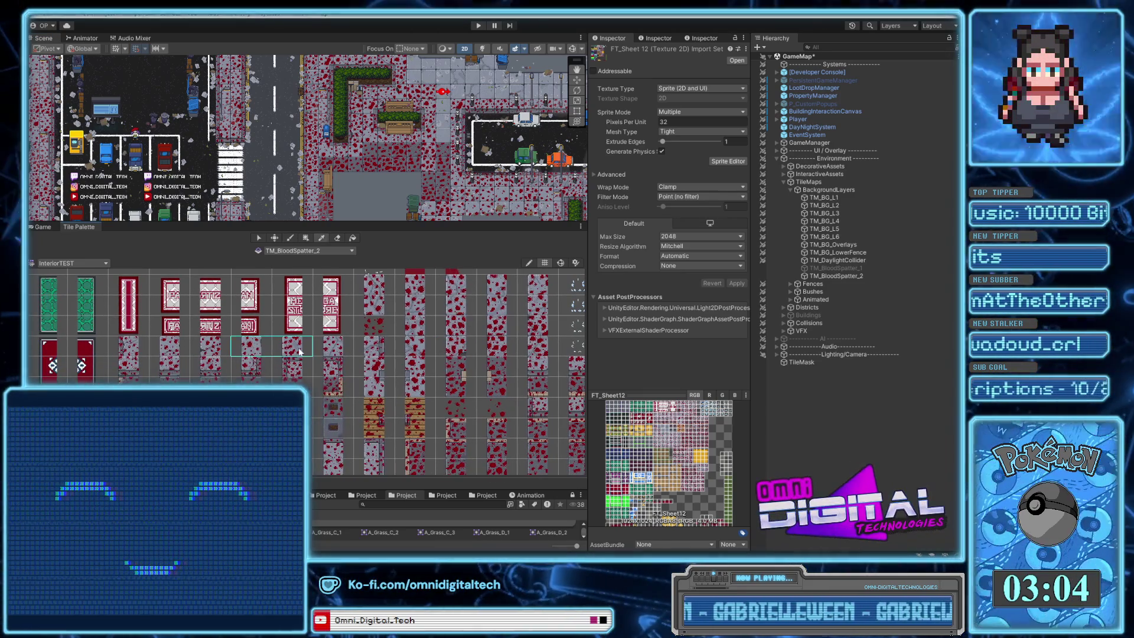
pyautogui.click(298, 349)
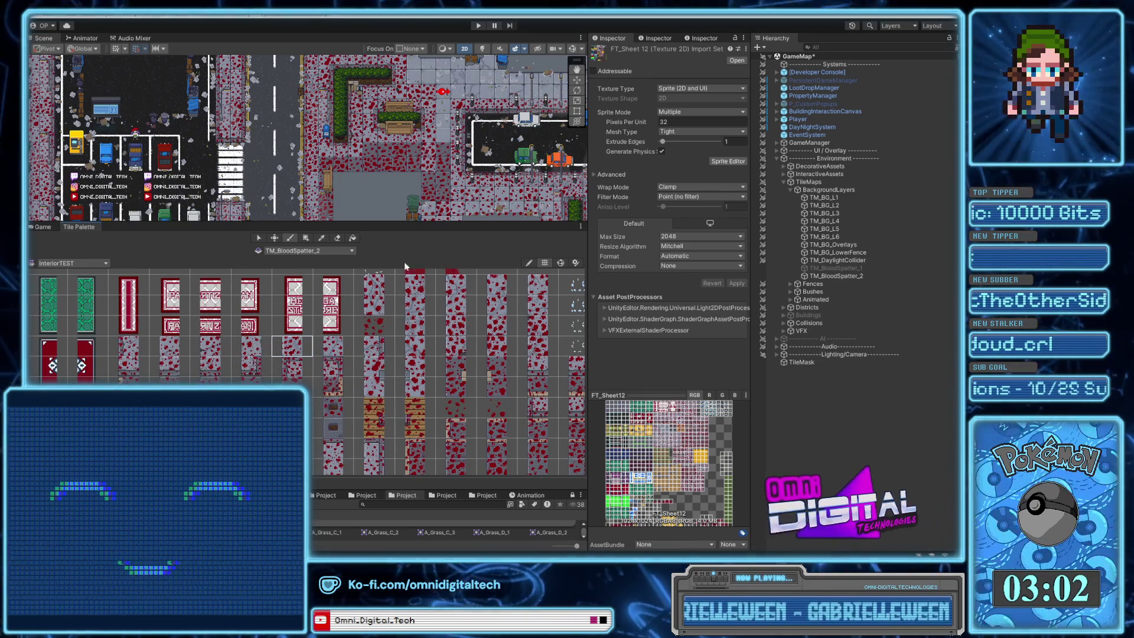
# - Browse lower palette rows, show the map's top, and settle on a heavily splattered floor tile
pyautogui.moveTo(490, 466)
pyautogui.mouseDown()
pyautogui.moveTo(441, 384)
pyautogui.moveTo(424, 387)
pyautogui.moveTo(468, 389)
pyautogui.mouseUp()
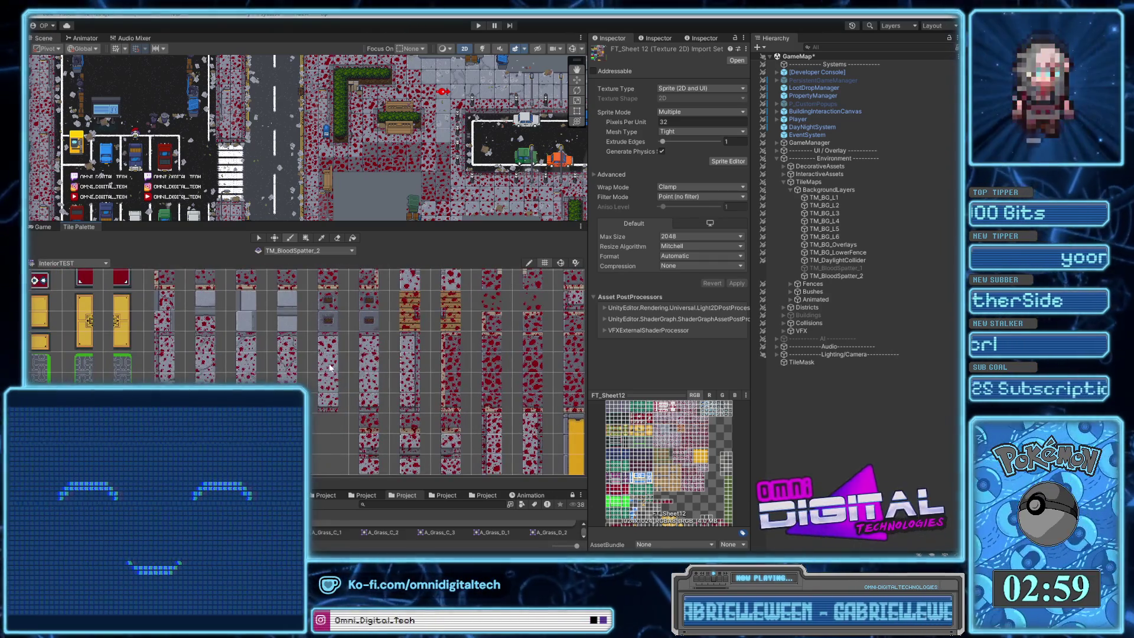
pyautogui.moveTo(329, 363); pyautogui.dragTo(331, 385)
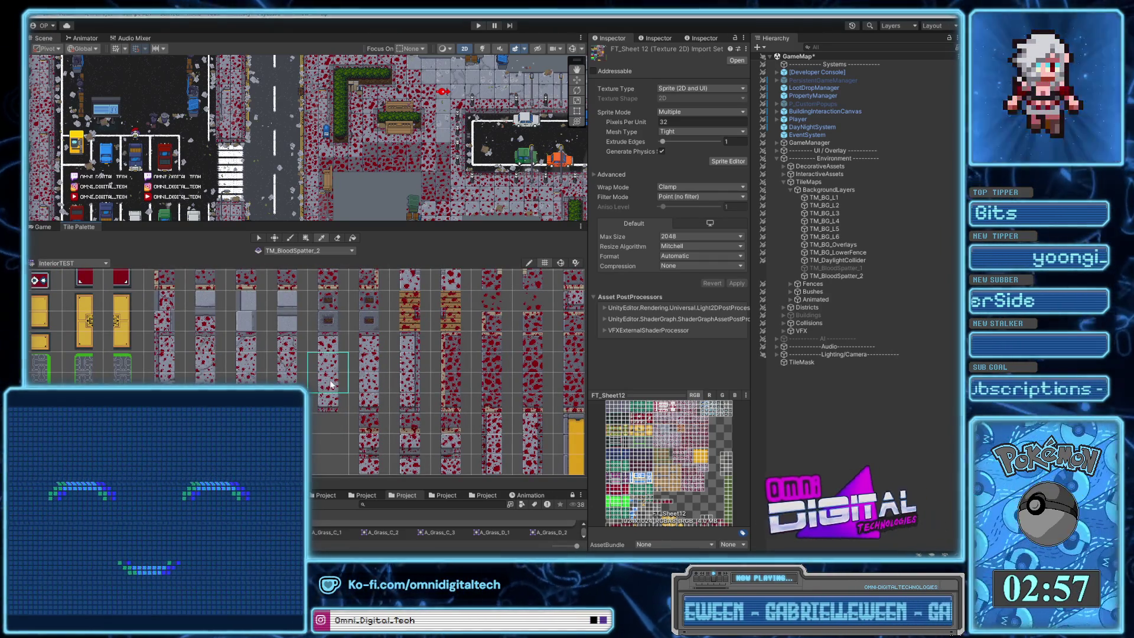
pyautogui.moveTo(428, 140); pyautogui.dragTo(436, 187)
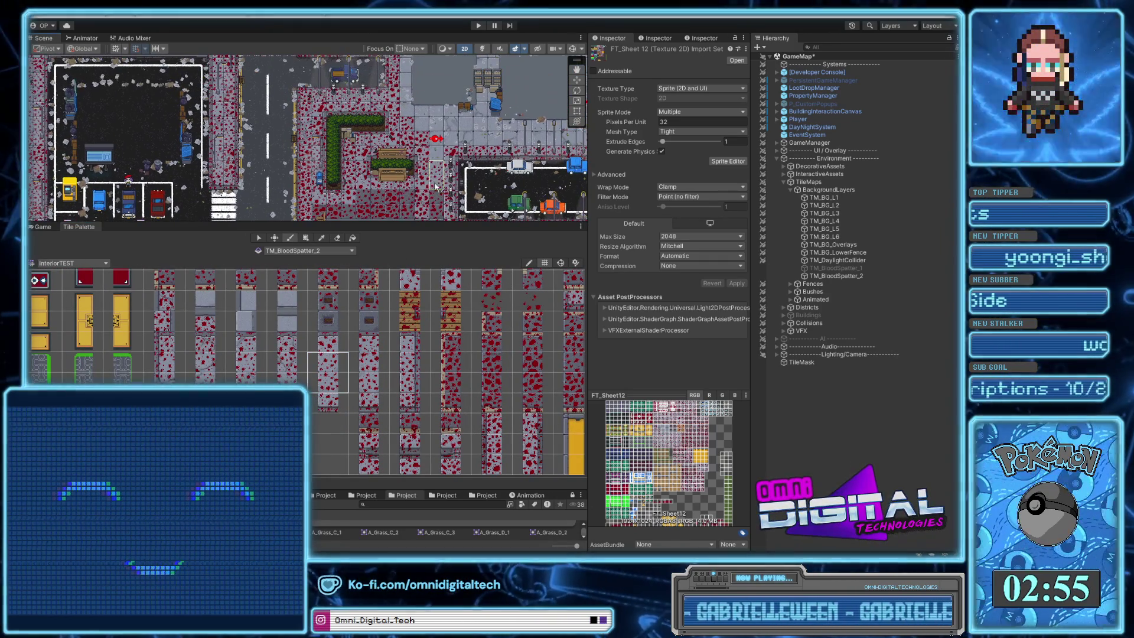
pyautogui.click(369, 368)
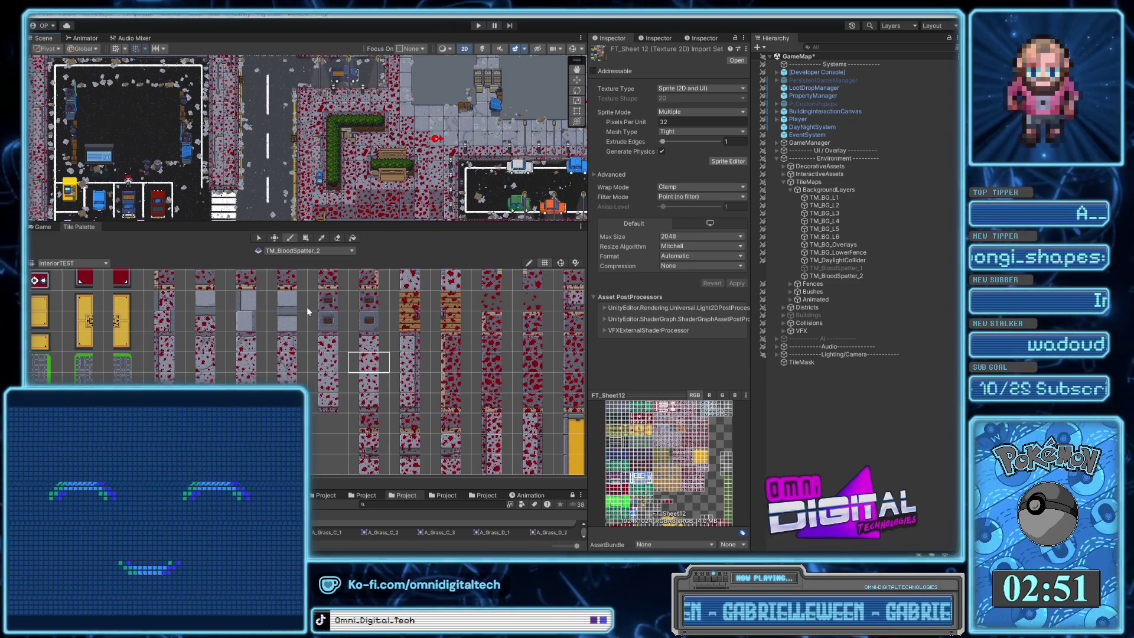
pyautogui.click(248, 363)
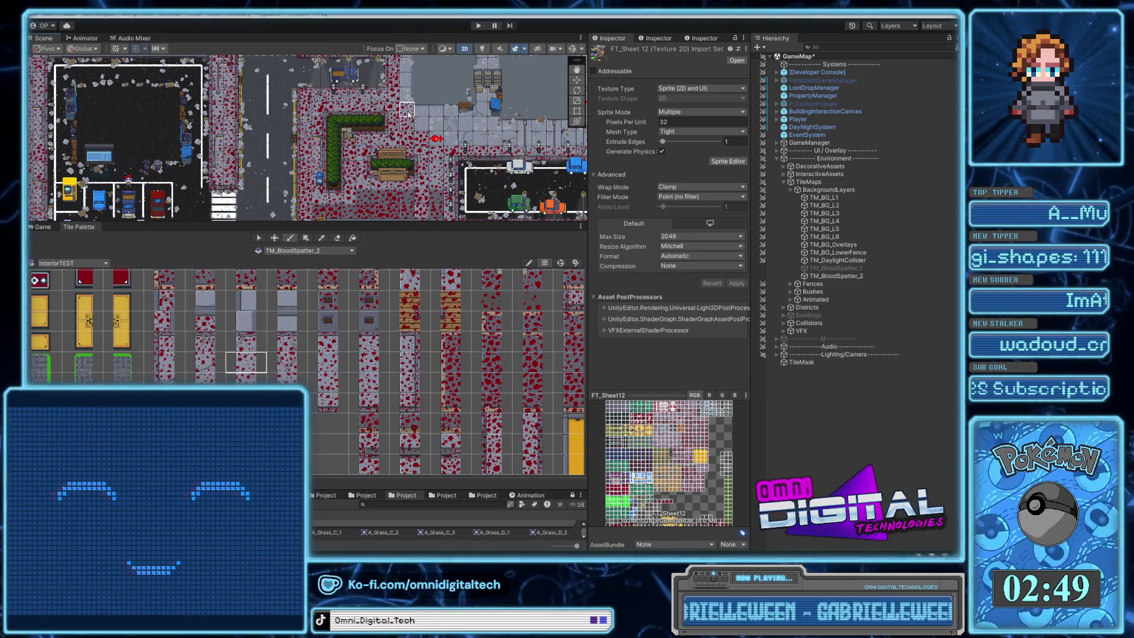
pyautogui.moveTo(493, 443)
pyautogui.mouseDown()
pyautogui.moveTo(476, 351)
pyautogui.moveTo(443, 337)
pyautogui.moveTo(428, 276)
pyautogui.mouseUp()
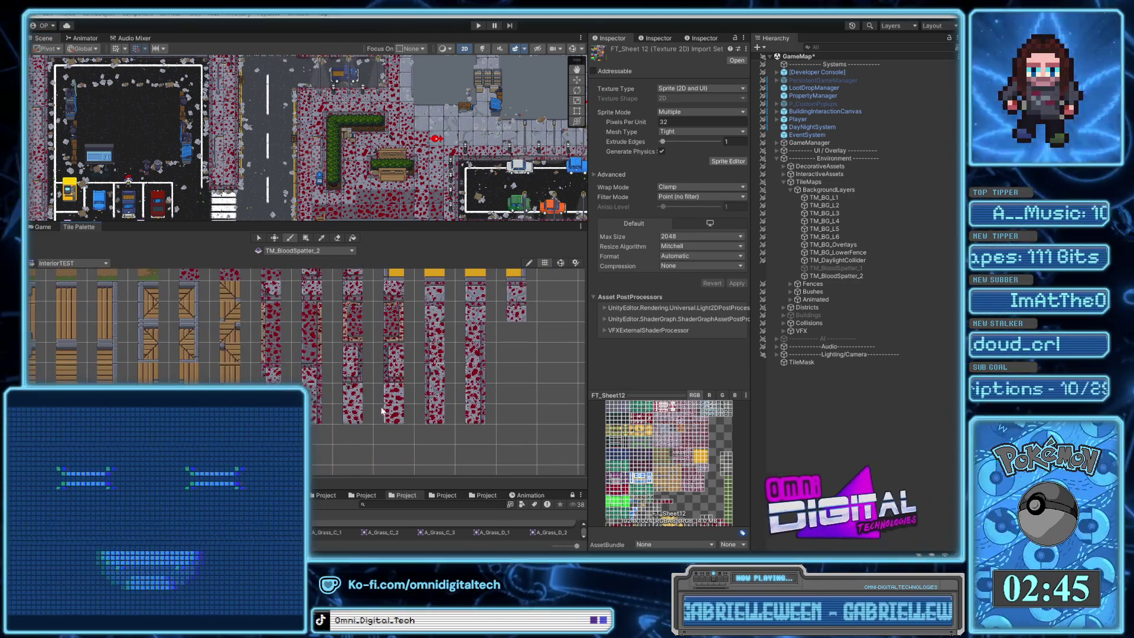
pyautogui.click(397, 395)
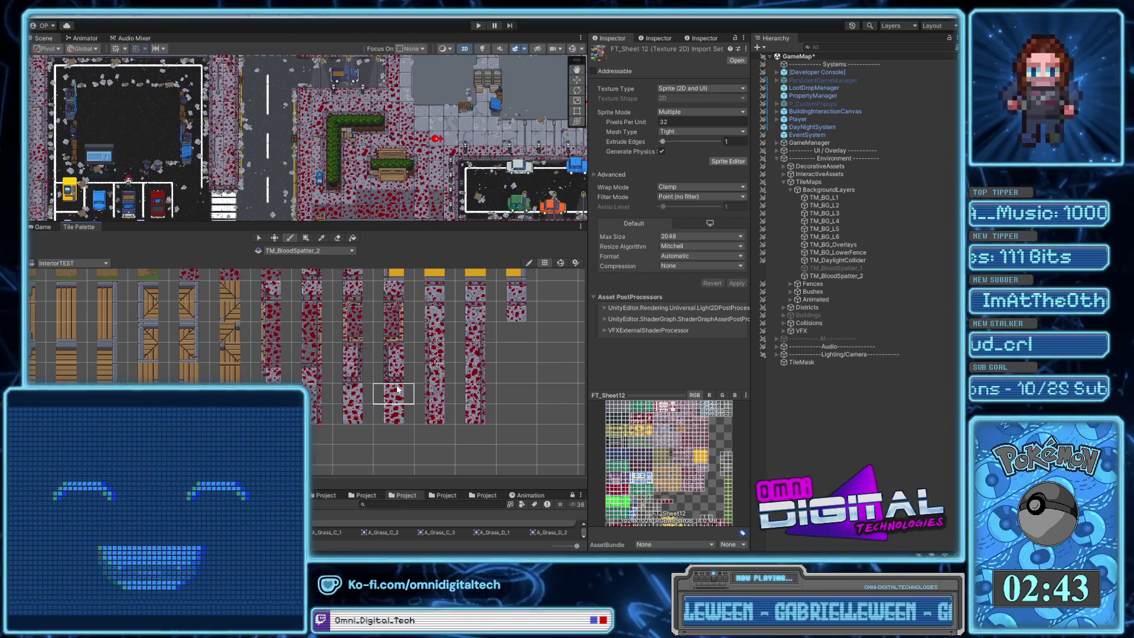
# - Pan the palette back to the sign tiles and pick a nearby spatter tile
pyautogui.moveTo(432, 320); pyautogui.dragTo(456, 410)
pyautogui.scroll(5, 456, 410)
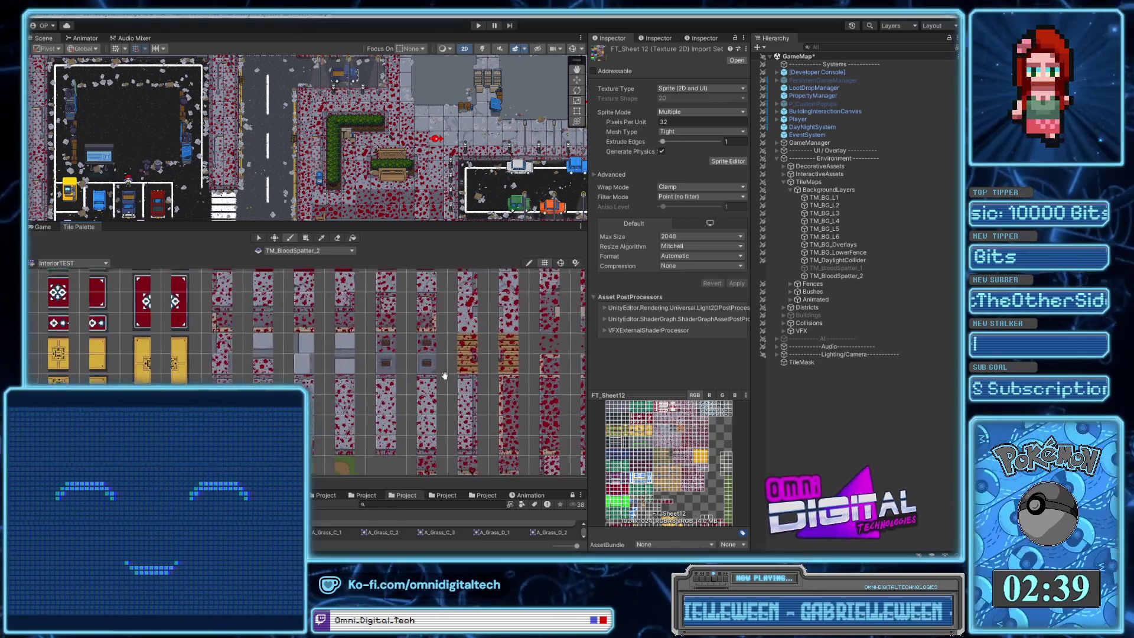
pyautogui.scroll(-5, 459, 385)
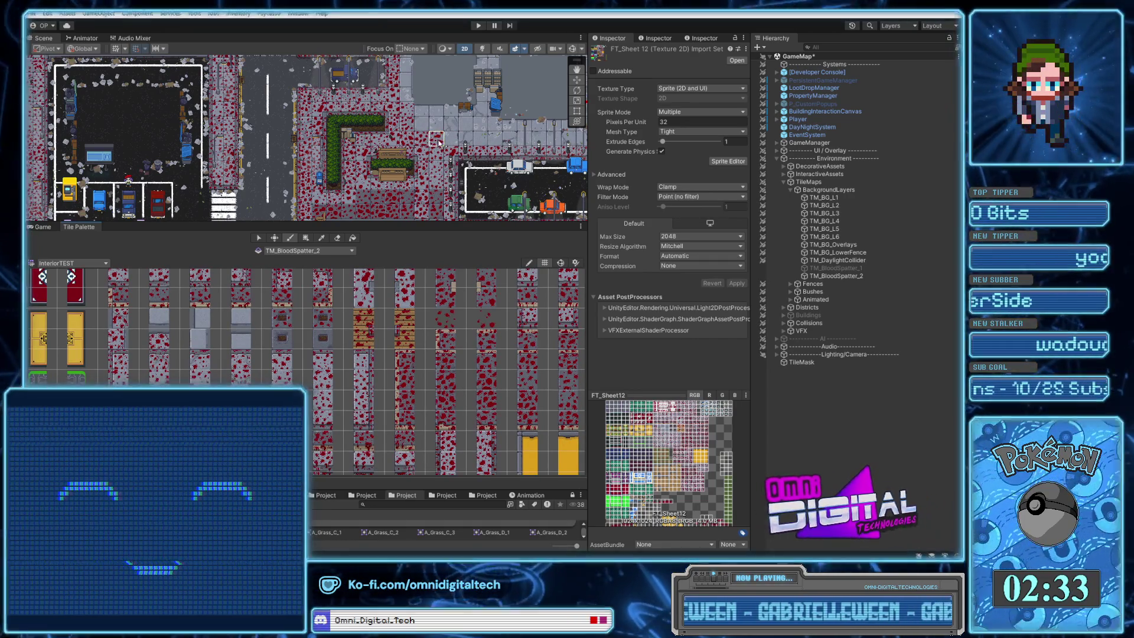
pyautogui.hscroll(-3, 343, 400)
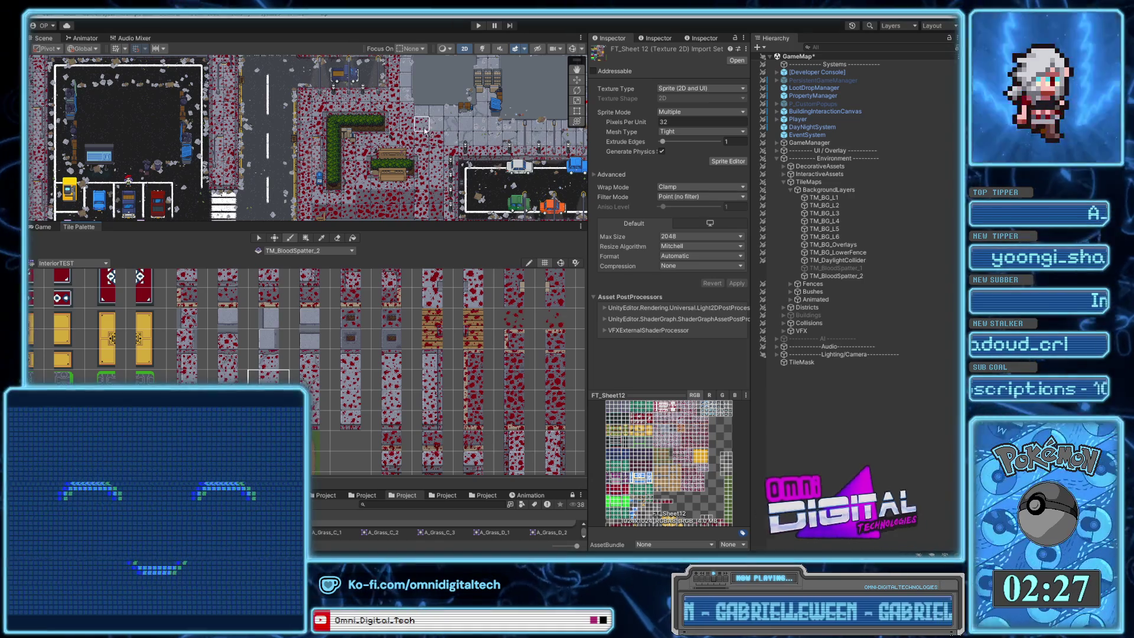
pyautogui.hscroll(-5, 428, 405)
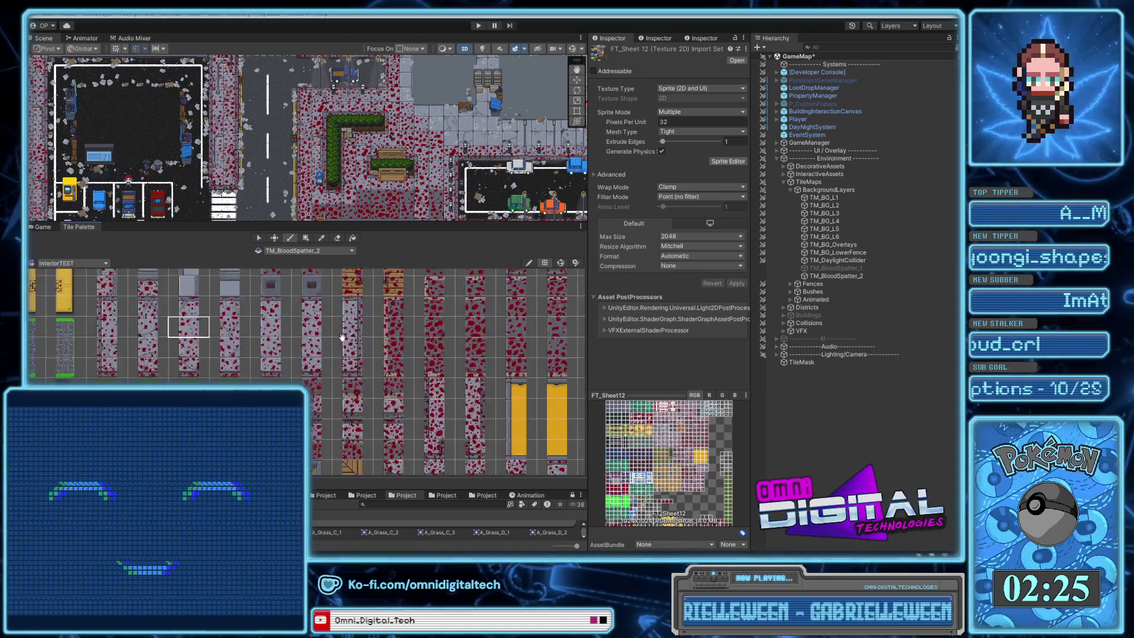
pyautogui.scroll(2, 477, 400)
pyautogui.scroll(3, 478, 435)
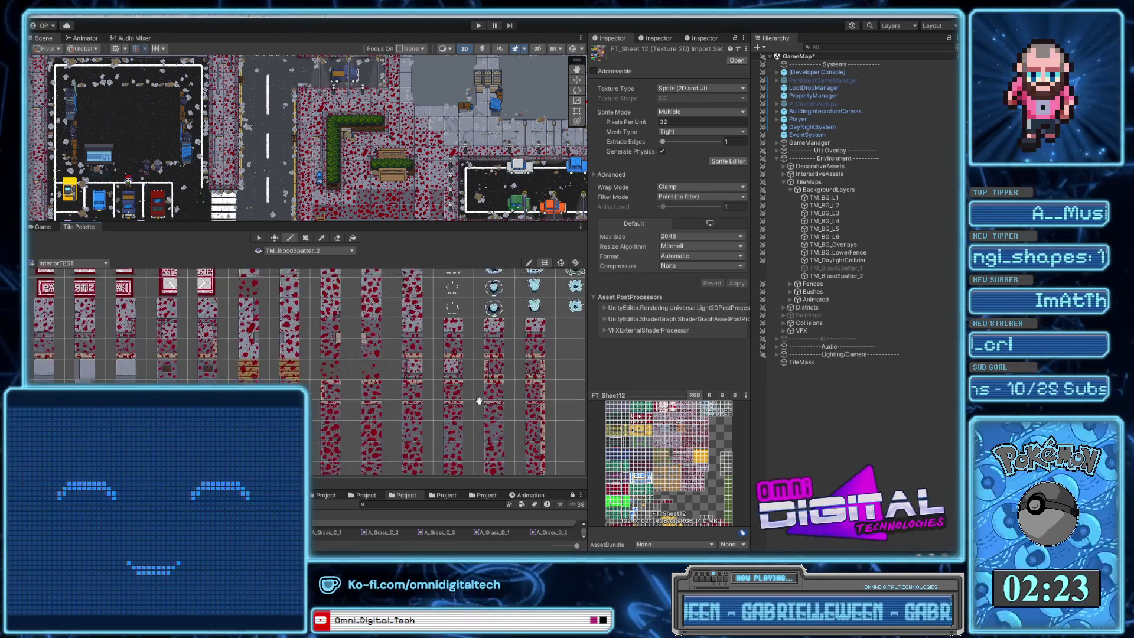
pyautogui.click(258, 367)
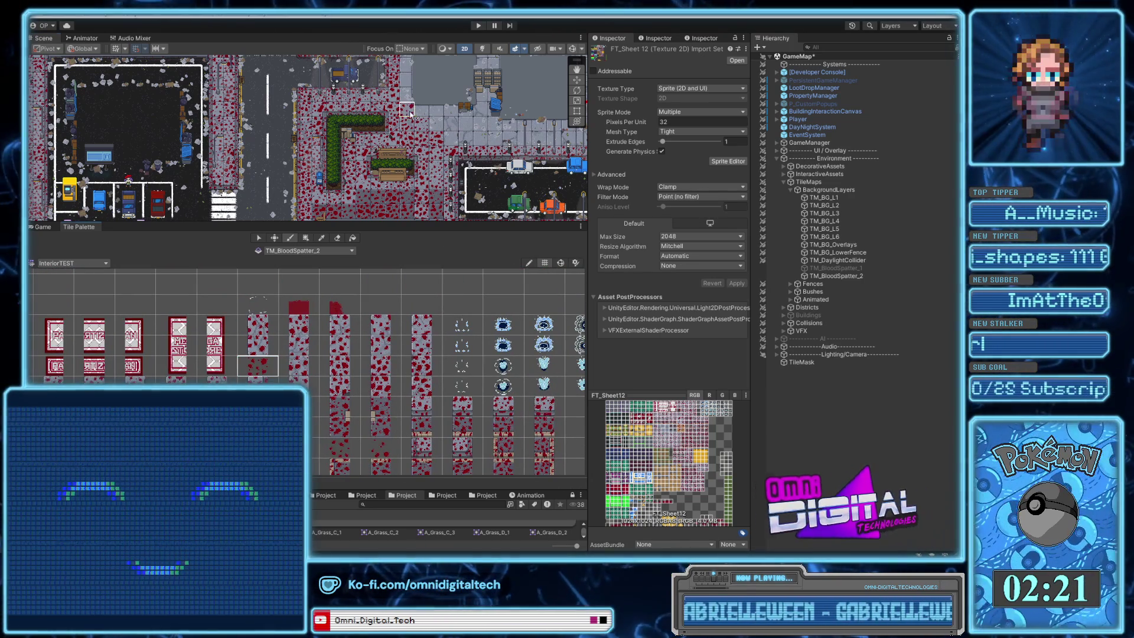
# - Switch the brush to a lower blood-spatter tile one column to the right
pyautogui.scroll(-2, 382, 374)
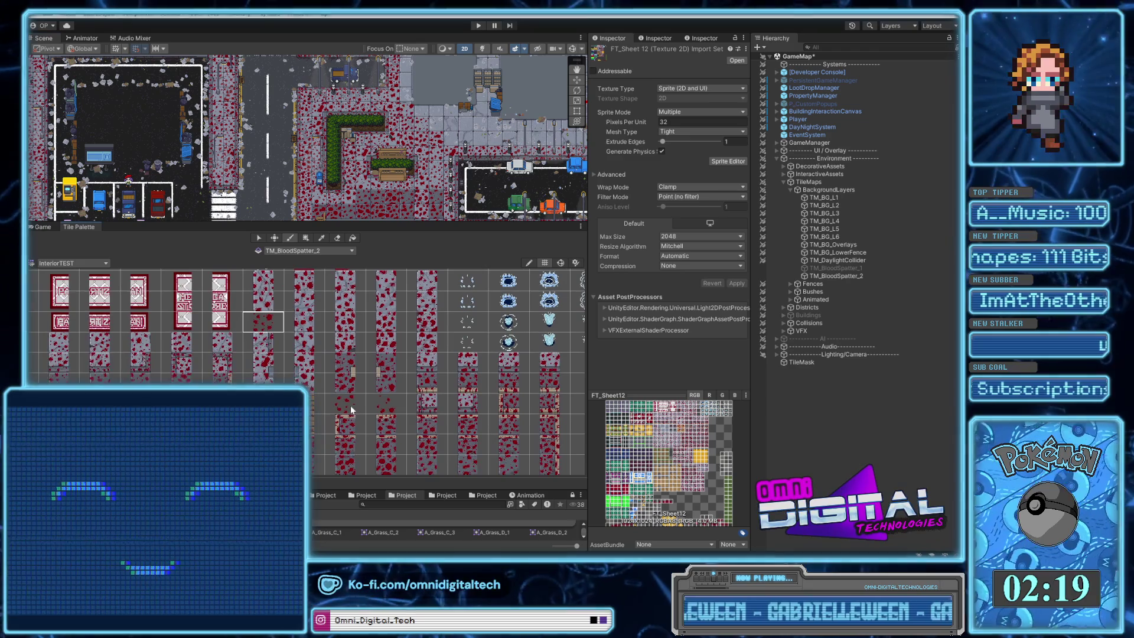
pyautogui.click(349, 404)
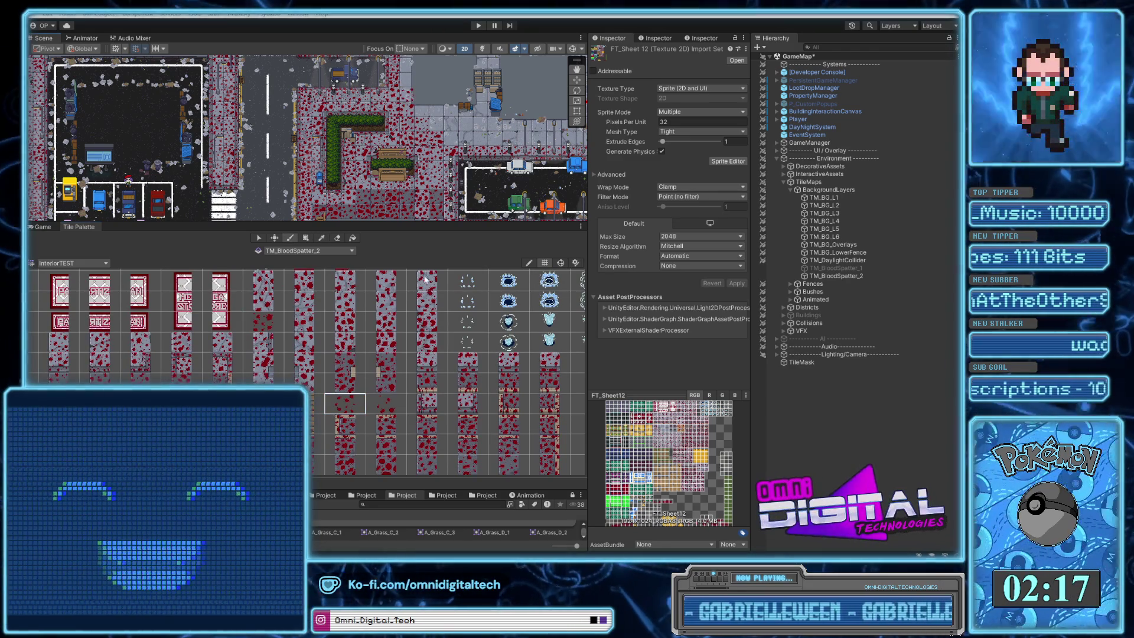
pyautogui.click(388, 406)
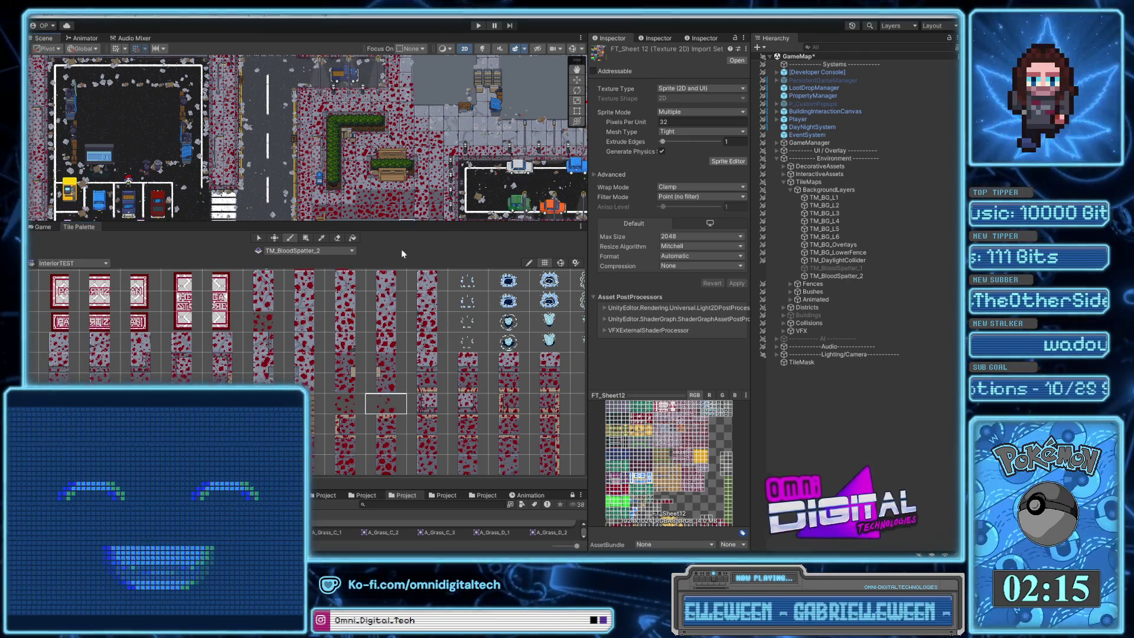
pyautogui.hscroll(-5, 367, 348)
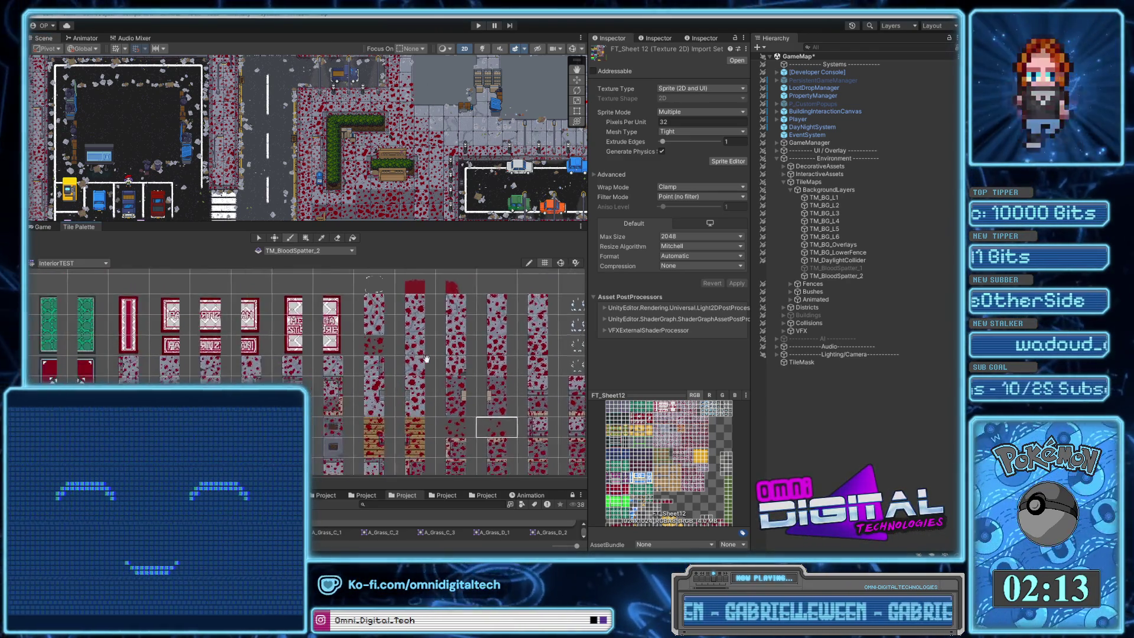
pyautogui.scroll(-5, 417, 405)
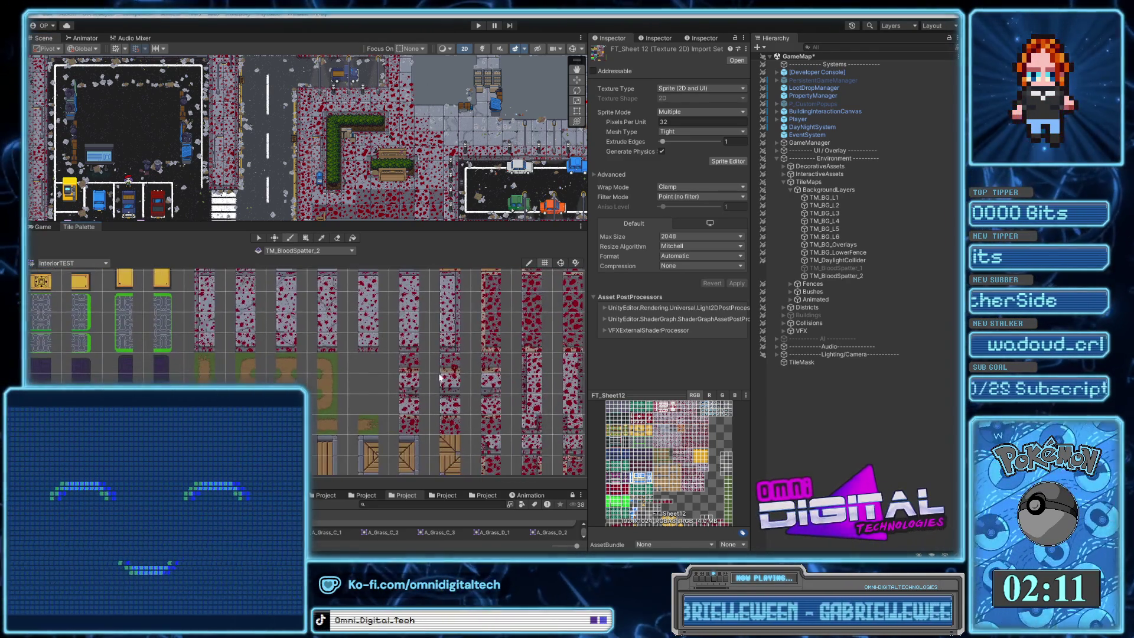
pyautogui.scroll(-5, 434, 392)
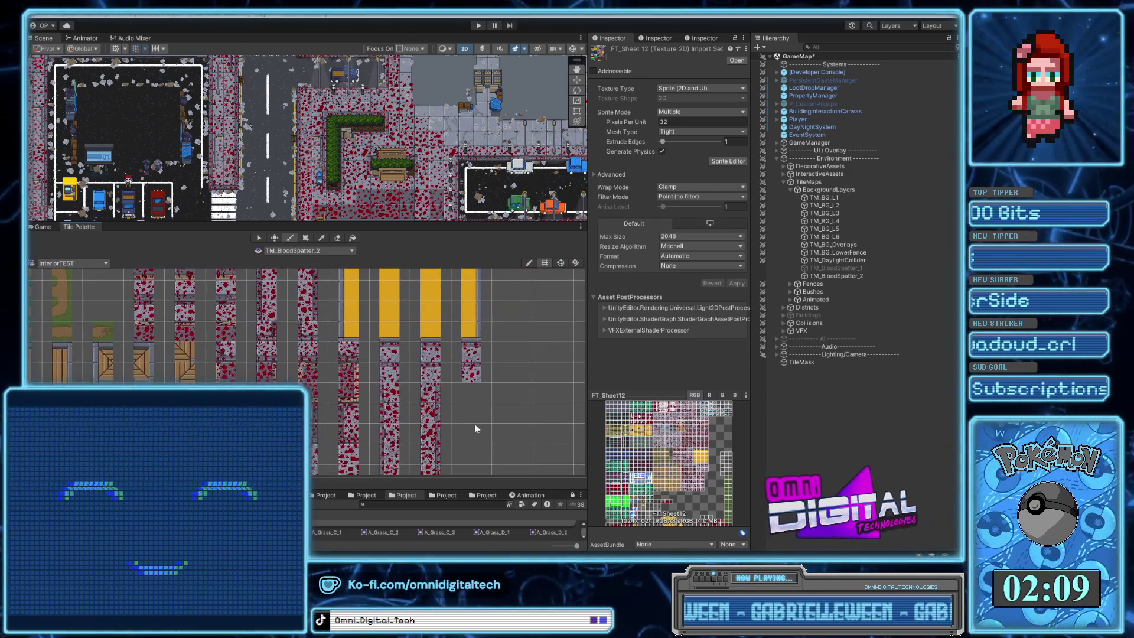
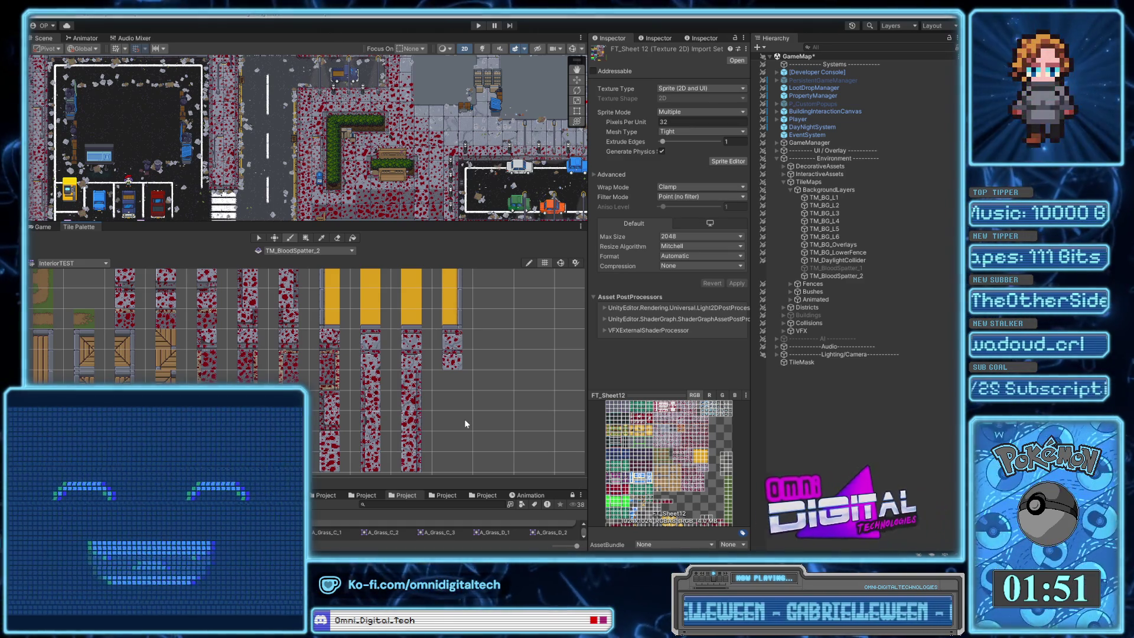
# - Pan the map and palette to the splatter tiles and try a two-tile blood-splatter strip brush
pyautogui.moveTo(501, 155); pyautogui.dragTo(439, 176)
pyautogui.moveTo(463, 392); pyautogui.dragTo(482, 331)
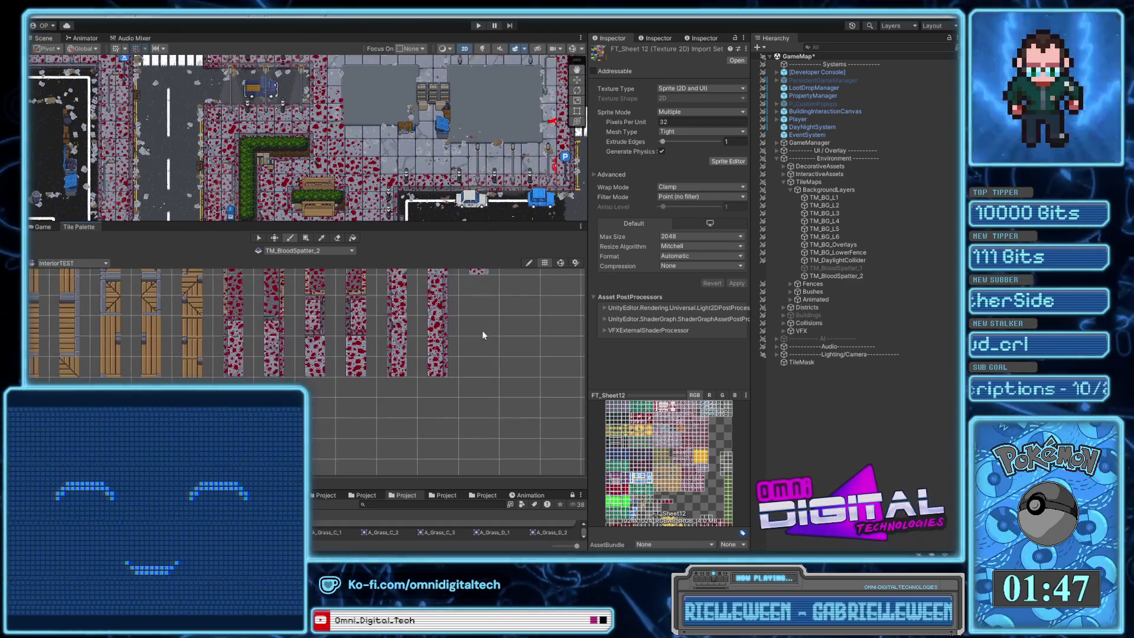
pyautogui.moveTo(322, 416); pyautogui.dragTo(361, 416)
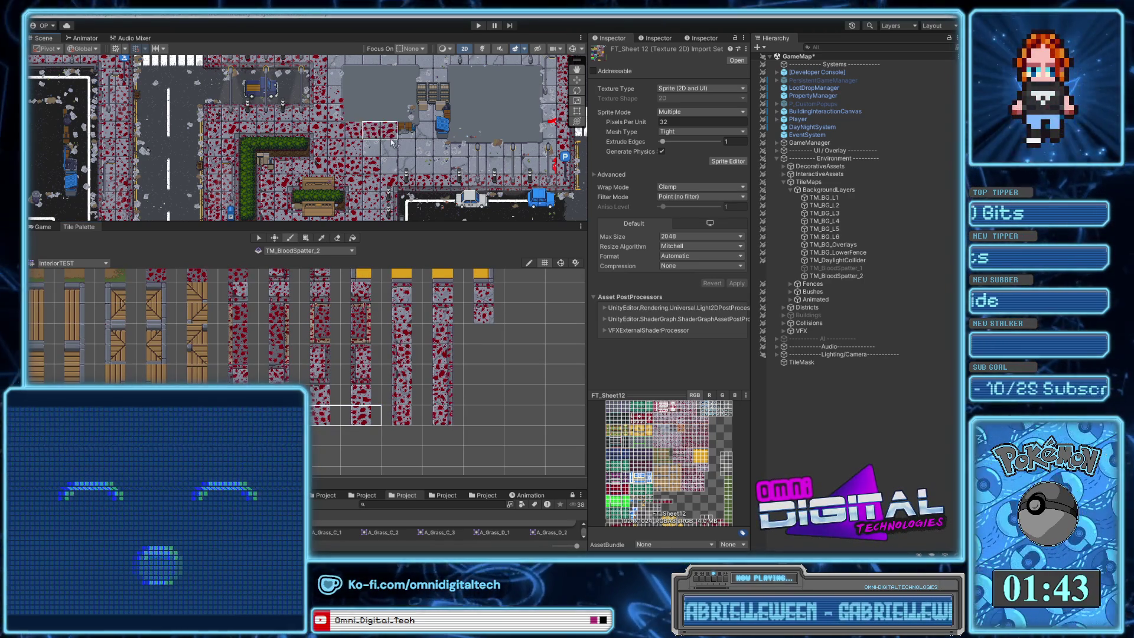
pyautogui.moveTo(458, 272); pyautogui.dragTo(475, 333)
pyautogui.hscroll(10, 475, 333)
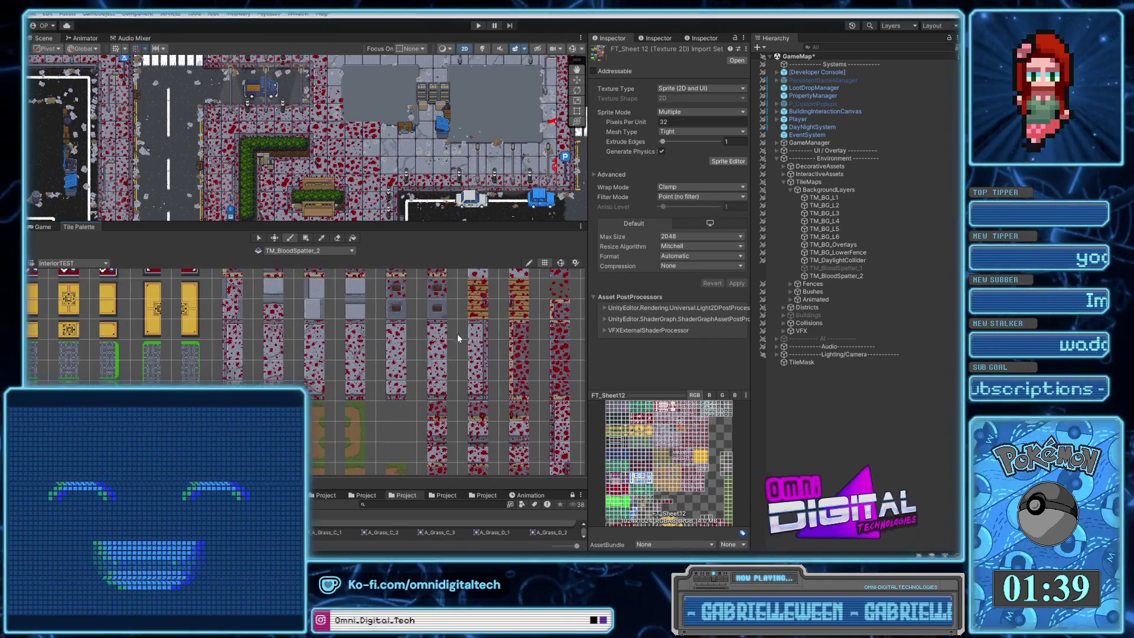
# - Try several individual blood-splatter tiles, ending higher up the palette column
pyautogui.click(440, 373)
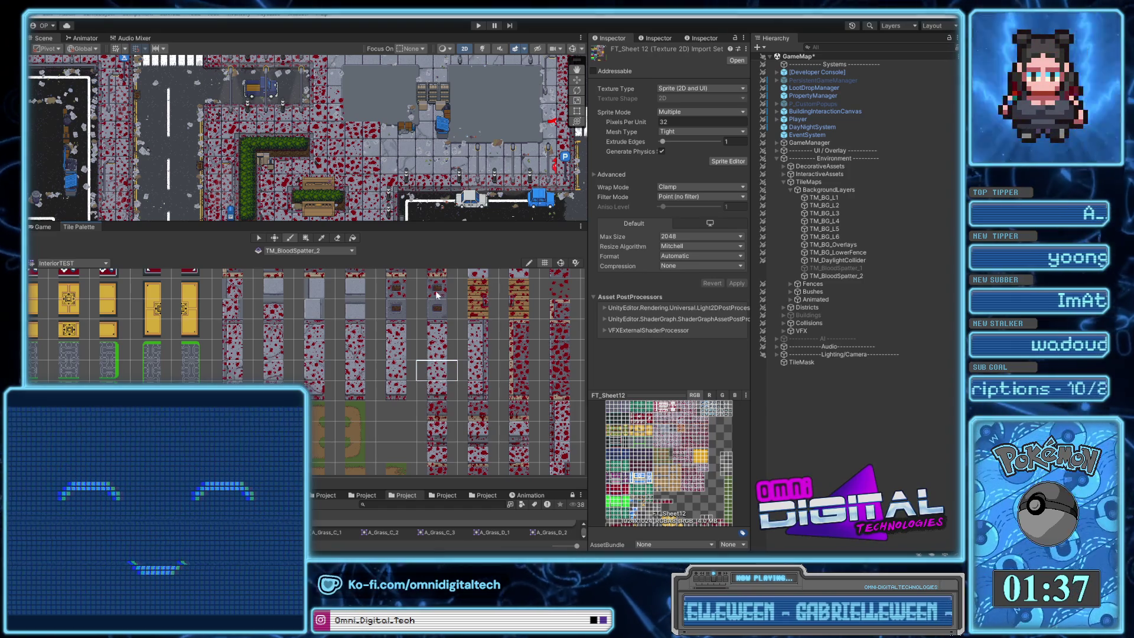
pyautogui.click(397, 371)
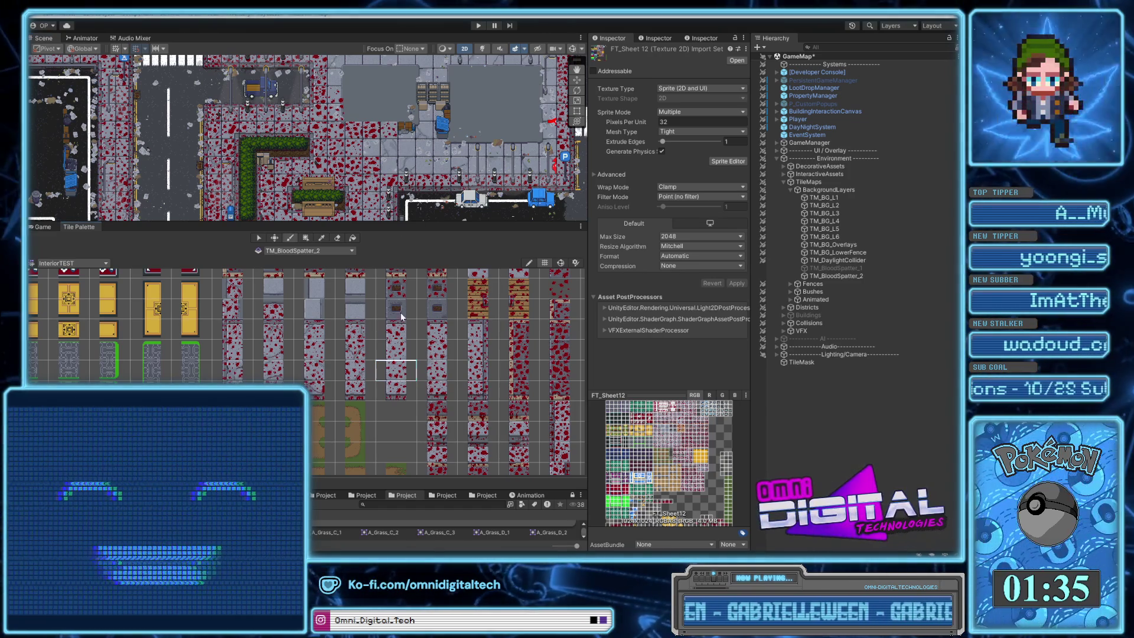
pyautogui.click(316, 354)
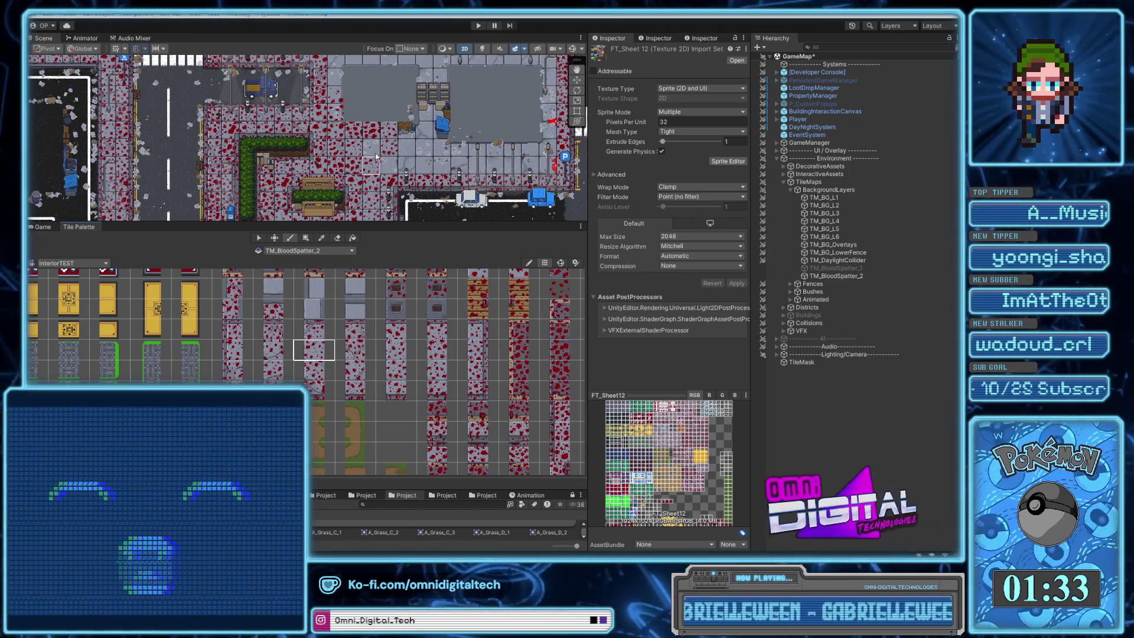
pyautogui.click(400, 356)
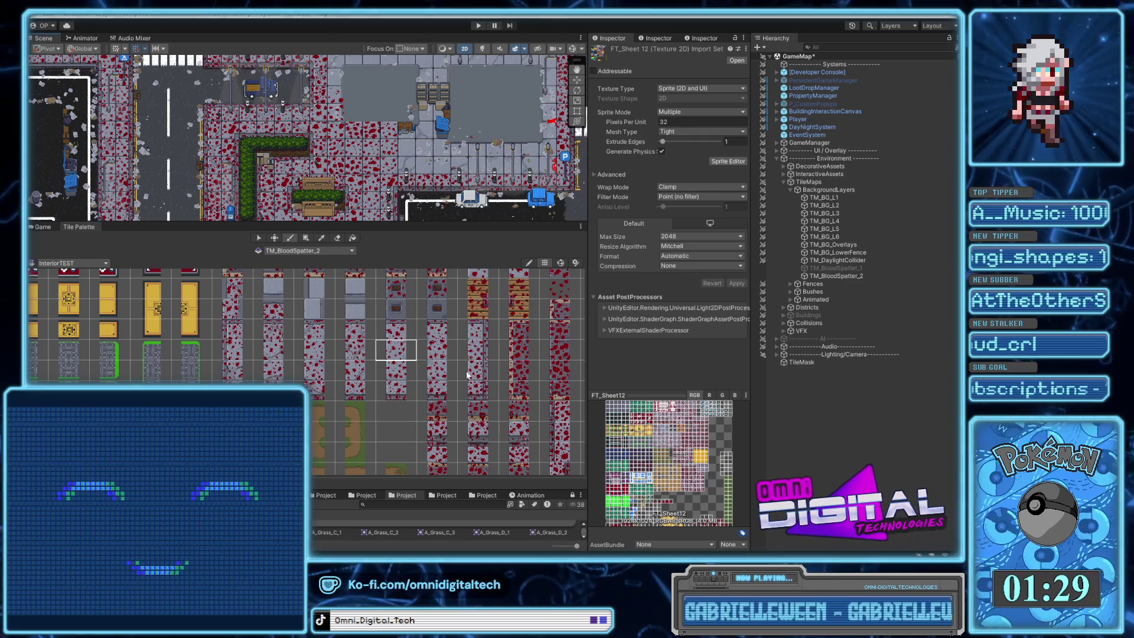
pyautogui.scroll(5, 467, 354)
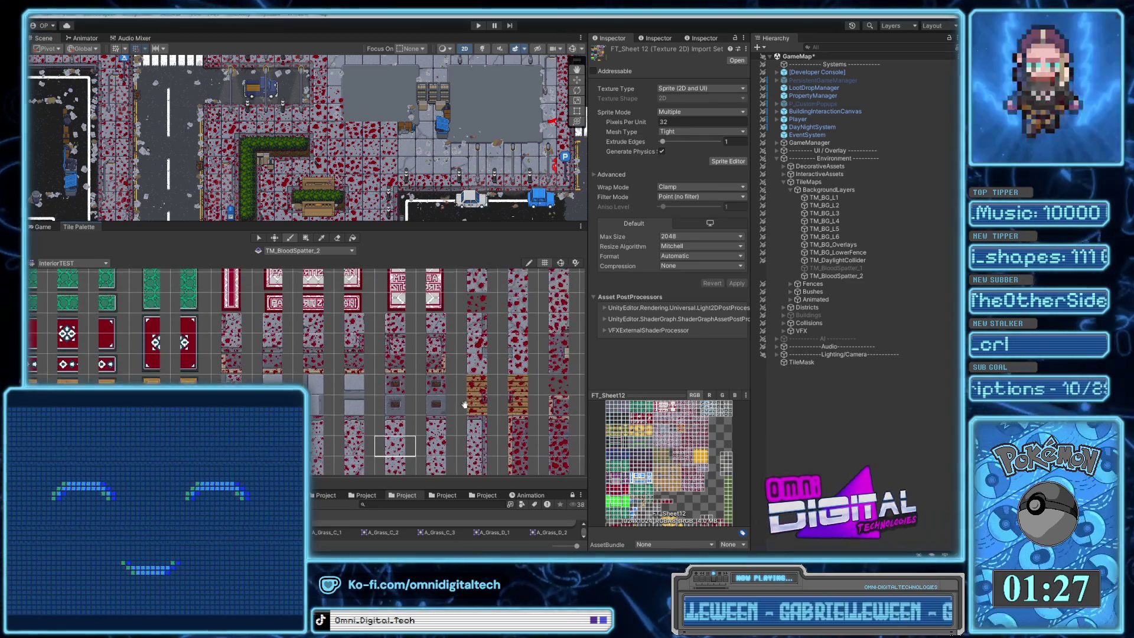
pyautogui.click(396, 335)
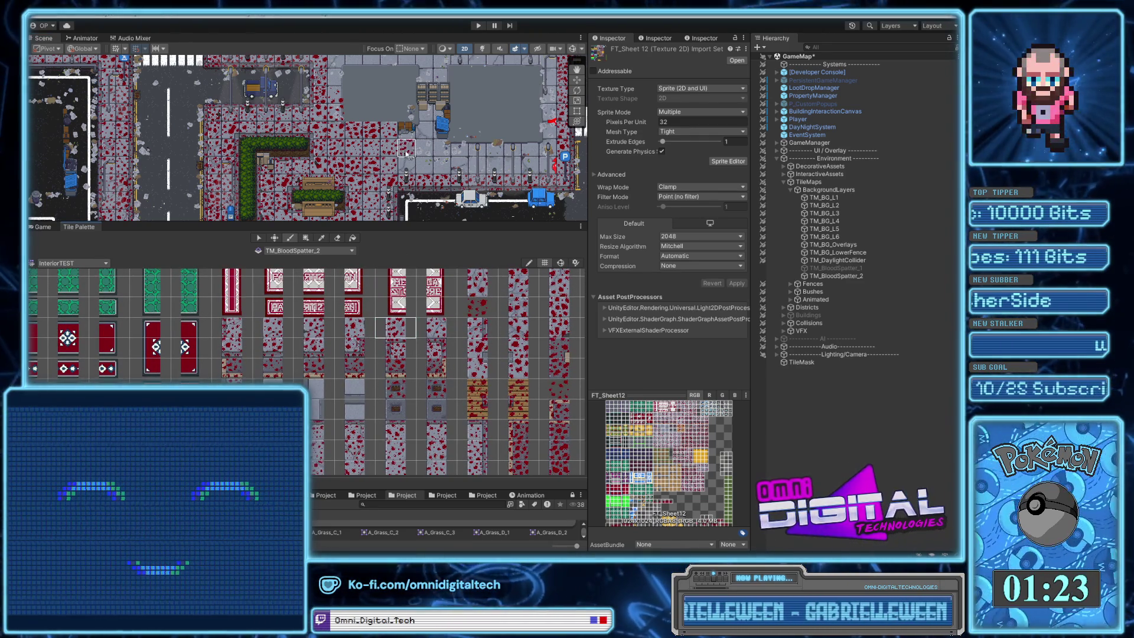
# - Reveal more splatter tiles and narrow the brush down to one splatter tile
pyautogui.moveTo(520, 359); pyautogui.dragTo(434, 391)
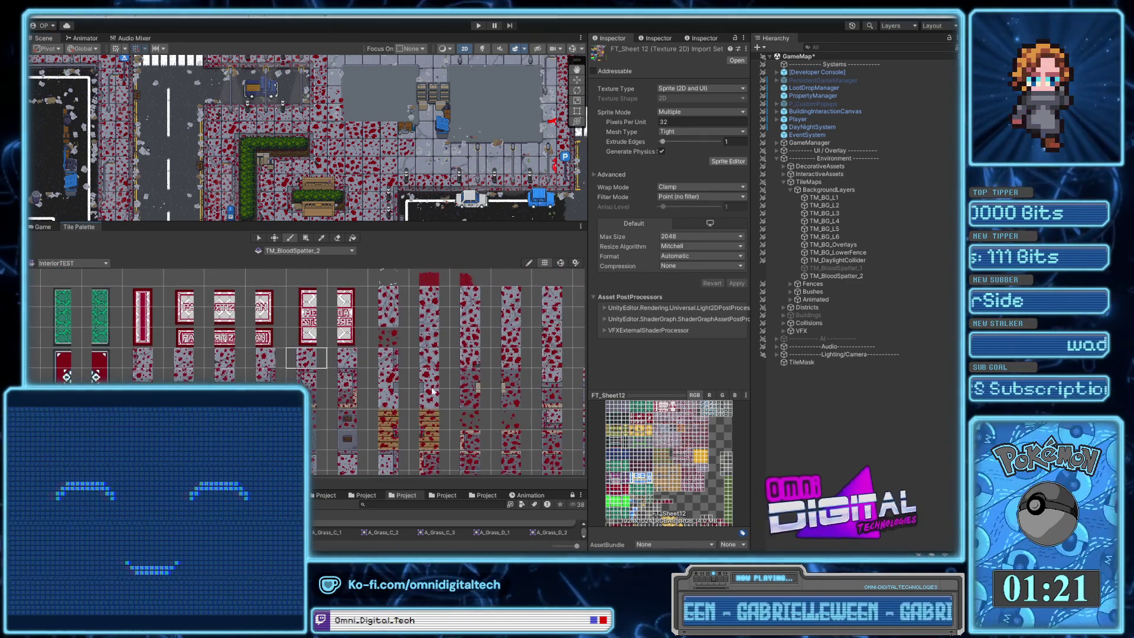
pyautogui.click(433, 323)
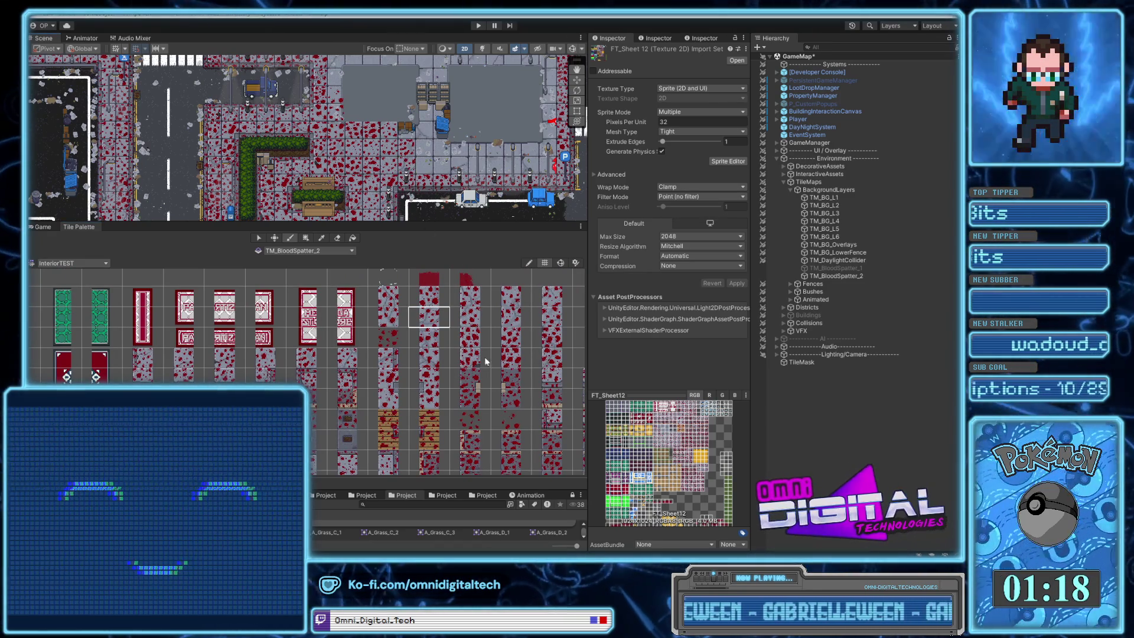
pyautogui.click(390, 298)
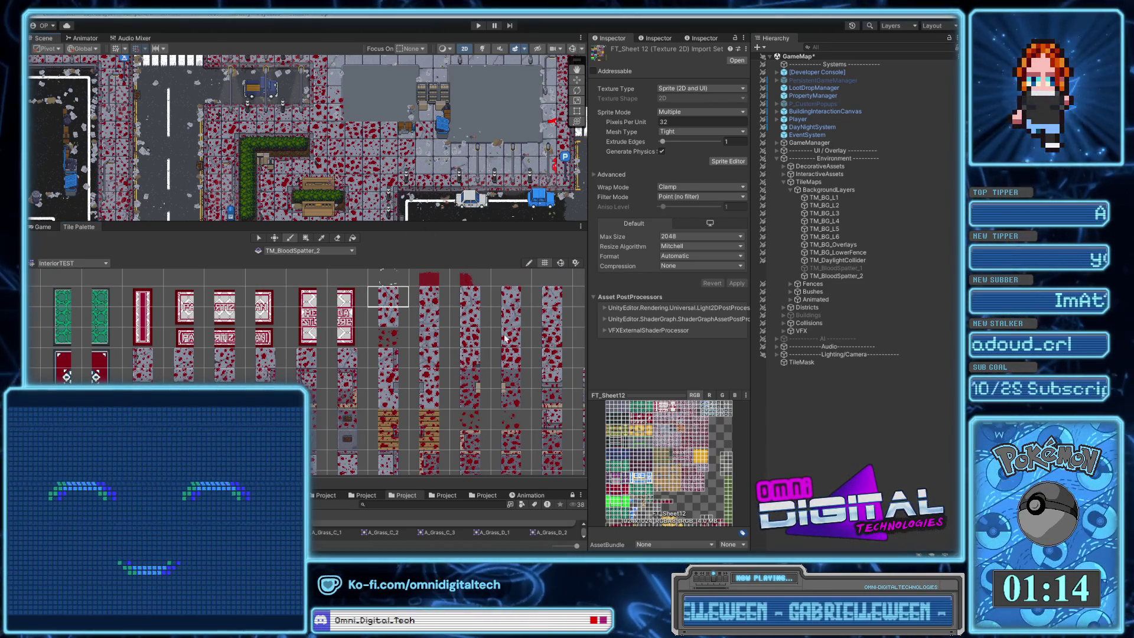
pyautogui.moveTo(474, 341); pyautogui.dragTo(515, 333)
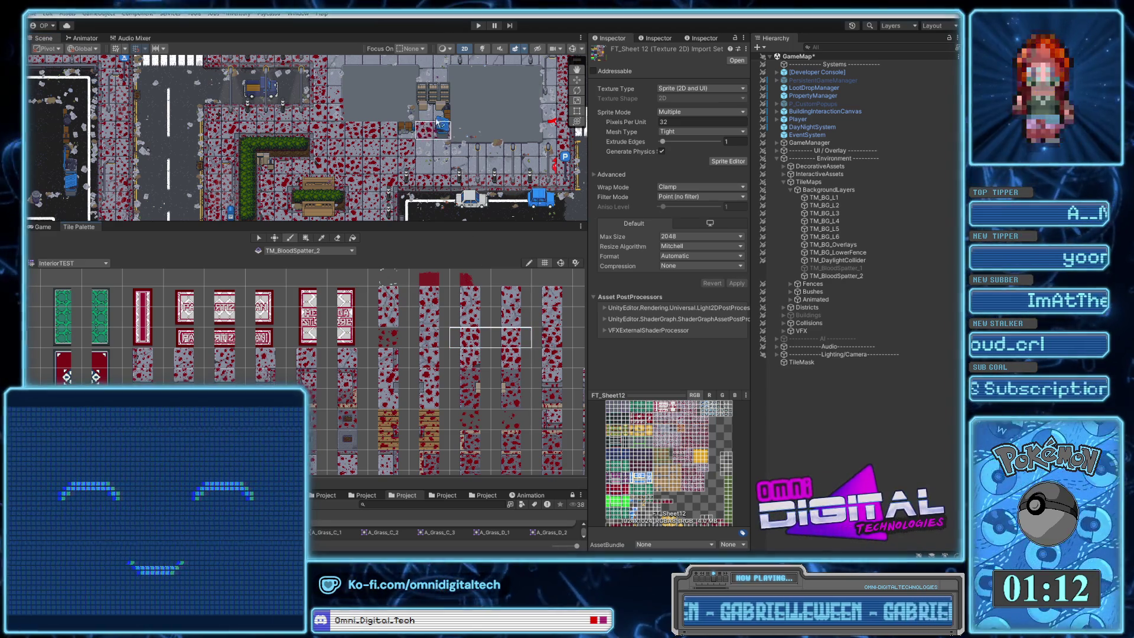
pyautogui.click(511, 362)
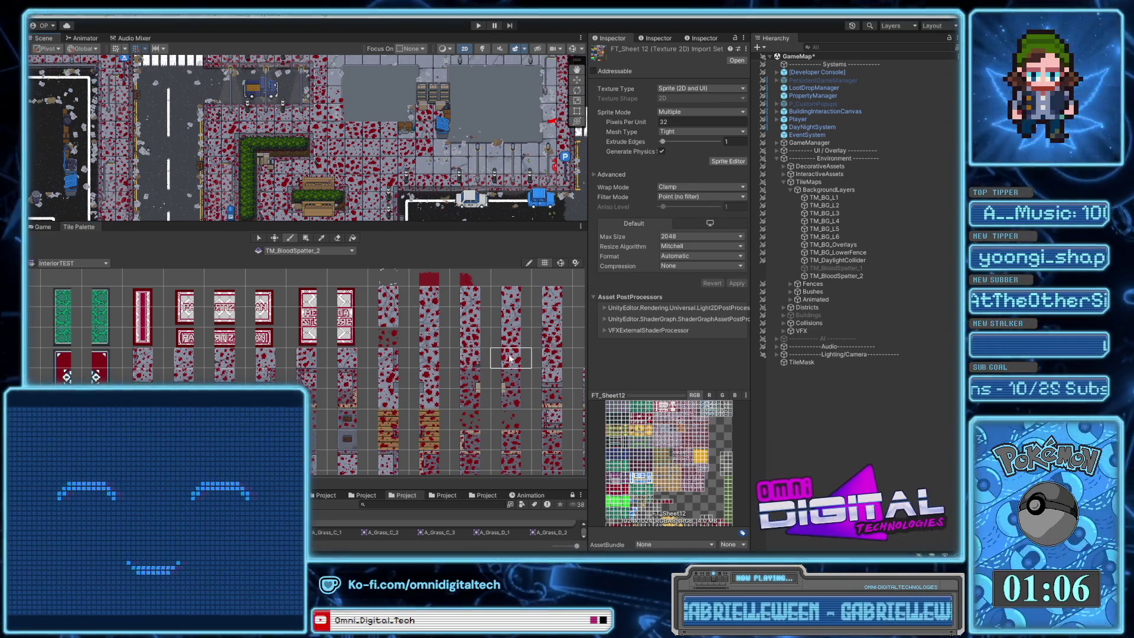
# - Choose a splatter tile and box-fill a 3x2 patch of sidewalk with it
pyautogui.scroll(-3, 478, 365)
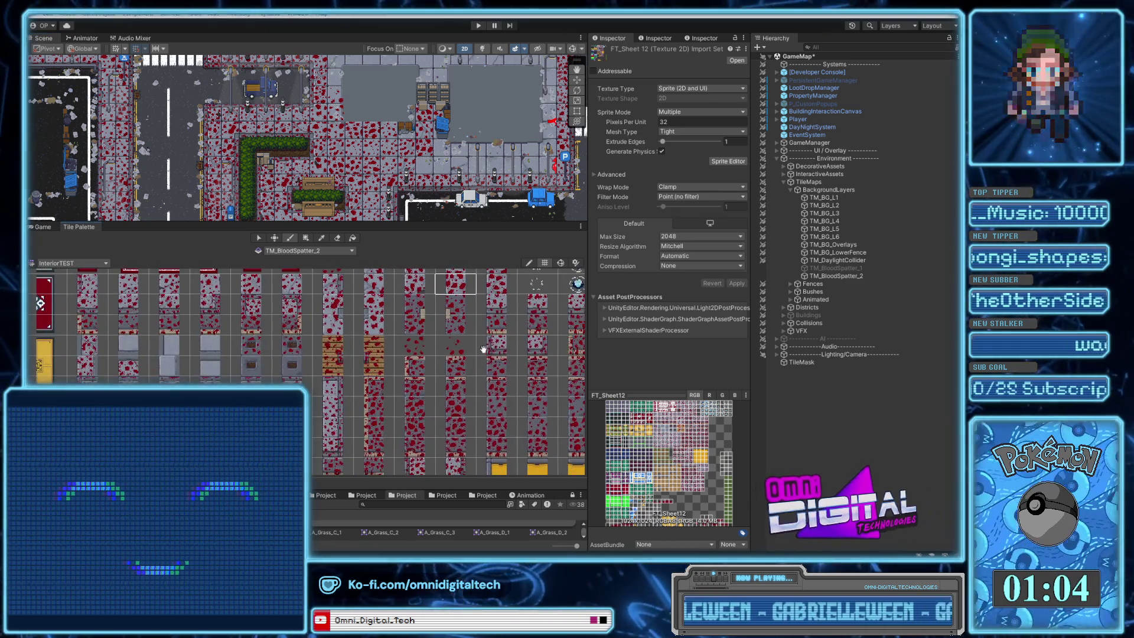
pyautogui.scroll(3, 483, 349)
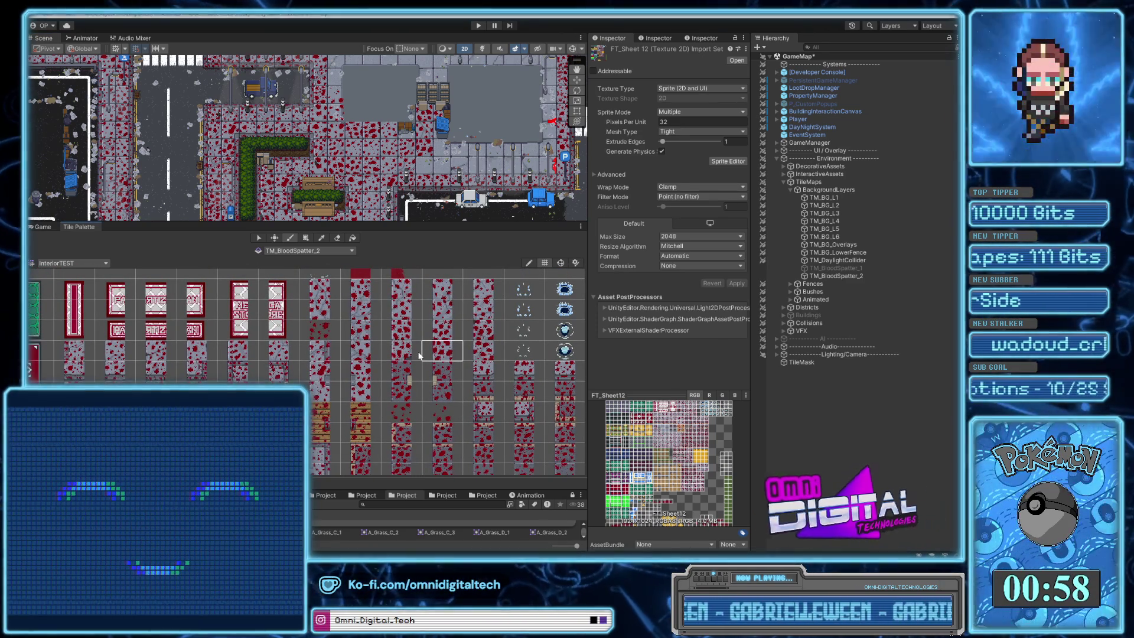
pyautogui.scroll(-2, 420, 355)
pyautogui.click(395, 379)
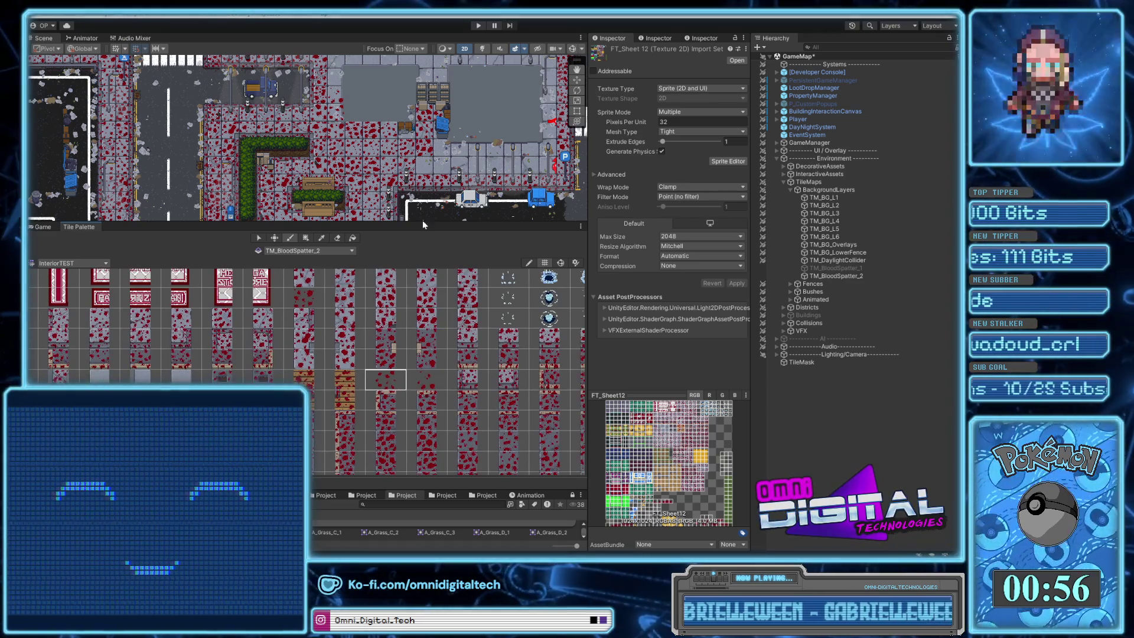
pyautogui.click(428, 384)
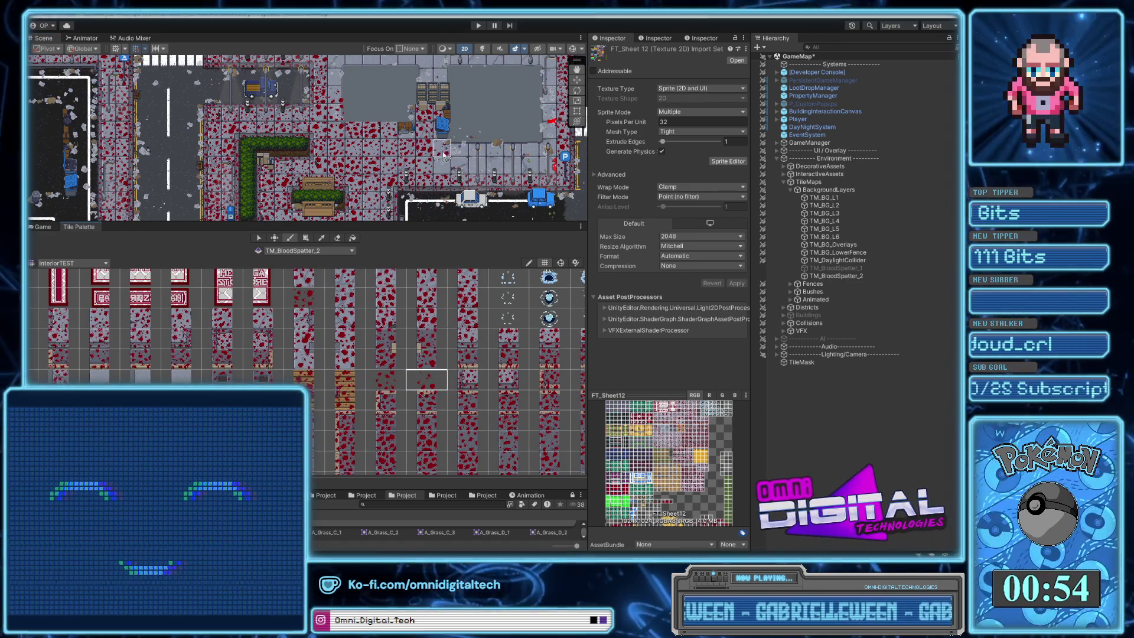
pyautogui.click(306, 302)
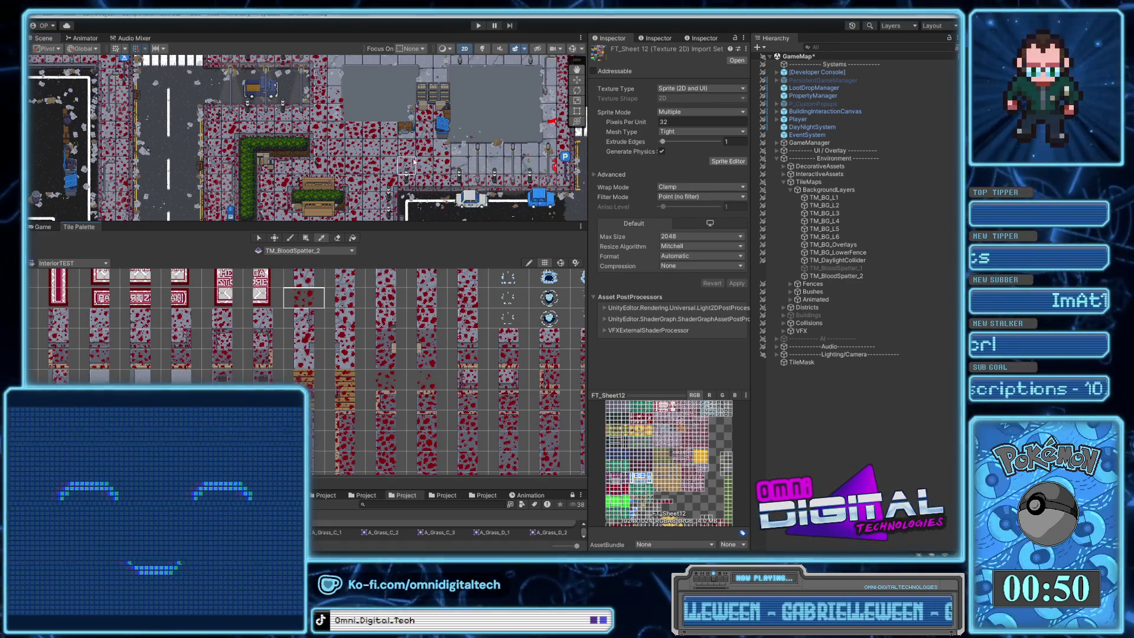
pyautogui.moveTo(408, 148); pyautogui.dragTo(444, 174)
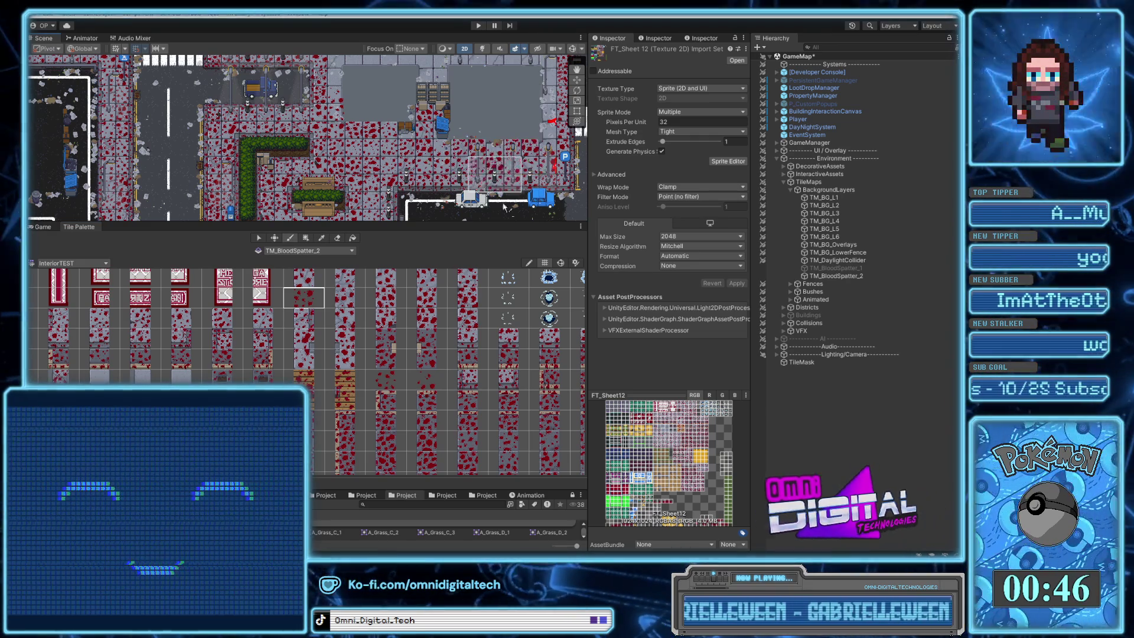
# - Brush a two-tile splatter strip on the sidewalk, then pick a three-tile strip from the map
pyautogui.click(337, 238)
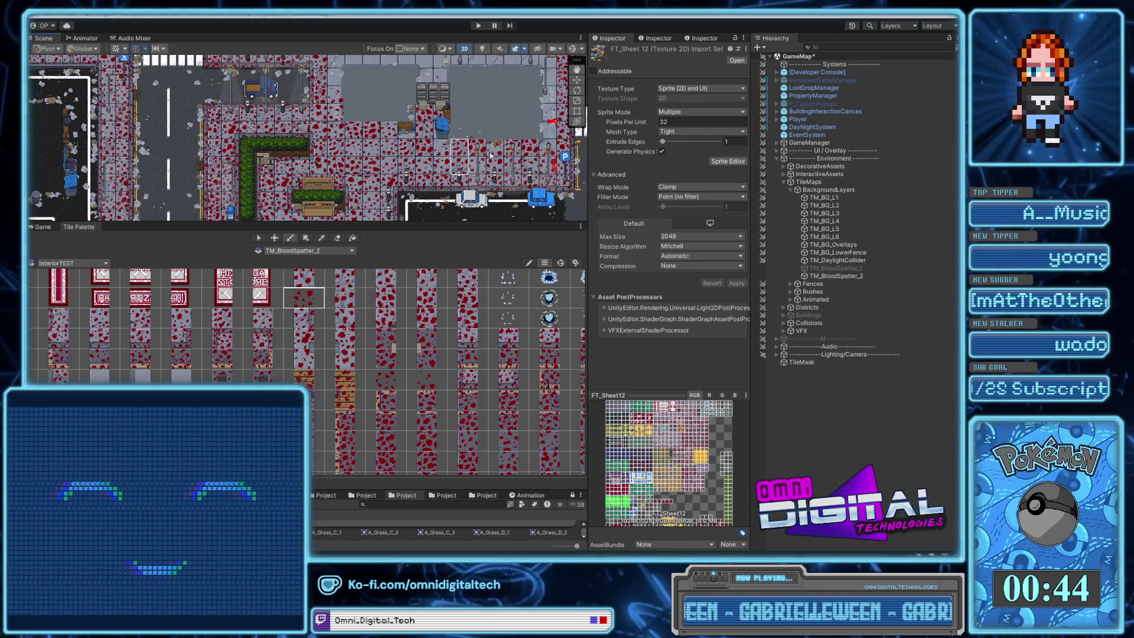
pyautogui.moveTo(548, 112); pyautogui.dragTo(554, 129)
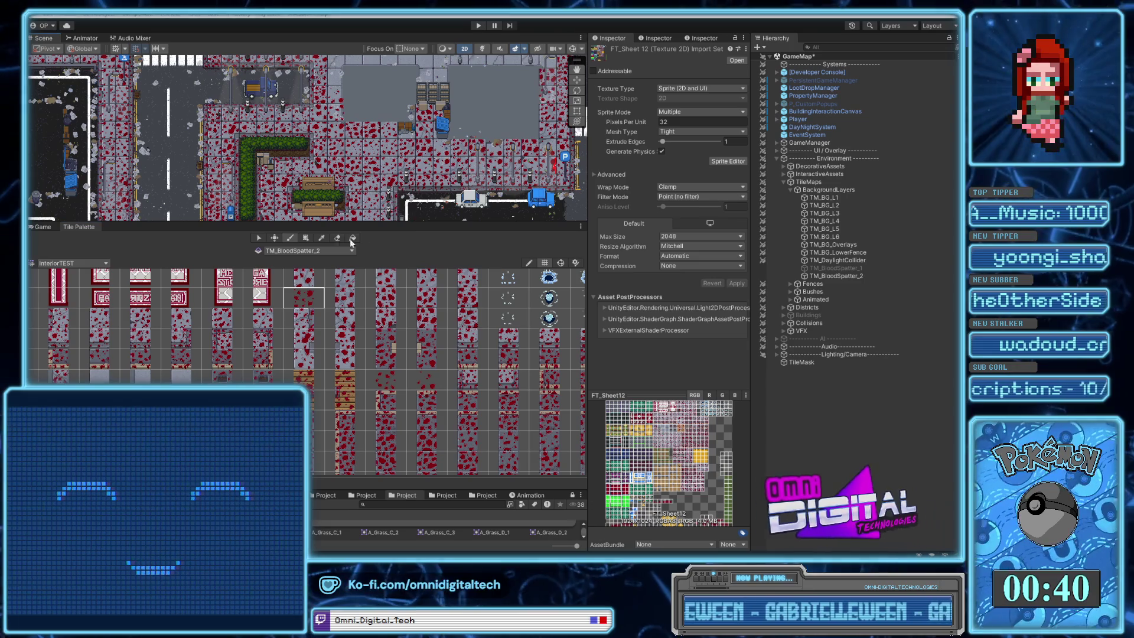
pyautogui.click(324, 238)
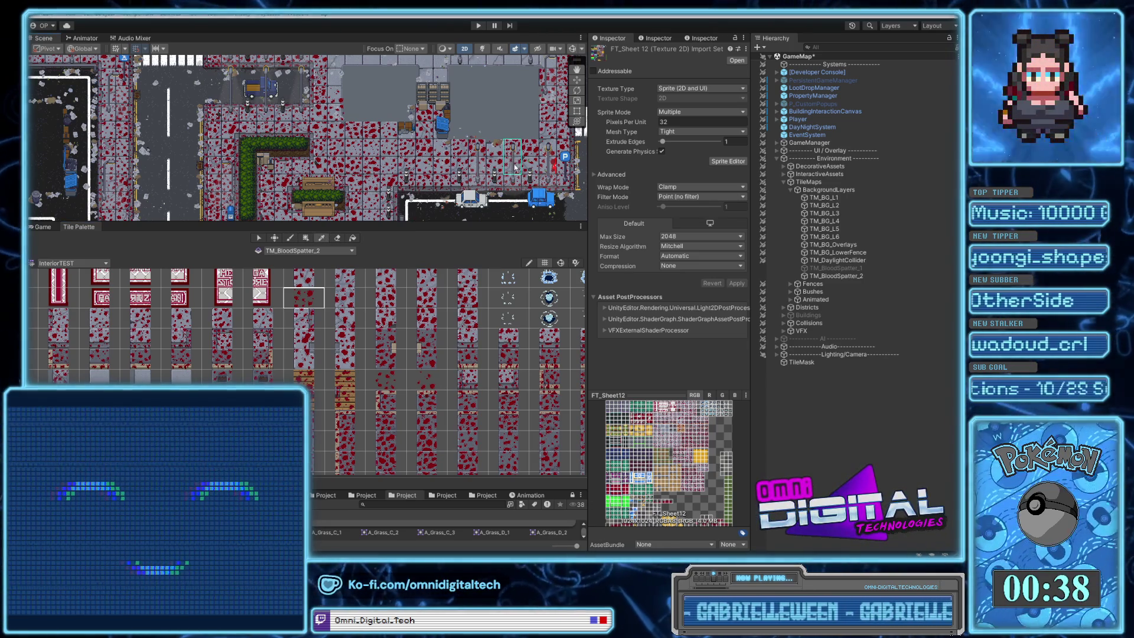
pyautogui.moveTo(478, 167)
pyautogui.mouseDown()
pyautogui.moveTo(516, 169)
pyautogui.moveTo(502, 221)
pyautogui.mouseUp()
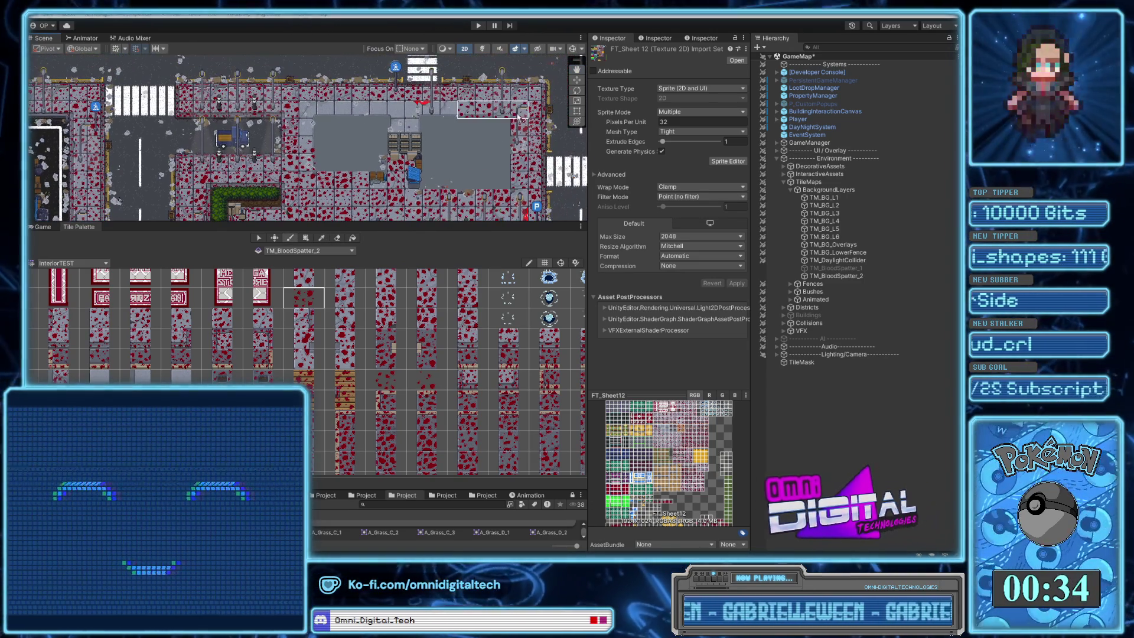
# - Use the Picker to copy another three-tile blood-splattered sidewalk strip from the map
pyautogui.click(323, 236)
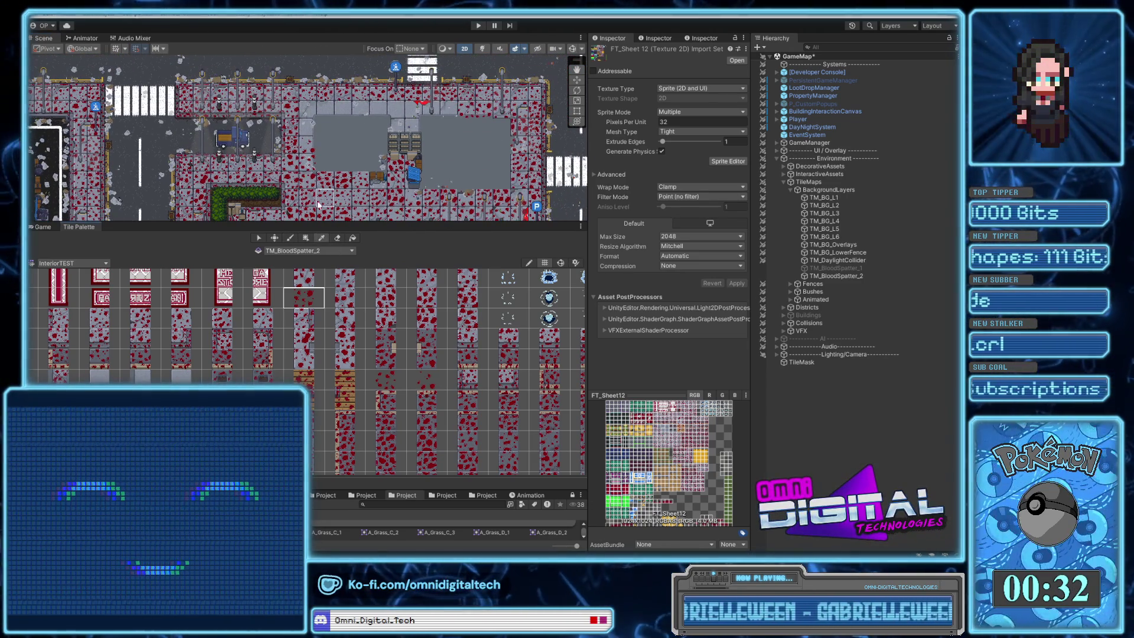
pyautogui.moveTo(313, 188); pyautogui.dragTo(347, 187)
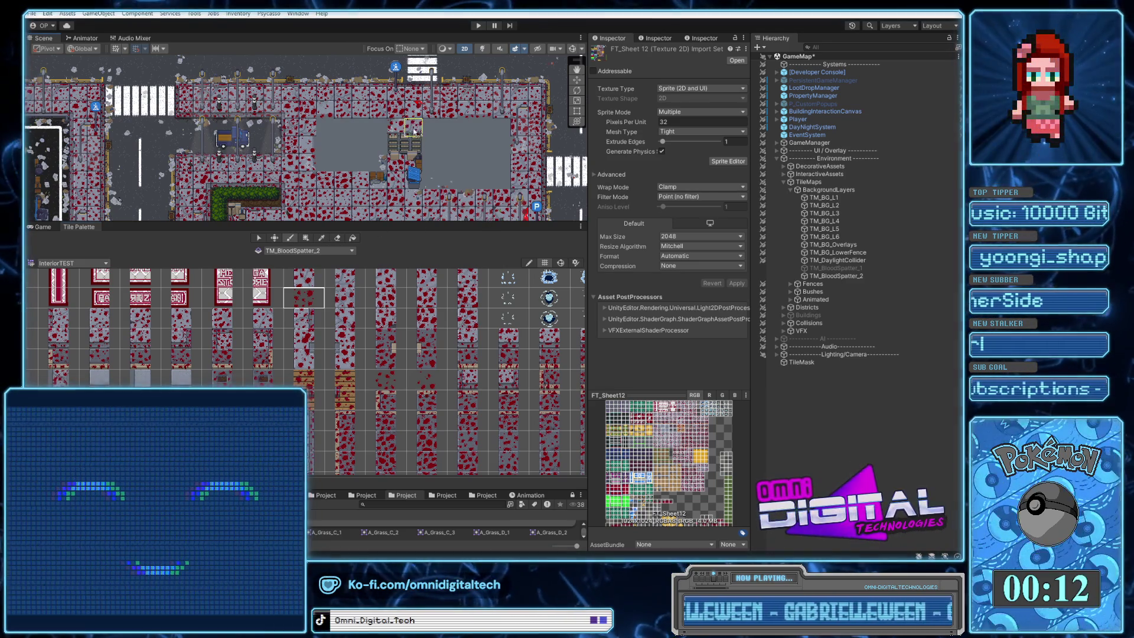
# - Zoom out and pan across the Scene view to survey the blood-splattered city map
pyautogui.scroll(-3, 455, 154)
pyautogui.scroll(-5, 523, 160)
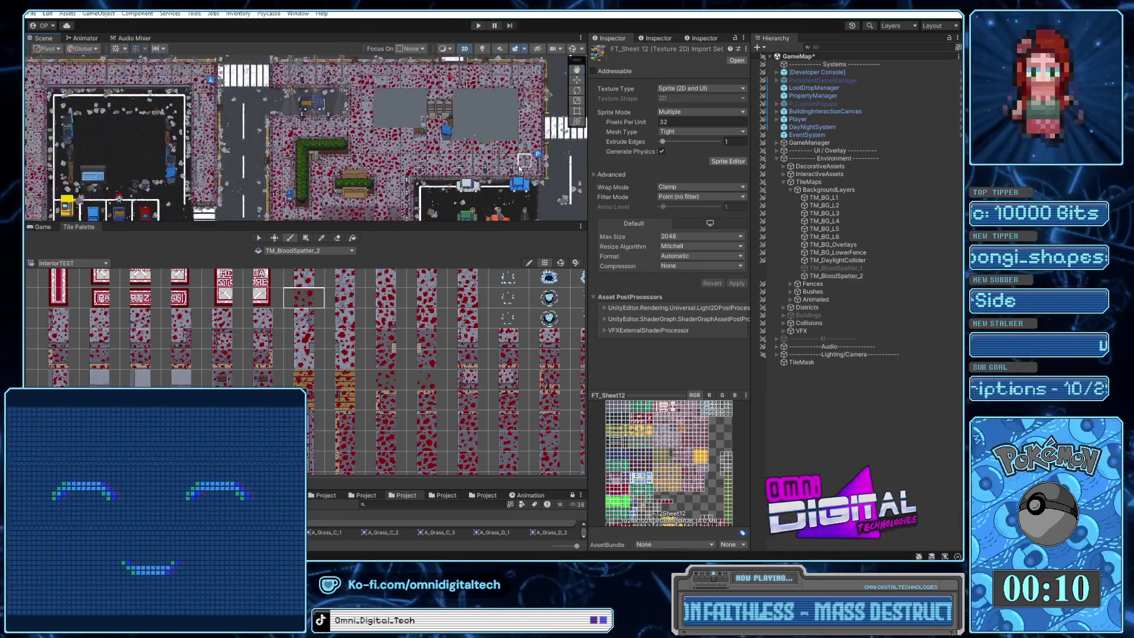
pyautogui.scroll(-2, 526, 159)
pyautogui.hscroll(3, 529, 159)
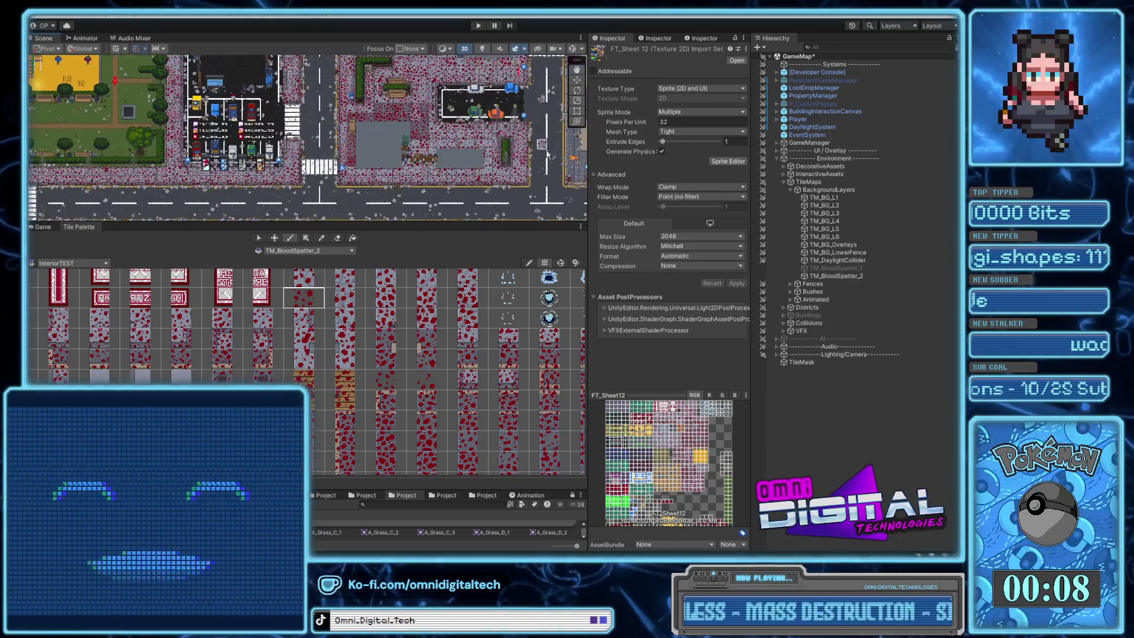
pyautogui.scroll(2, 497, 175)
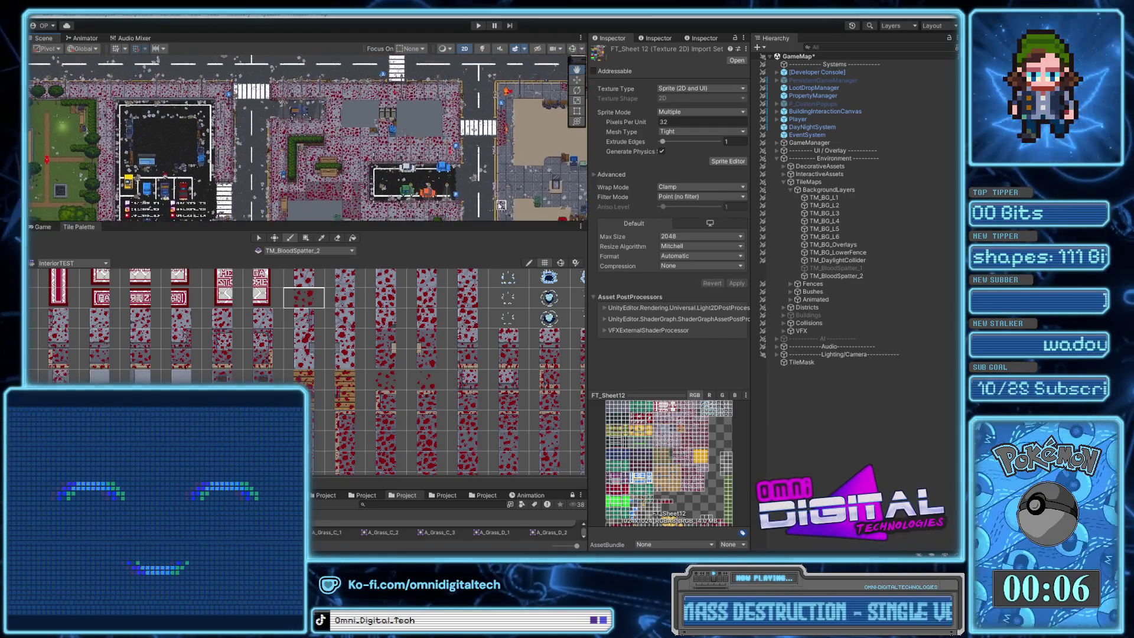
pyautogui.hscroll(2, 498, 181)
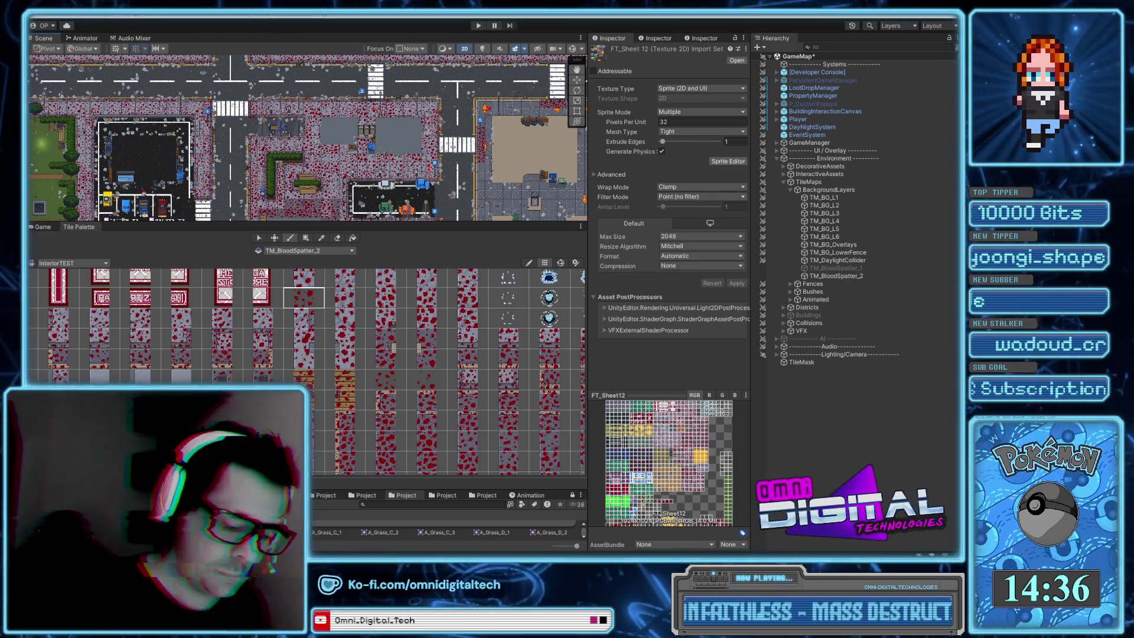
# - Enlarge the Scene view and zoom out to show more road above the blocks
pyautogui.moveTo(513, 225); pyautogui.dragTo(513, 267)
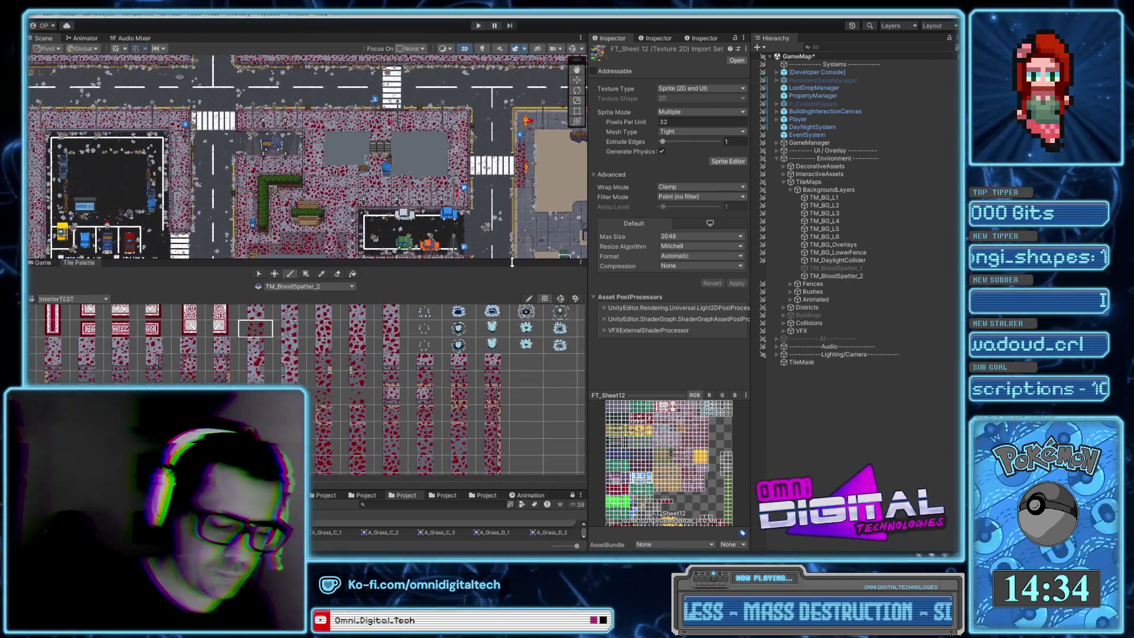
pyautogui.moveTo(486, 225)
pyautogui.mouseDown()
pyautogui.moveTo(412, 186)
pyautogui.moveTo(343, 84)
pyautogui.moveTo(329, 82)
pyautogui.mouseUp()
pyautogui.scroll(-3, 412, 186)
pyautogui.moveTo(471, 182); pyautogui.dragTo(481, 215)
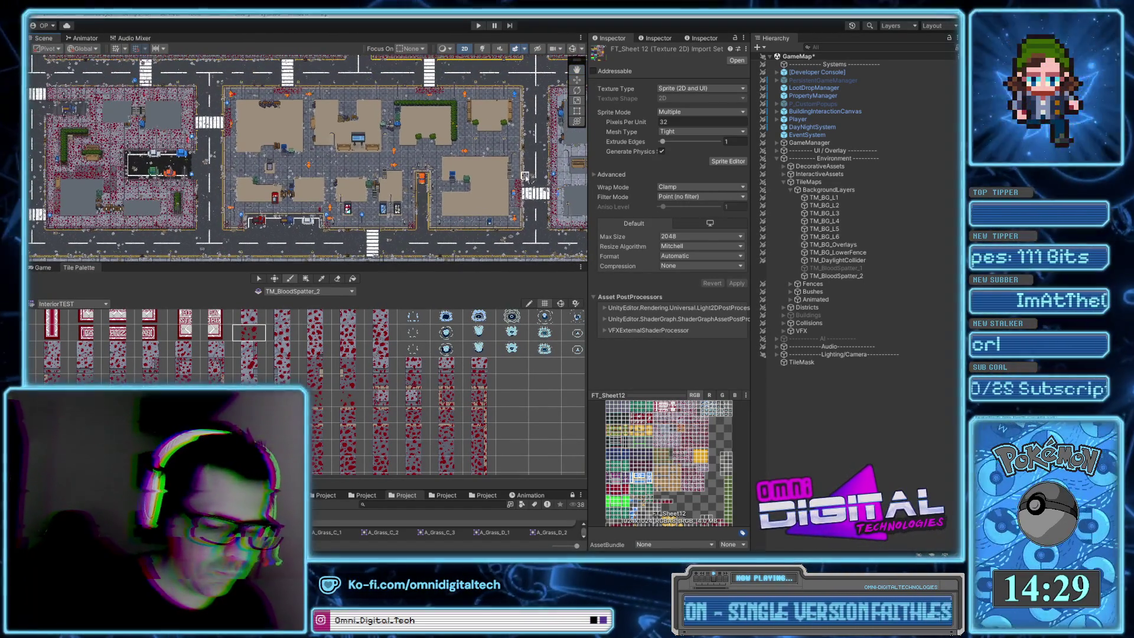
# - Pan the Tile Palette to the yellow tiles and zoom into them
pyautogui.moveTo(526, 177); pyautogui.dragTo(514, 159)
pyautogui.moveTo(516, 390)
pyautogui.mouseDown()
pyautogui.moveTo(529, 353)
pyautogui.moveTo(472, 381)
pyautogui.moveTo(319, 381)
pyautogui.mouseUp()
pyautogui.scroll(5, 480, 363)
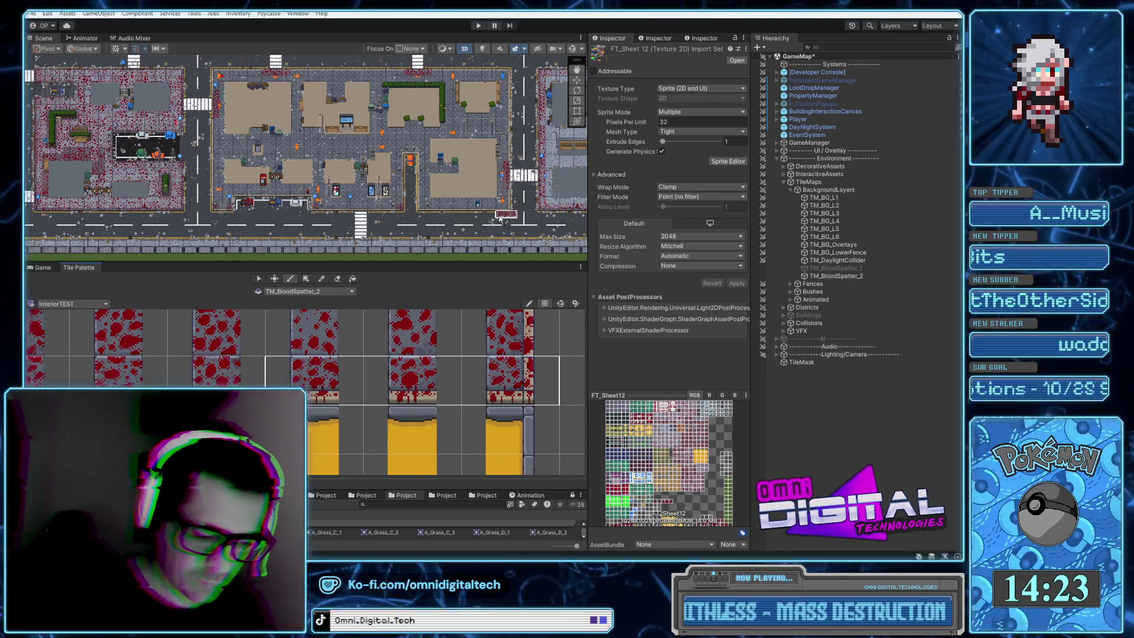
# - Paint a blood tile on the sidewalk and switch to the second blood-spatter tile
pyautogui.scroll(6, 500, 218)
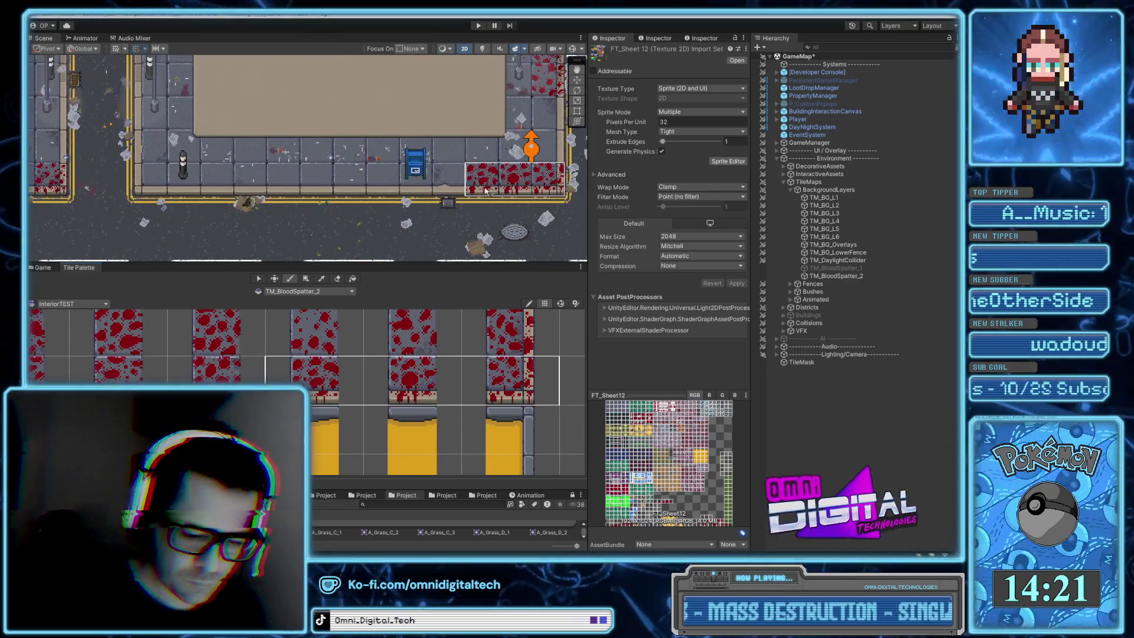
pyautogui.click(485, 192)
pyautogui.moveTo(282, 402); pyautogui.dragTo(430, 402)
pyautogui.click(168, 369)
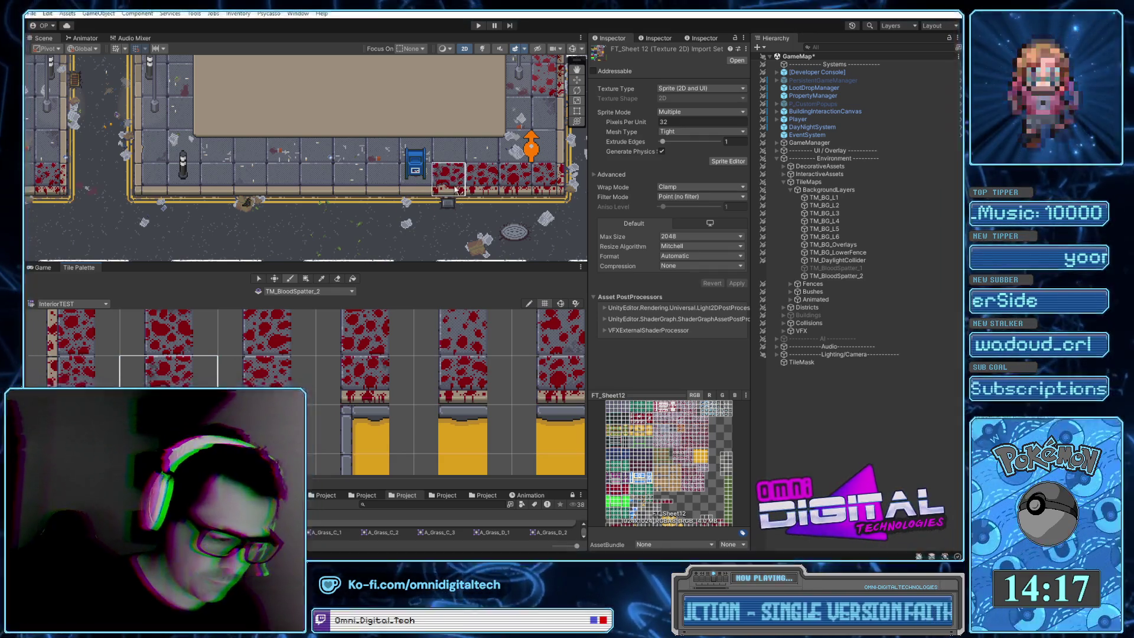
# - Paint a two-tile blood patch on the sidewalk near the parked car and parking sign
pyautogui.moveTo(313, 228); pyautogui.dragTo(569, 229)
pyautogui.moveTo(266, 230); pyautogui.dragTo(509, 227)
pyautogui.scroll(-3, 463, 383)
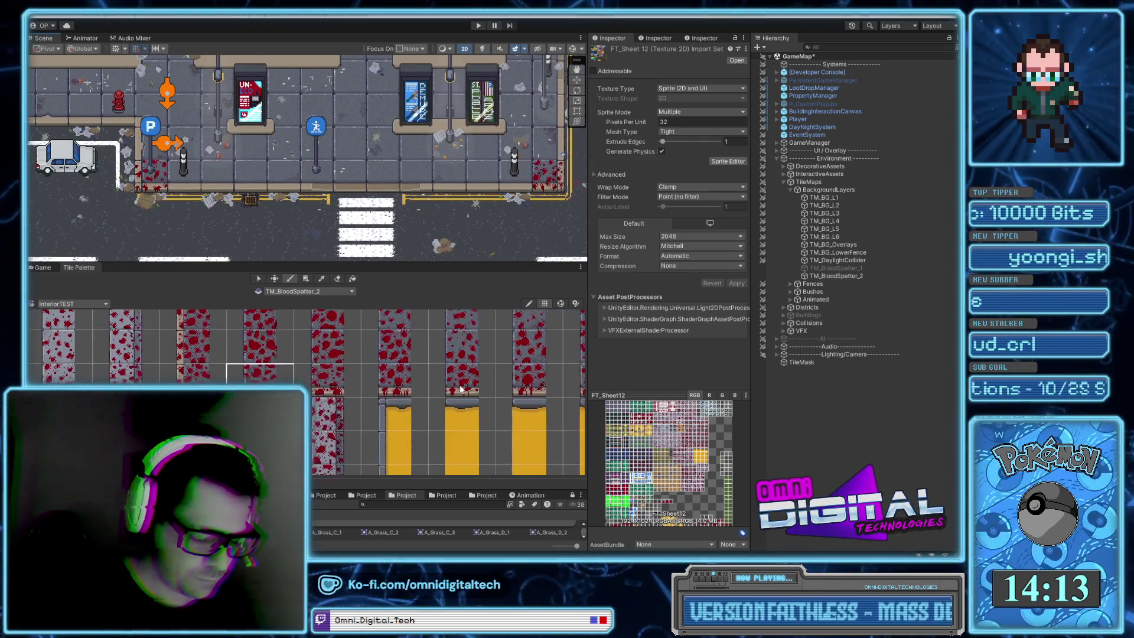
pyautogui.moveTo(446, 417)
pyautogui.mouseDown()
pyautogui.moveTo(502, 362)
pyautogui.moveTo(523, 378)
pyautogui.moveTo(529, 365)
pyautogui.mouseUp()
pyautogui.moveTo(290, 362); pyautogui.dragTo(394, 369)
pyautogui.click(330, 175)
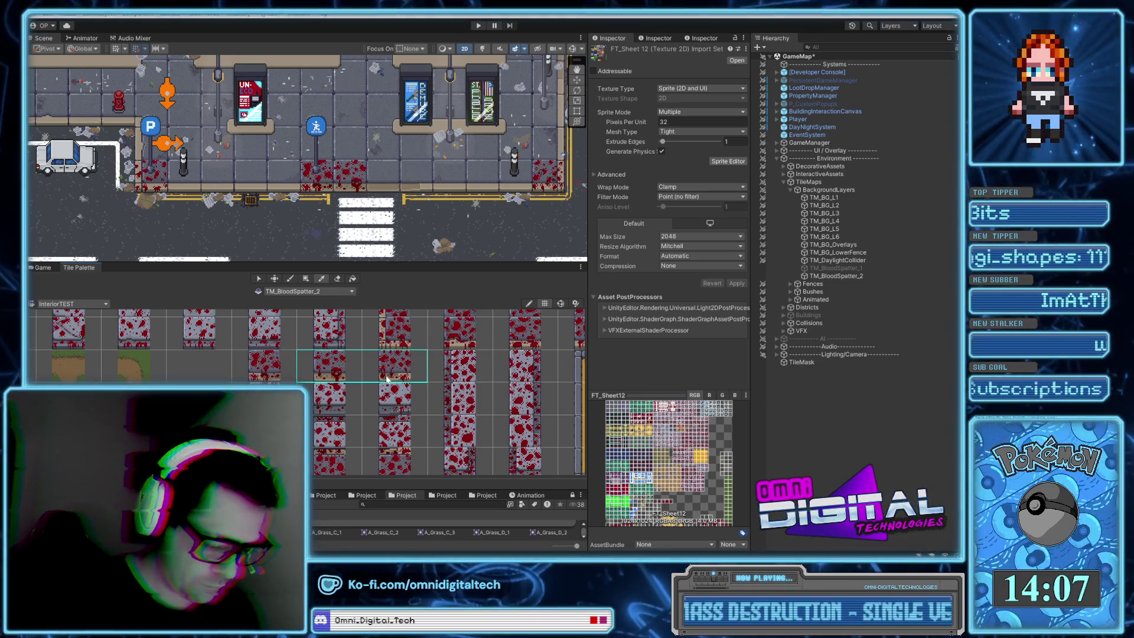
# - Paint a three-tile blood brush twice along the parking-area sidewalk
pyautogui.moveTo(410, 217)
pyautogui.mouseDown()
pyautogui.moveTo(378, 236)
pyautogui.moveTo(420, 227)
pyautogui.mouseUp()
pyautogui.press('Left')
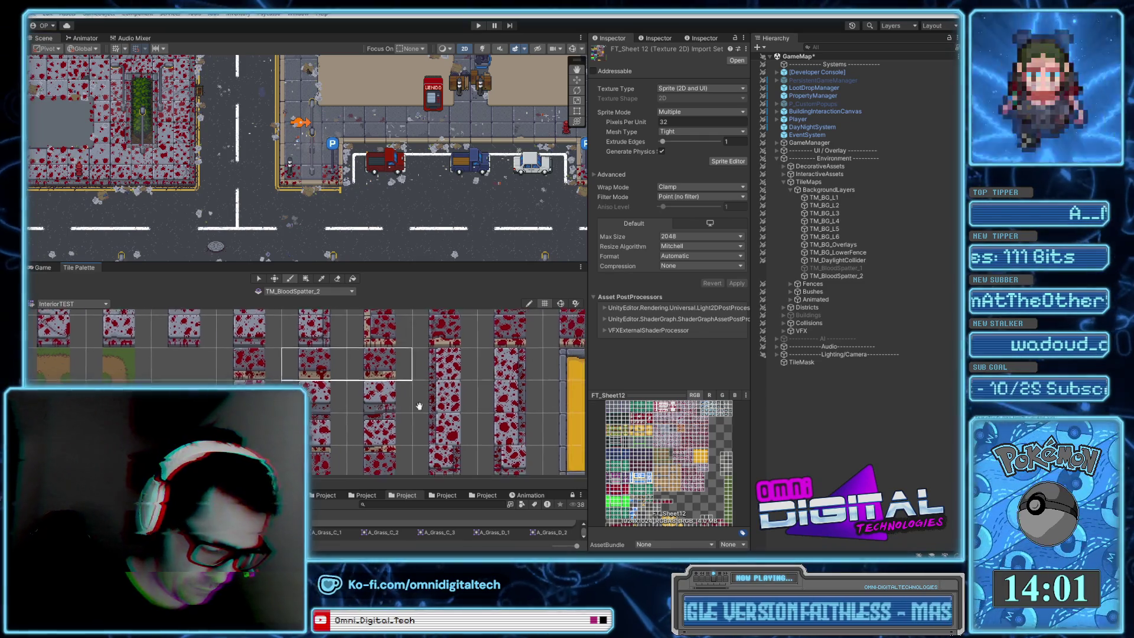
pyautogui.click(436, 334)
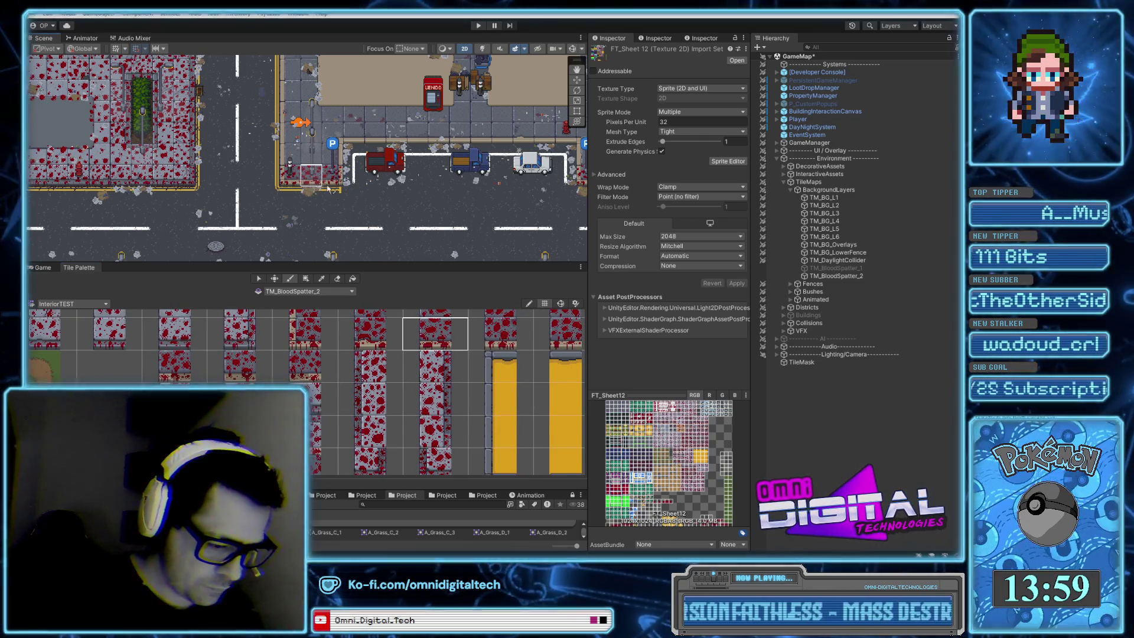
pyautogui.moveTo(519, 346); pyautogui.dragTo(367, 374)
pyautogui.moveTo(485, 363); pyautogui.dragTo(359, 369)
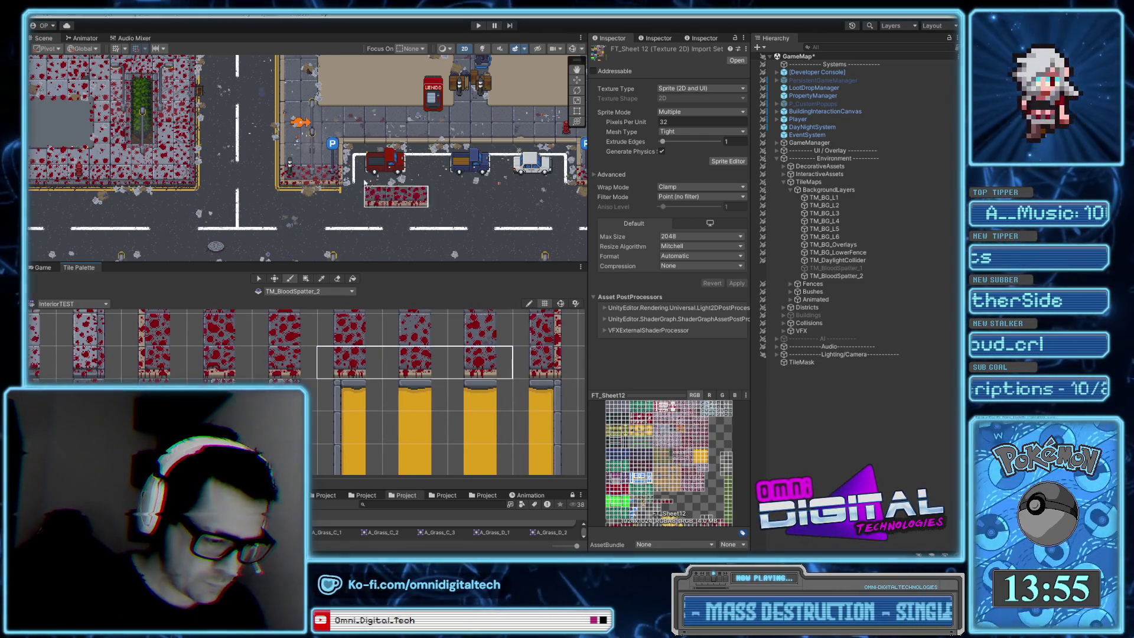
pyautogui.click(363, 137)
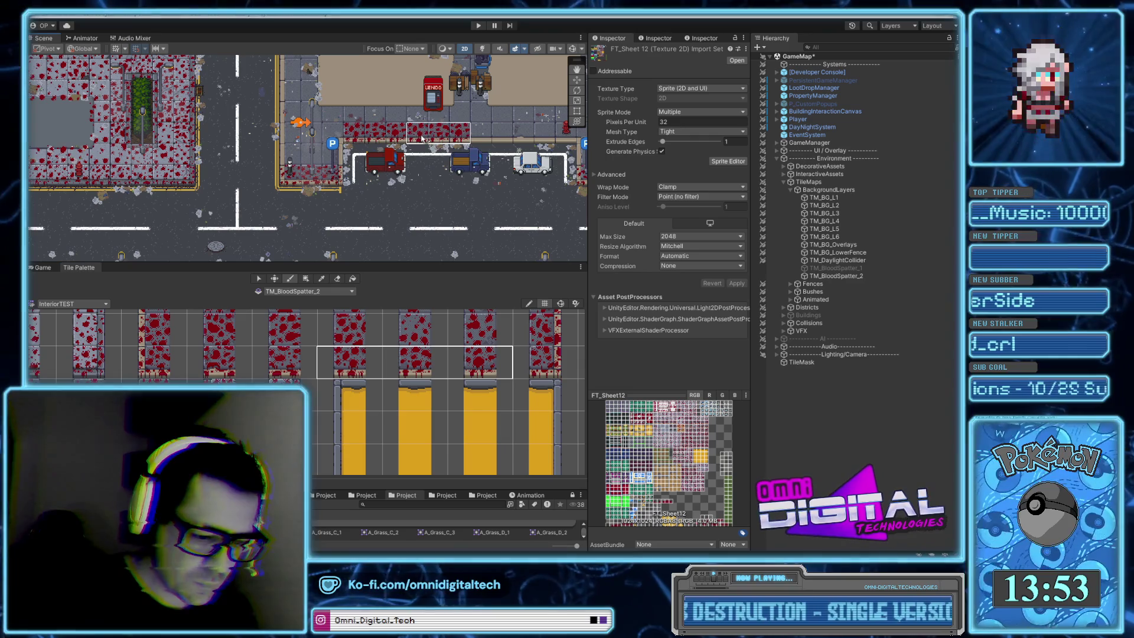
pyautogui.click(412, 126)
# - Switch between single and two-tile blood brushes while moving the map left along the street
pyautogui.click(223, 368)
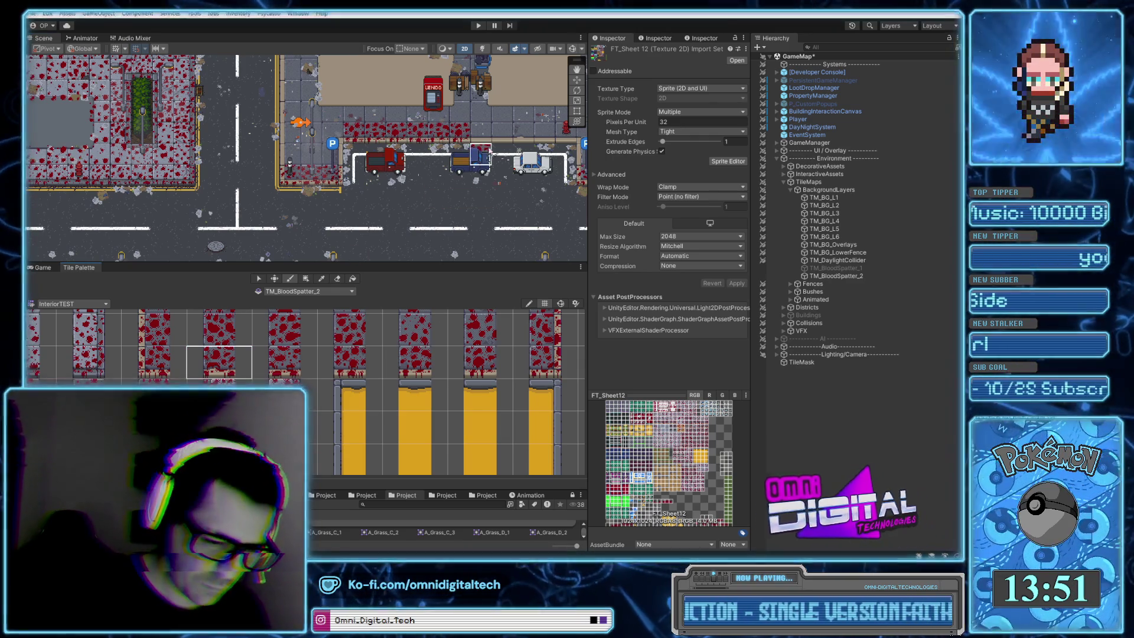
pyautogui.moveTo(363, 367); pyautogui.dragTo(408, 366)
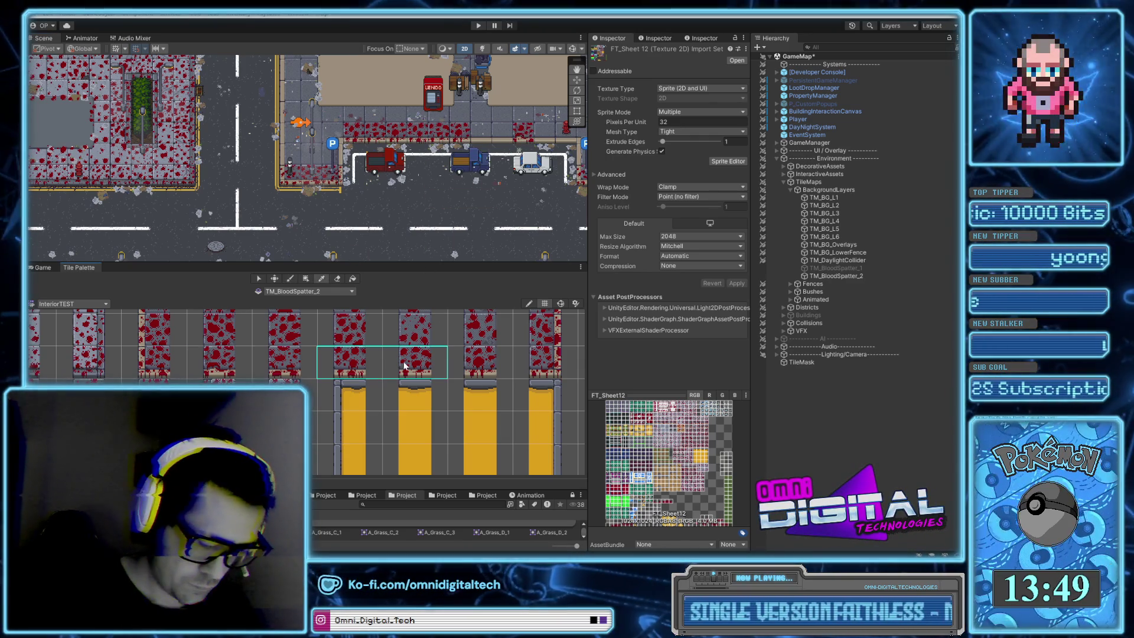
pyautogui.moveTo(501, 140); pyautogui.dragTo(356, 149)
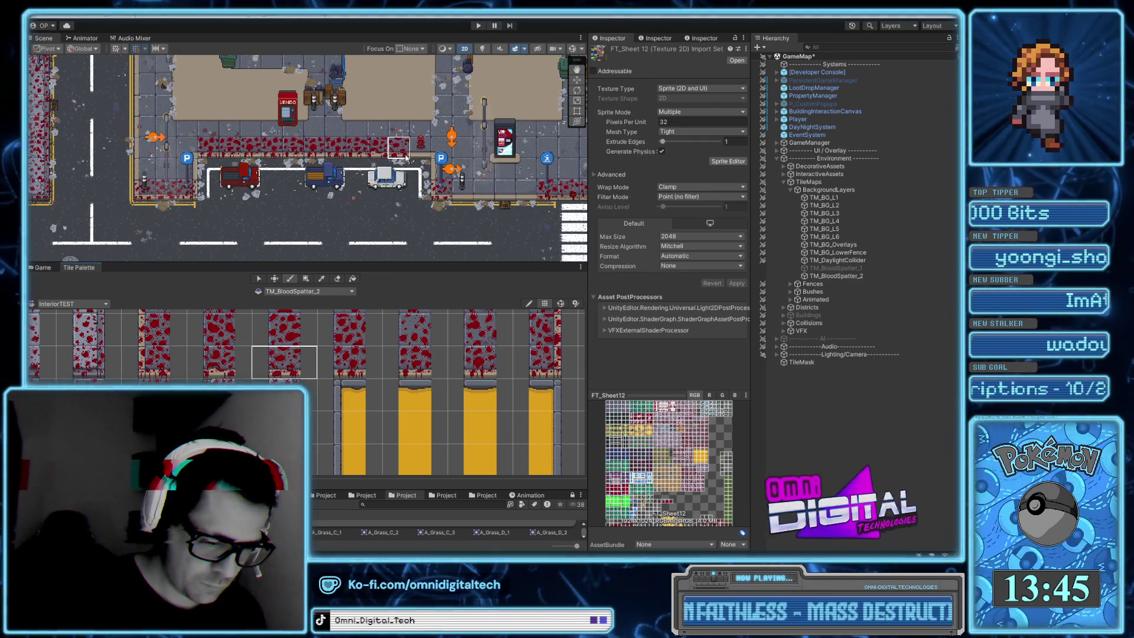
pyautogui.click(480, 362)
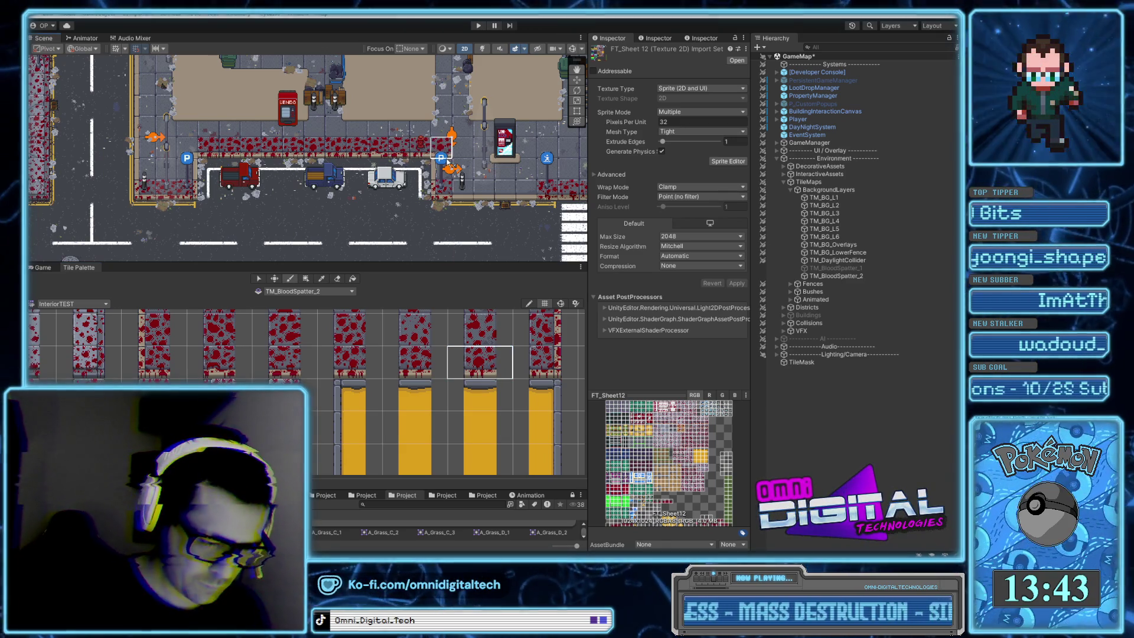
pyautogui.moveTo(380, 346); pyautogui.dragTo(419, 384)
pyautogui.click(201, 343)
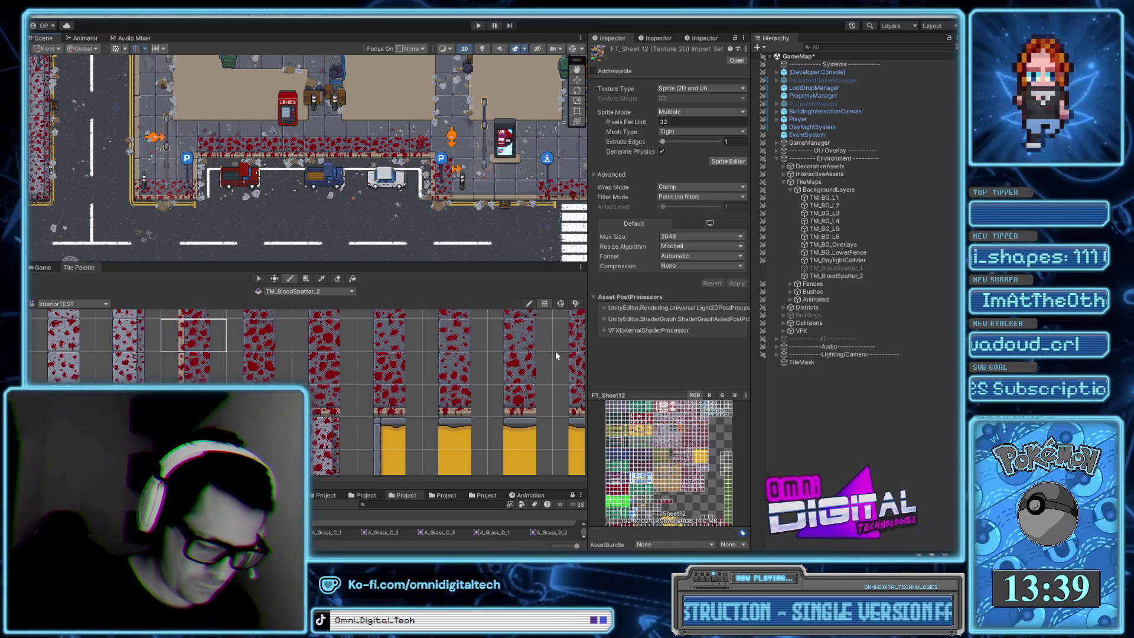
# - Browse the palette and set two middle blood tiles as the brush
pyautogui.moveTo(556, 355)
pyautogui.mouseDown()
pyautogui.moveTo(490, 372)
pyautogui.moveTo(516, 362)
pyautogui.mouseUp()
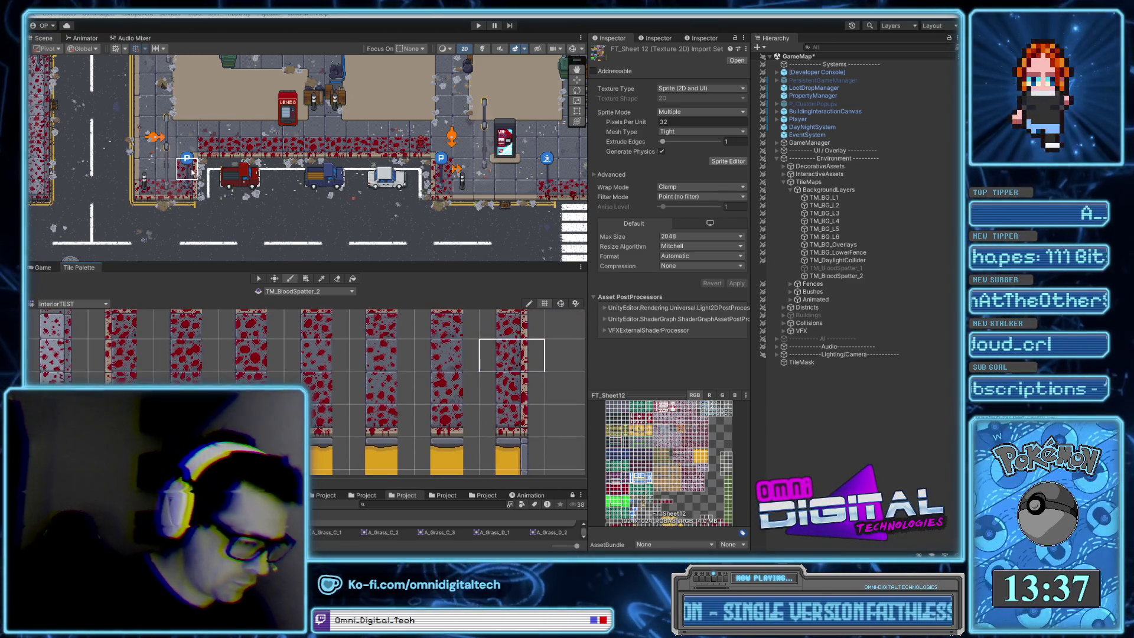
pyautogui.moveTo(359, 336); pyautogui.dragTo(427, 417)
pyautogui.scroll(-5, 427, 417)
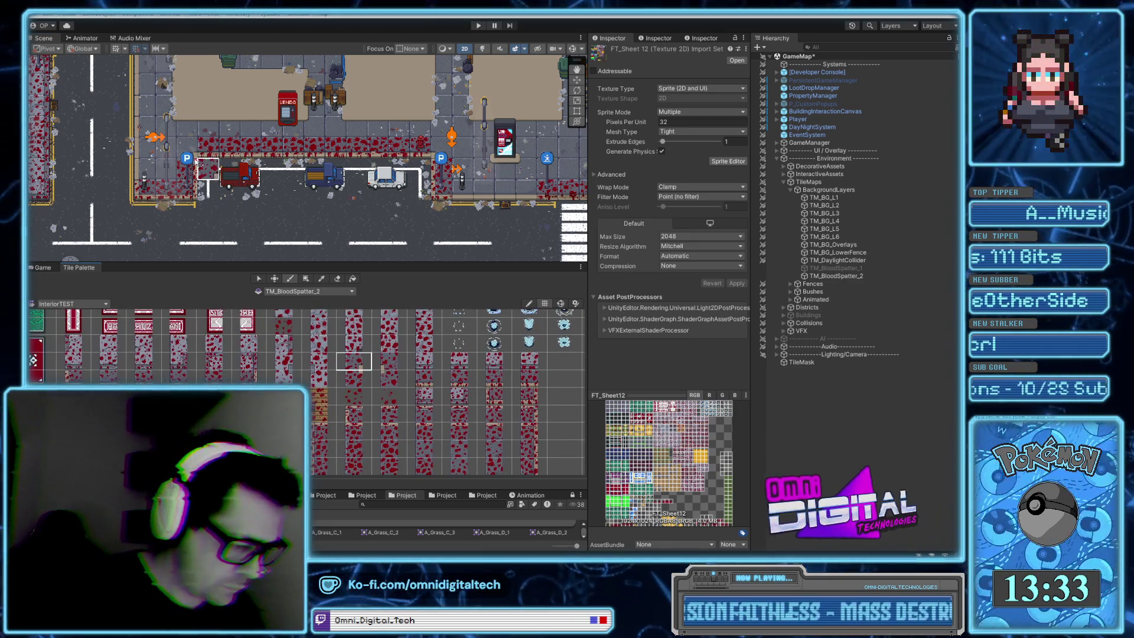
pyautogui.click(388, 358)
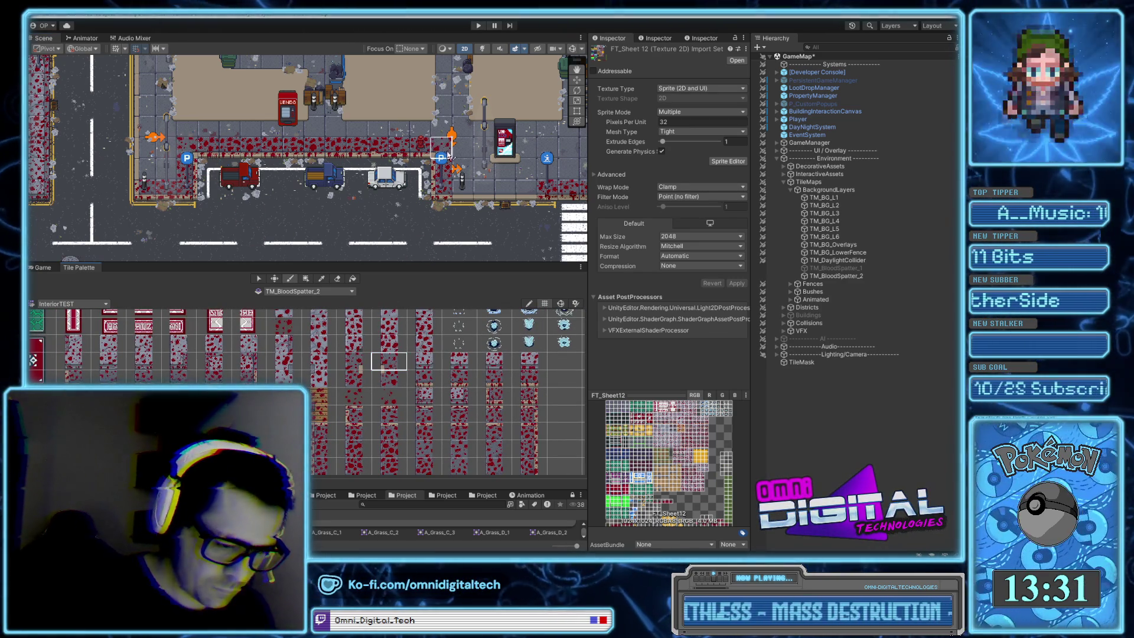
pyautogui.scroll(5, 466, 389)
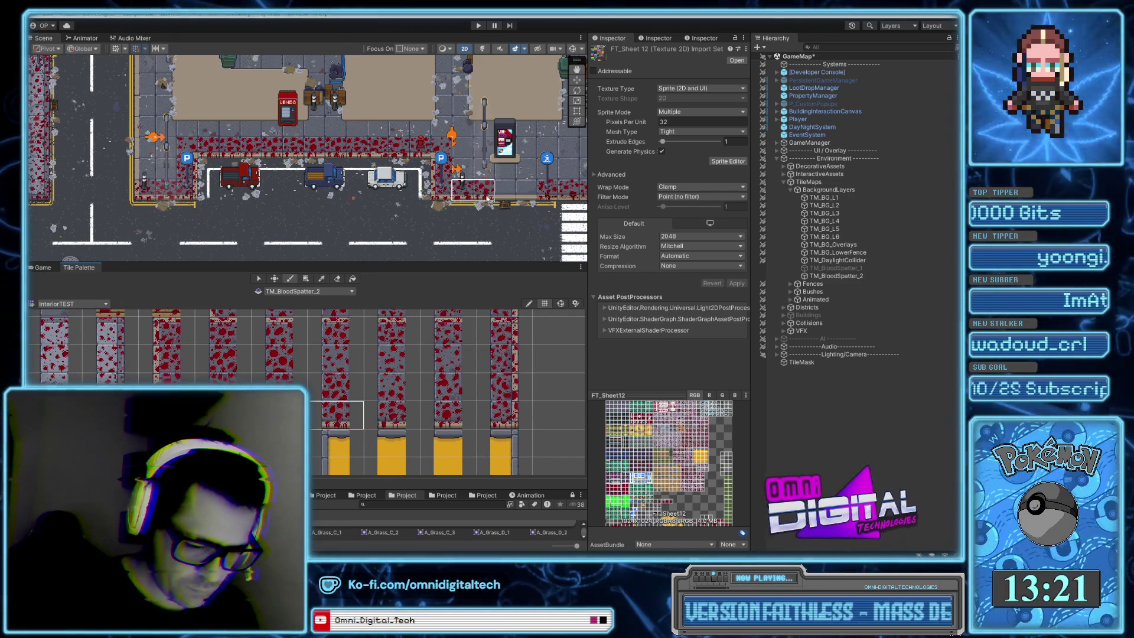
pyautogui.moveTo(393, 419); pyautogui.dragTo(438, 419)
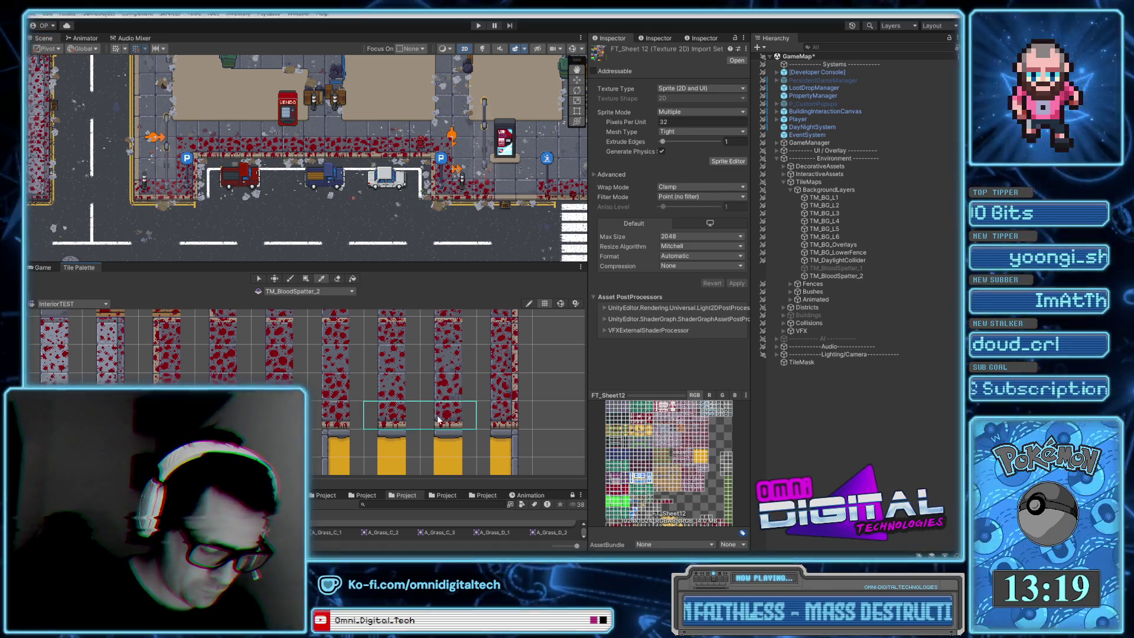
# - Paint a single blood tile at the bus-stop sidewalk edge
pyautogui.scroll(-2, 472, 225)
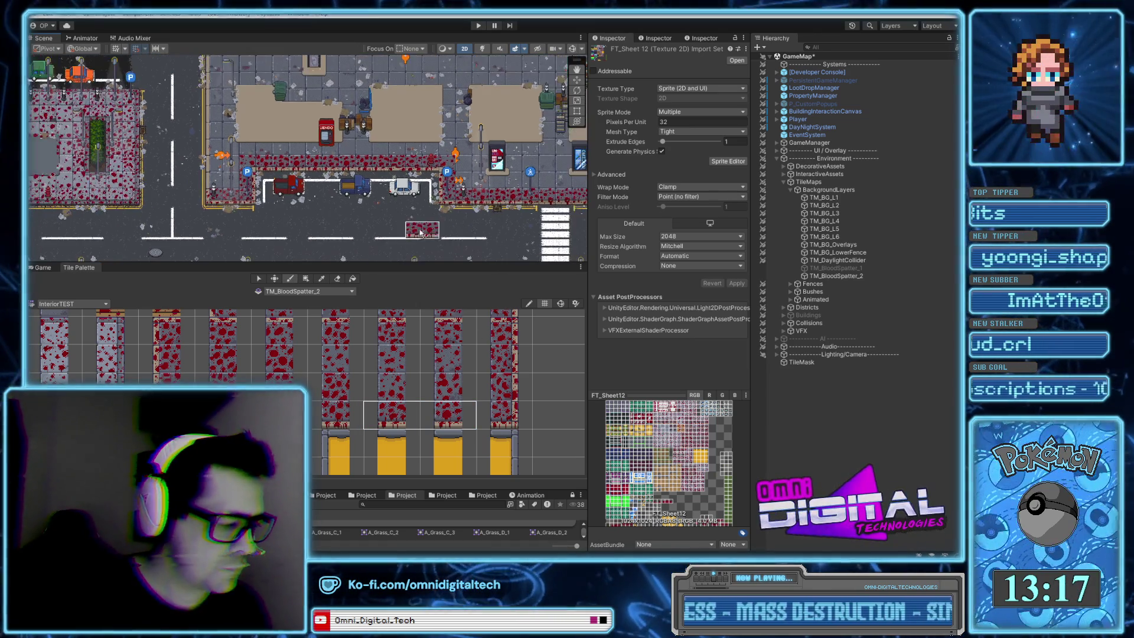
pyautogui.scroll(3, 422, 233)
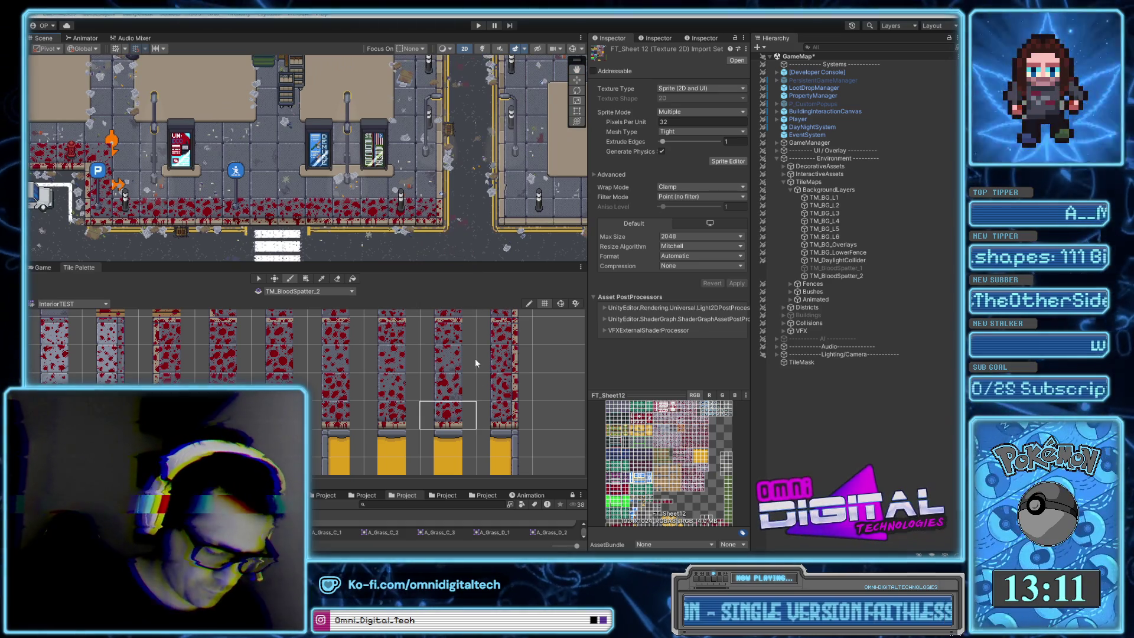
pyautogui.click(513, 365)
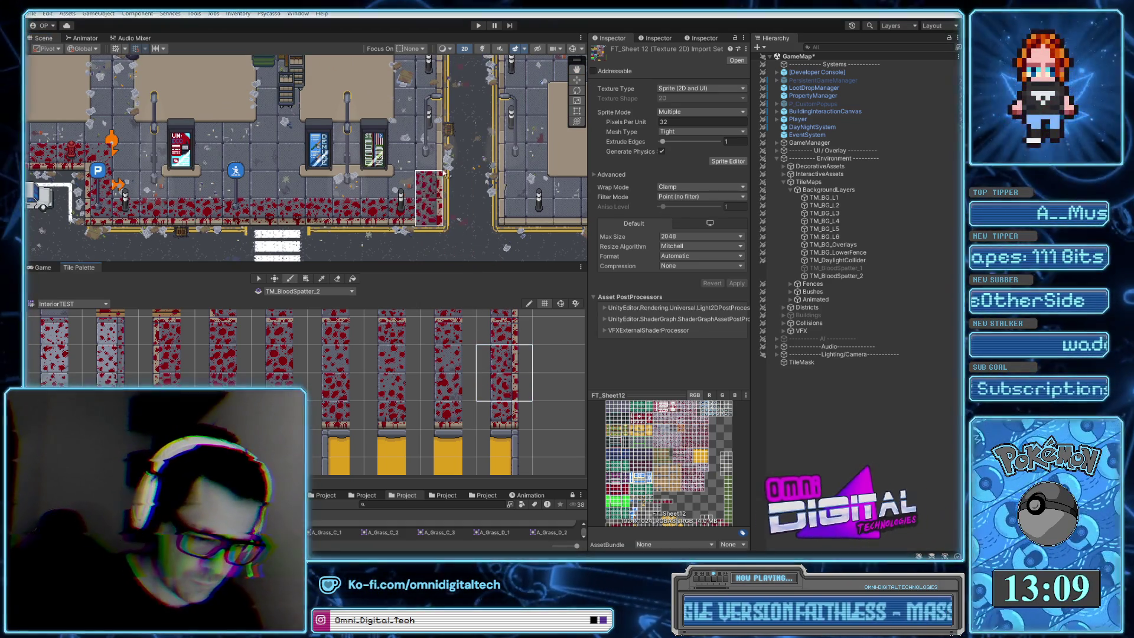
pyautogui.click(437, 168)
# - Move to the street with the orange car and paint a single blood tile on its sidewalk
pyautogui.moveTo(367, 437)
pyautogui.mouseDown()
pyautogui.moveTo(476, 406)
pyautogui.moveTo(434, 353)
pyautogui.moveTo(387, 401)
pyautogui.mouseUp()
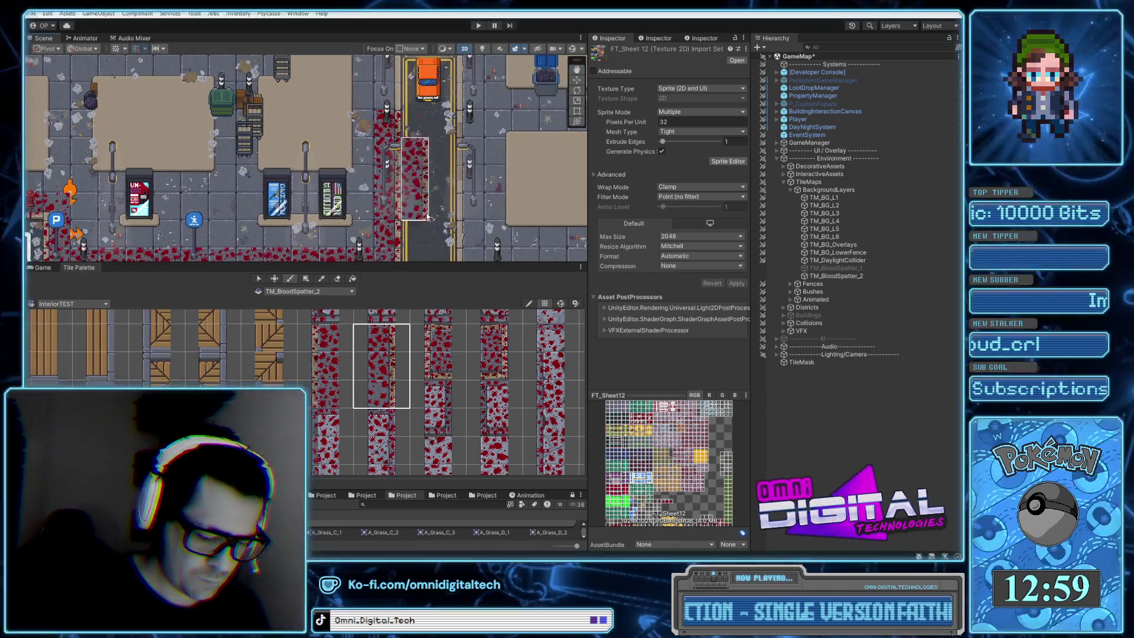
pyautogui.moveTo(310, 334); pyautogui.dragTo(327, 406)
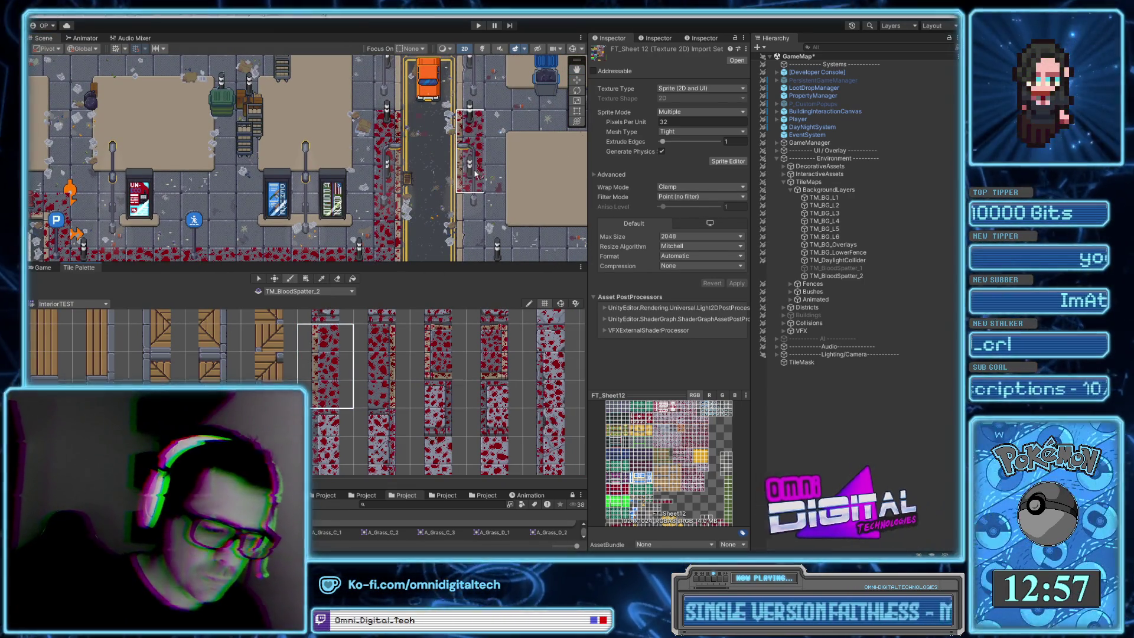
pyautogui.moveTo(466, 319)
pyautogui.mouseDown()
pyautogui.moveTo(474, 408)
pyautogui.moveTo(520, 475)
pyautogui.mouseUp()
pyautogui.moveTo(422, 320)
pyautogui.mouseDown()
pyautogui.moveTo(446, 388)
pyautogui.moveTo(413, 407)
pyautogui.mouseUp()
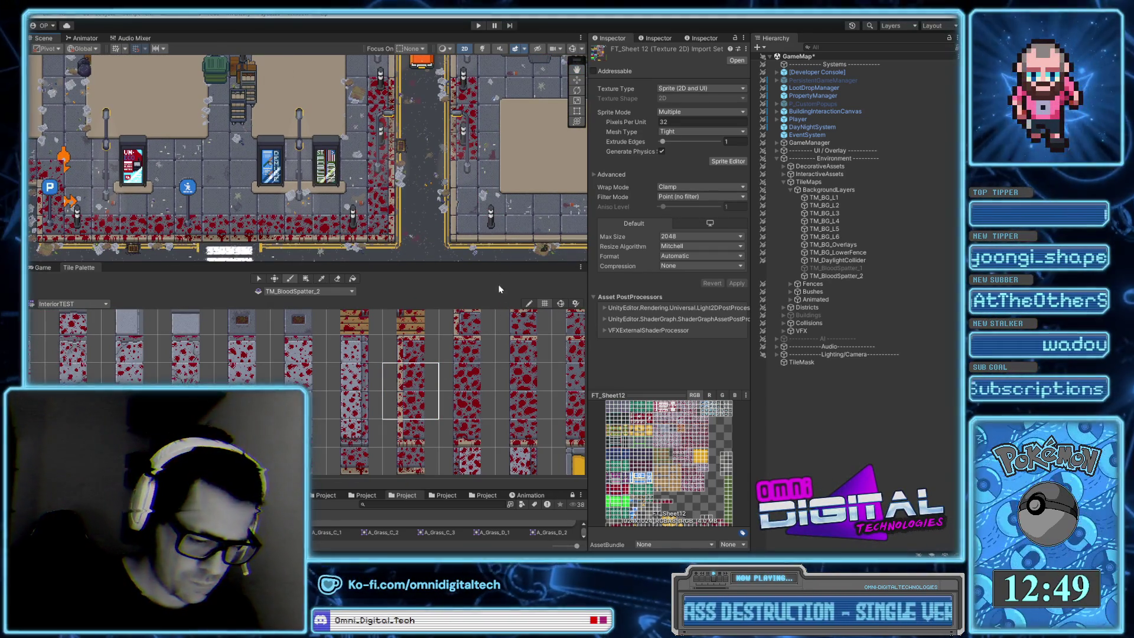
pyautogui.click(420, 434)
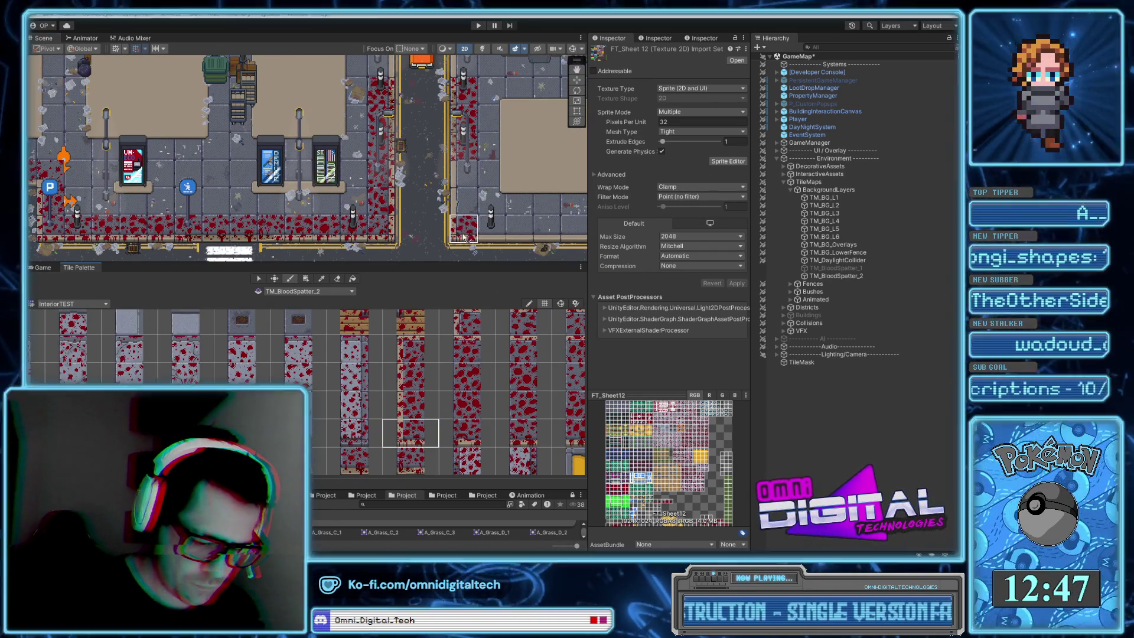
pyautogui.click(464, 230)
# - Select a row of three blood tiles, enlarge the map view slightly, and pan left along the block
pyautogui.scroll(-3, 473, 366)
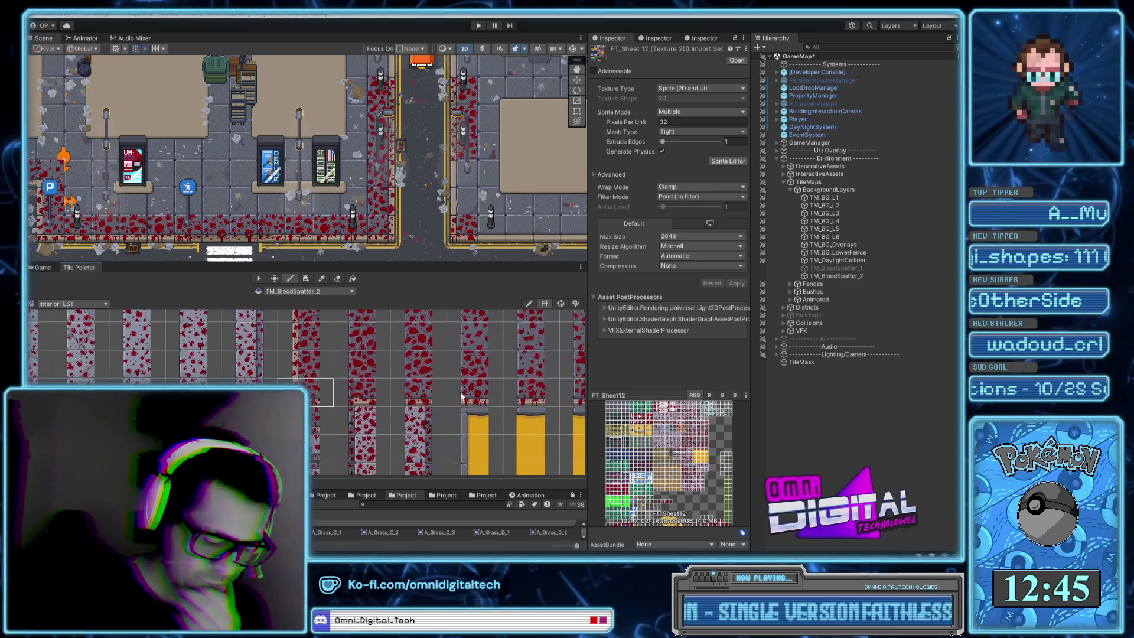
pyautogui.moveTo(430, 393); pyautogui.dragTo(528, 392)
pyautogui.moveTo(438, 263)
pyautogui.mouseDown()
pyautogui.moveTo(438, 273)
pyautogui.moveTo(438, 242)
pyautogui.moveTo(438, 317)
pyautogui.moveTo(438, 280)
pyautogui.mouseUp()
pyautogui.moveTo(582, 260)
pyautogui.mouseDown()
pyautogui.moveTo(438, 236)
pyautogui.moveTo(349, 207)
pyautogui.mouseUp()
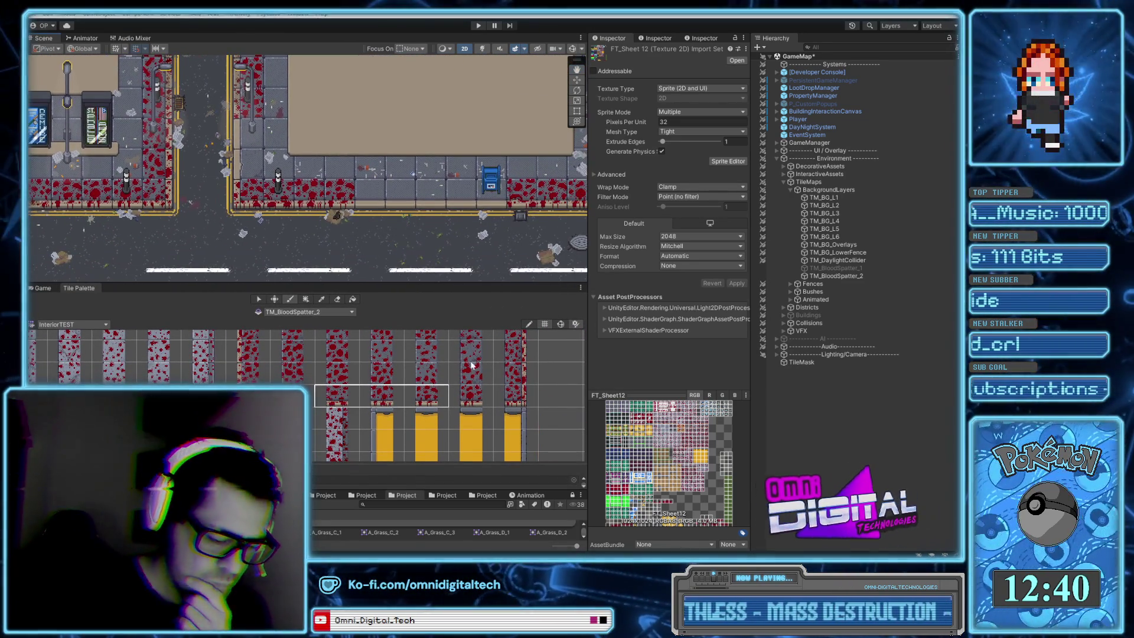
# - Try a wider row, then a single blood-spatter tile, while shifting the map along the sidewalk
pyautogui.moveTo(473, 395); pyautogui.dragTo(347, 400)
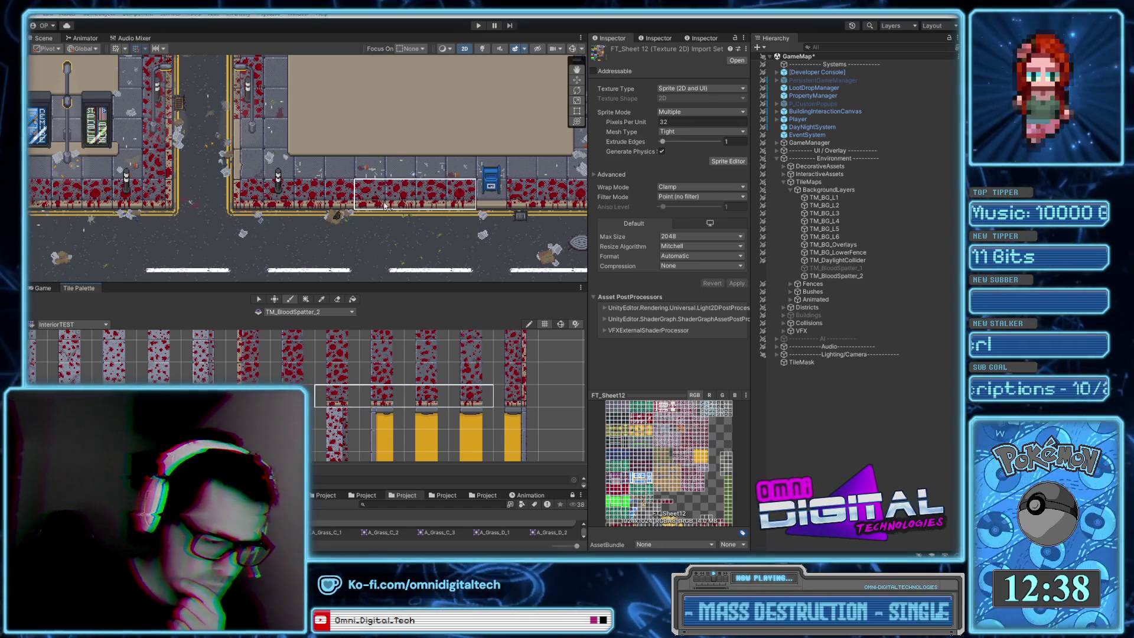
pyautogui.click(416, 394)
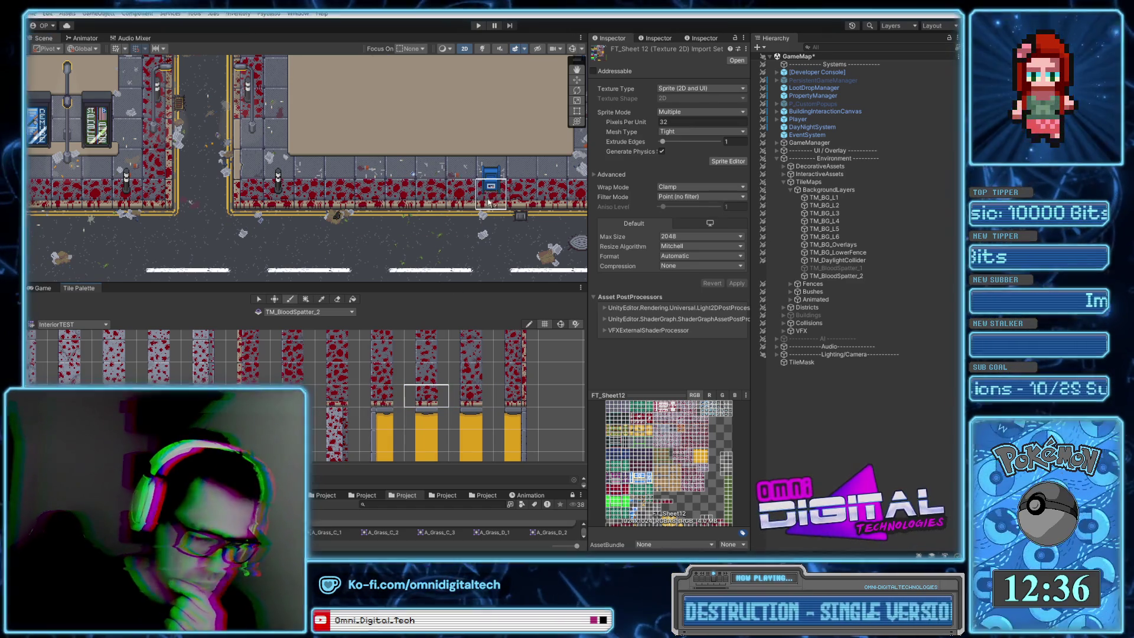
pyautogui.moveTo(444, 229)
pyautogui.mouseDown()
pyautogui.moveTo(470, 264)
pyautogui.moveTo(528, 264)
pyautogui.mouseUp()
pyautogui.moveTo(250, 358); pyautogui.dragTo(315, 391)
pyautogui.click(315, 391)
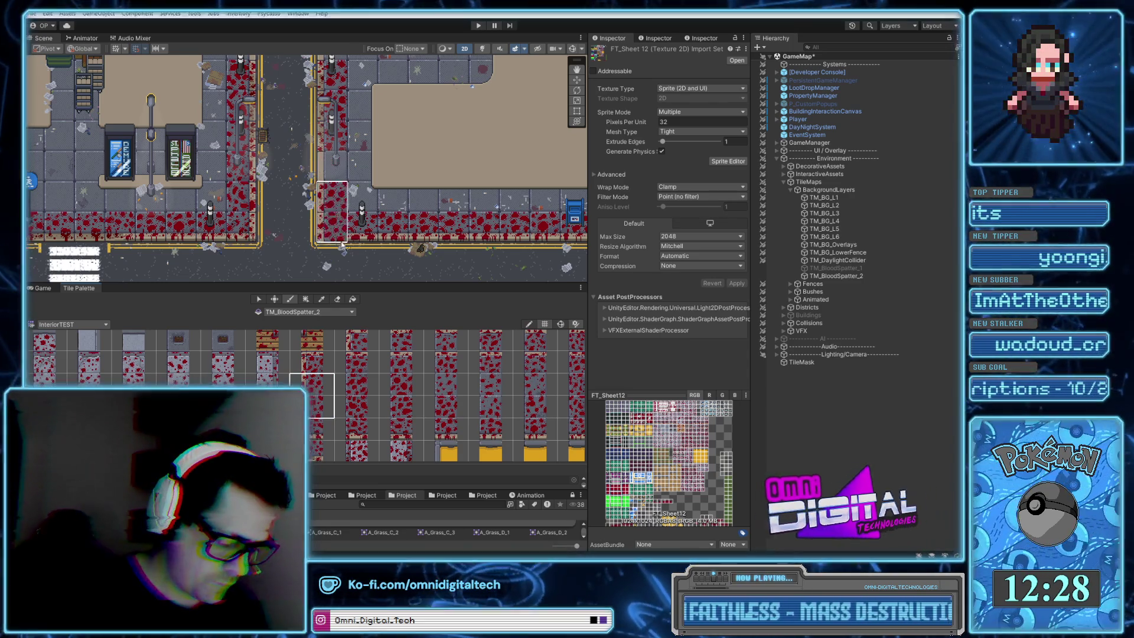
# - Choose another blood-spatter tile and scroll the Scene to the orange car's parking area
pyautogui.scroll(-5, 356, 420)
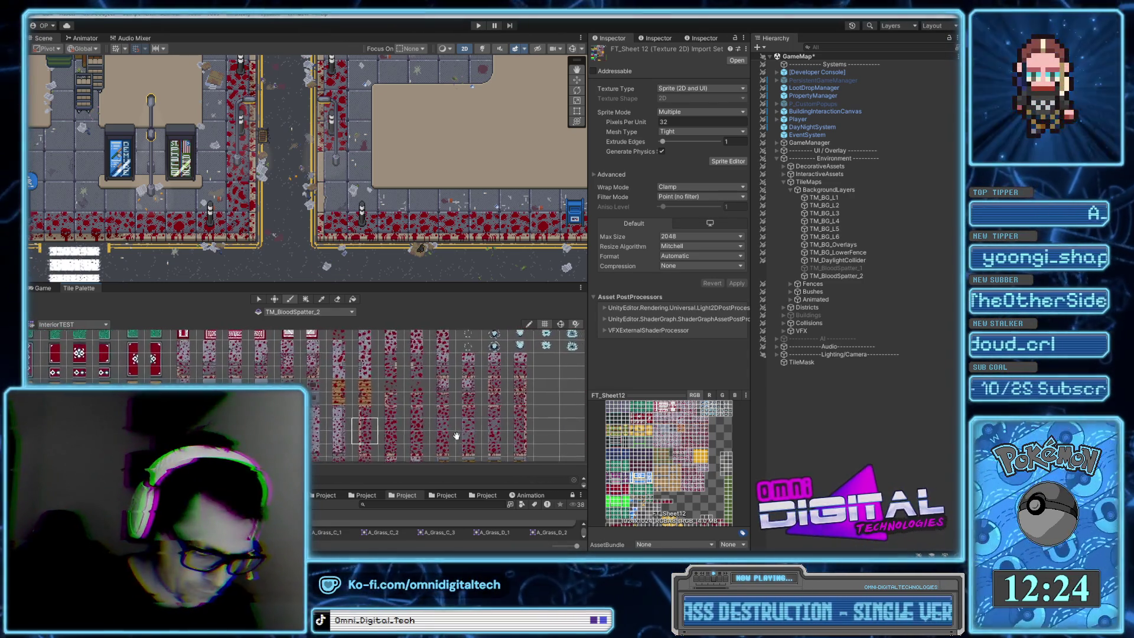
pyautogui.moveTo(430, 407); pyautogui.dragTo(450, 412)
pyautogui.click(360, 349)
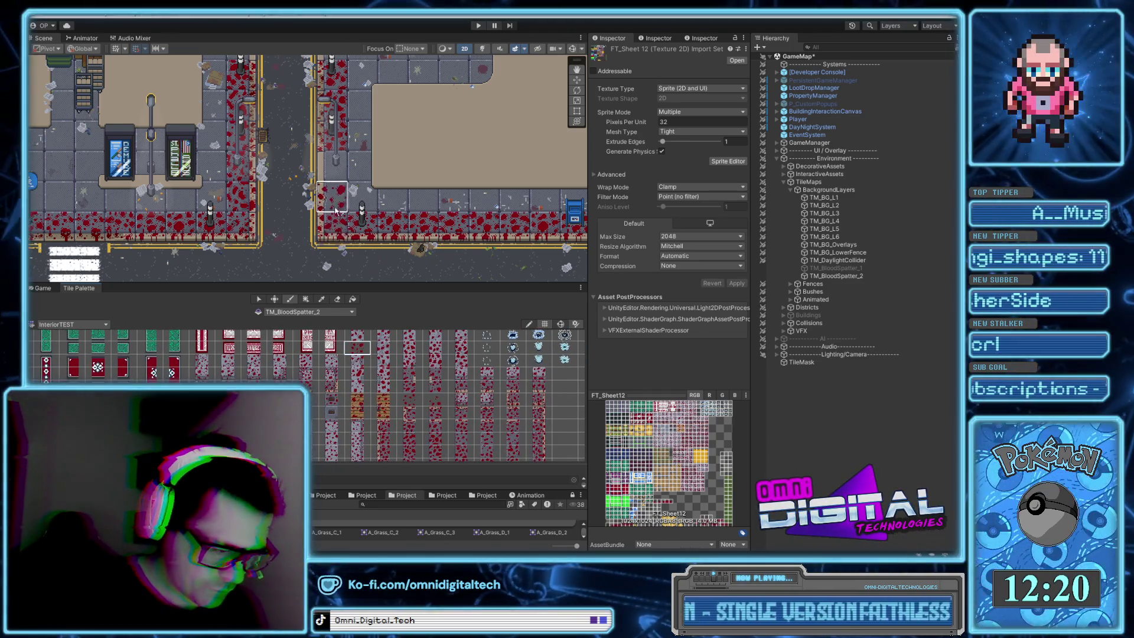
pyautogui.scroll(2, 341, 205)
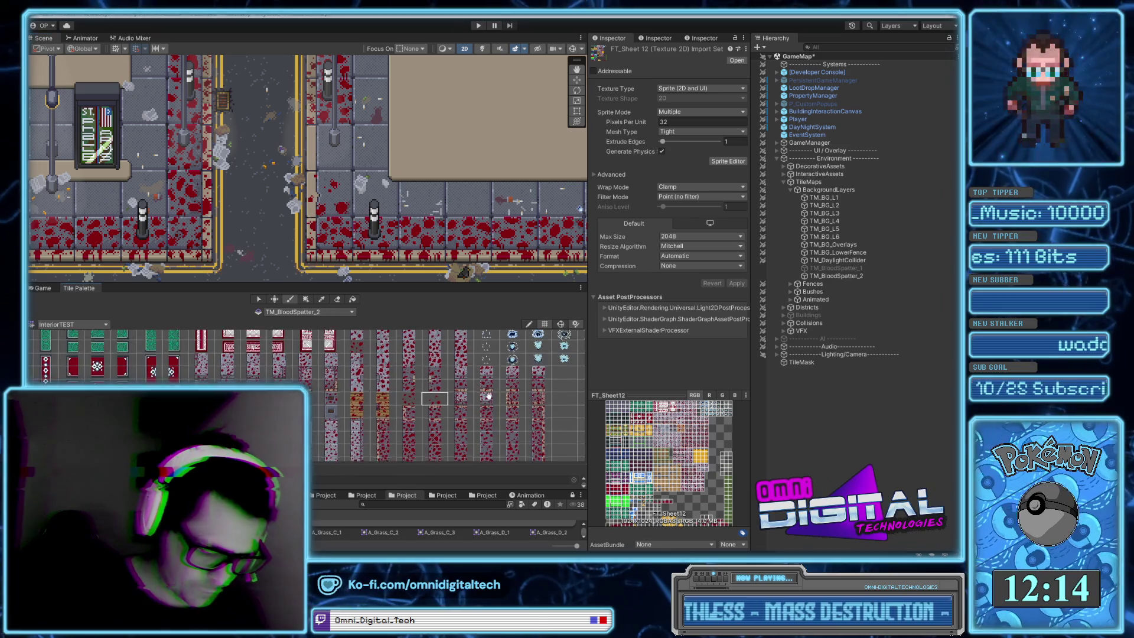
pyautogui.scroll(-3, 402, 367)
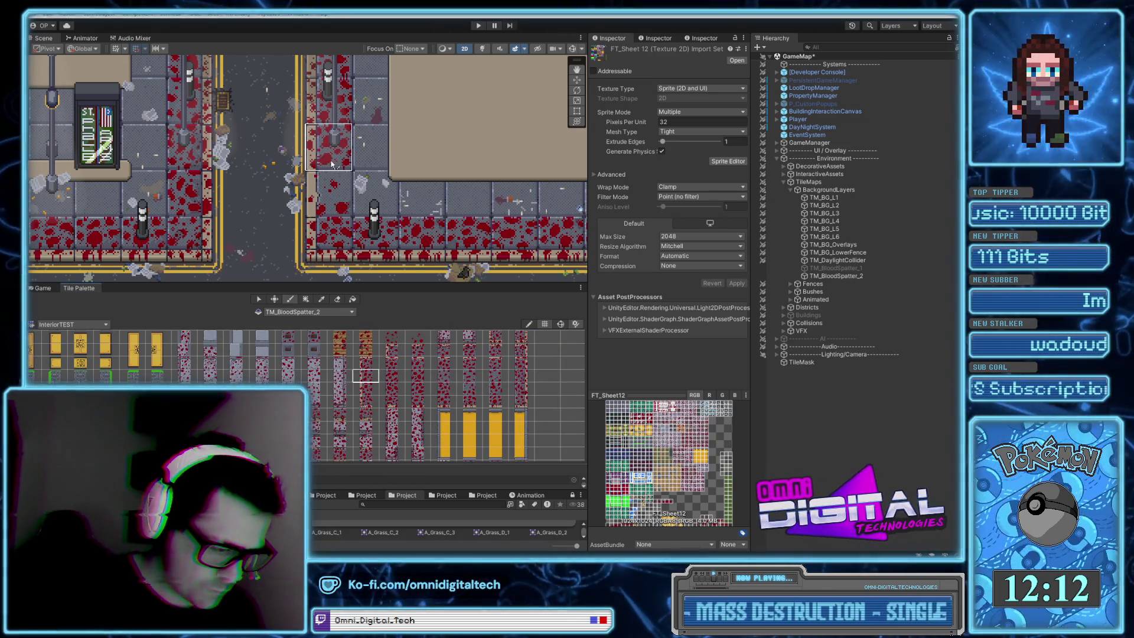
pyautogui.scroll(-3, 329, 172)
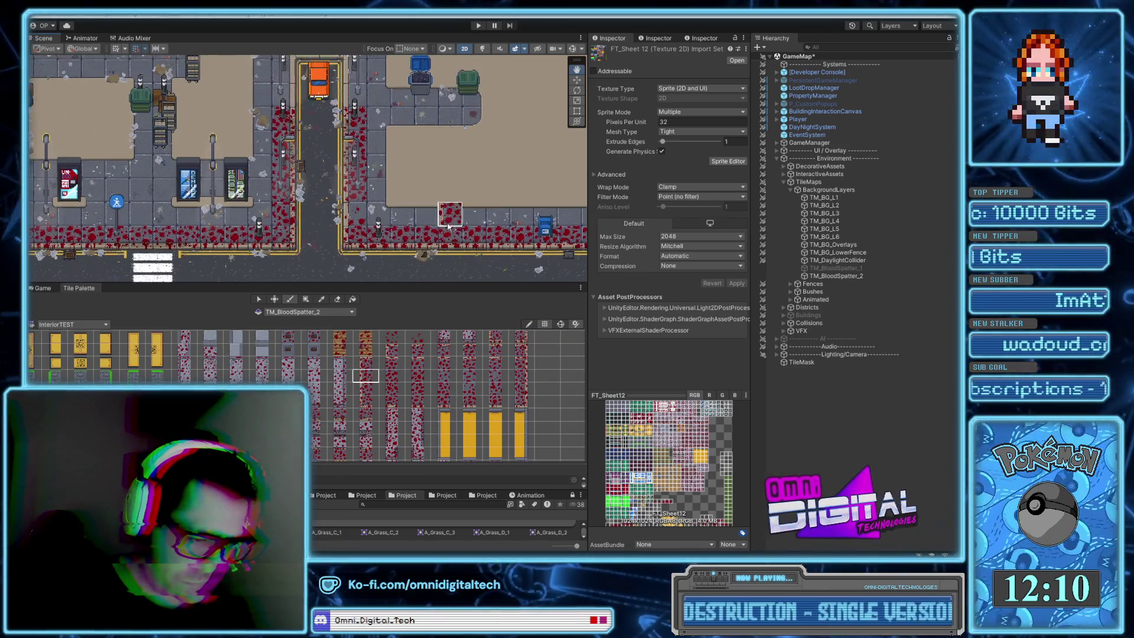
# - Browse the tile sheet rows and choose a blood-spatter tile for the parking bay
pyautogui.scroll(3, 355, 177)
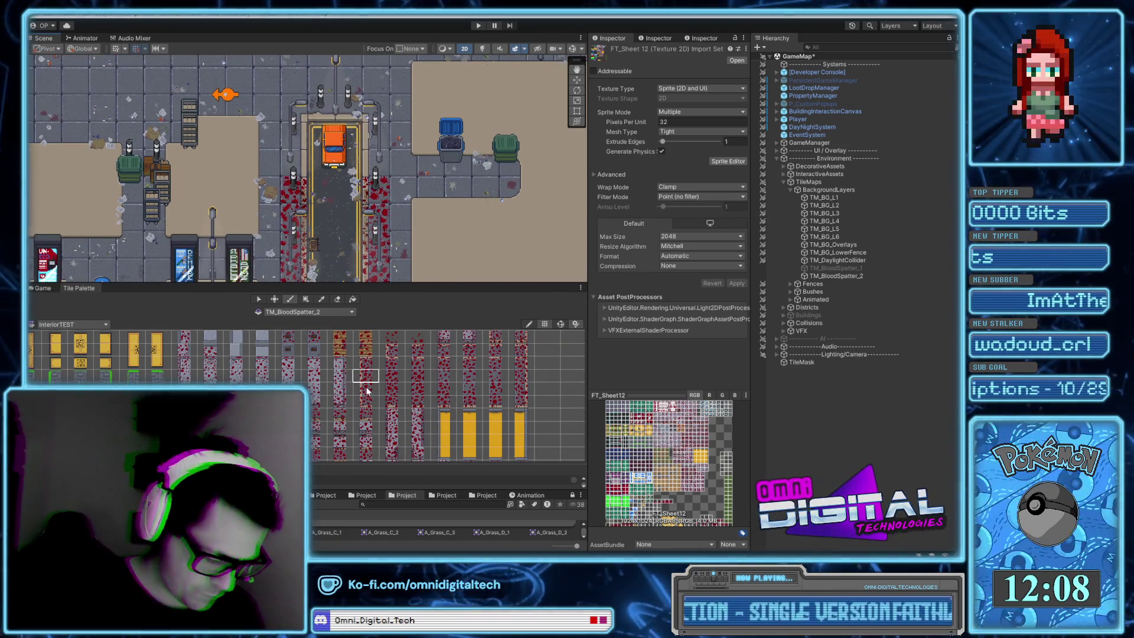
pyautogui.moveTo(367, 390); pyautogui.dragTo(367, 392)
pyautogui.scroll(3, 382, 163)
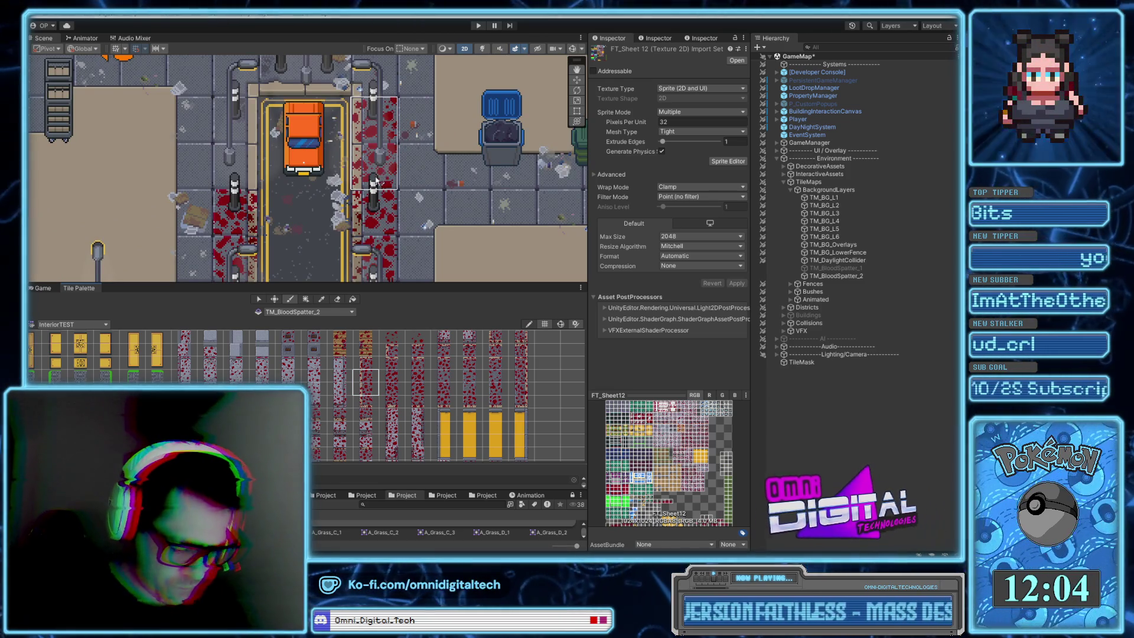
pyautogui.moveTo(479, 405); pyautogui.dragTo(476, 286)
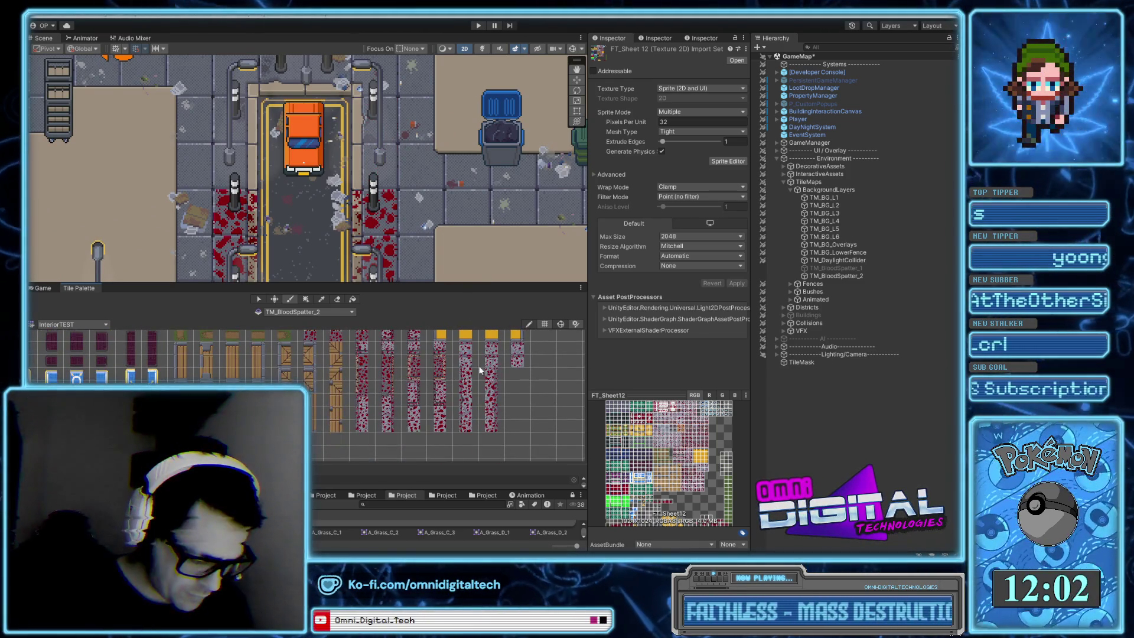
pyautogui.moveTo(479, 373); pyautogui.dragTo(481, 402)
pyautogui.scroll(-3, 487, 396)
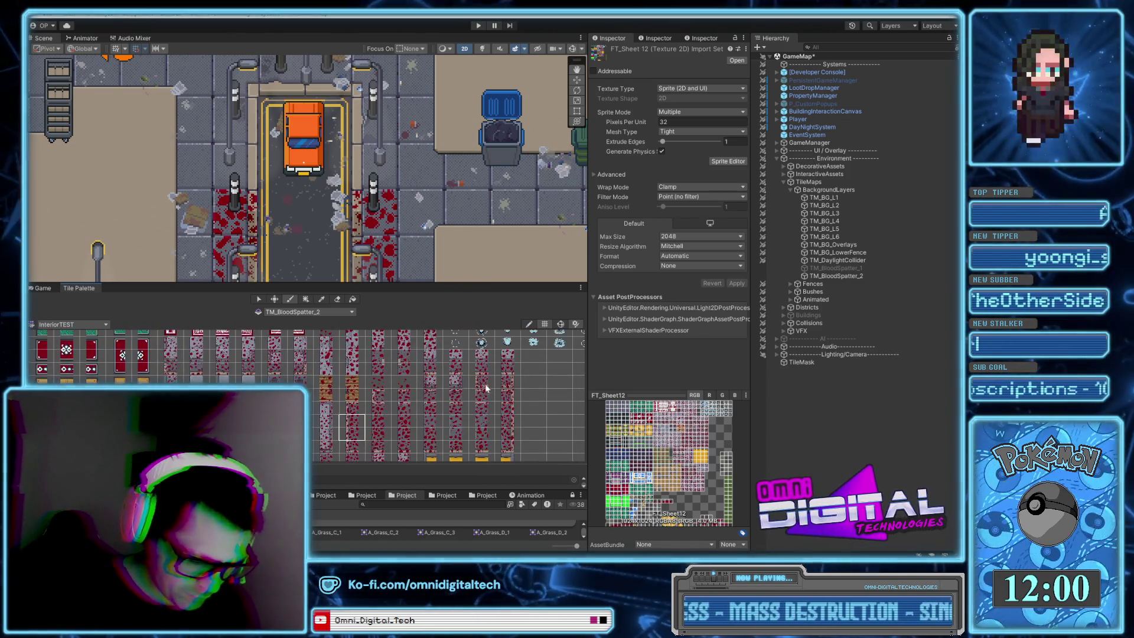
pyautogui.moveTo(484, 411); pyautogui.dragTo(488, 397)
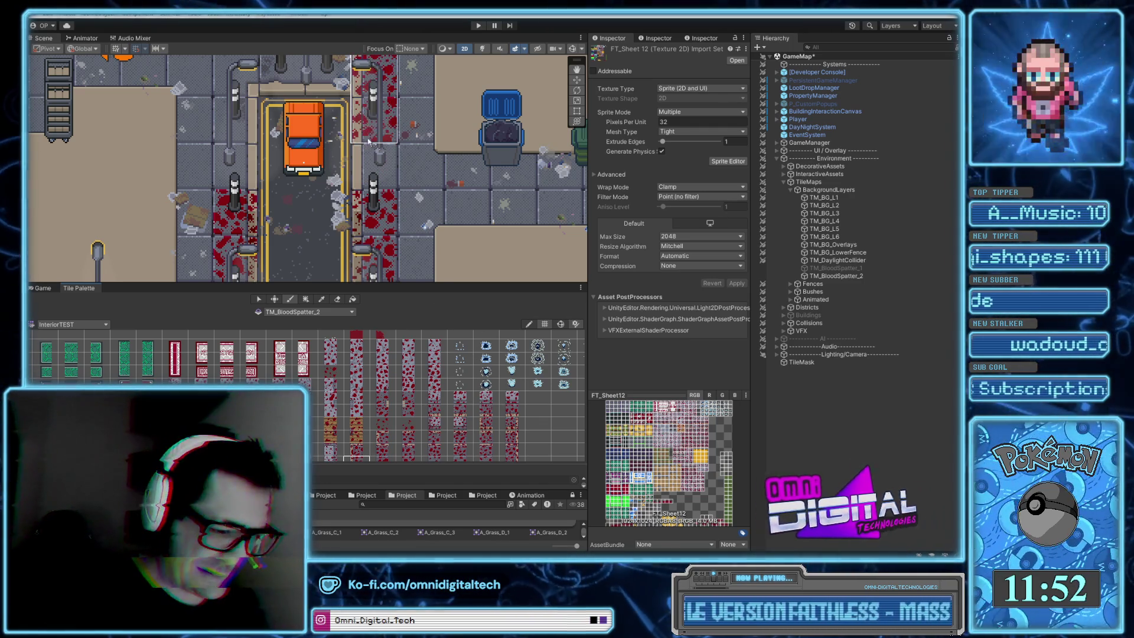
pyautogui.click(412, 430)
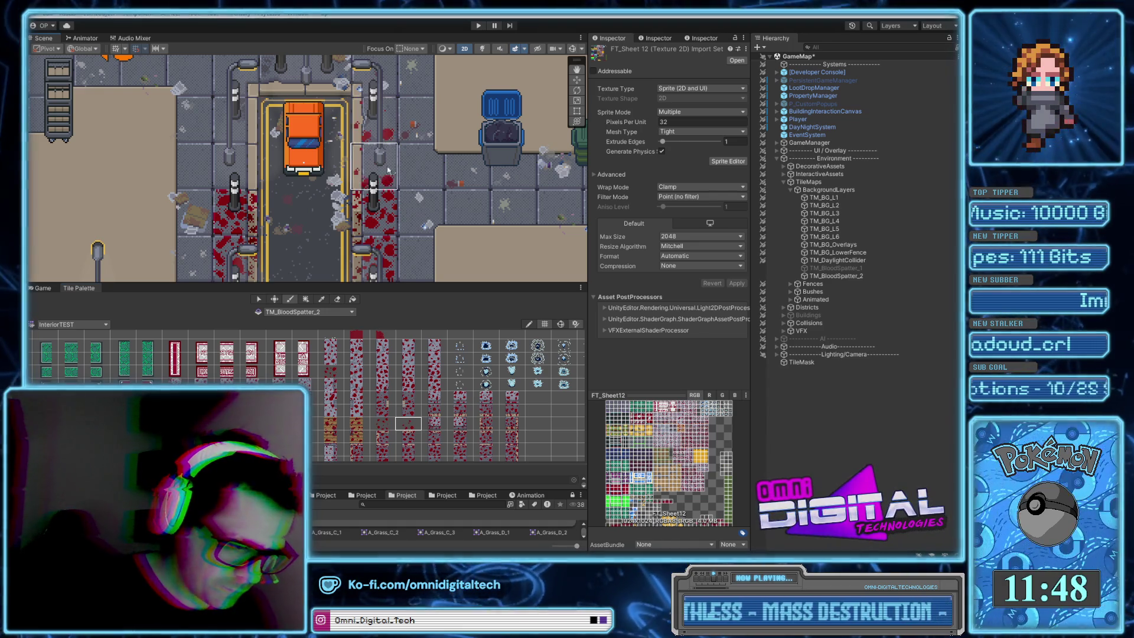
# - Paint blood tiles left of the orange car, then undo those stray tiles with Ctrl+Z
pyautogui.scroll(-3, 403, 434)
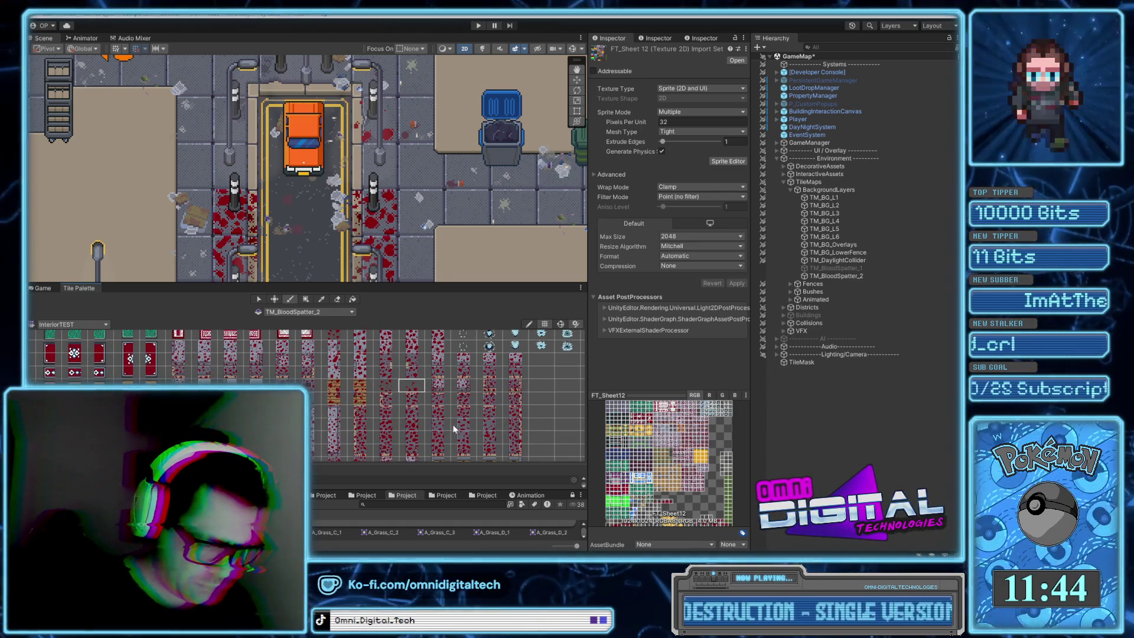
pyautogui.scroll(1, 442, 387)
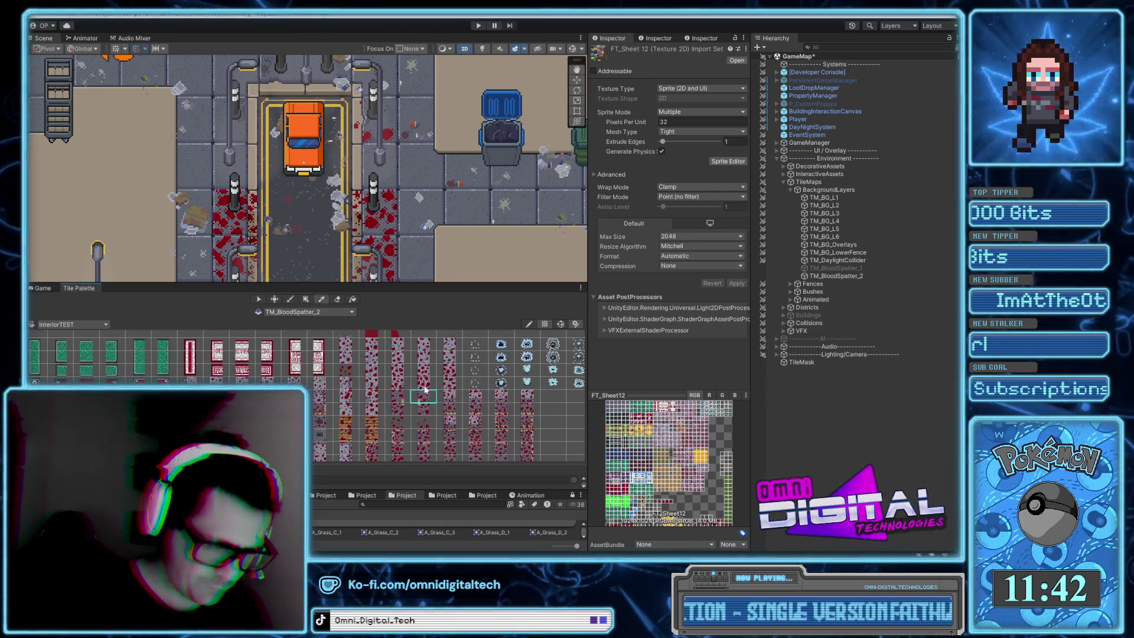
pyautogui.moveTo(378, 93); pyautogui.dragTo(444, 152)
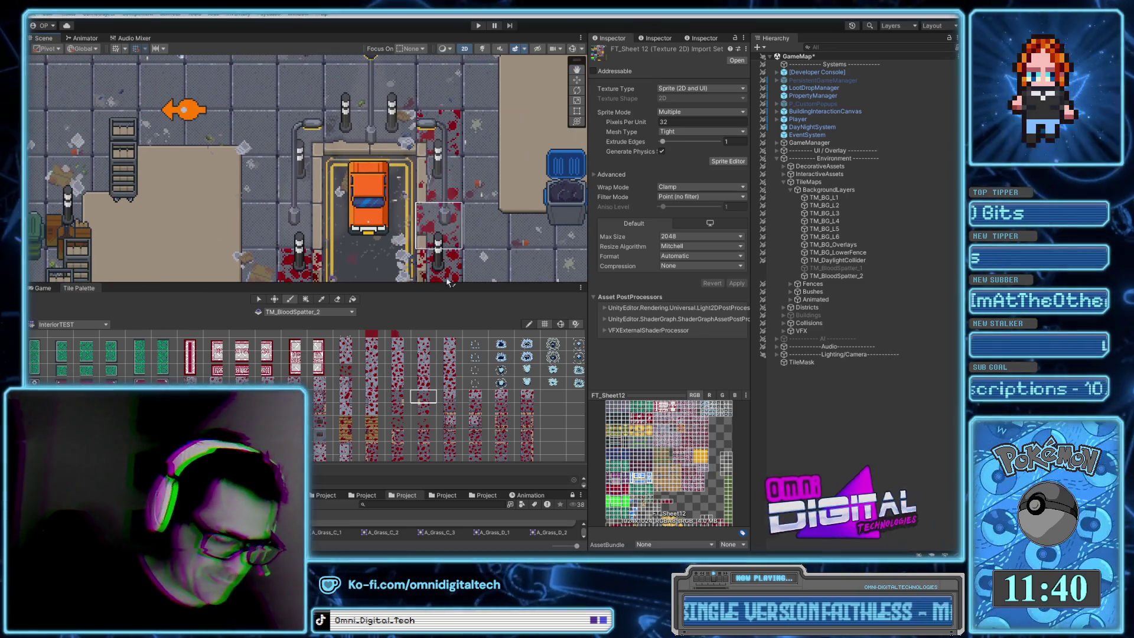
pyautogui.click(398, 397)
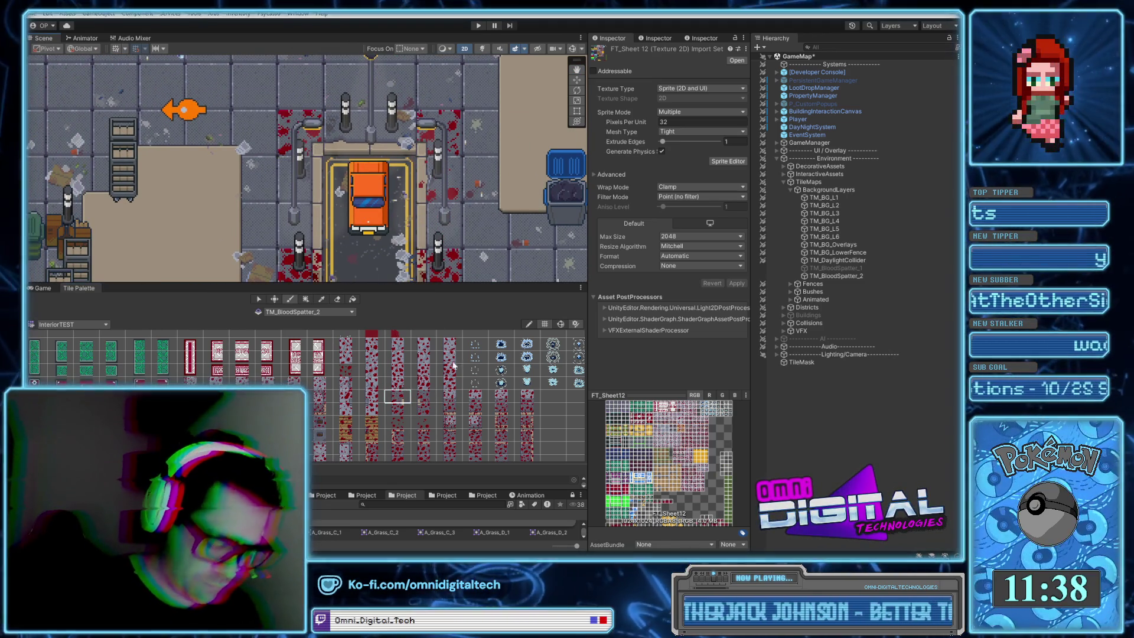
pyautogui.scroll(-5, 431, 409)
pyautogui.click(400, 418)
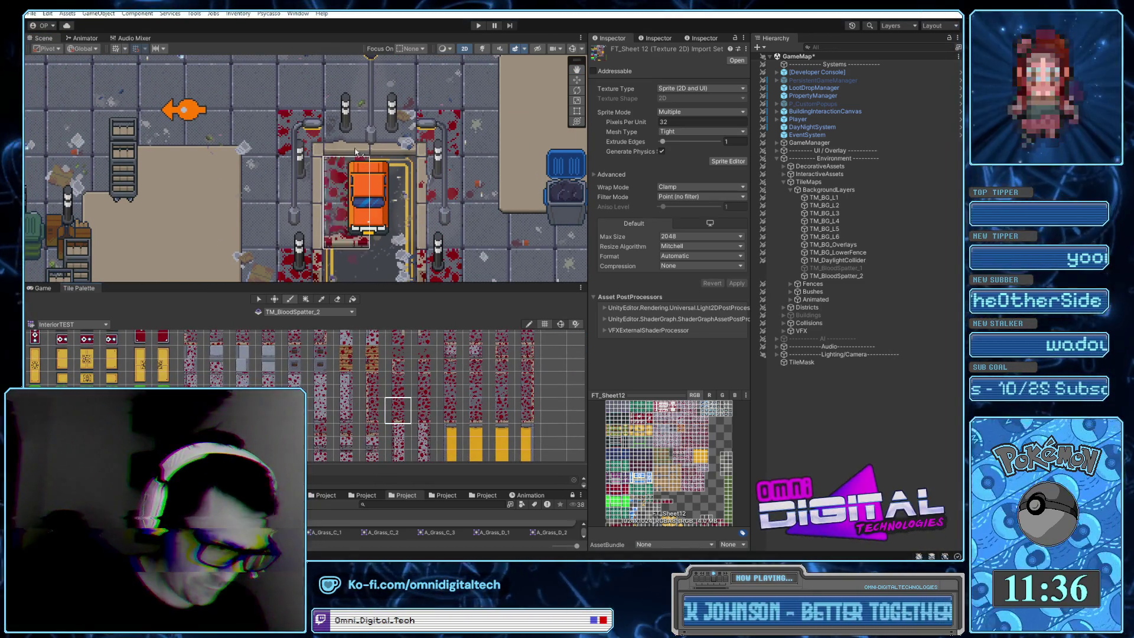
pyautogui.click(344, 171)
pyautogui.hotkey('ctrl', 'z')
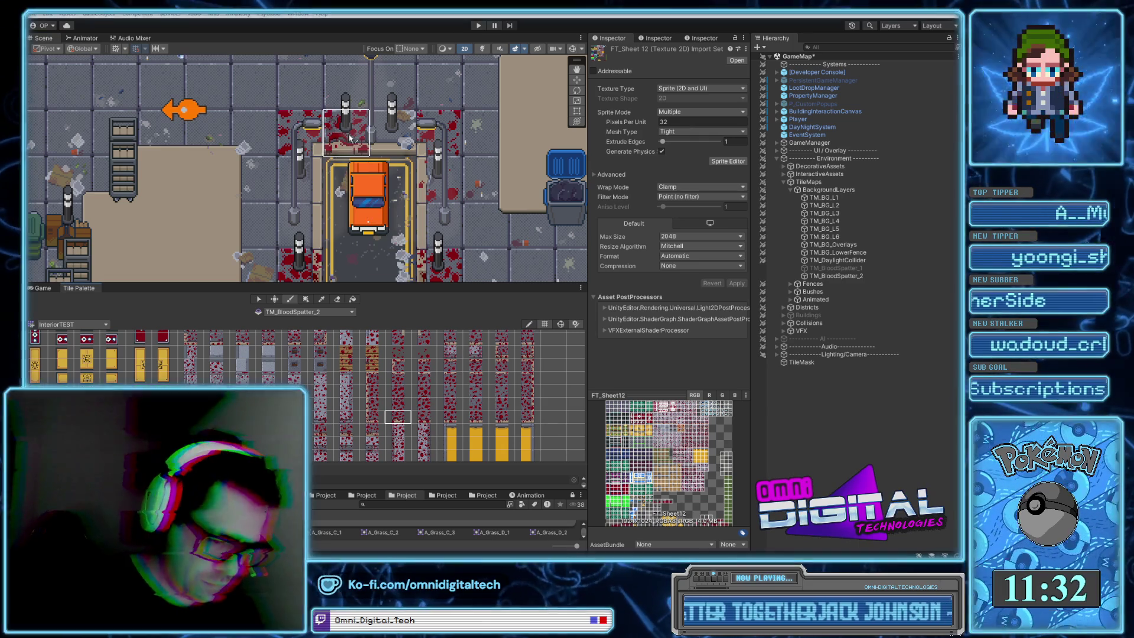
# - Try other blood-spatter tiles and move the view down the street to the plaza by the crosswalk
pyautogui.click(450, 419)
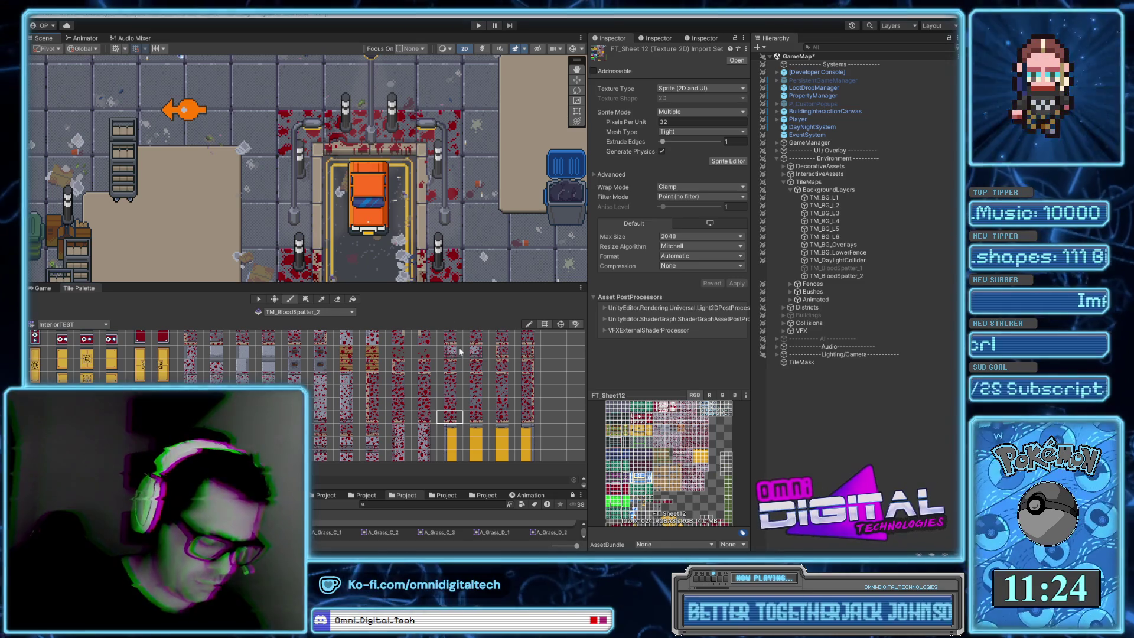
pyautogui.click(529, 397)
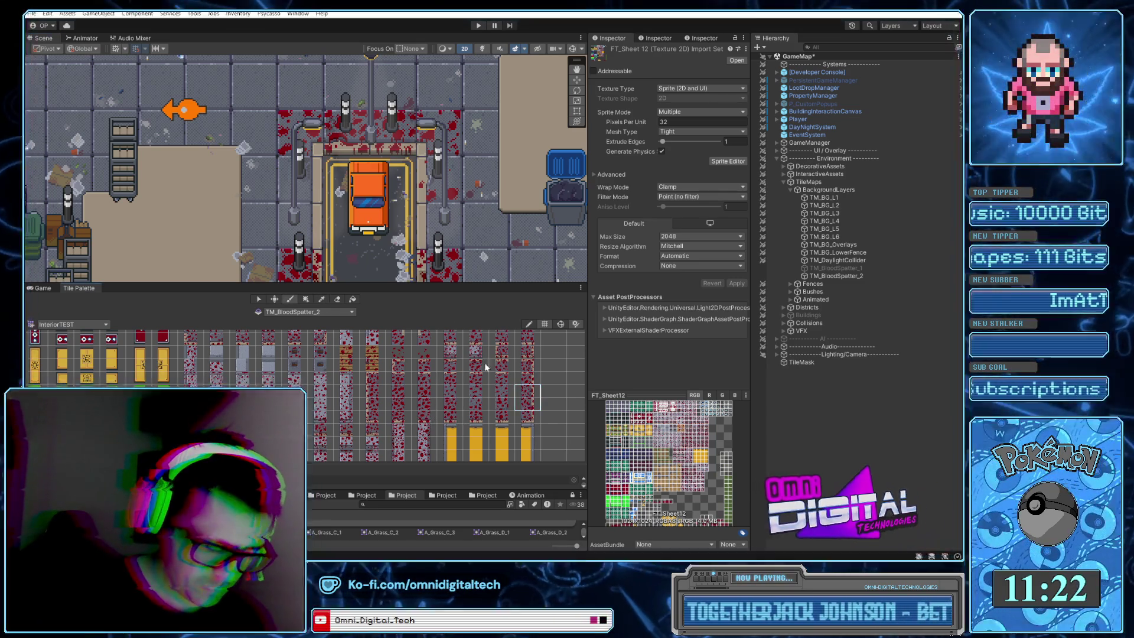
pyautogui.press('Down')
pyautogui.press('Down')
pyautogui.press('Down')
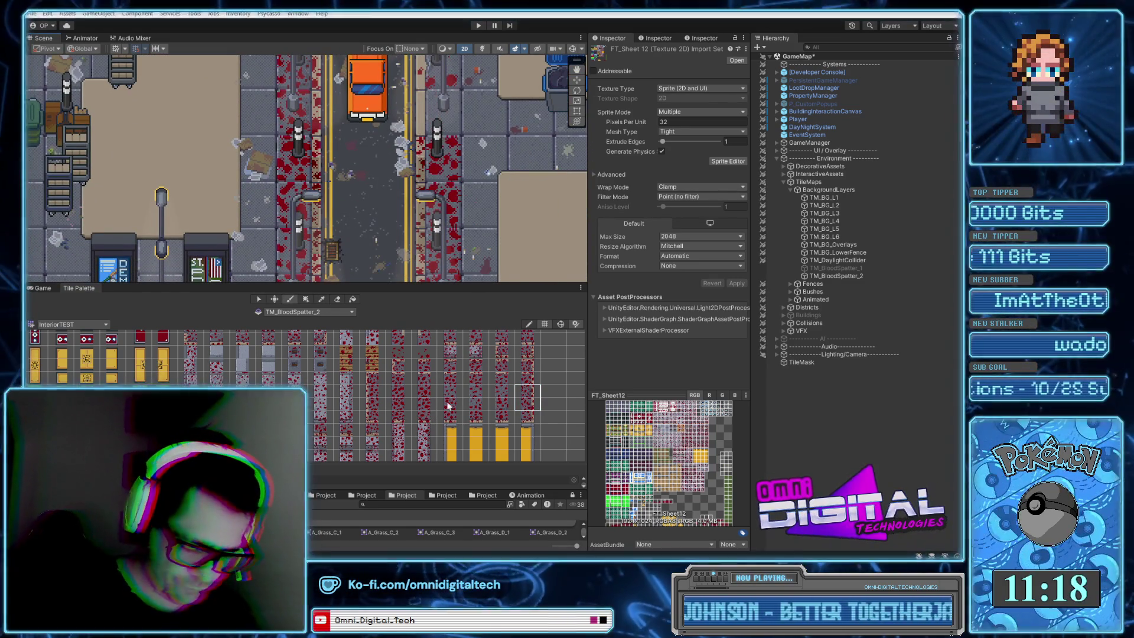
pyautogui.click(374, 406)
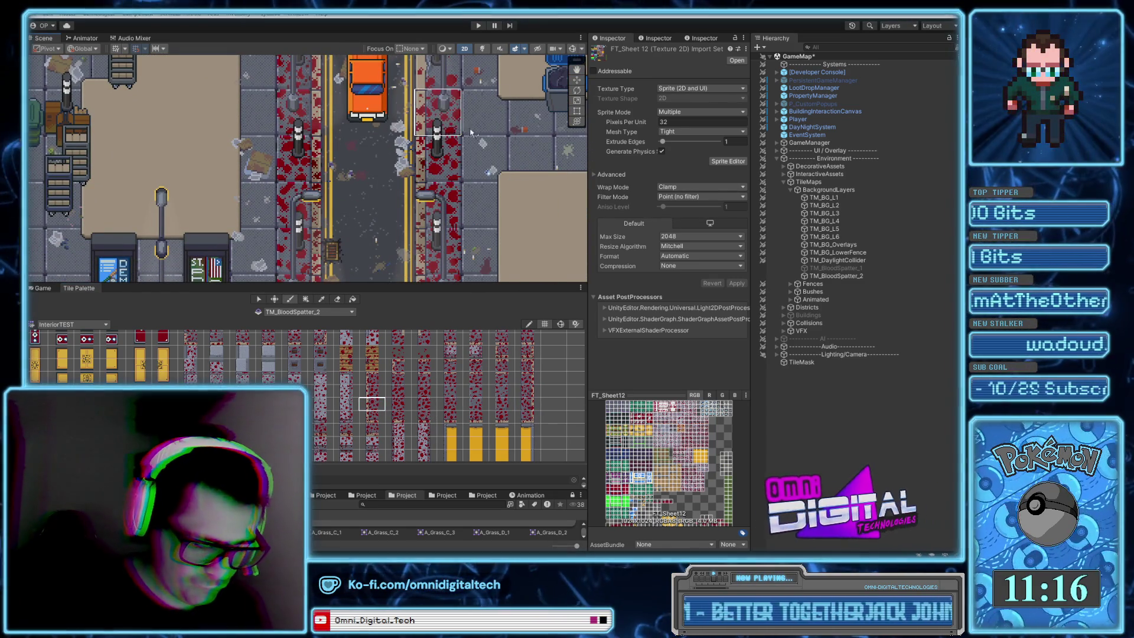
pyautogui.scroll(-4, 494, 220)
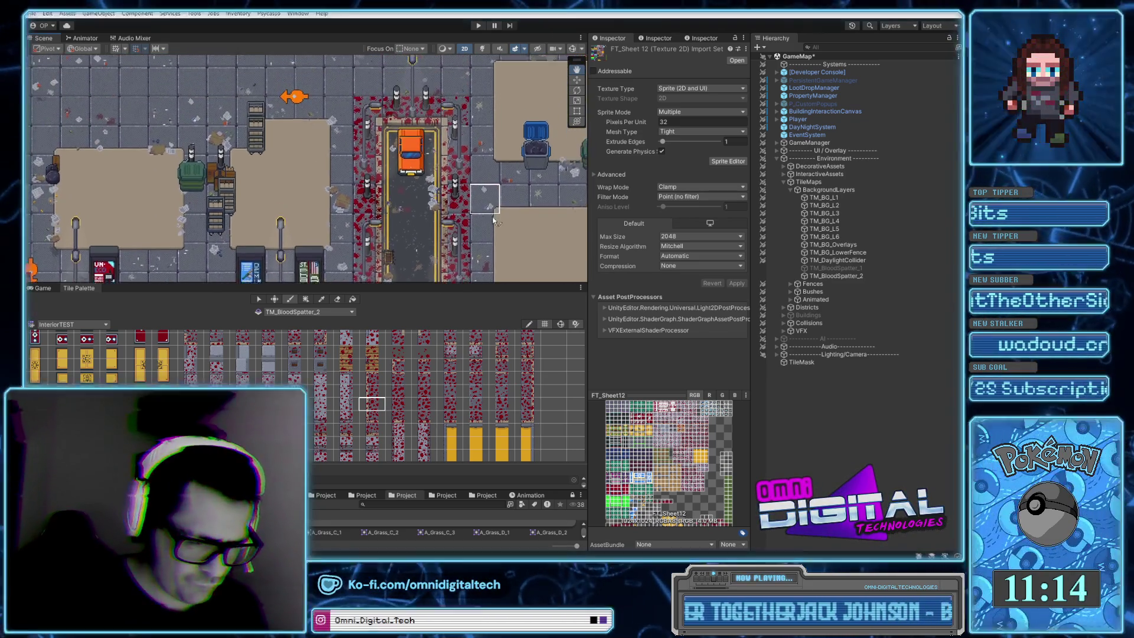
pyautogui.scroll(-5, 494, 220)
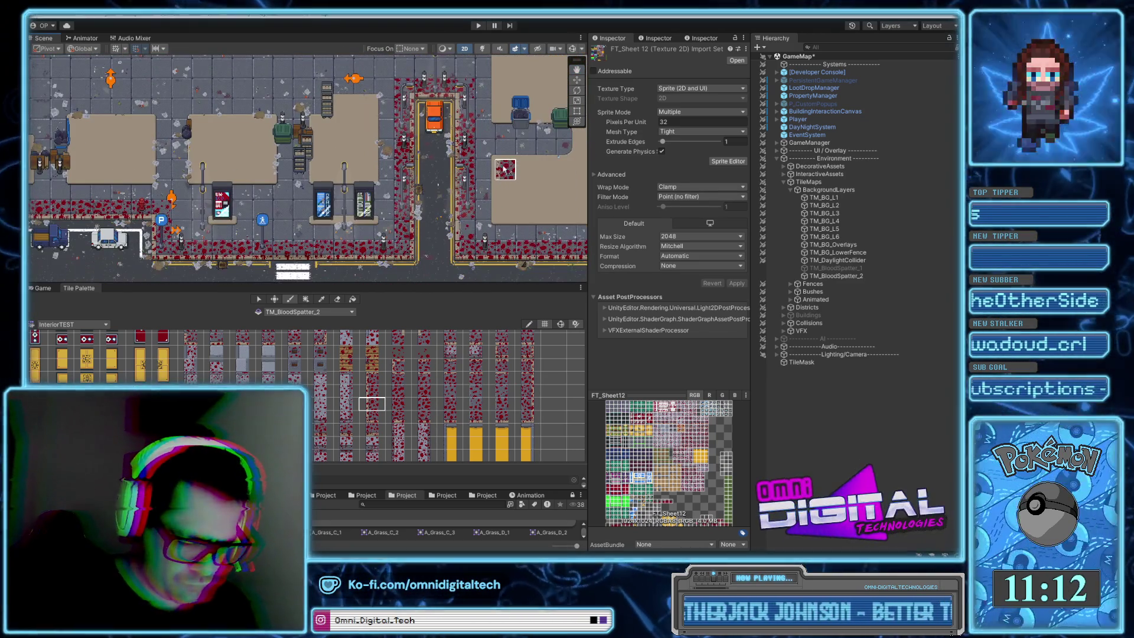
pyautogui.press('Up')
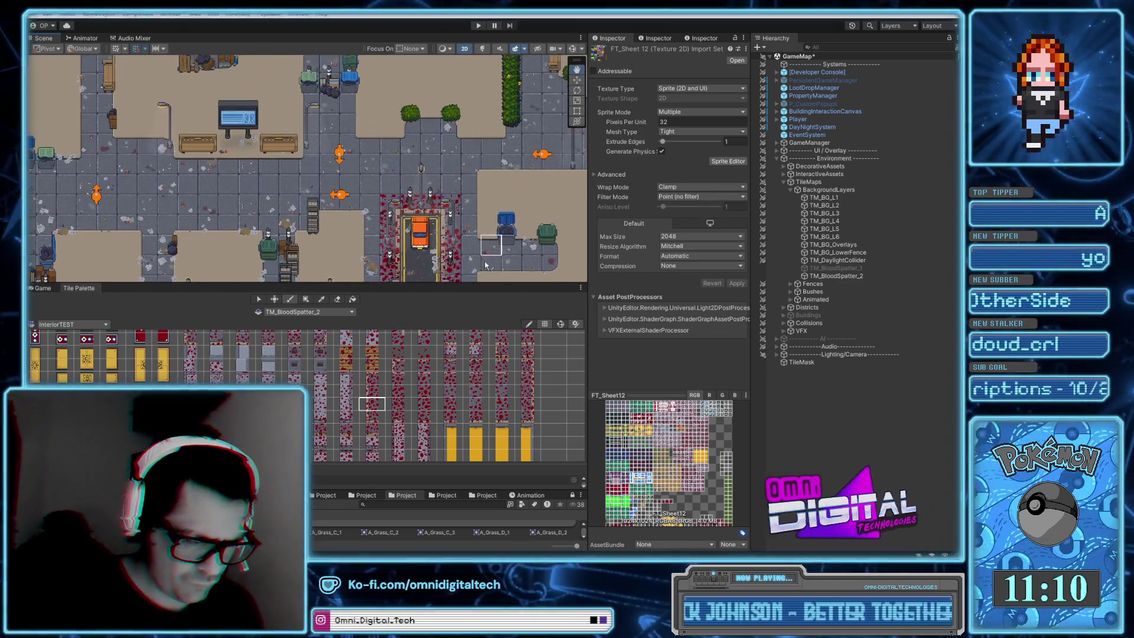
pyautogui.press('Up')
pyautogui.press('Up')
pyautogui.press('Right')
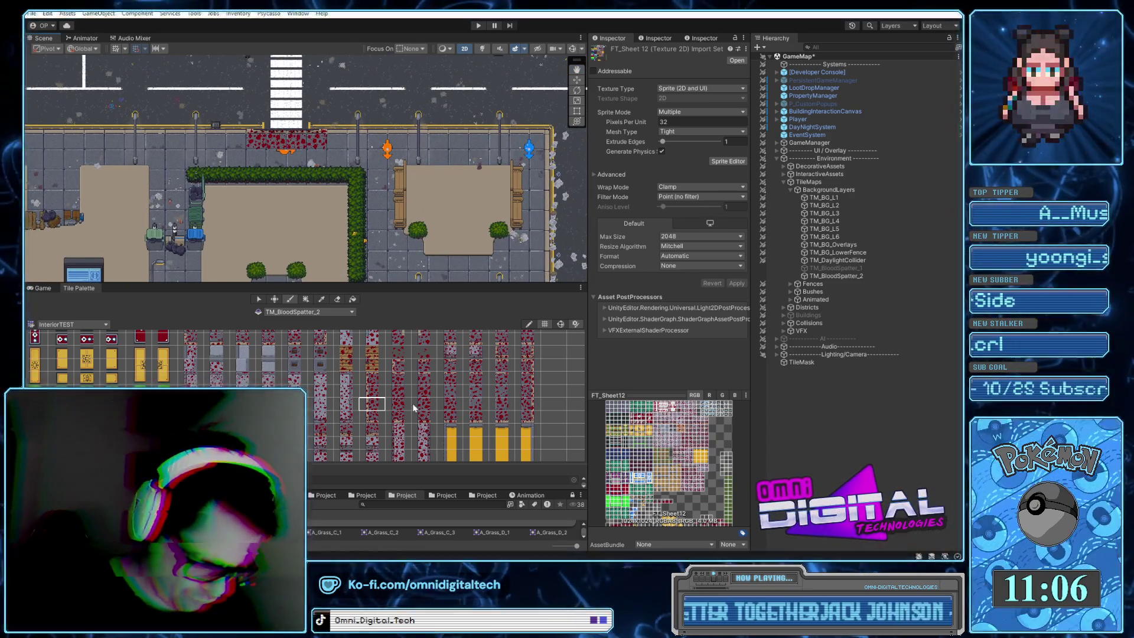
# - Paint wide and two-tile blood strips along the sidewalk by the crosswalk
pyautogui.moveTo(423, 383); pyautogui.dragTo(481, 381)
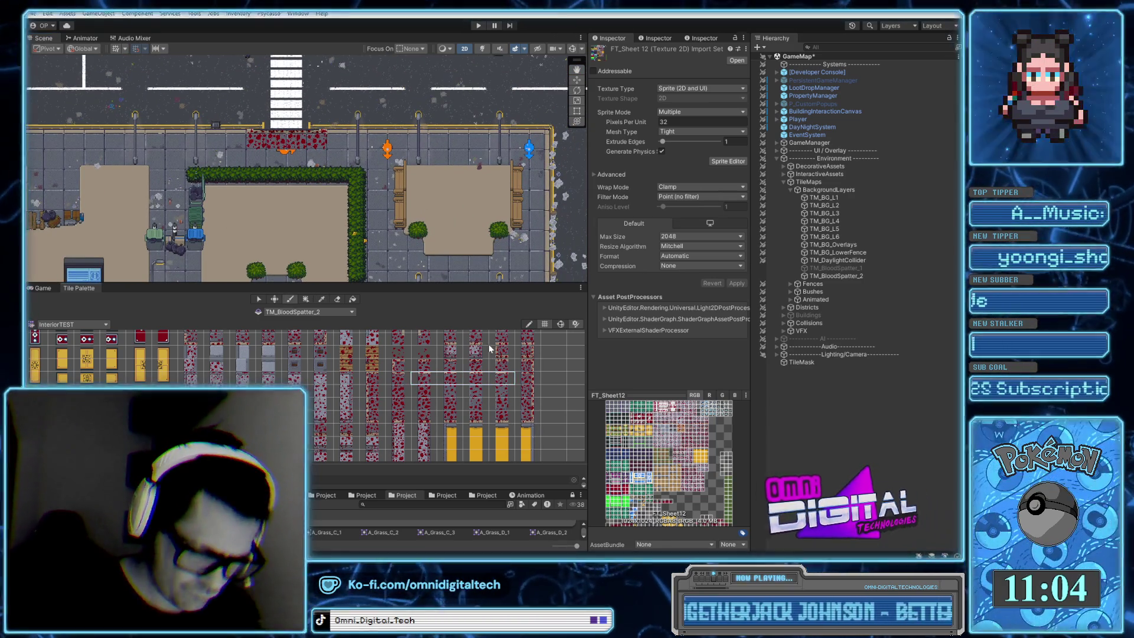
pyautogui.click(403, 135)
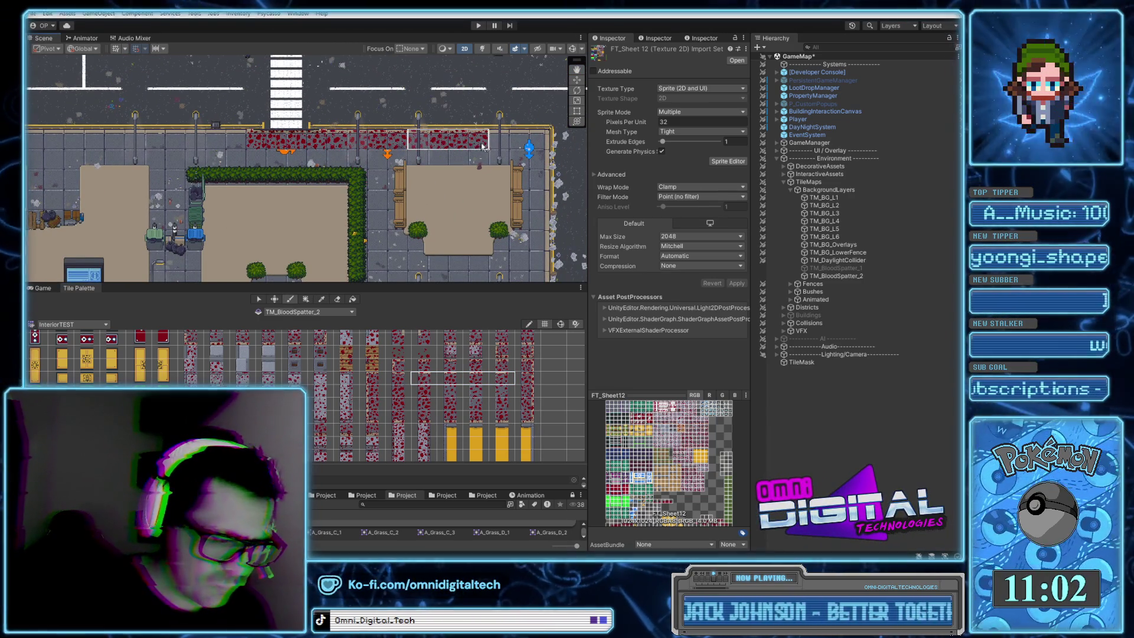
pyautogui.click(482, 149)
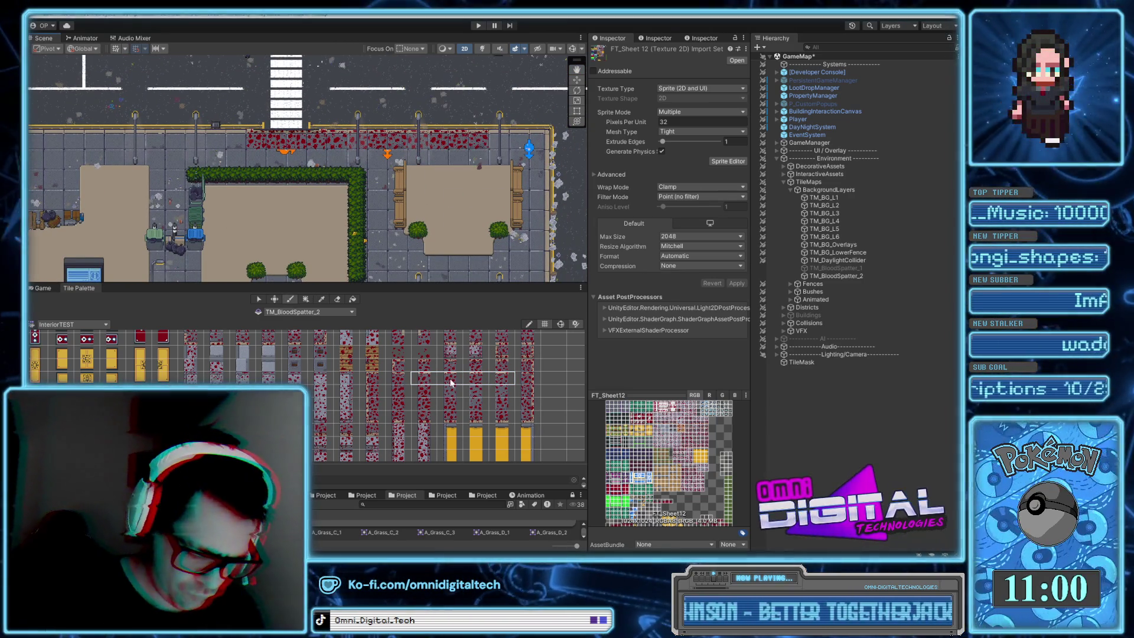
pyautogui.moveTo(452, 381); pyautogui.dragTo(511, 380)
pyautogui.click(509, 140)
# - Widen the brush and paint blood along the lower sidewalk row
pyautogui.moveTo(249, 152); pyautogui.dragTo(466, 213)
pyautogui.click(449, 189)
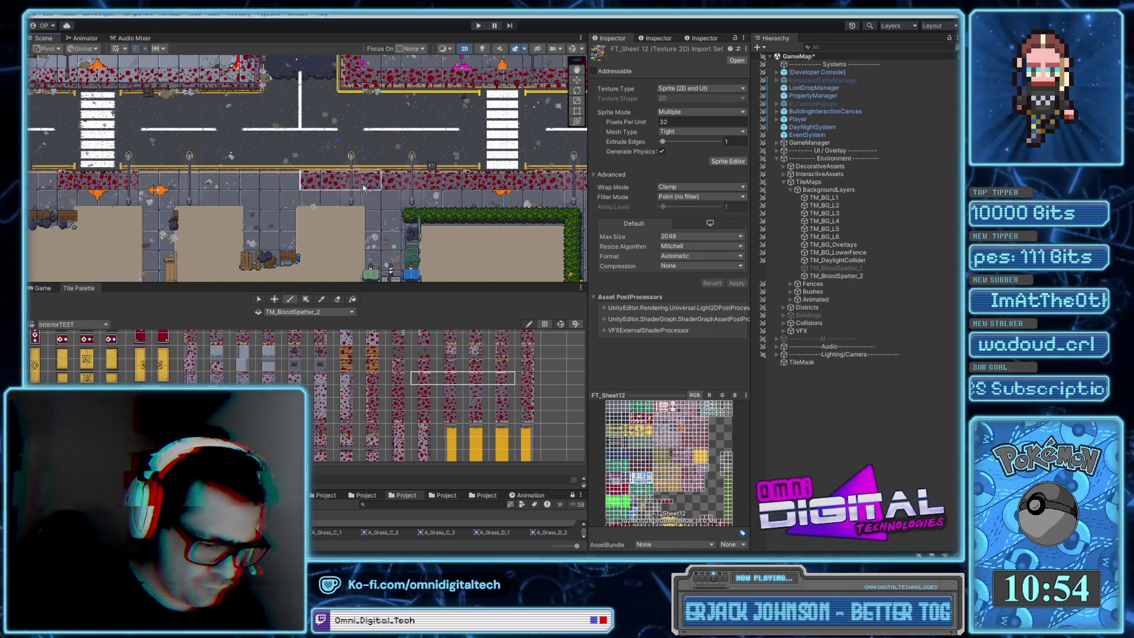
pyautogui.click(364, 187)
pyautogui.moveTo(364, 188)
pyautogui.mouseDown()
pyautogui.moveTo(432, 241)
pyautogui.moveTo(568, 236)
pyautogui.mouseUp()
pyautogui.click(369, 240)
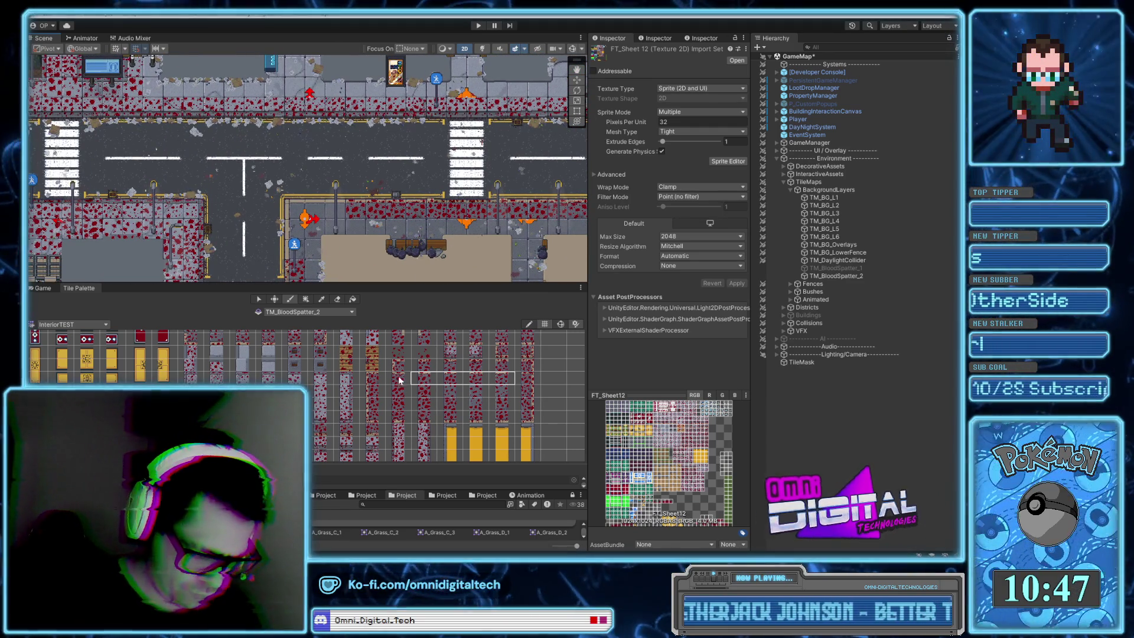
# - Try a two-tile block, then several single blood-splatter tile variants as the brush
pyautogui.moveTo(399, 381); pyautogui.dragTo(425, 382)
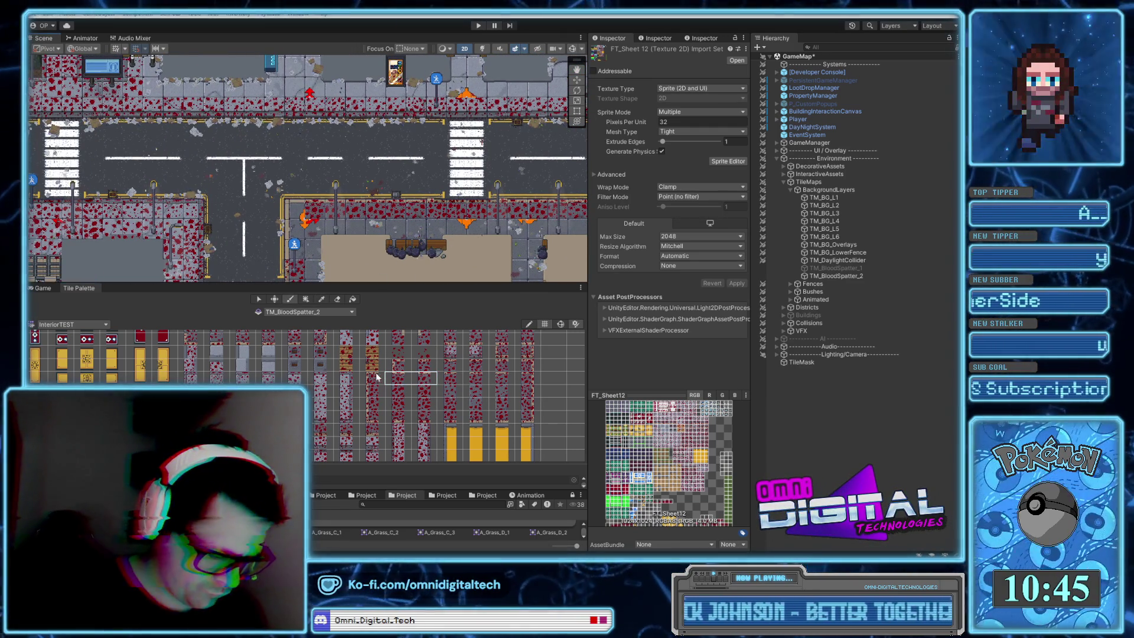
pyautogui.click(373, 378)
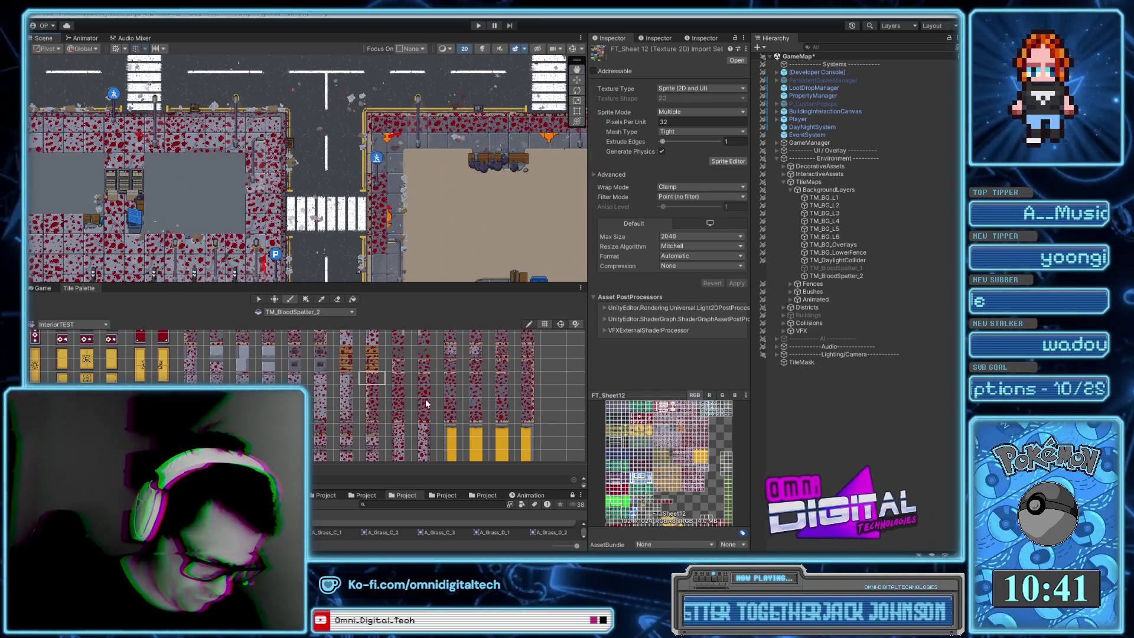
pyautogui.click(422, 353)
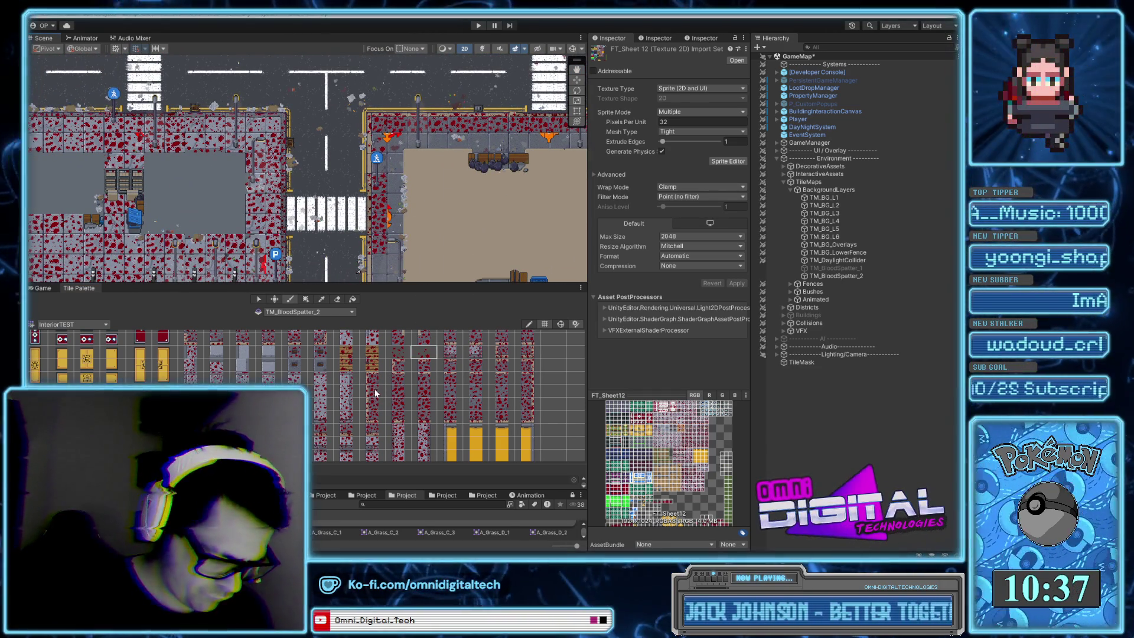
pyautogui.click(375, 393)
# - Paint a multi-tile blood-splatter block down the sidewalk strip beside the parking lot
pyautogui.moveTo(384, 281); pyautogui.dragTo(439, 149)
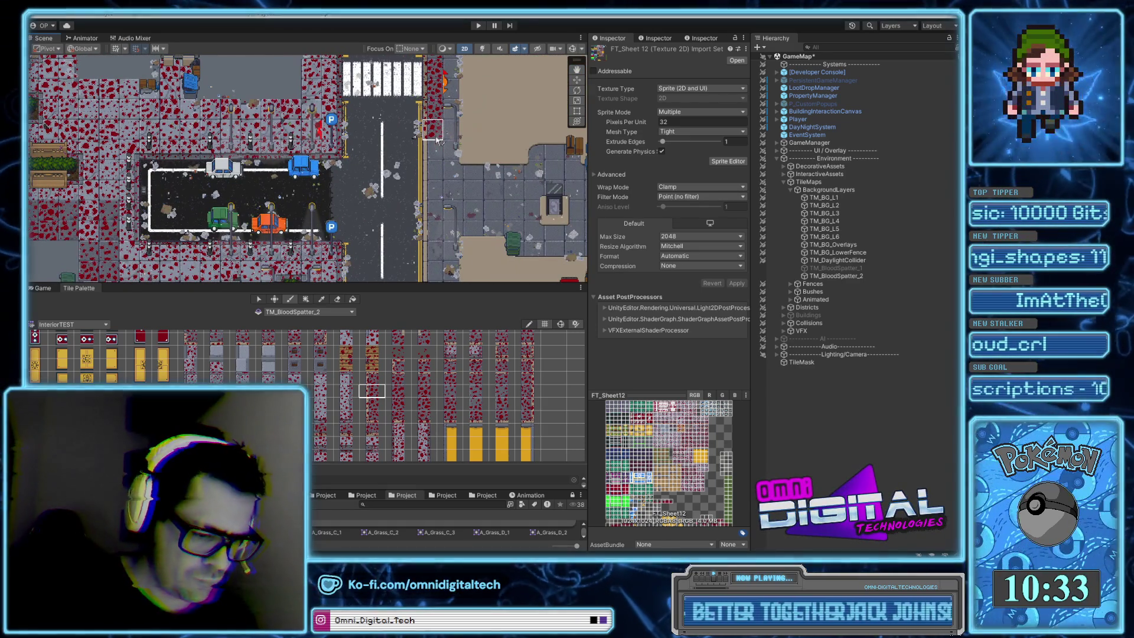
pyautogui.click(375, 407)
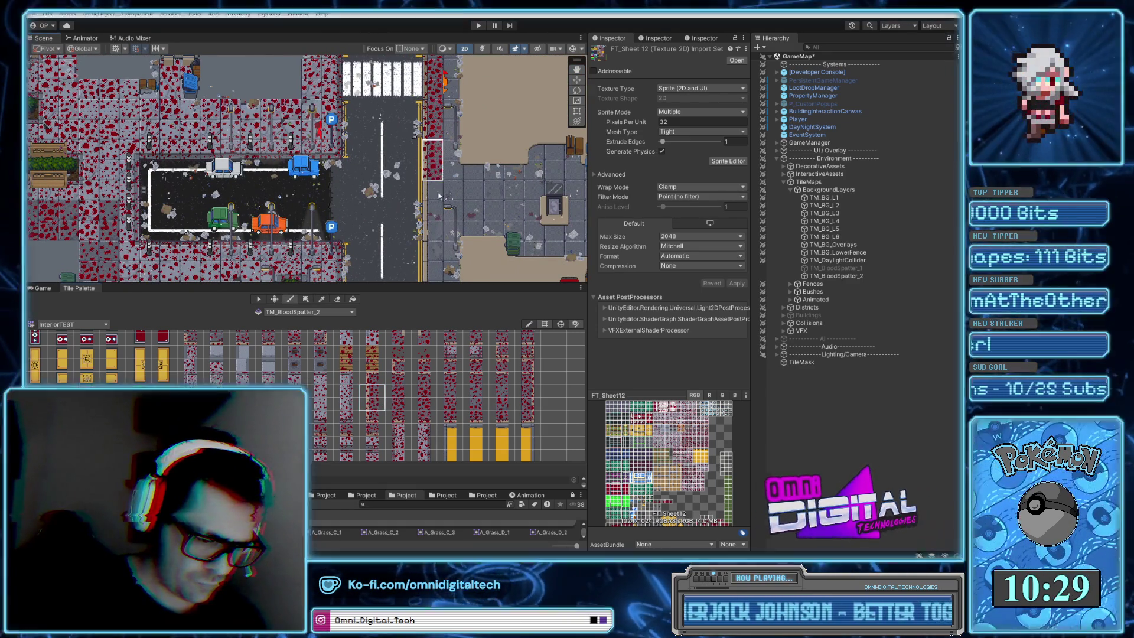
pyautogui.moveTo(438, 215); pyautogui.dragTo(450, 79)
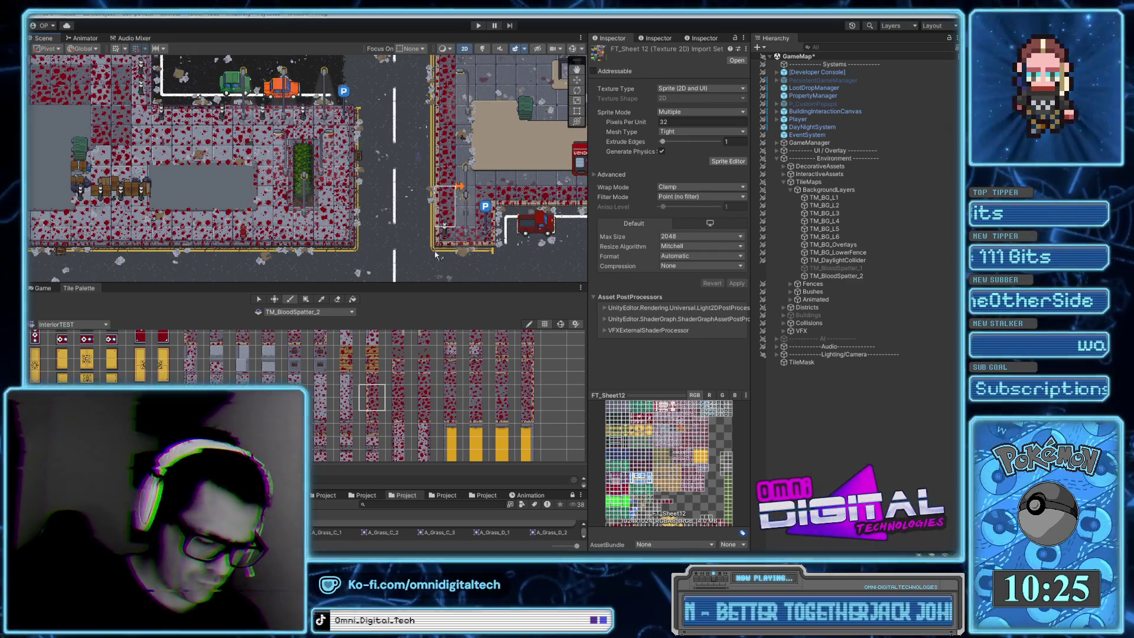
pyautogui.press('Right')
pyautogui.press('Up')
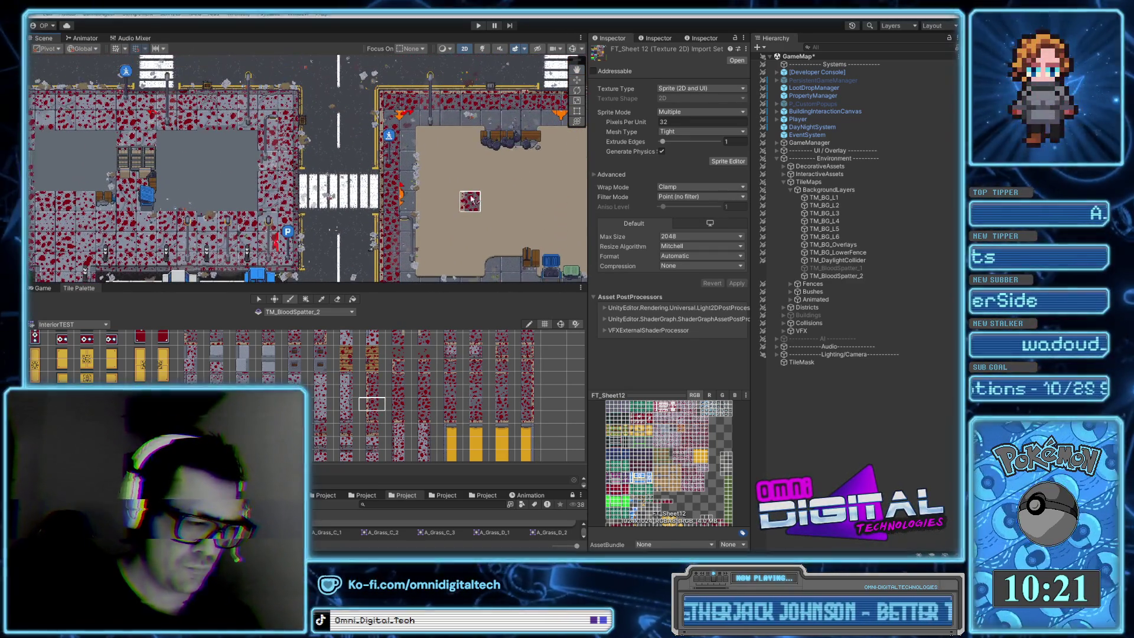
pyautogui.press('Right')
pyautogui.press('Down')
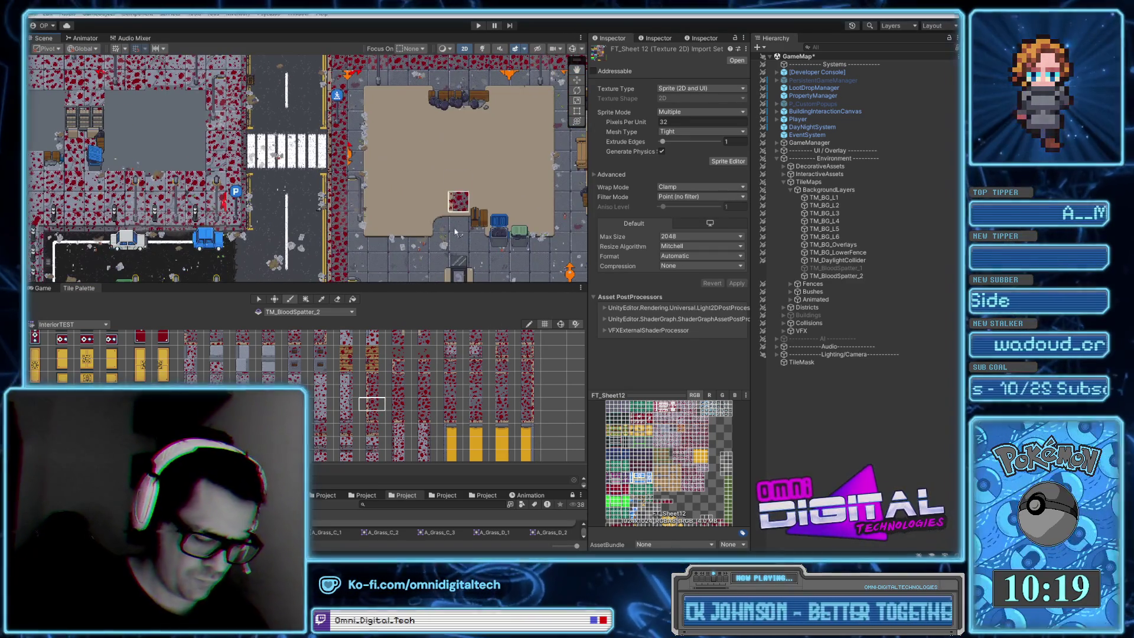
pyautogui.moveTo(400, 396); pyautogui.dragTo(426, 407)
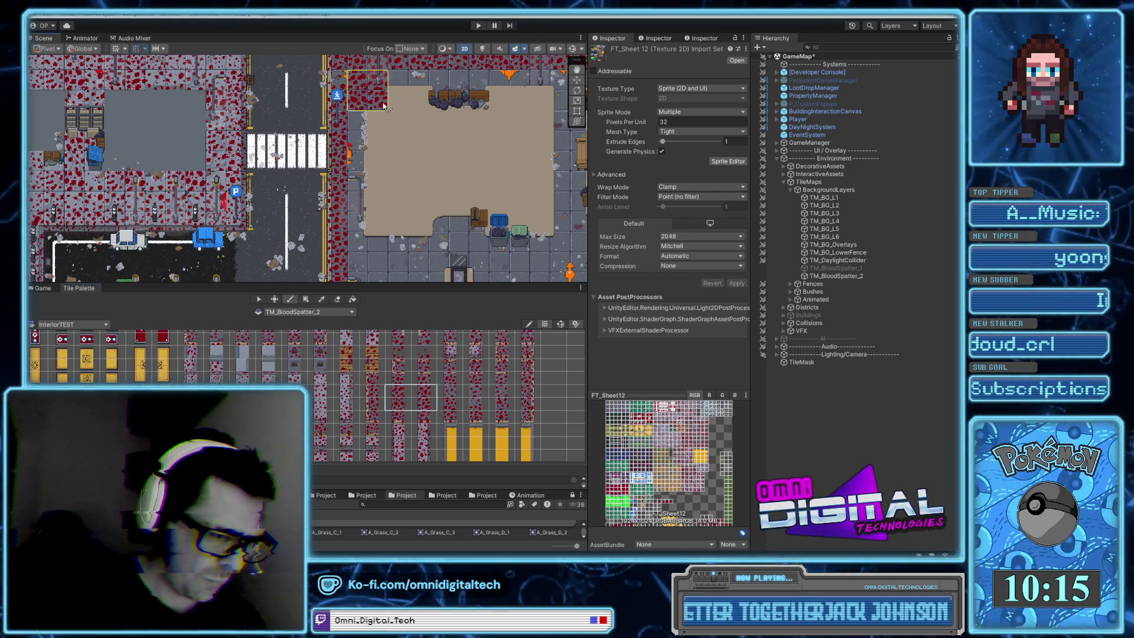
pyautogui.moveTo(384, 106)
pyautogui.mouseDown()
pyautogui.moveTo(387, 220)
pyautogui.moveTo(398, 115)
pyautogui.moveTo(397, 237)
pyautogui.moveTo(406, 174)
pyautogui.mouseUp()
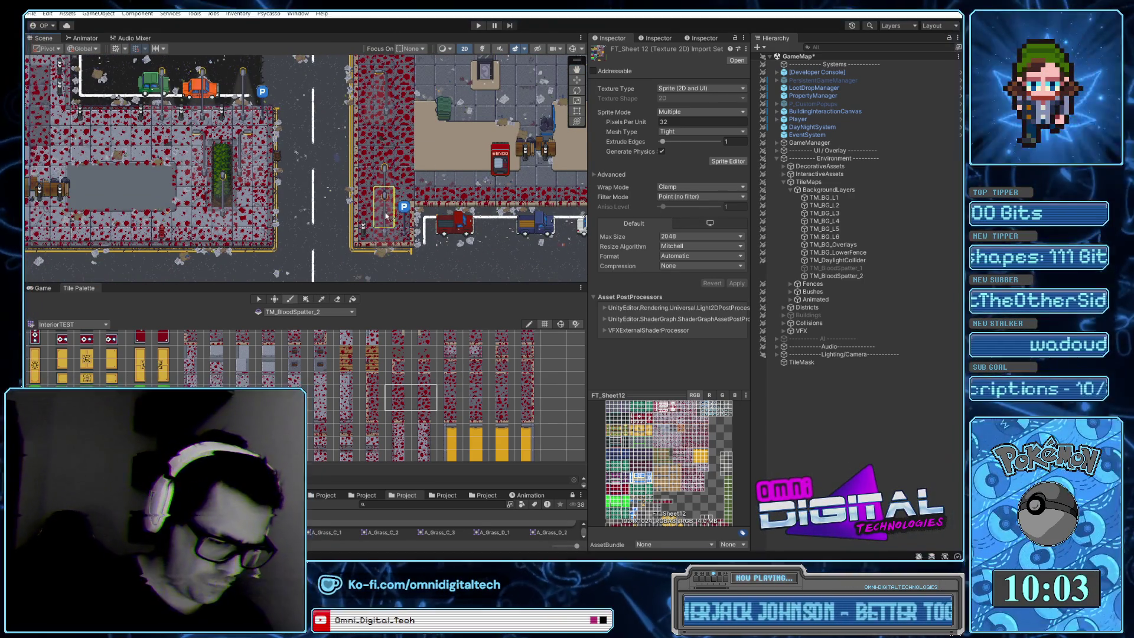
# - Copy 2x4 and 2x2 blood-tile blocks from the map and paint them over the plaza sidewalk
pyautogui.click(322, 299)
pyautogui.moveTo(442, 154); pyautogui.dragTo(416, 235)
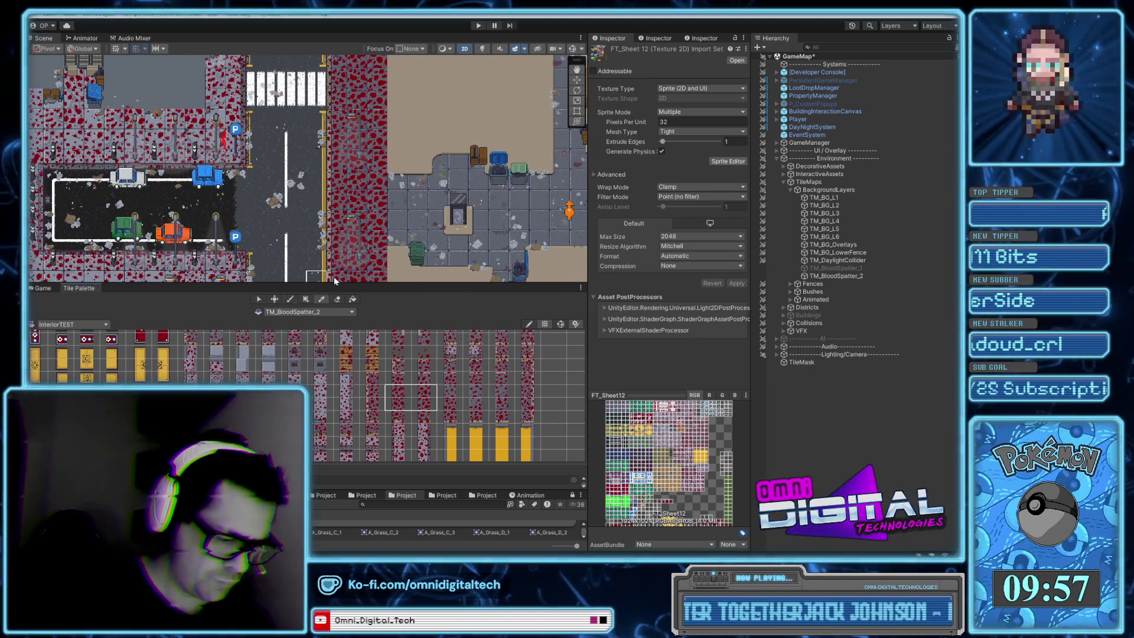
pyautogui.moveTo(365, 184)
pyautogui.mouseDown()
pyautogui.moveTo(376, 224)
pyautogui.moveTo(538, 222)
pyautogui.moveTo(455, 225)
pyautogui.mouseUp()
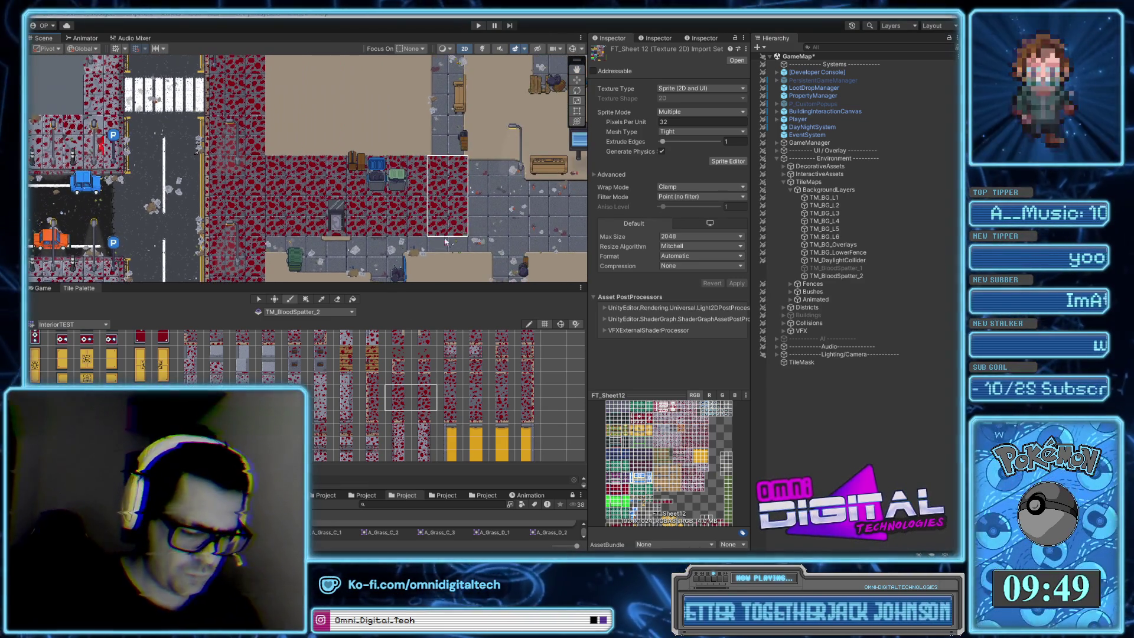
pyautogui.press('i')
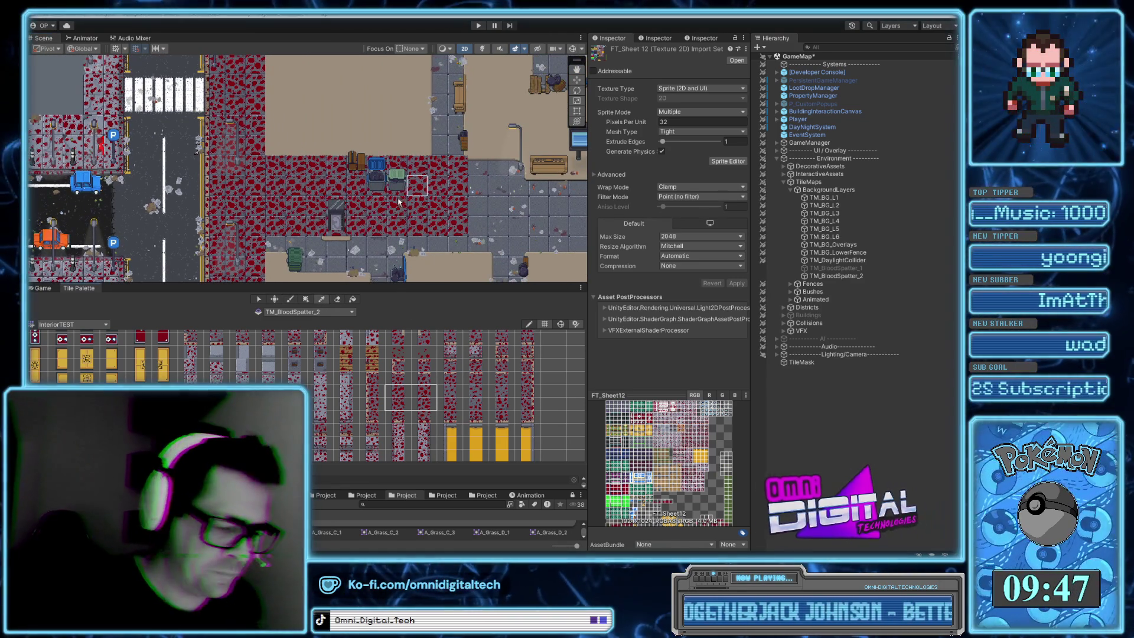
pyautogui.moveTo(275, 186); pyautogui.dragTo(255, 165)
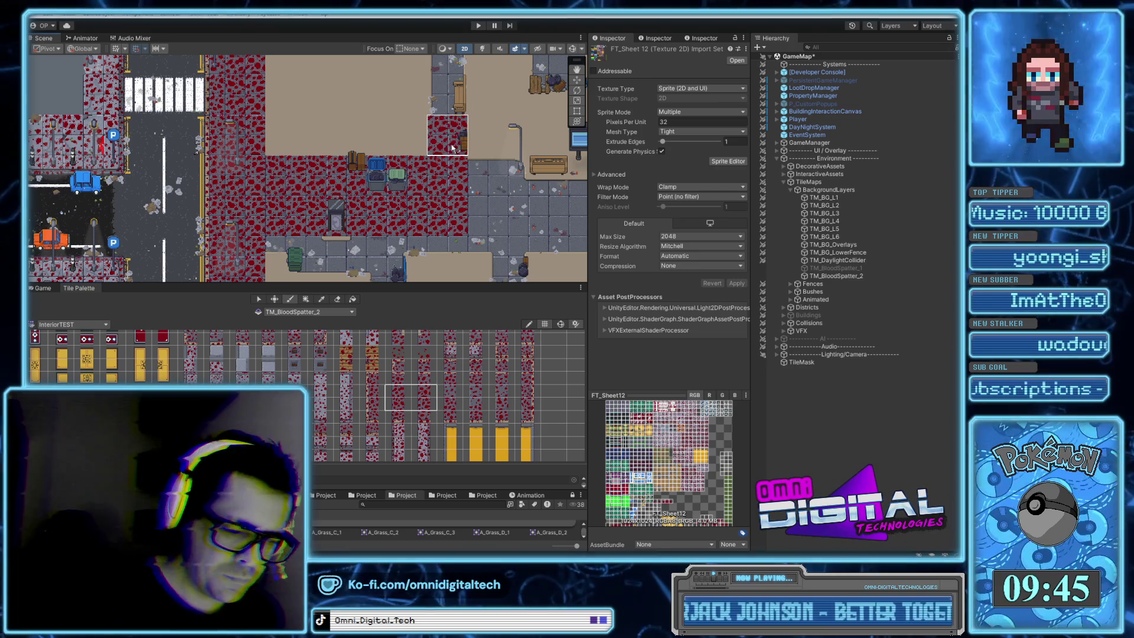
pyautogui.moveTo(453, 148)
pyautogui.mouseDown()
pyautogui.moveTo(453, 110)
pyautogui.moveTo(420, 176)
pyautogui.mouseUp()
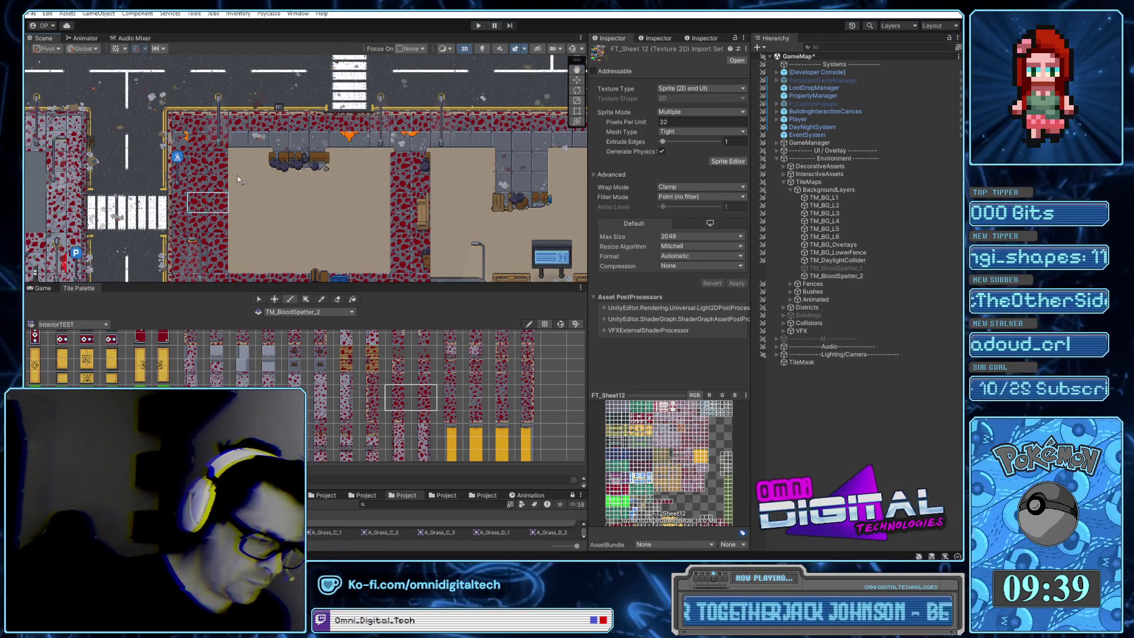
# - Paint blood splatter along the wall rows and across the grey stone floor to the right
pyautogui.moveTo(255, 150); pyautogui.dragTo(374, 150)
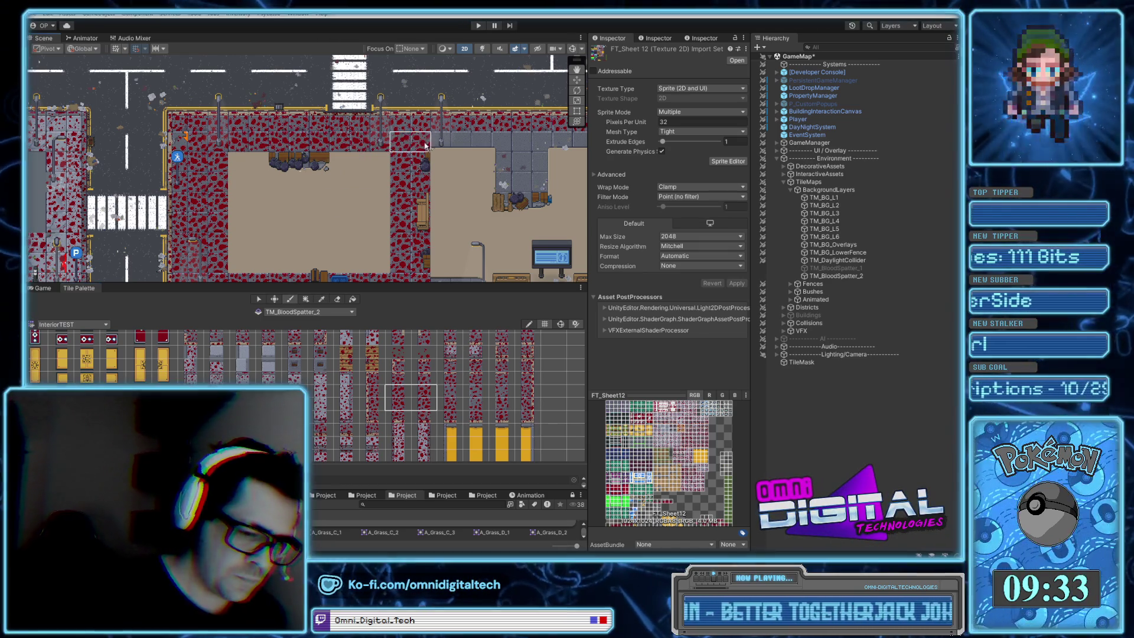
pyautogui.press('b')
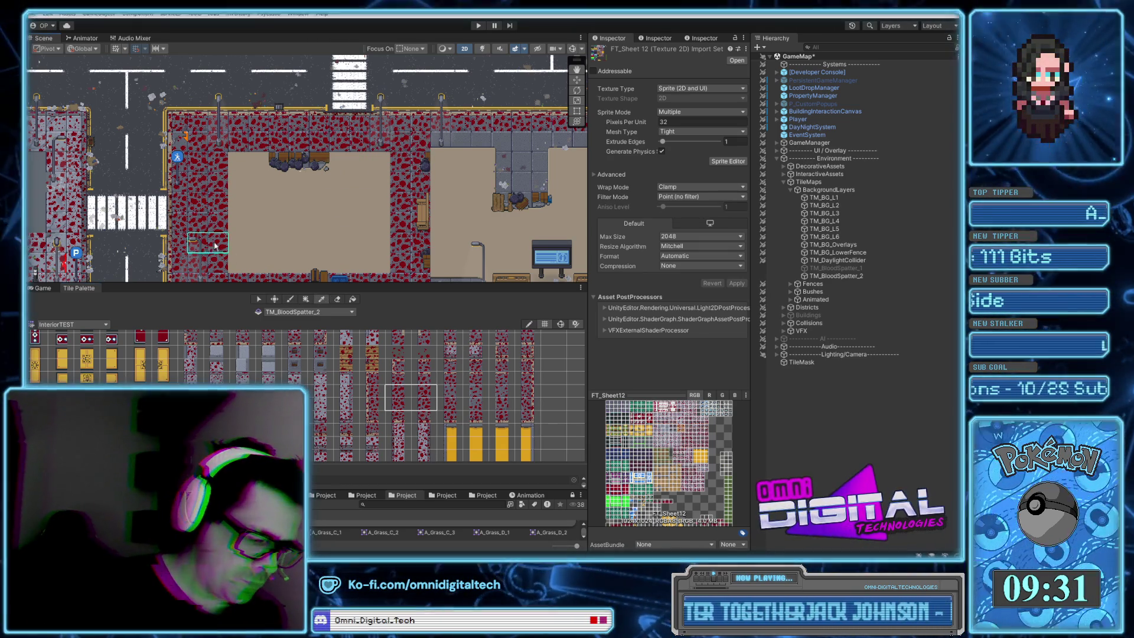
pyautogui.moveTo(437, 145)
pyautogui.mouseDown()
pyautogui.moveTo(498, 149)
pyautogui.moveTo(426, 187)
pyautogui.moveTo(366, 197)
pyautogui.mouseUp()
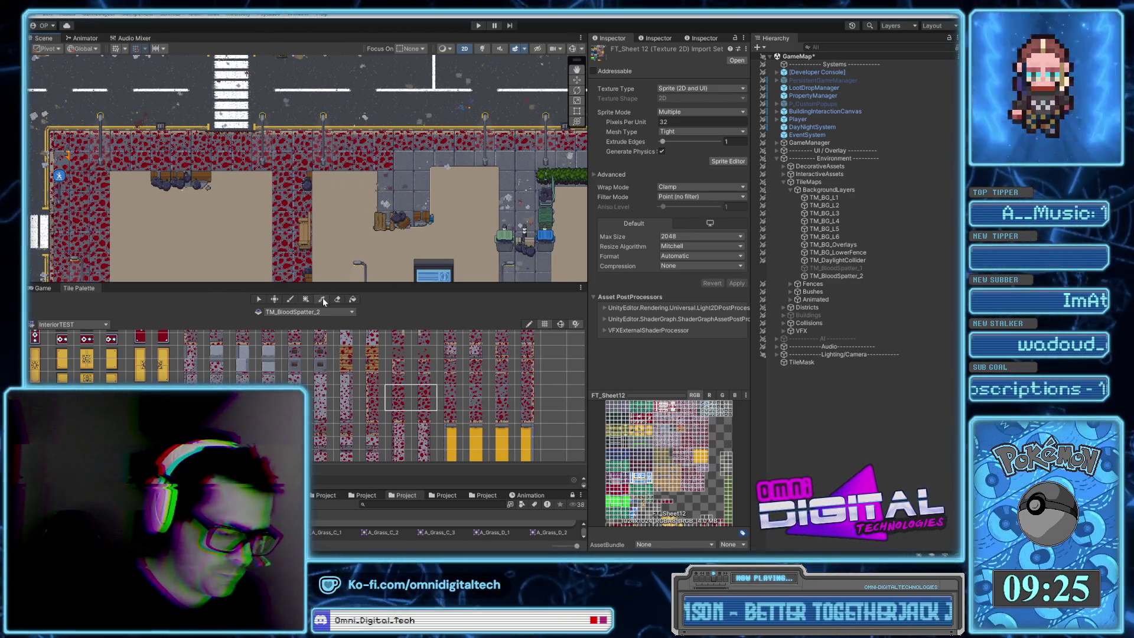
pyautogui.click(324, 299)
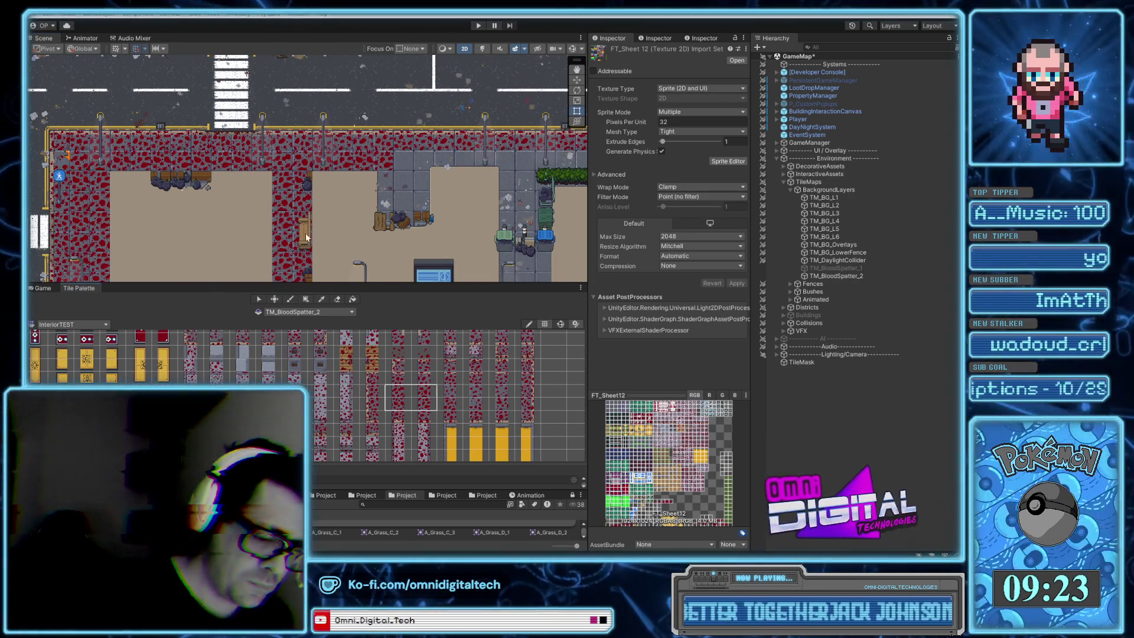
pyautogui.moveTo(246, 166); pyautogui.dragTo(312, 144)
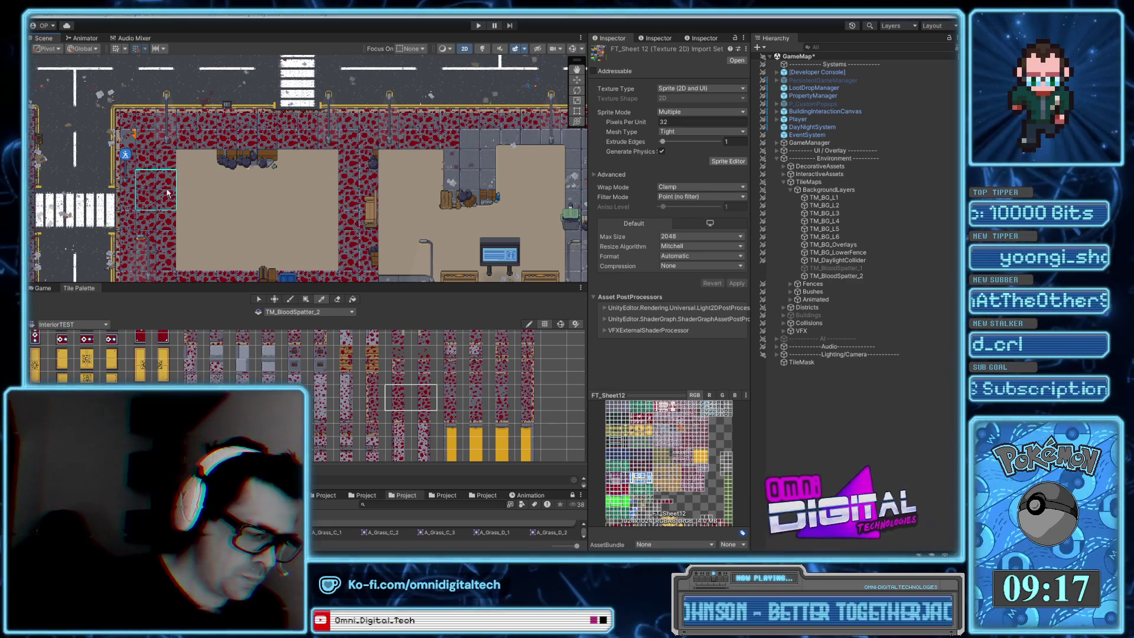
pyautogui.moveTo(471, 152)
pyautogui.mouseDown()
pyautogui.moveTo(511, 151)
pyautogui.moveTo(458, 213)
pyautogui.moveTo(504, 190)
pyautogui.moveTo(372, 210)
pyautogui.mouseUp()
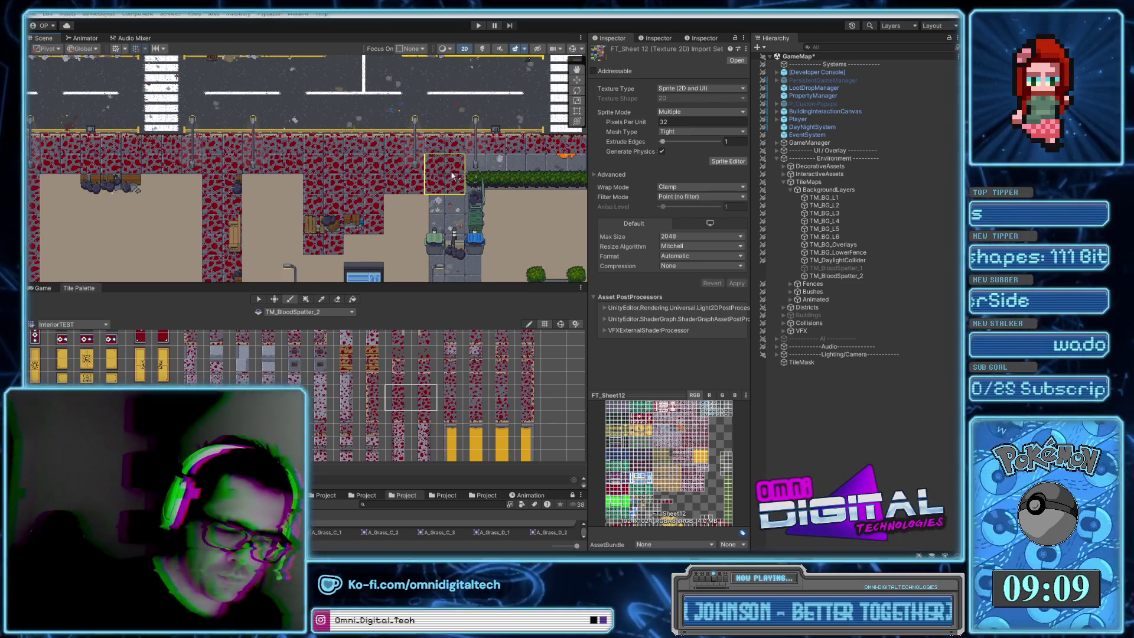
pyautogui.moveTo(453, 175); pyautogui.dragTo(543, 175)
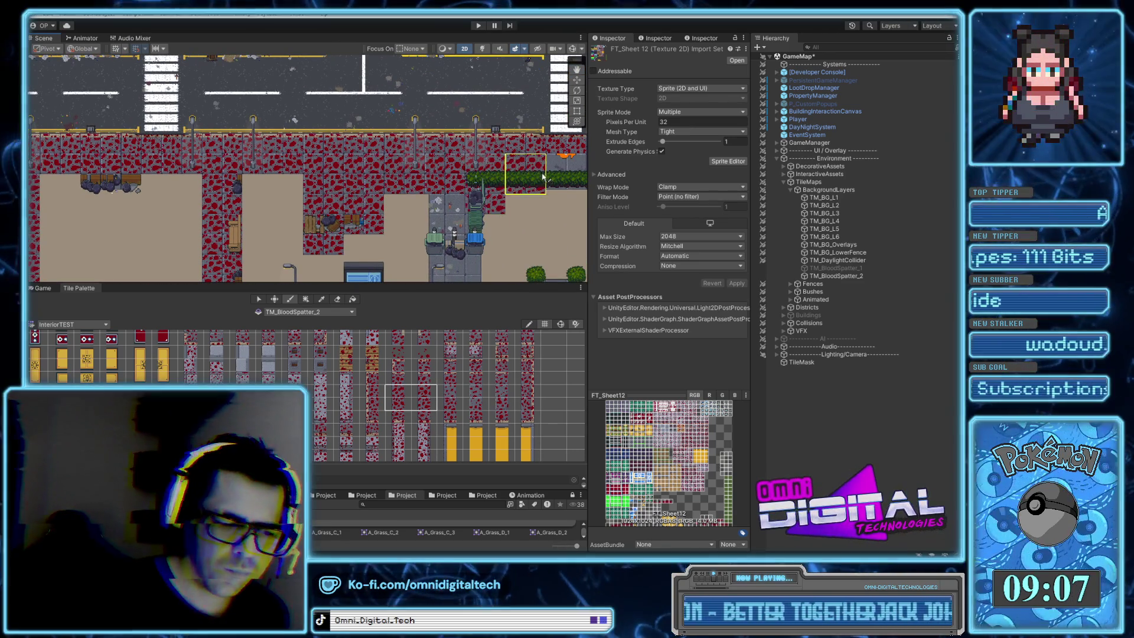
# - Pick the blood tiles beside the hedge as a 2x2 brush
pyautogui.moveTo(218, 177)
pyautogui.mouseDown()
pyautogui.moveTo(462, 196)
pyautogui.moveTo(447, 197)
pyautogui.mouseUp()
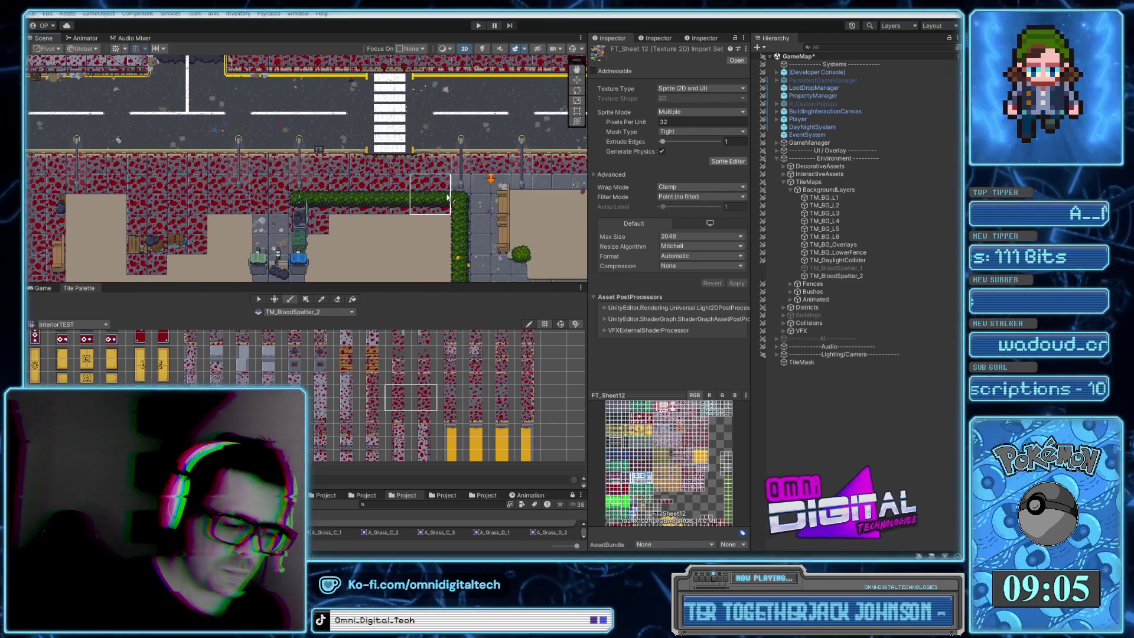
pyautogui.click(322, 299)
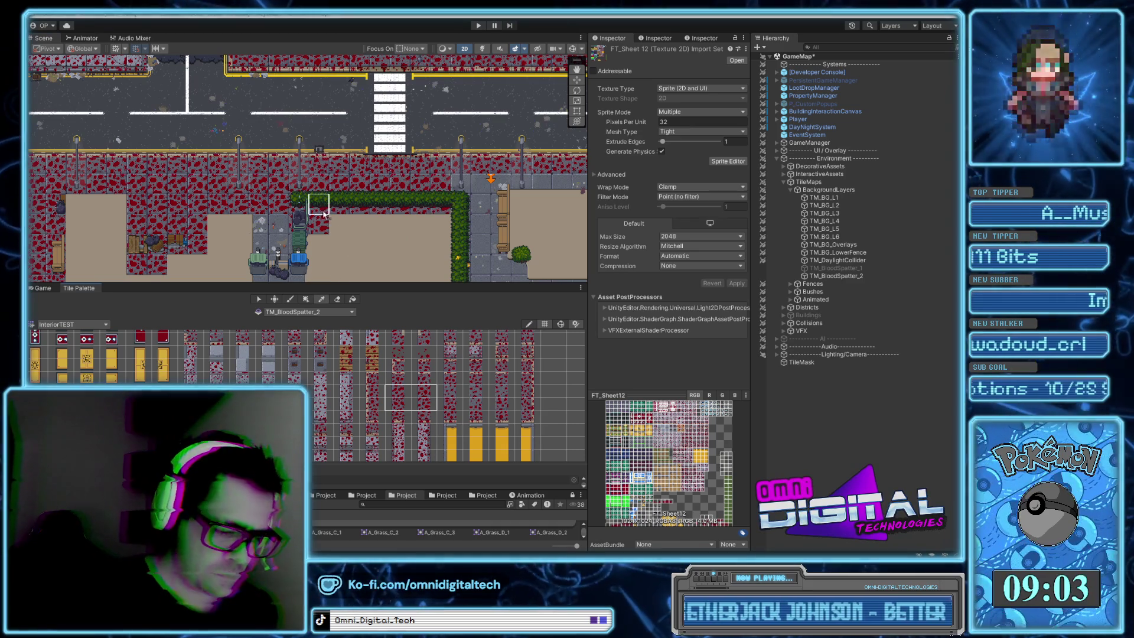
pyautogui.moveTo(310, 195); pyautogui.dragTo(410, 208)
pyautogui.moveTo(584, 191); pyautogui.dragTo(414, 197)
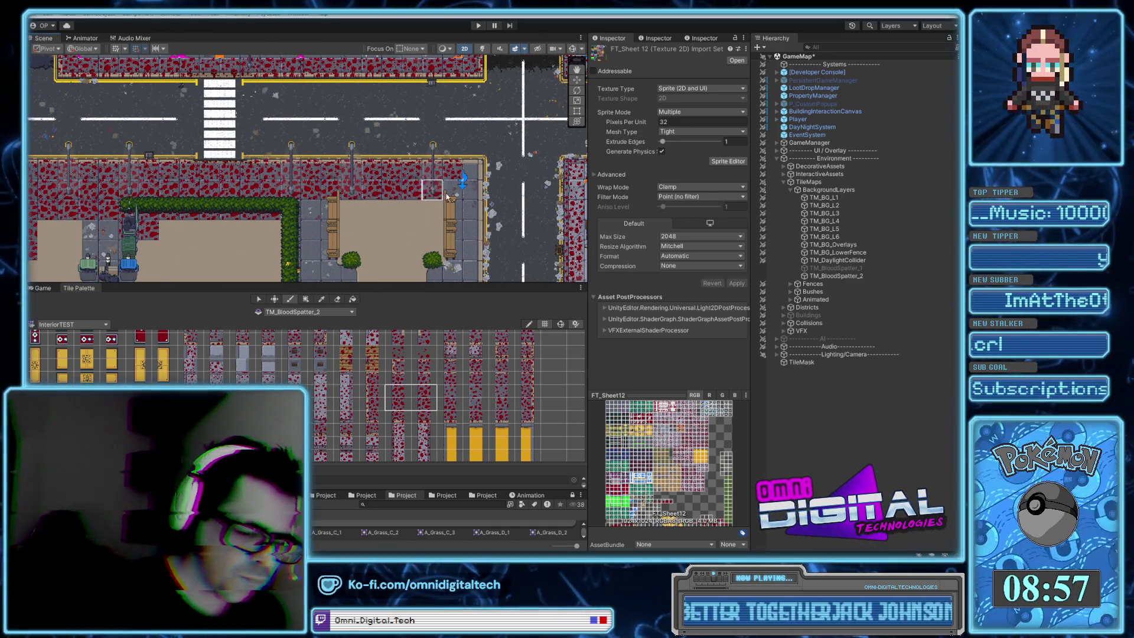
pyautogui.moveTo(29, 271); pyautogui.dragTo(281, 225)
pyautogui.press('b')
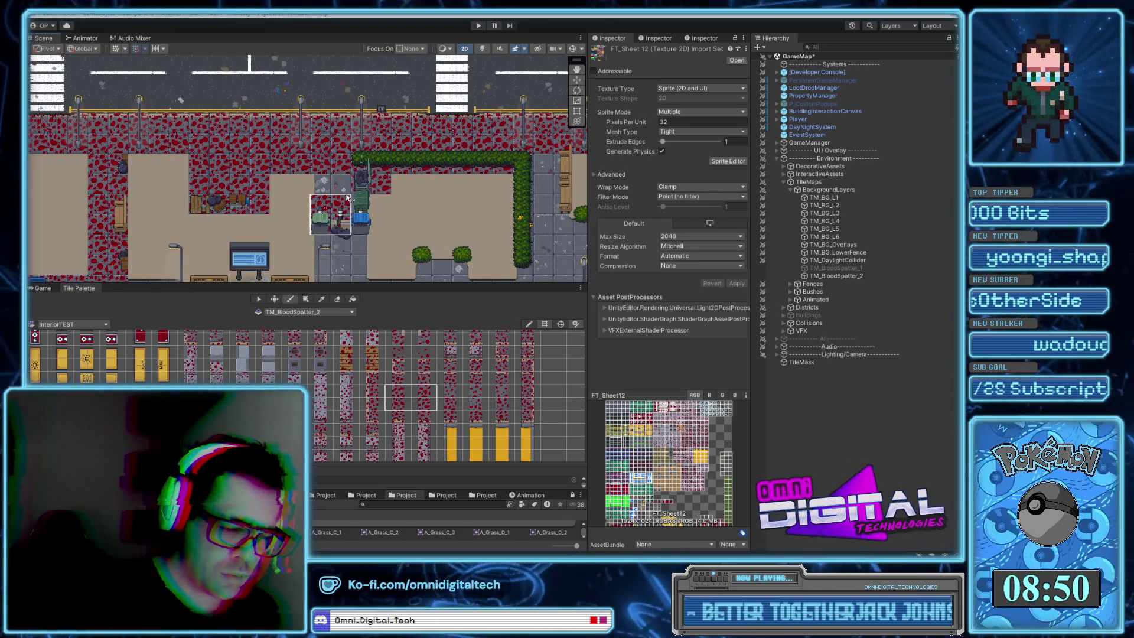
pyautogui.moveTo(338, 240)
pyautogui.mouseDown()
pyautogui.moveTo(364, 152)
pyautogui.moveTo(381, 165)
pyautogui.mouseUp()
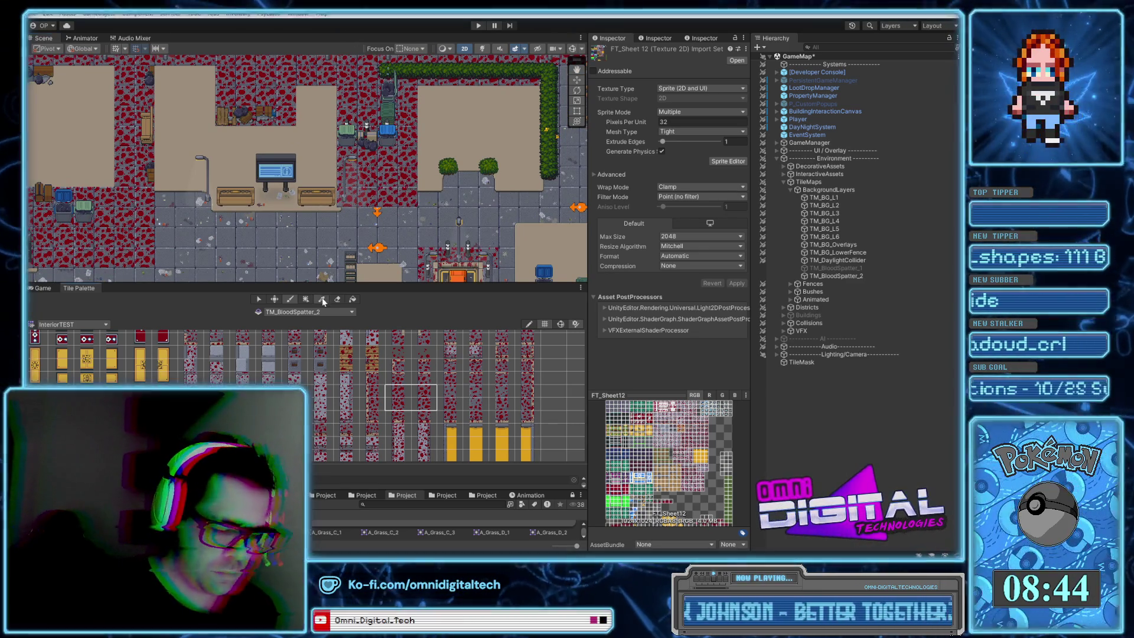
# - Stamp blood splatter near the orange fish and beneath the left and right bushes
pyautogui.click(321, 299)
pyautogui.moveTo(294, 131); pyautogui.dragTo(289, 146)
pyautogui.moveTo(255, 114); pyautogui.dragTo(334, 117)
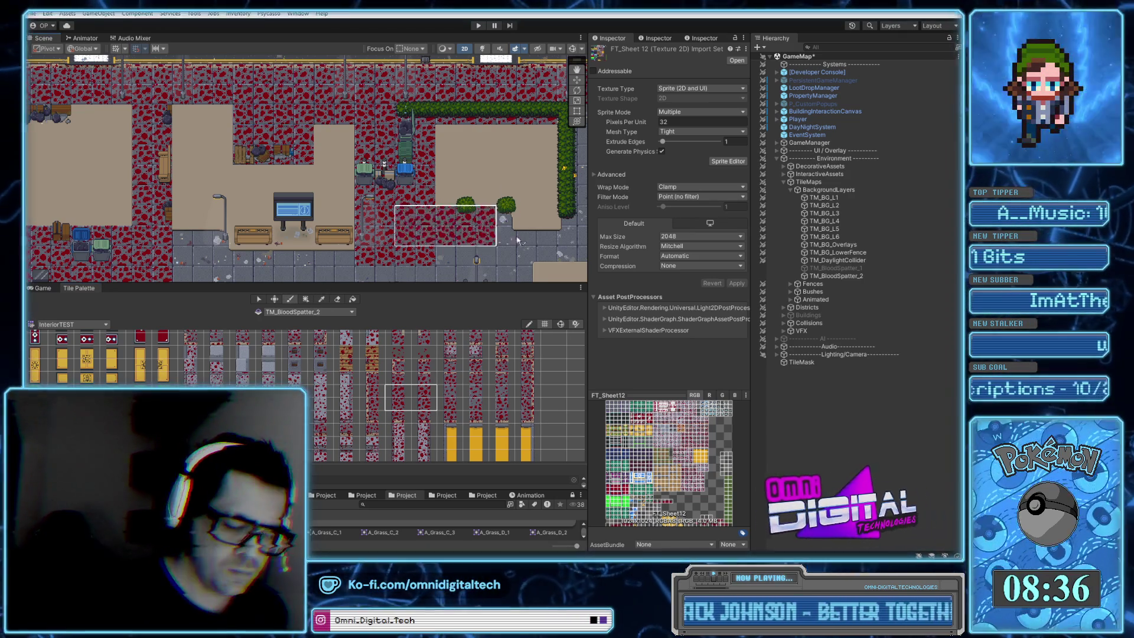
pyautogui.moveTo(496, 239); pyautogui.dragTo(412, 222)
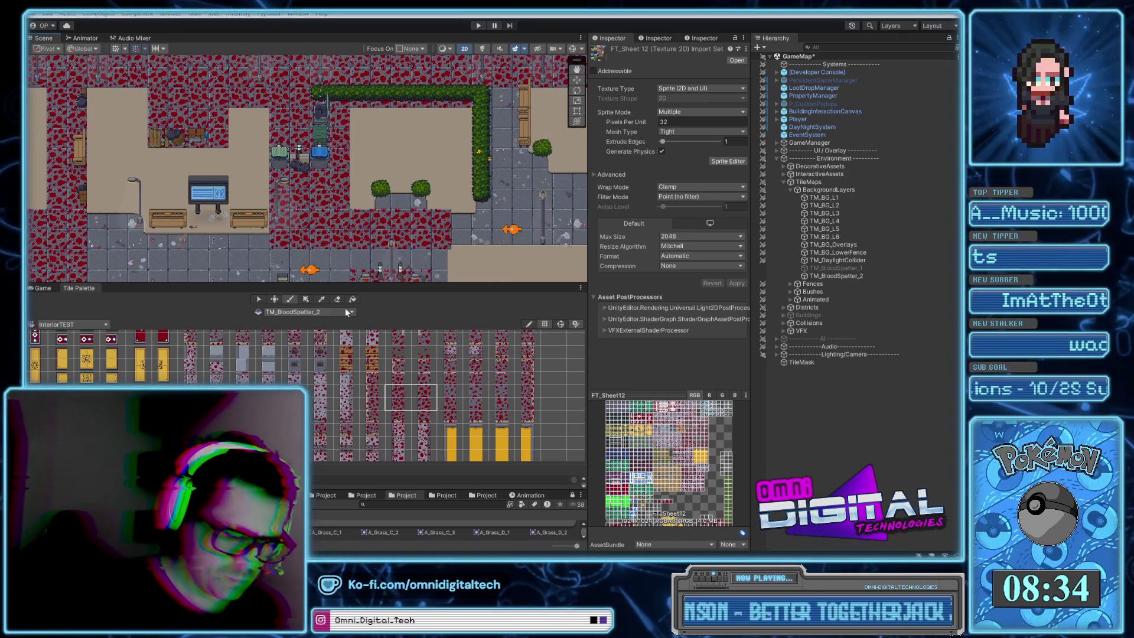
pyautogui.moveTo(154, 177); pyautogui.dragTo(173, 192)
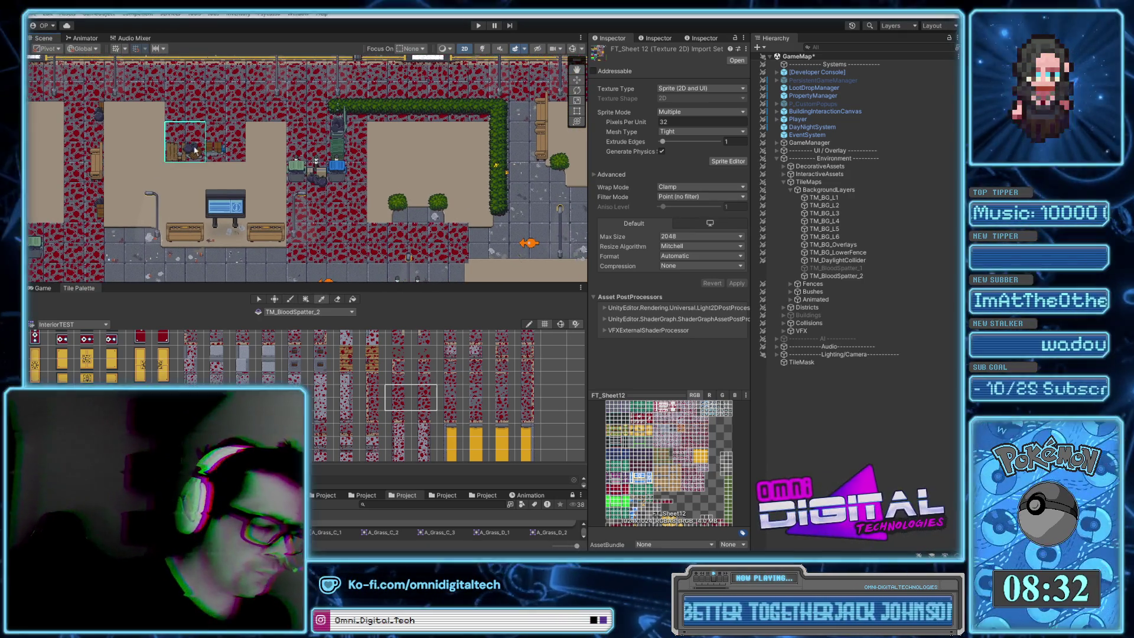
pyautogui.click(495, 255)
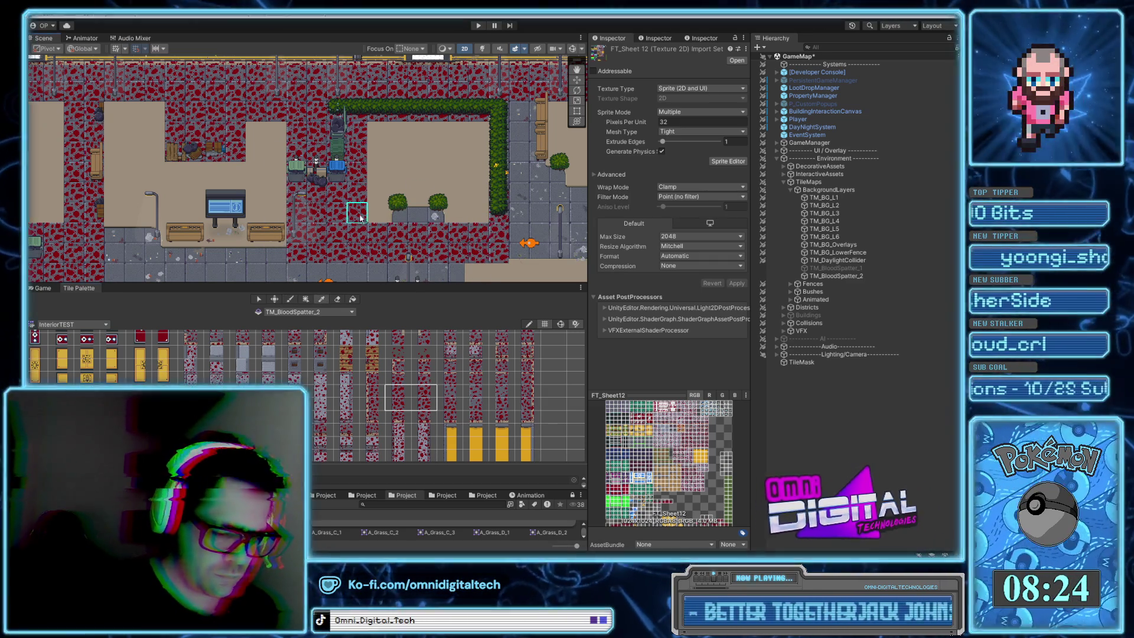
pyautogui.click(402, 214)
pyautogui.click(436, 222)
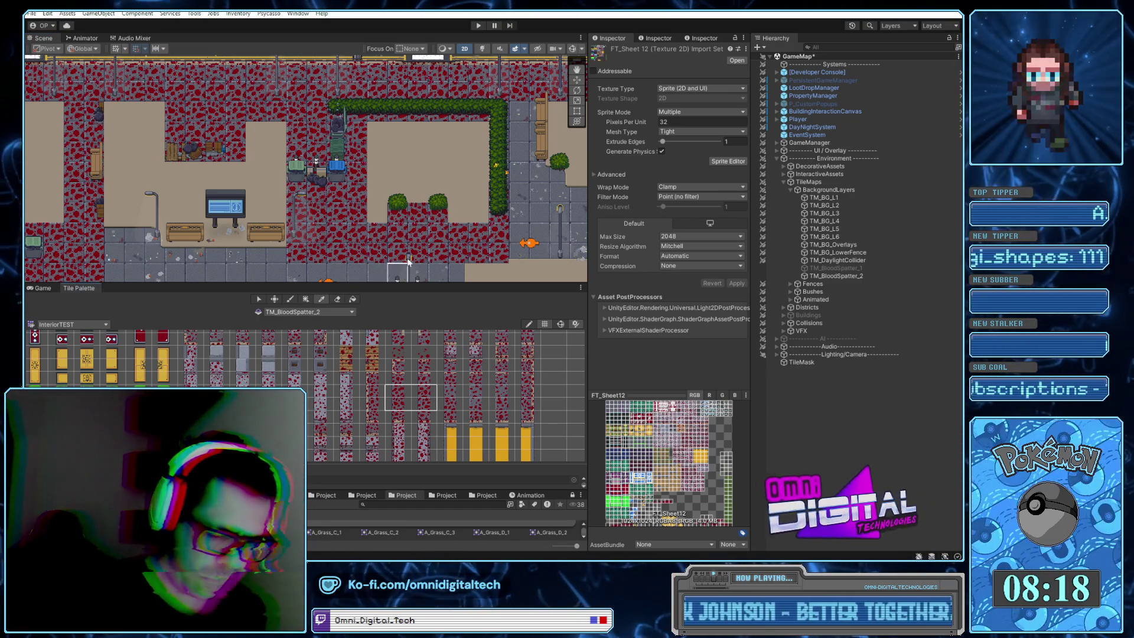
# - Paint a two-tile splatter block onto the sidewalk and pick a single splatter tile
pyautogui.moveTo(381, 248); pyautogui.dragTo(419, 215)
pyautogui.moveTo(460, 379); pyautogui.dragTo(523, 378)
pyautogui.moveTo(349, 395); pyautogui.dragTo(383, 398)
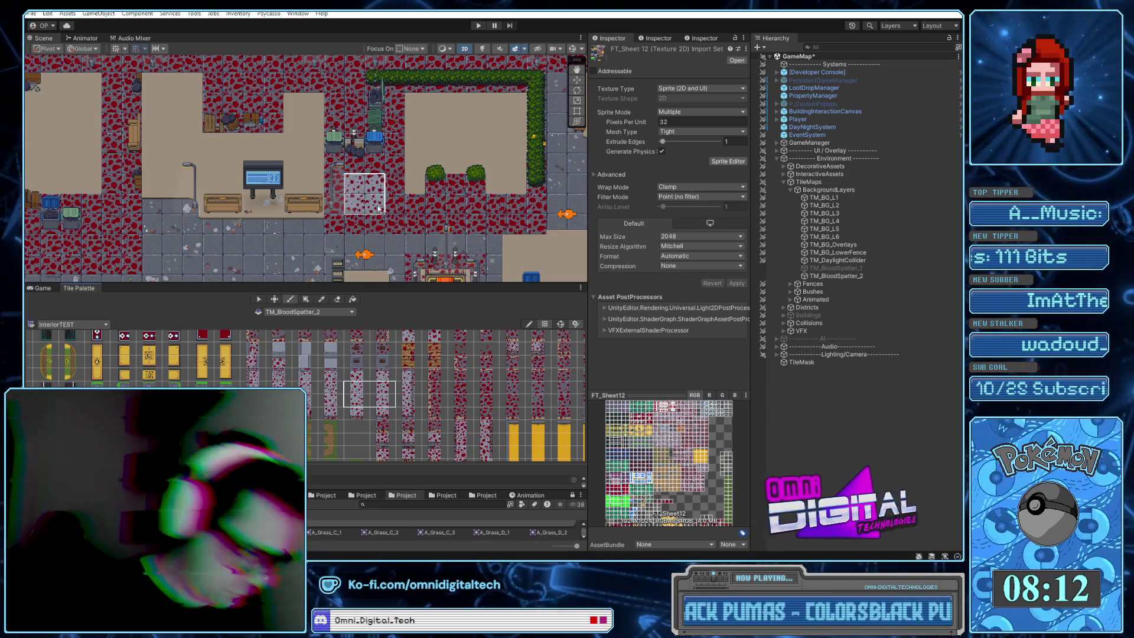
pyautogui.click(370, 215)
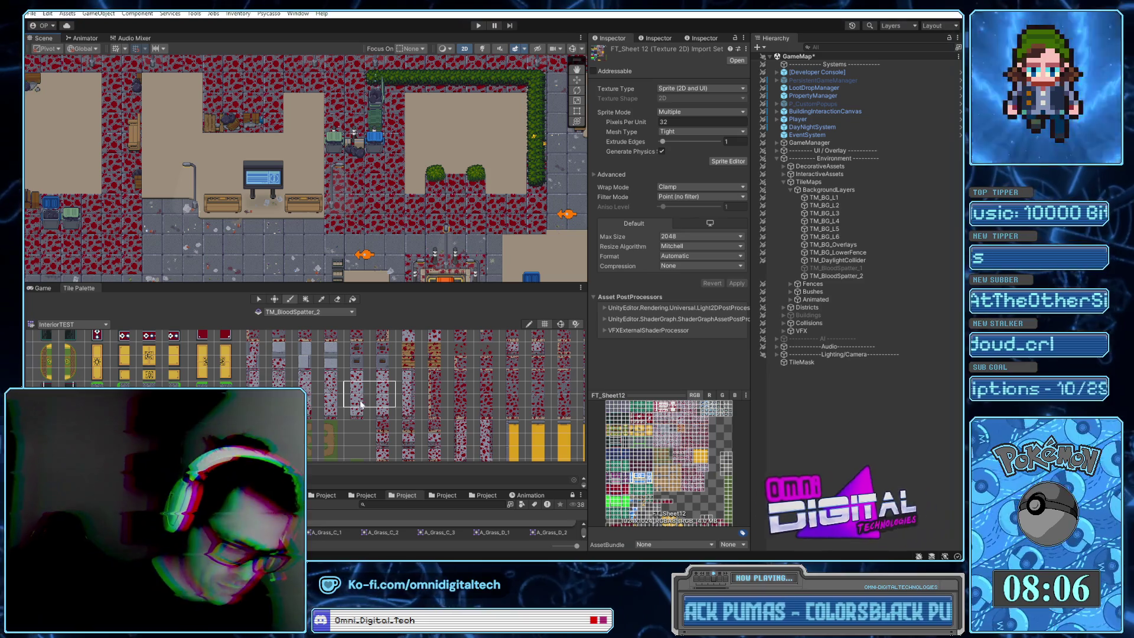
pyautogui.keyDown('ctrl'); pyautogui.click(357, 206); pyautogui.keyUp('ctrl')
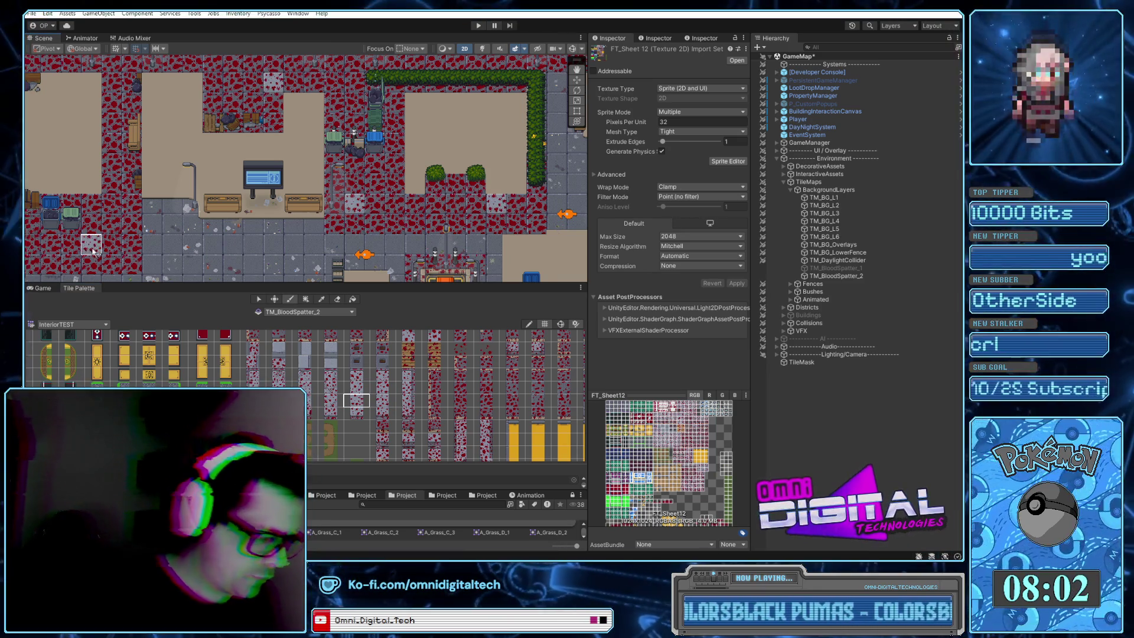
# - Move along the central block's edge and reselect a splatter tile with the Brush
pyautogui.moveTo(93, 252); pyautogui.dragTo(260, 248)
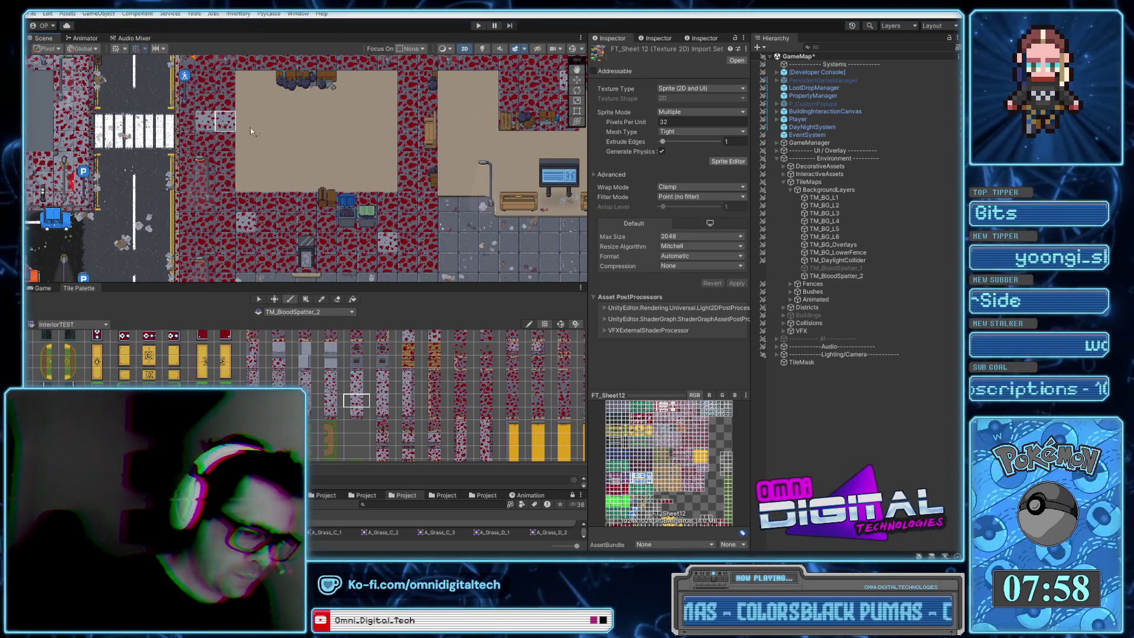
pyautogui.moveTo(250, 128); pyautogui.dragTo(224, 191)
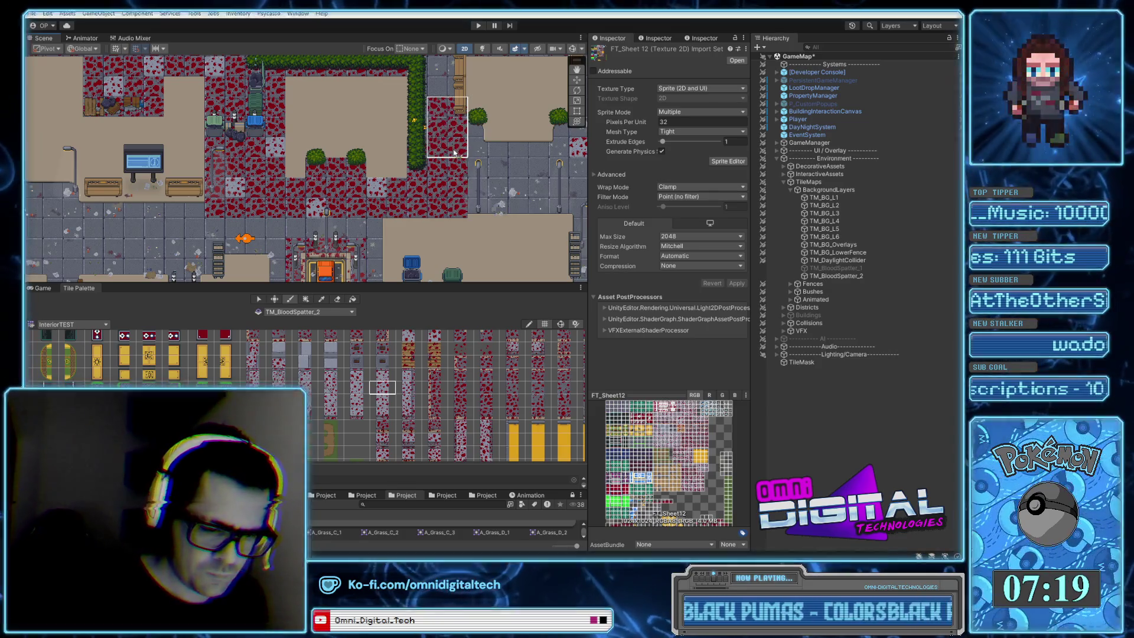
pyautogui.moveTo(454, 152); pyautogui.dragTo(450, 211)
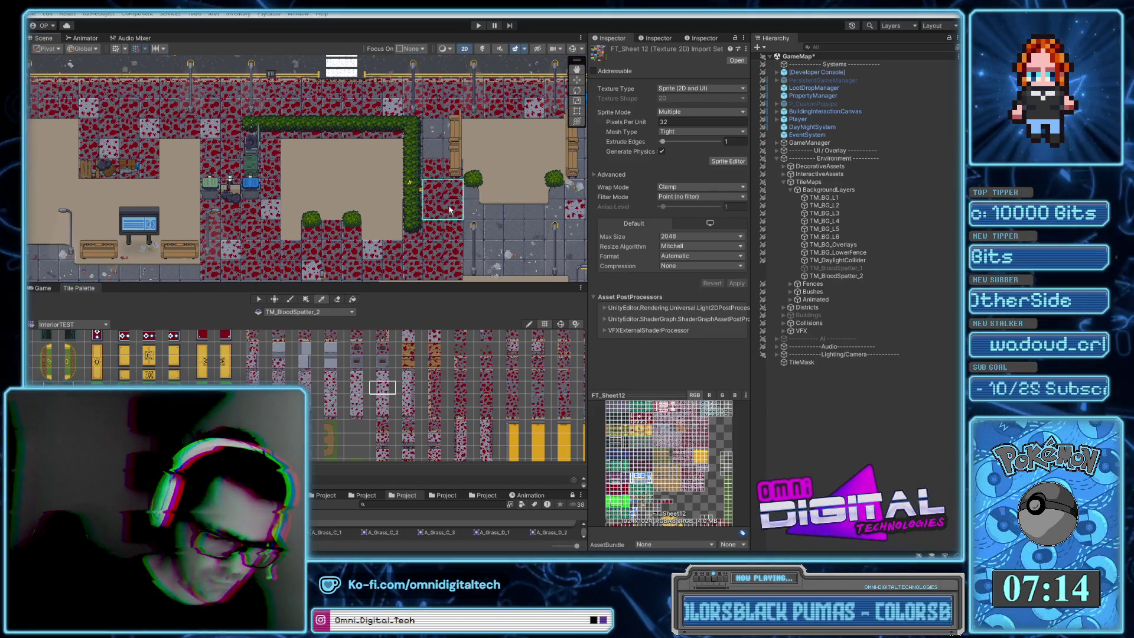
pyautogui.click(322, 300)
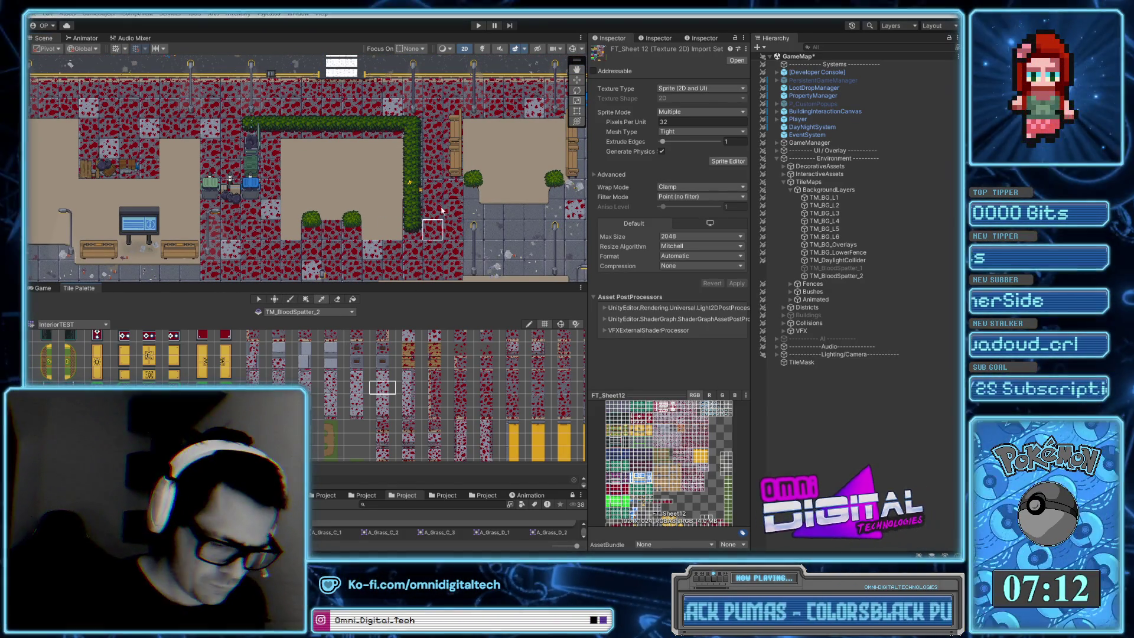
pyautogui.click(435, 157)
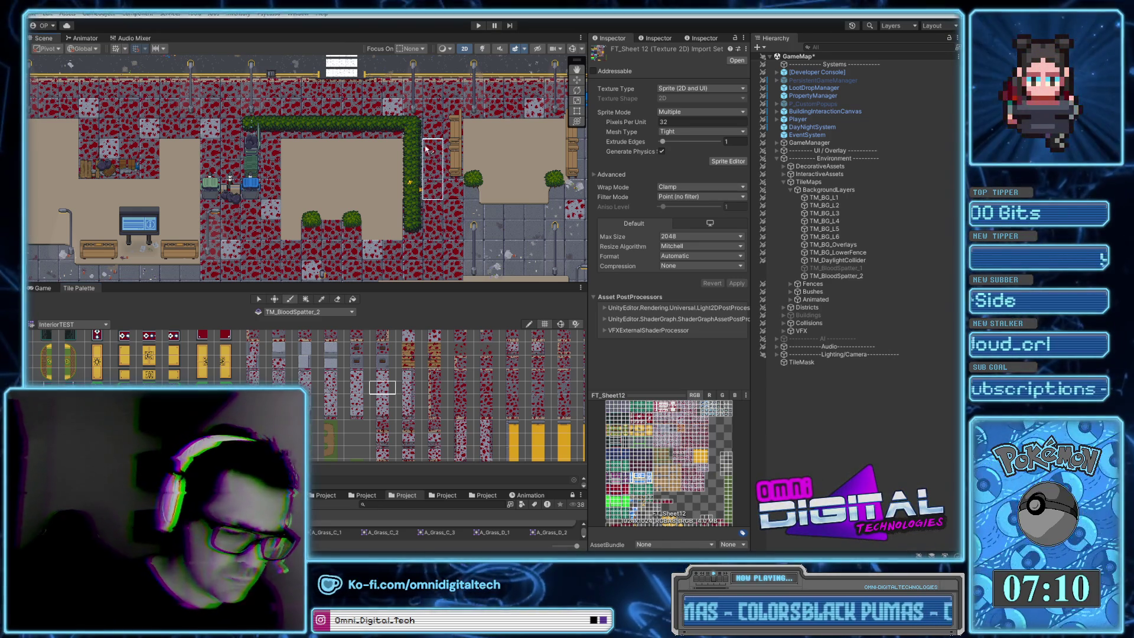
pyautogui.click(338, 300)
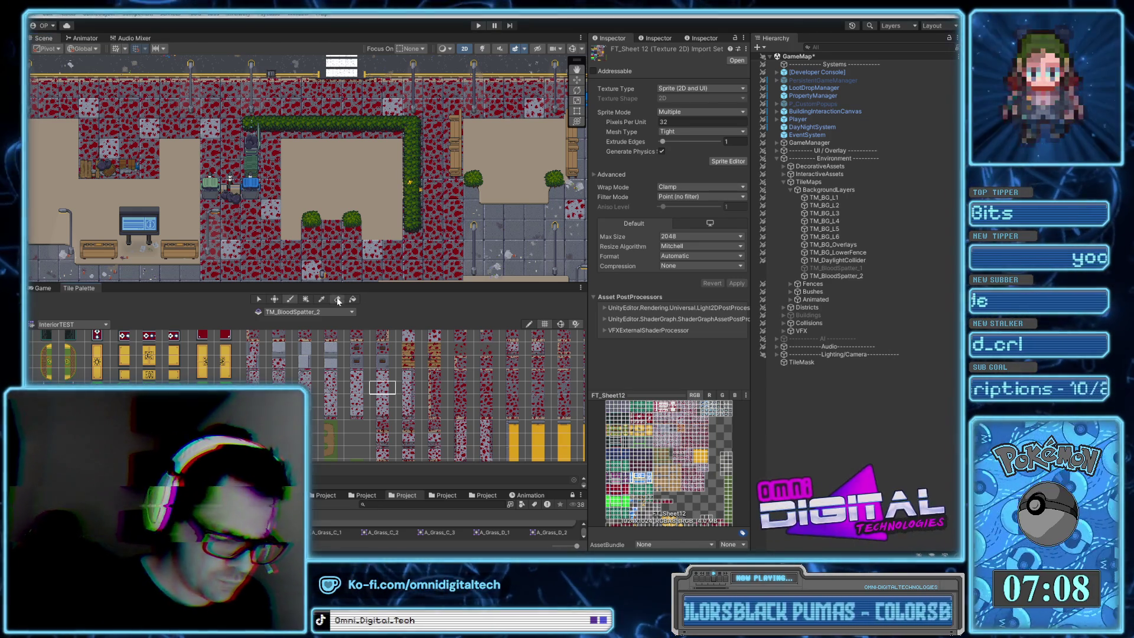
pyautogui.click(430, 203)
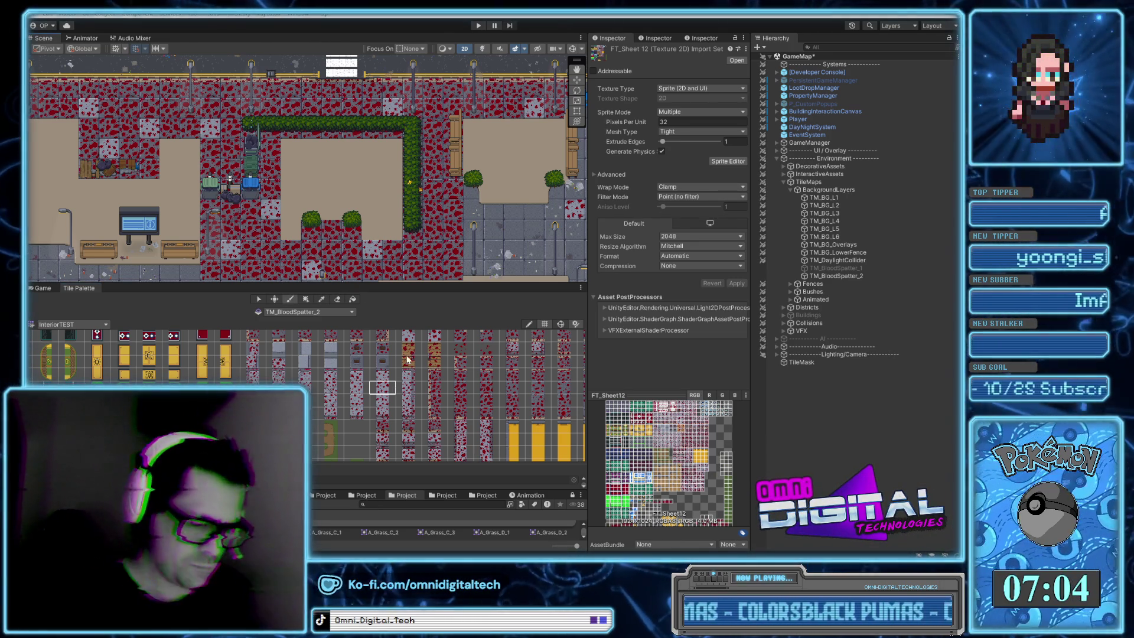
pyautogui.click(381, 394)
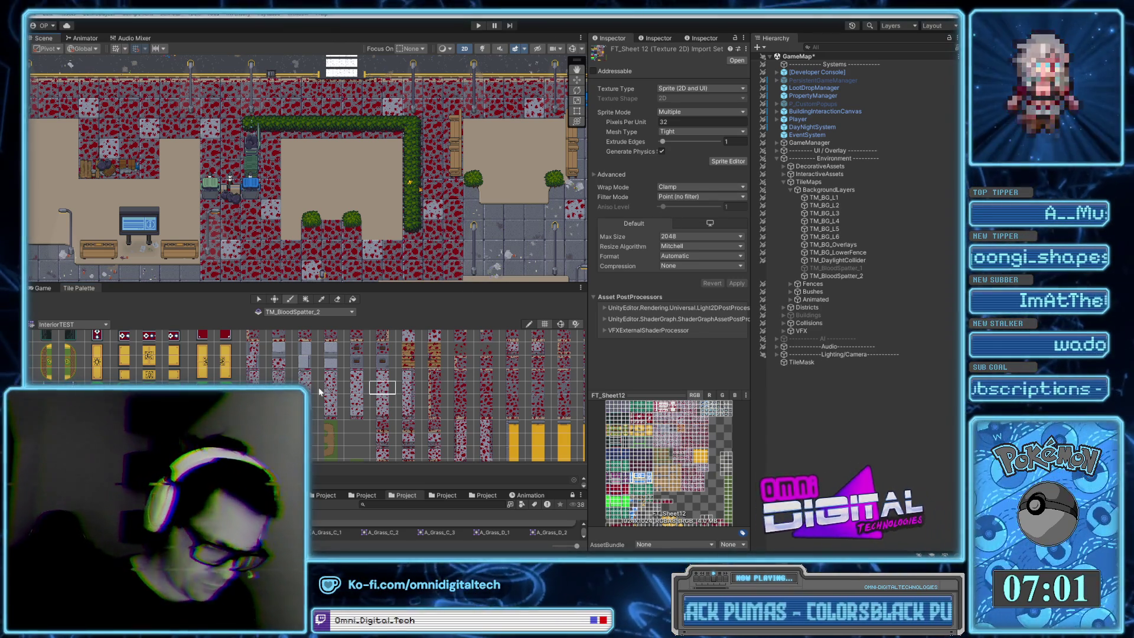
pyautogui.click(382, 390)
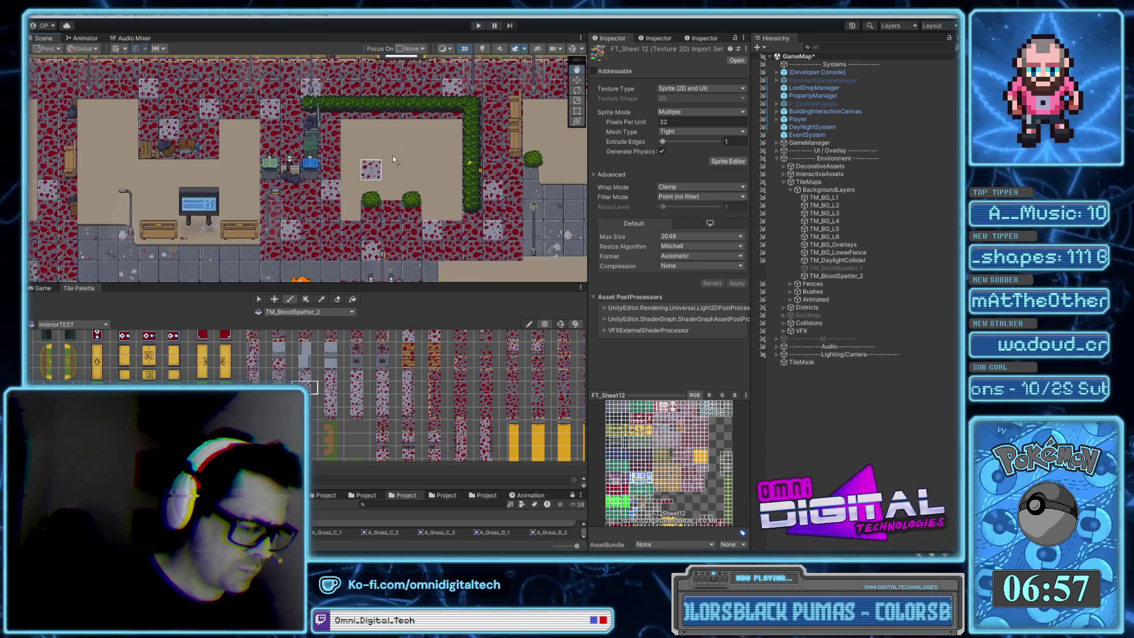
# - Pan west over the road and parking lot, then east to the neighbouring blocks
pyautogui.press('Left')
pyautogui.press('Down')
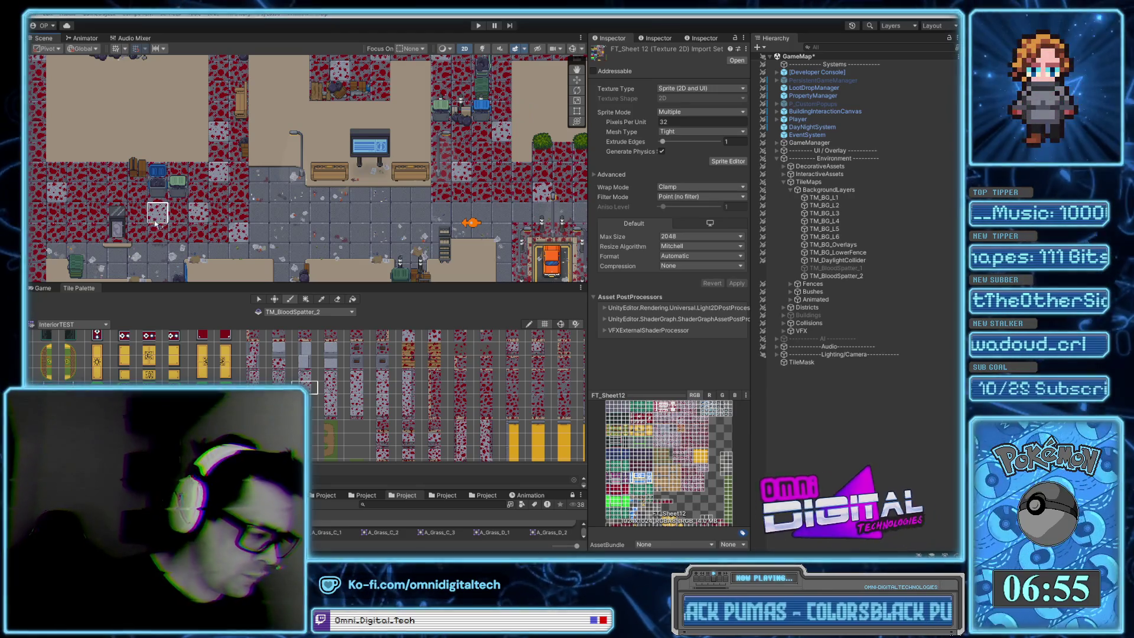
pyautogui.press('Left')
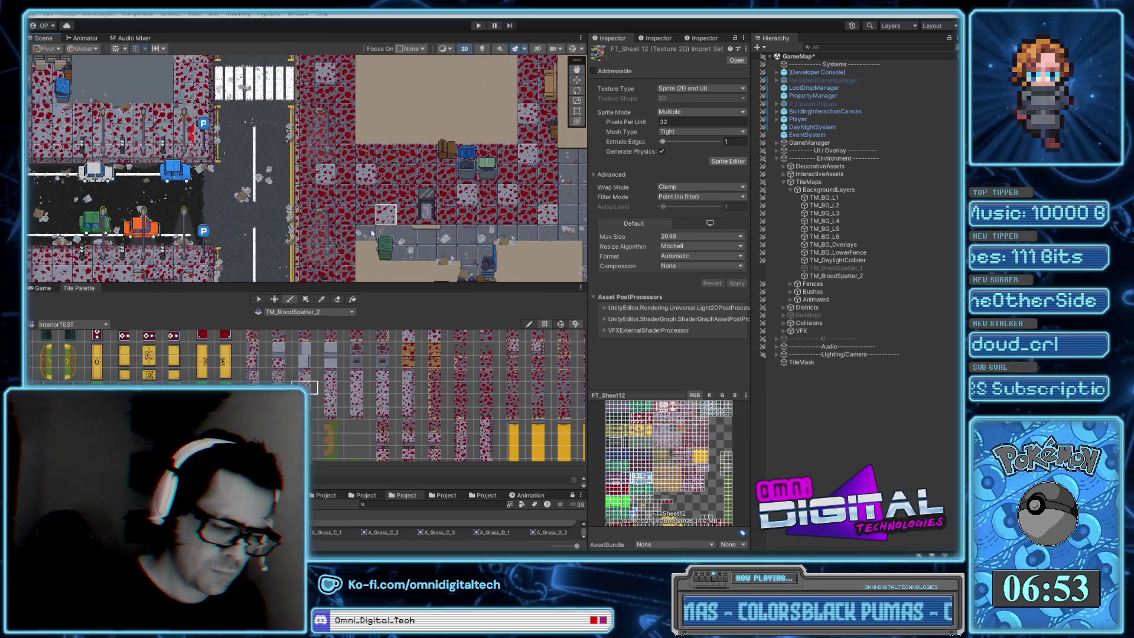
pyautogui.press('Left')
pyautogui.press('Down')
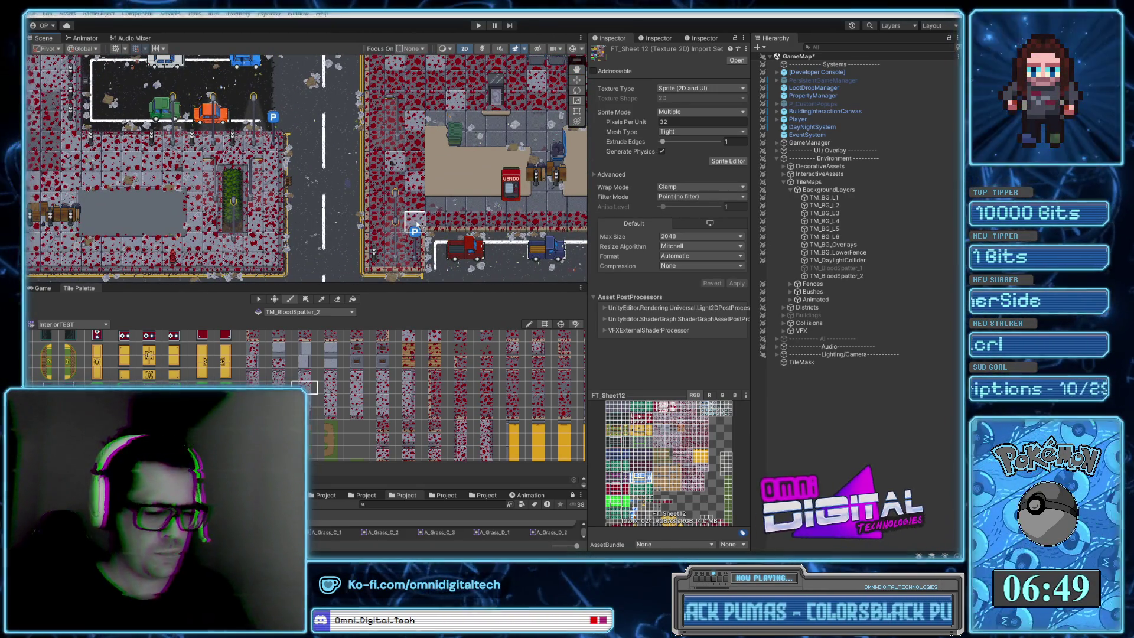
pyautogui.moveTo(532, 226)
pyautogui.mouseDown()
pyautogui.moveTo(340, 262)
pyautogui.moveTo(278, 207)
pyautogui.mouseUp()
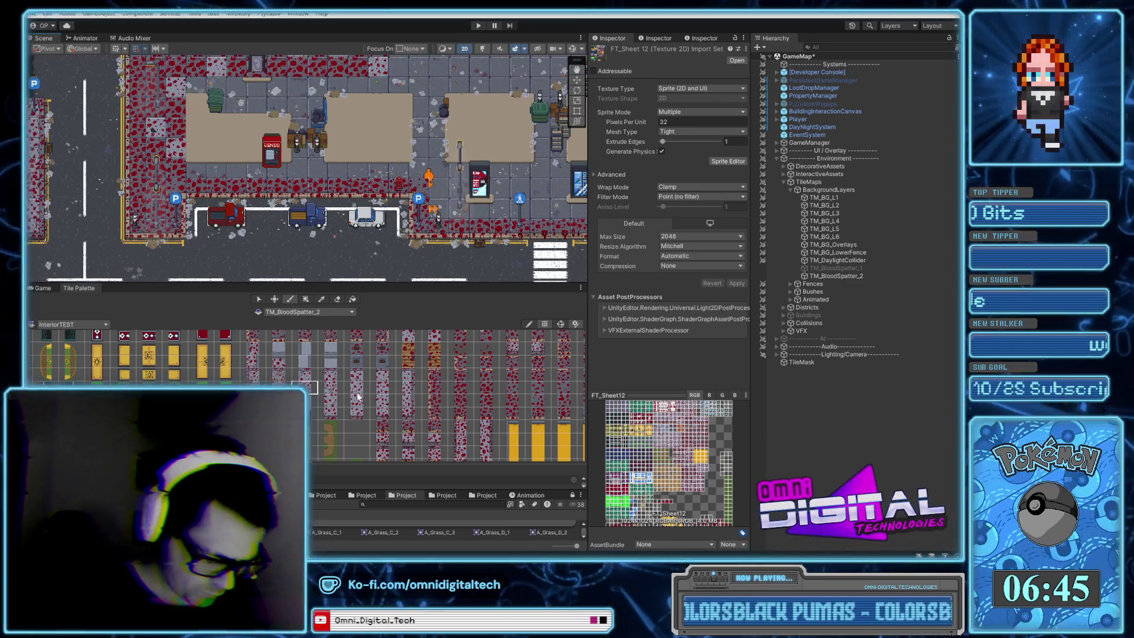
# - Paint a two-tile splatter block onto the block edge and try several other splatter tiles
pyautogui.moveTo(357, 396); pyautogui.dragTo(383, 402)
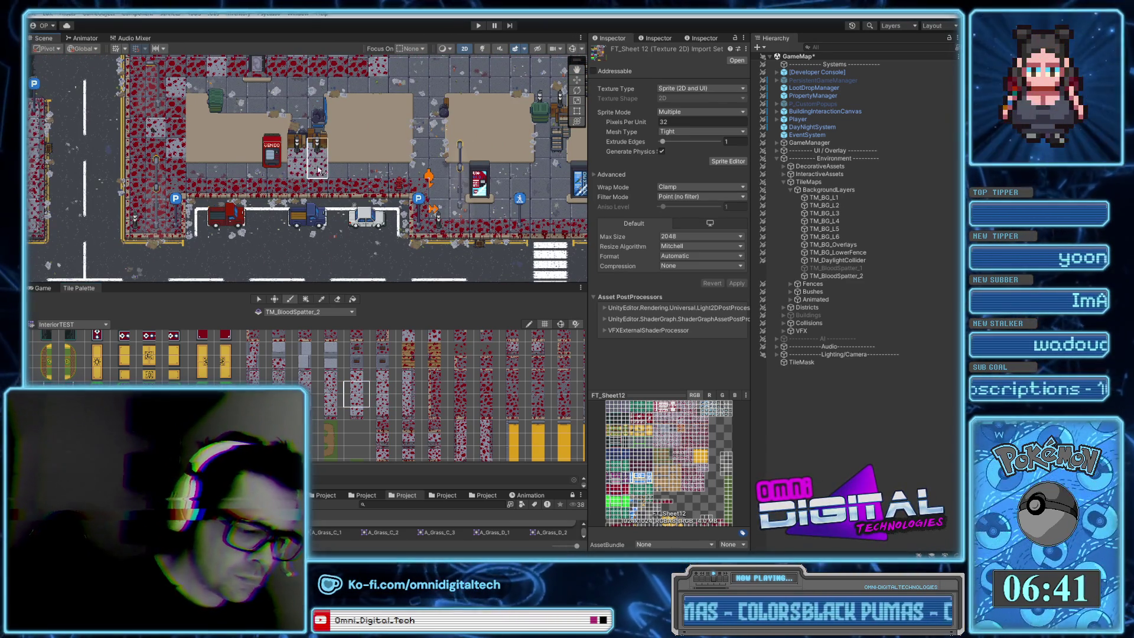
pyautogui.click(446, 170)
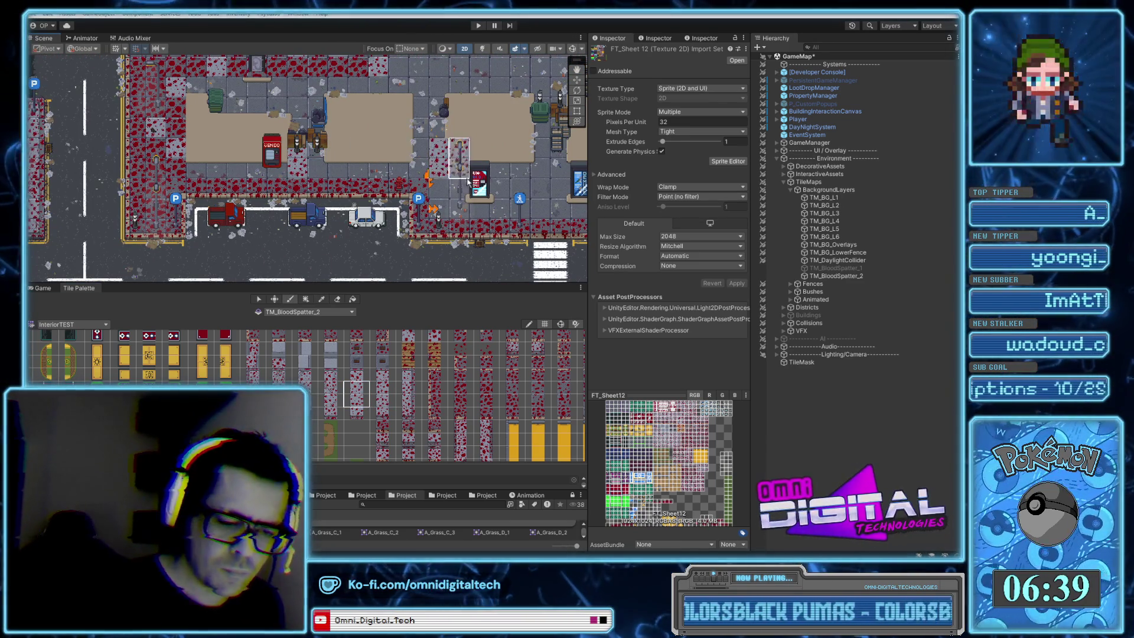
pyautogui.keyDown('ctrl'); pyautogui.click(449, 165); pyautogui.keyUp('ctrl')
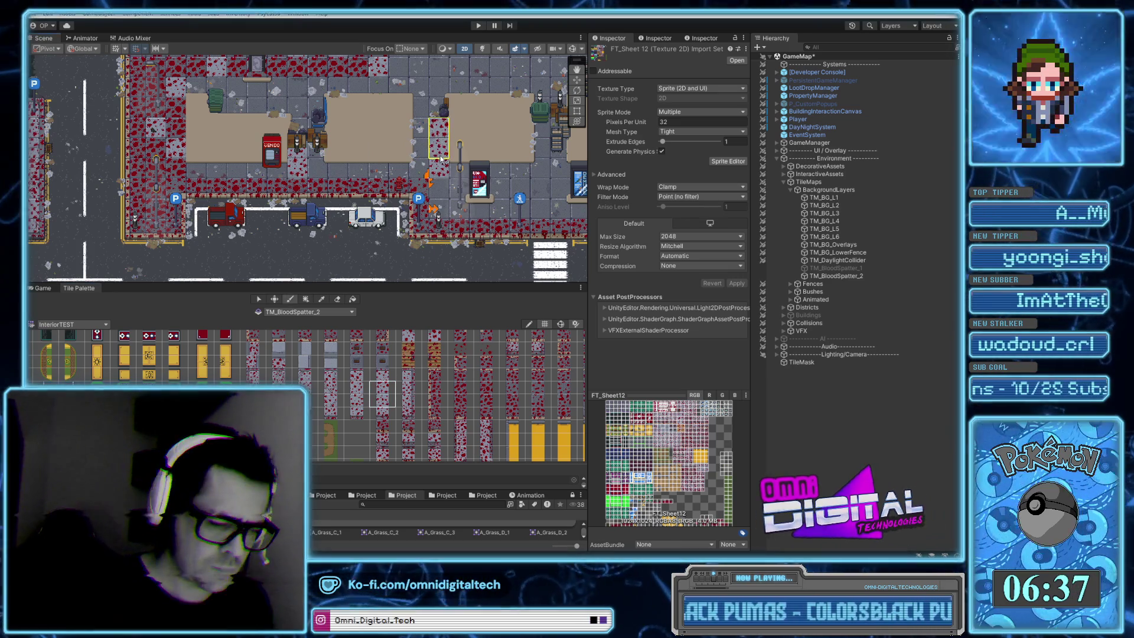
pyautogui.click(462, 392)
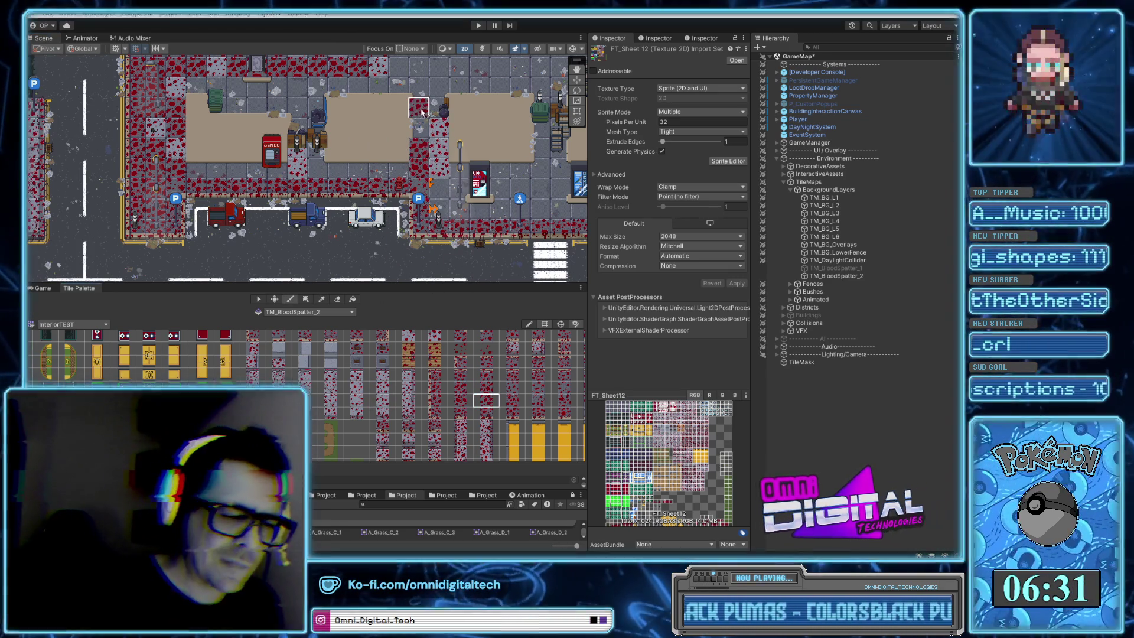
pyautogui.click(540, 400)
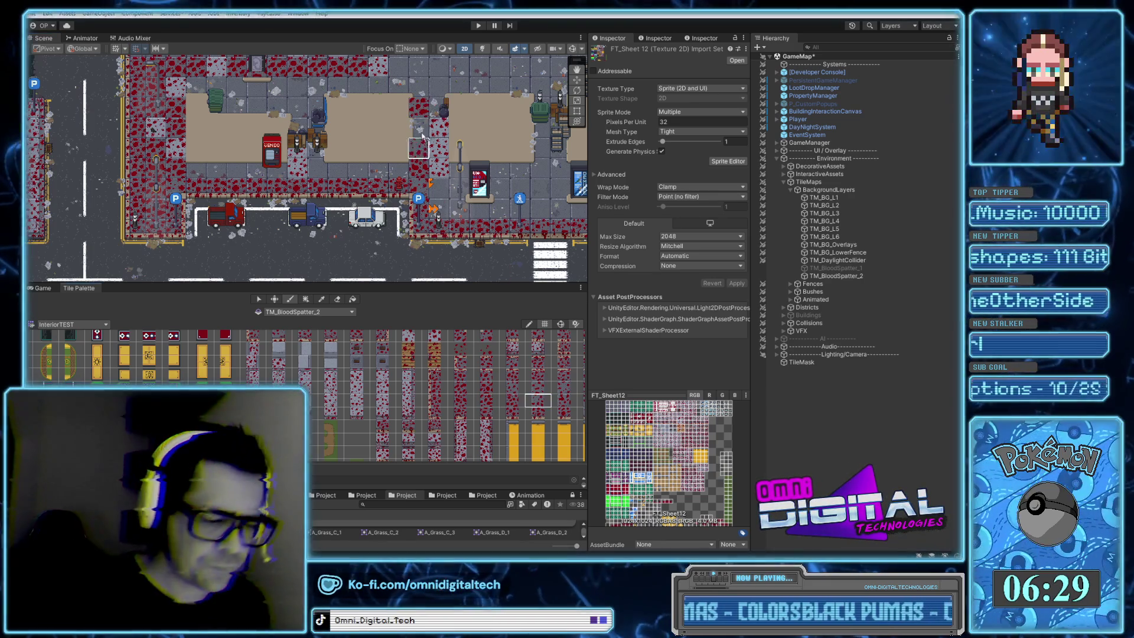
pyautogui.click(564, 397)
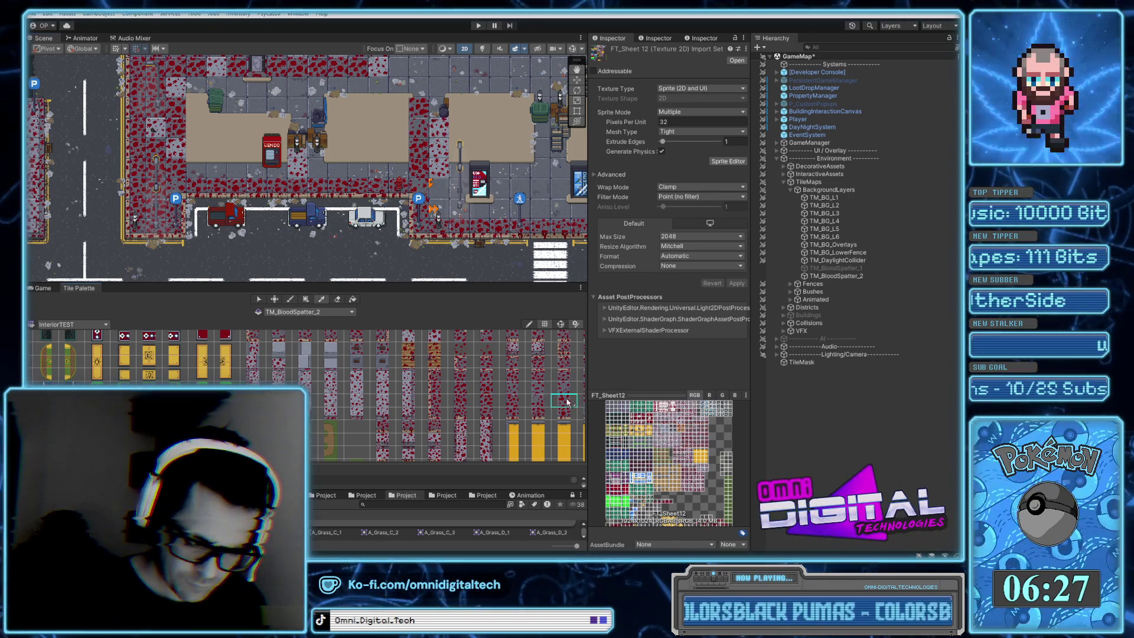
pyautogui.moveTo(522, 371)
pyautogui.mouseDown()
pyautogui.moveTo(374, 416)
pyautogui.moveTo(397, 417)
pyautogui.mouseUp()
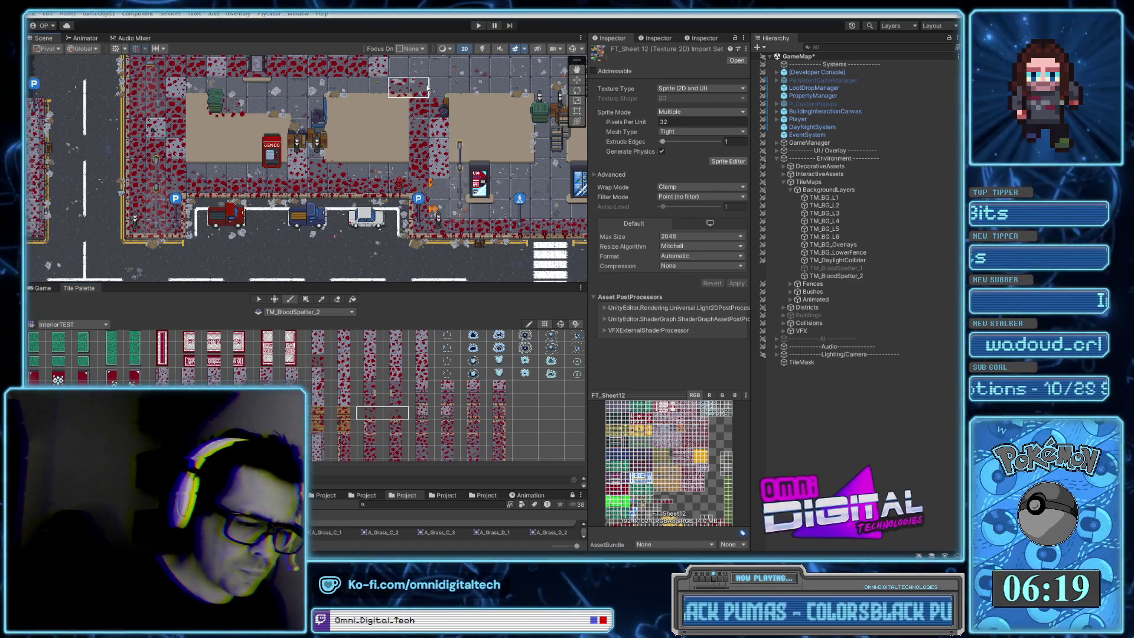
# - Paint a wide block of splatter tiles onto the sidewalk by the eastern plaza
pyautogui.keyDown('ctrl'); pyautogui.click(502, 233); pyautogui.keyUp('ctrl')
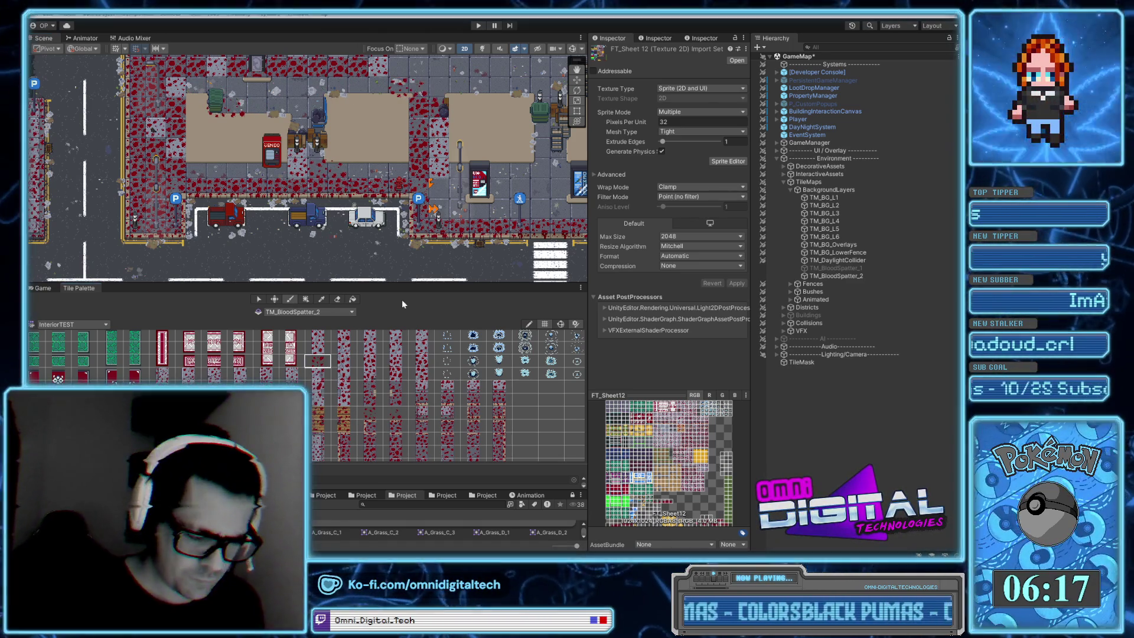
pyautogui.moveTo(469, 246); pyautogui.dragTo(382, 277)
pyautogui.scroll(-5, 445, 416)
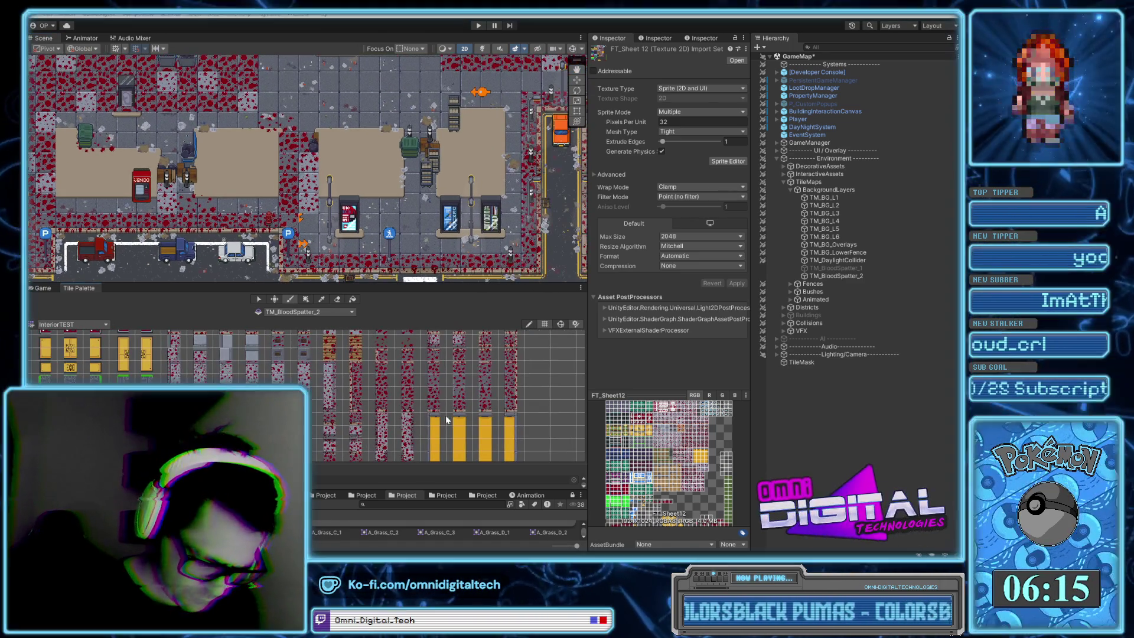
pyautogui.moveTo(408, 382); pyautogui.dragTo(479, 394)
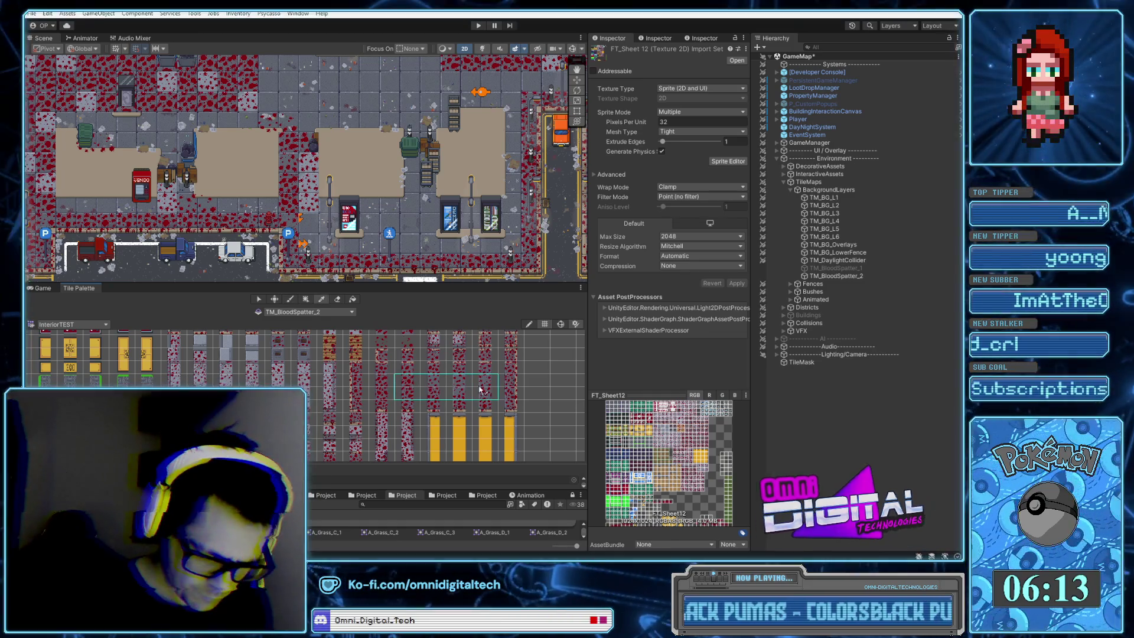
pyautogui.click(508, 248)
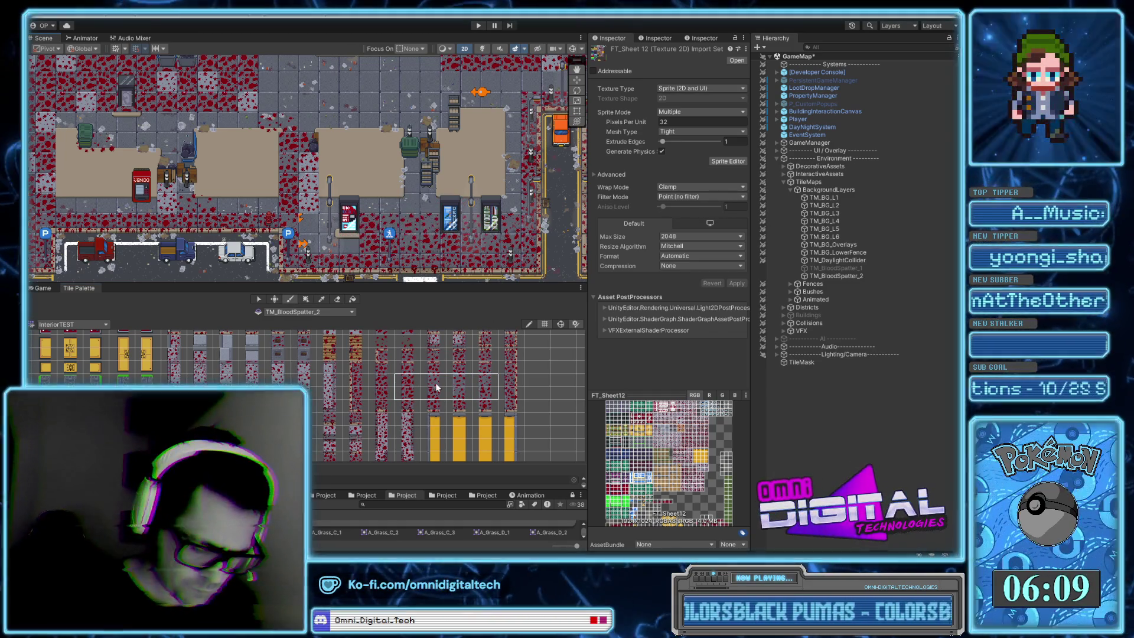
# - Cycle through 2x2, 2x1, single and two-tile splatter brushes from the palette
pyautogui.moveTo(494, 393); pyautogui.dragTo(397, 393)
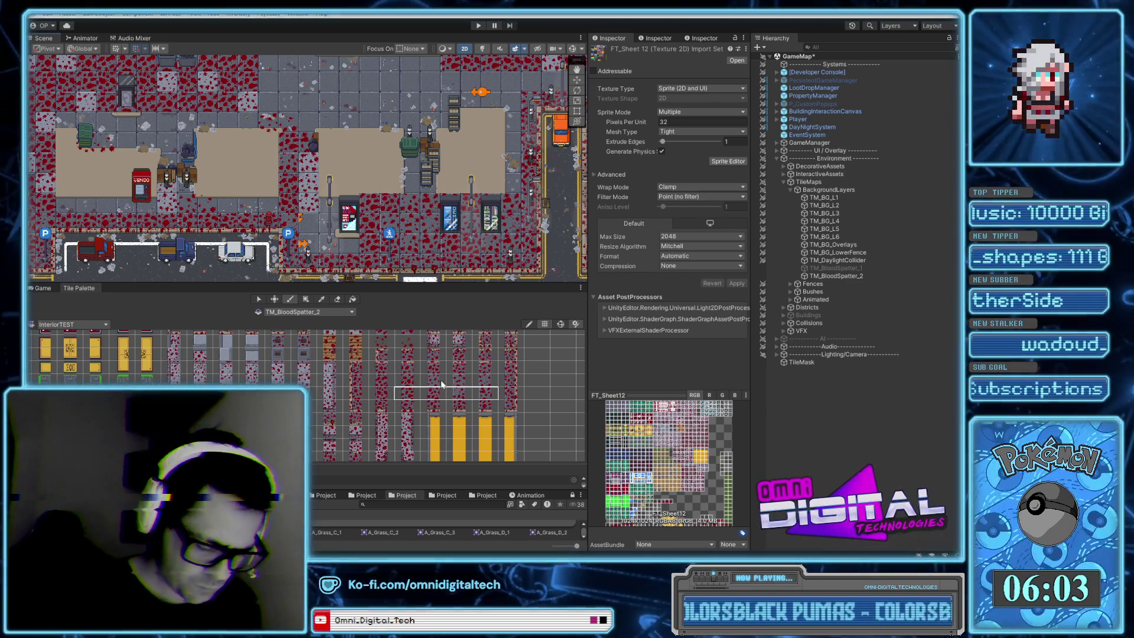
pyautogui.moveTo(436, 384); pyautogui.dragTo(459, 396)
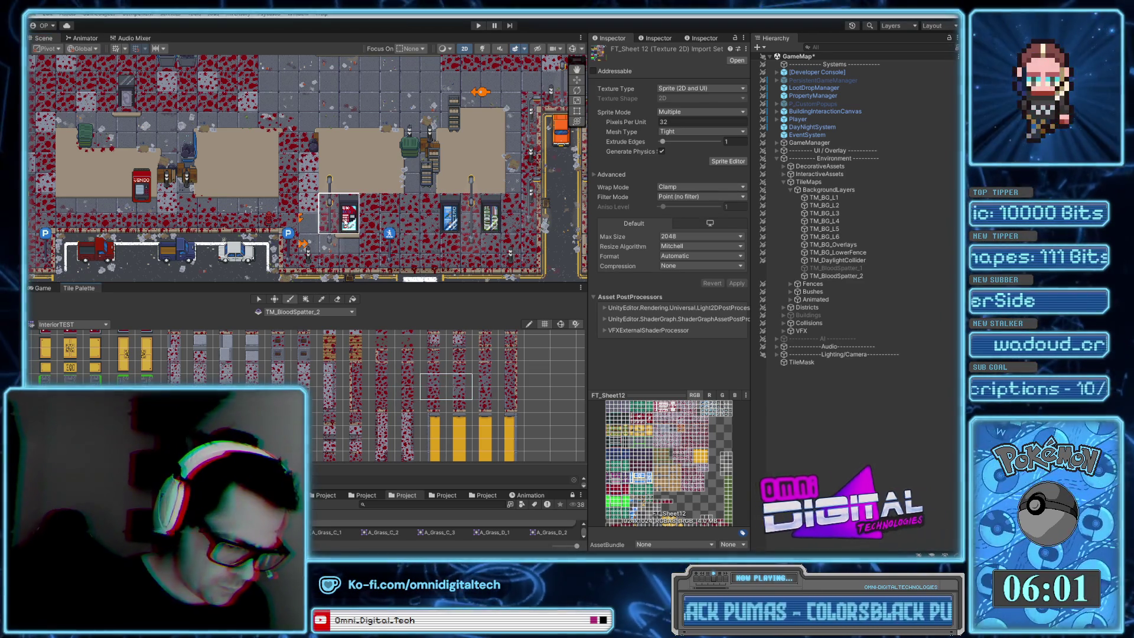
pyautogui.moveTo(388, 379); pyautogui.dragTo(411, 380)
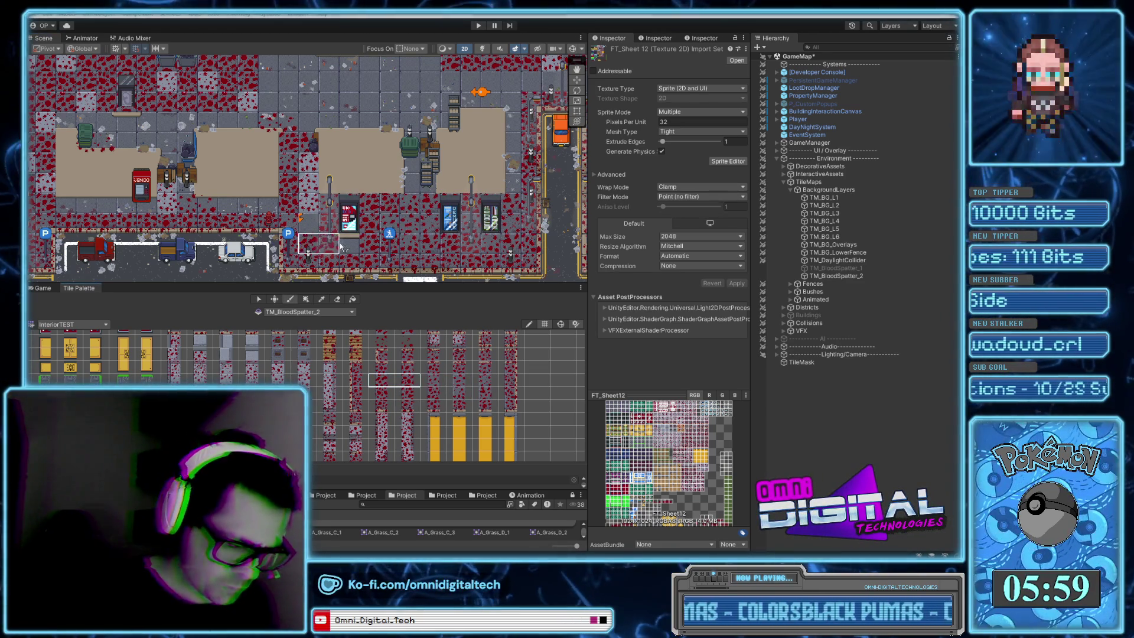
pyautogui.click(480, 390)
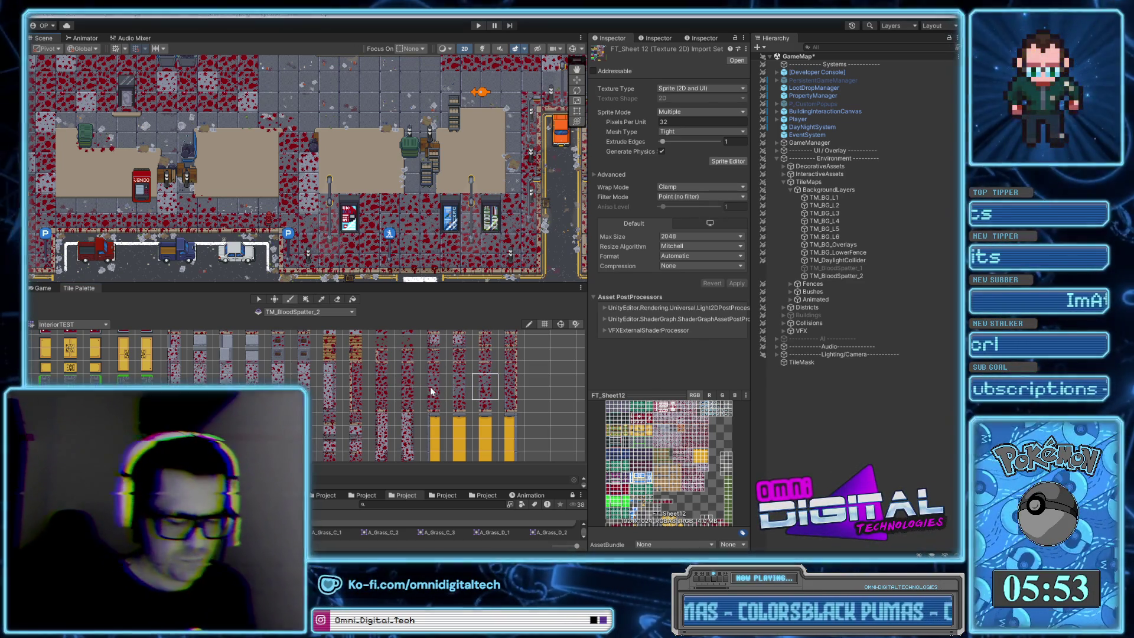
pyautogui.moveTo(432, 390); pyautogui.dragTo(459, 390)
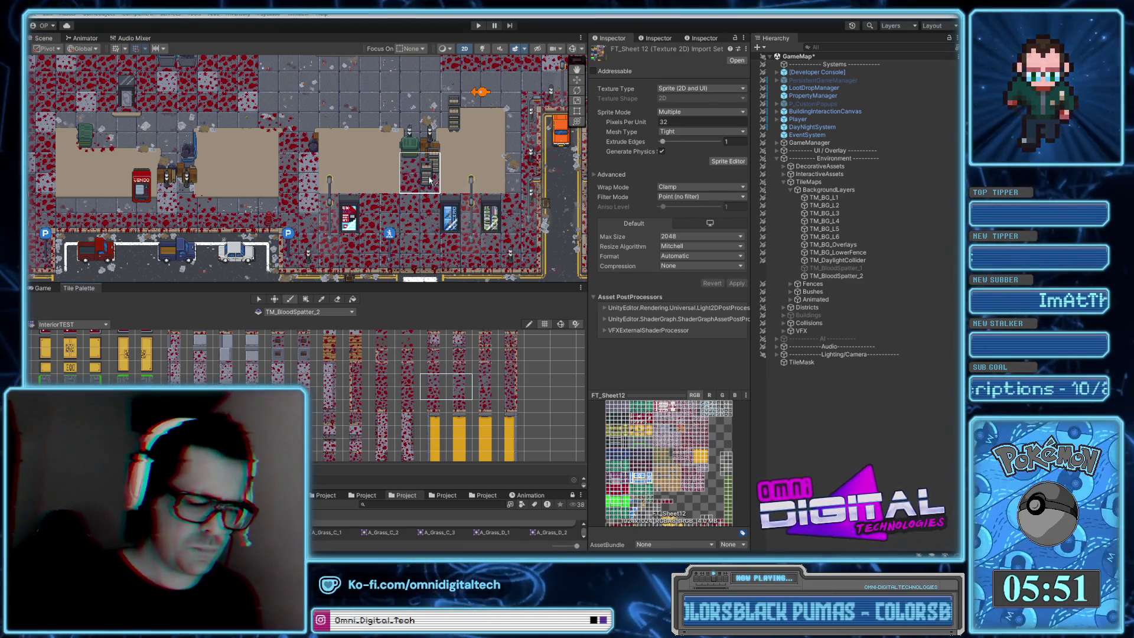
pyautogui.click(381, 381)
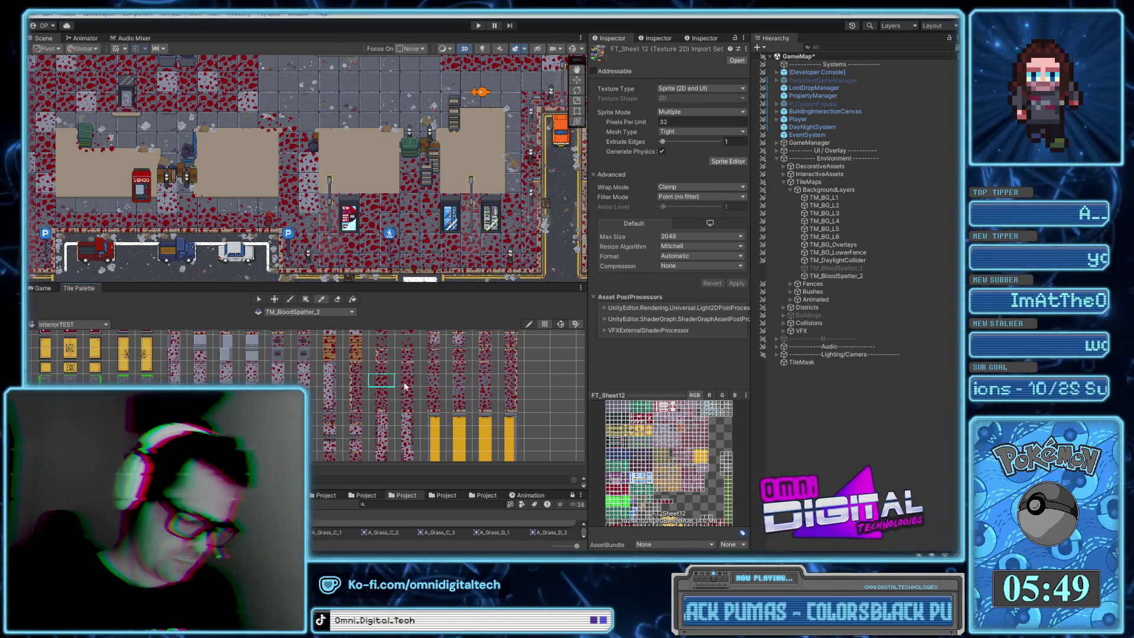
pyautogui.moveTo(406, 387)
pyautogui.mouseDown()
pyautogui.moveTo(390, 385)
pyautogui.moveTo(486, 394)
pyautogui.mouseUp()
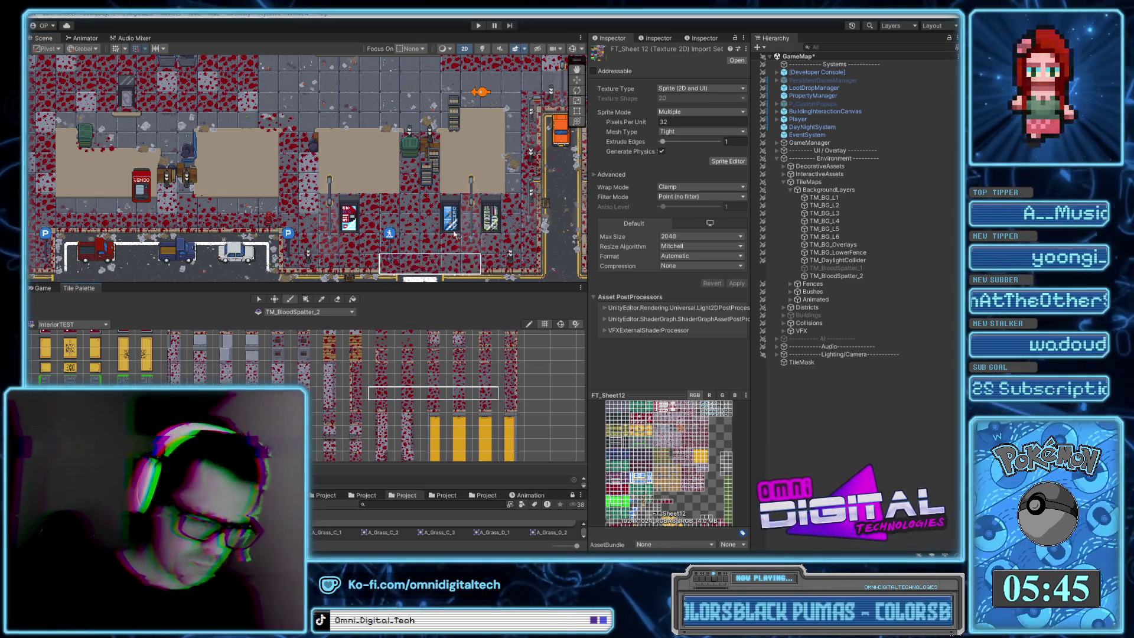
pyautogui.click(479, 381)
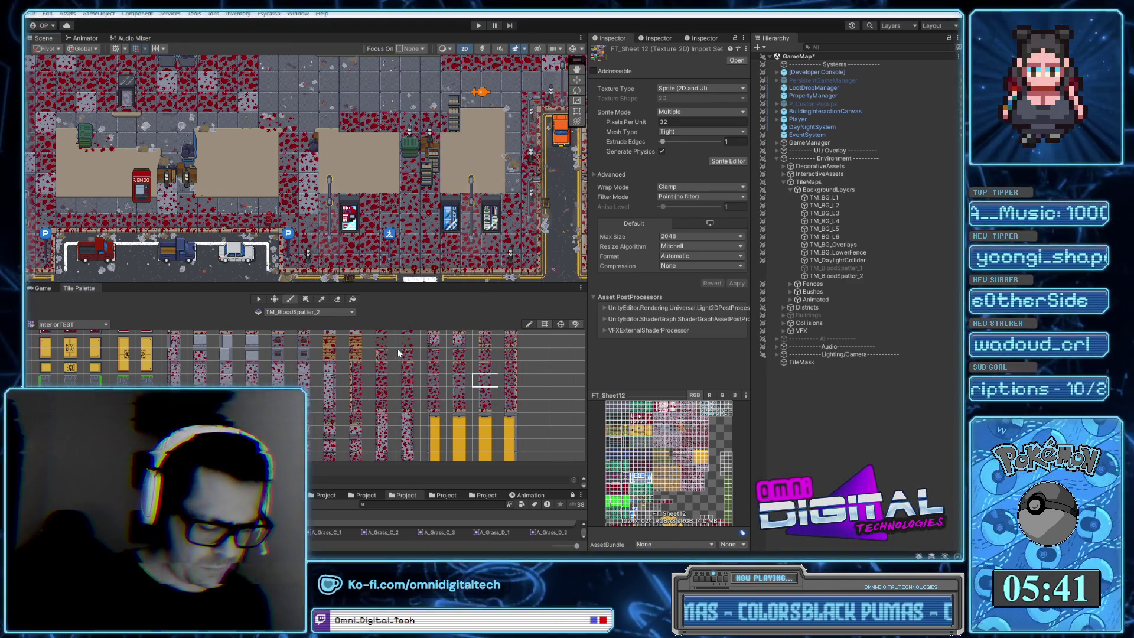
pyautogui.click(381, 381)
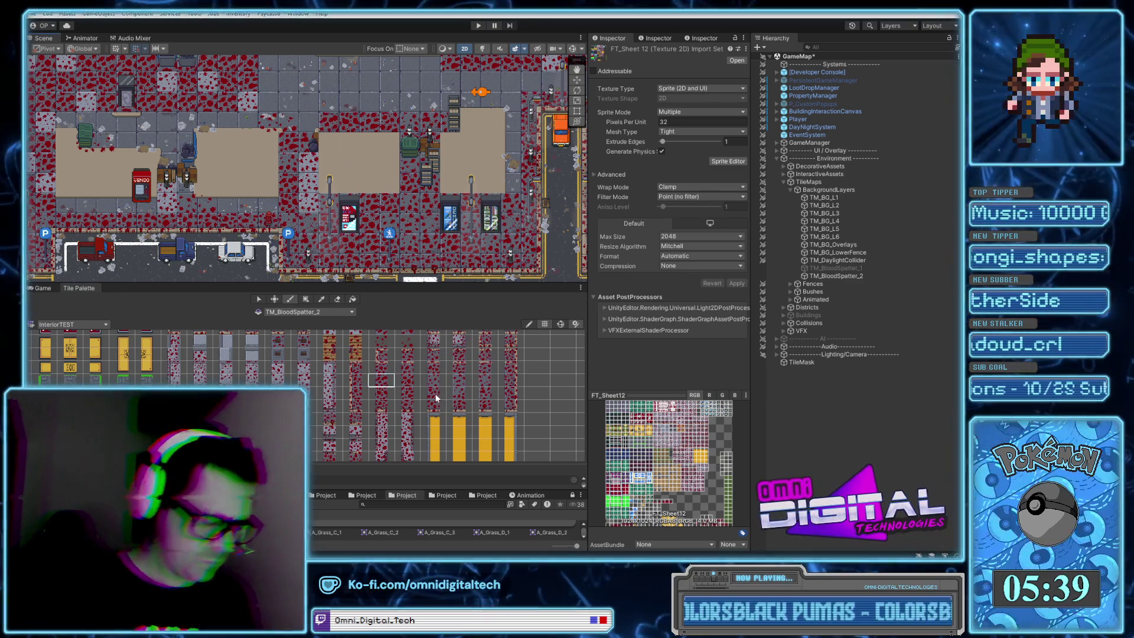
pyautogui.click(459, 393)
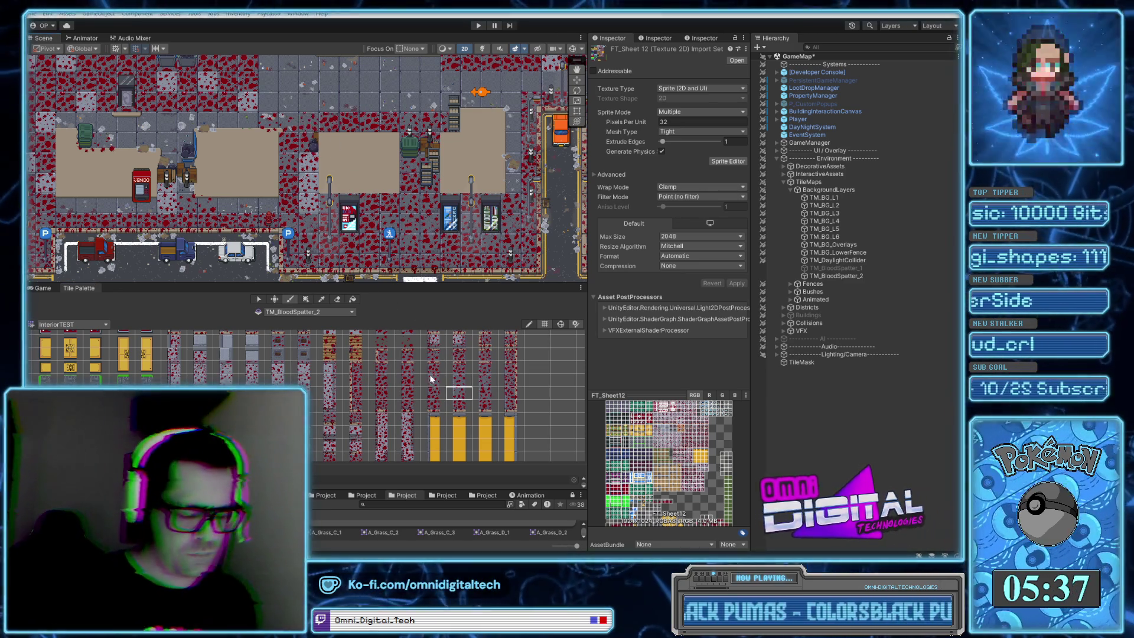
# - Choose a two-tile block, then single splatter tiles, and move to the orange car's area
pyautogui.hscroll(-4, 331, 396)
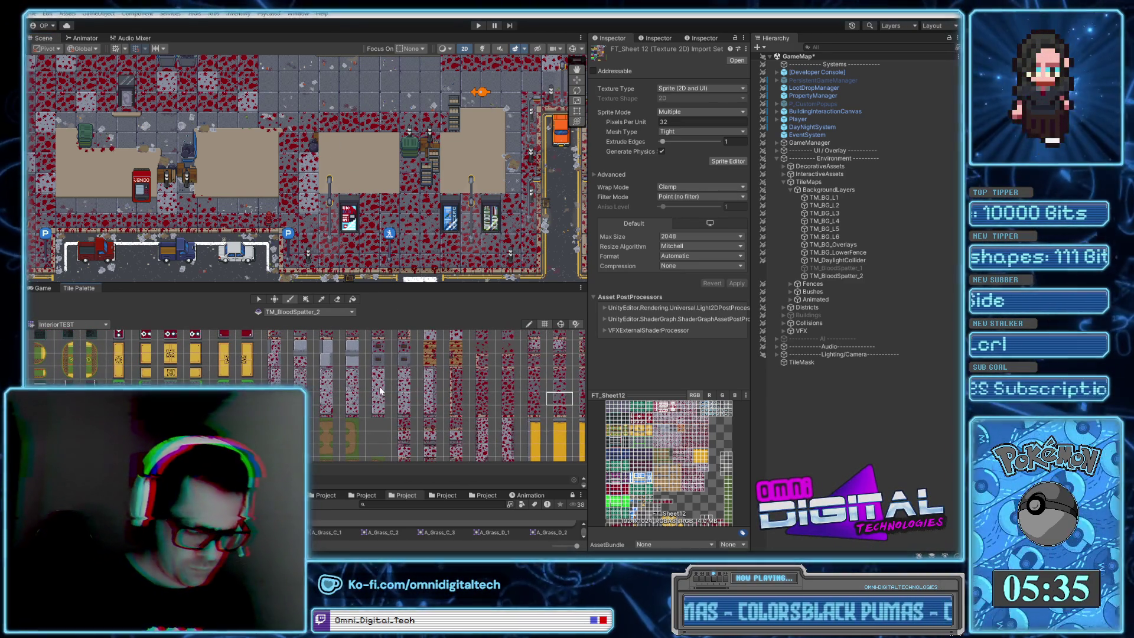
pyautogui.moveTo(378, 398); pyautogui.dragTo(407, 399)
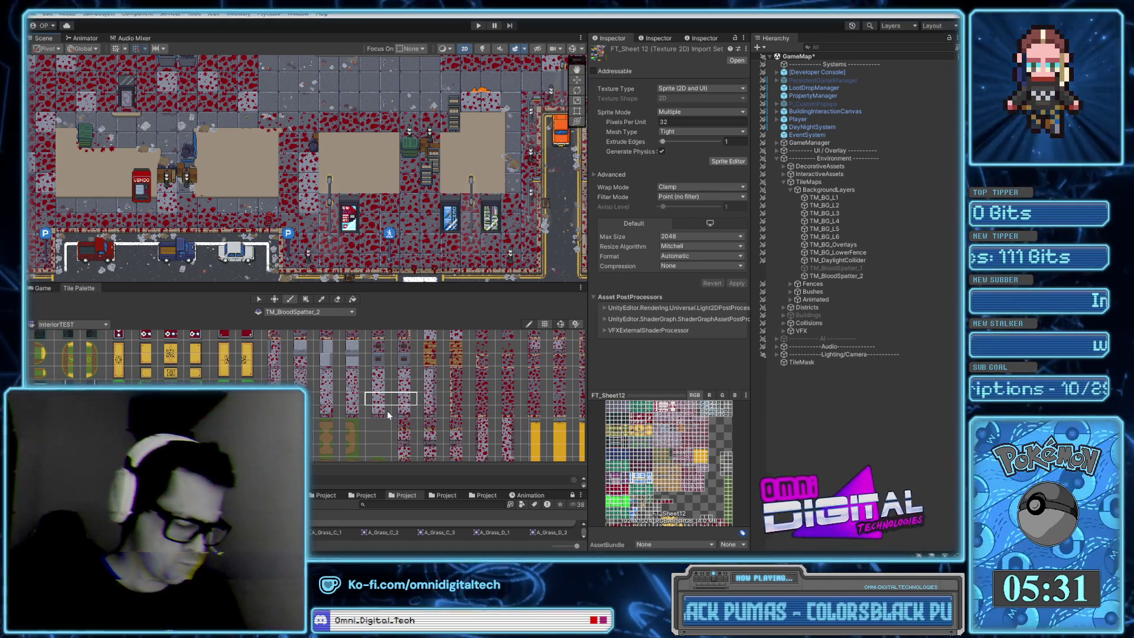
pyautogui.click(326, 387)
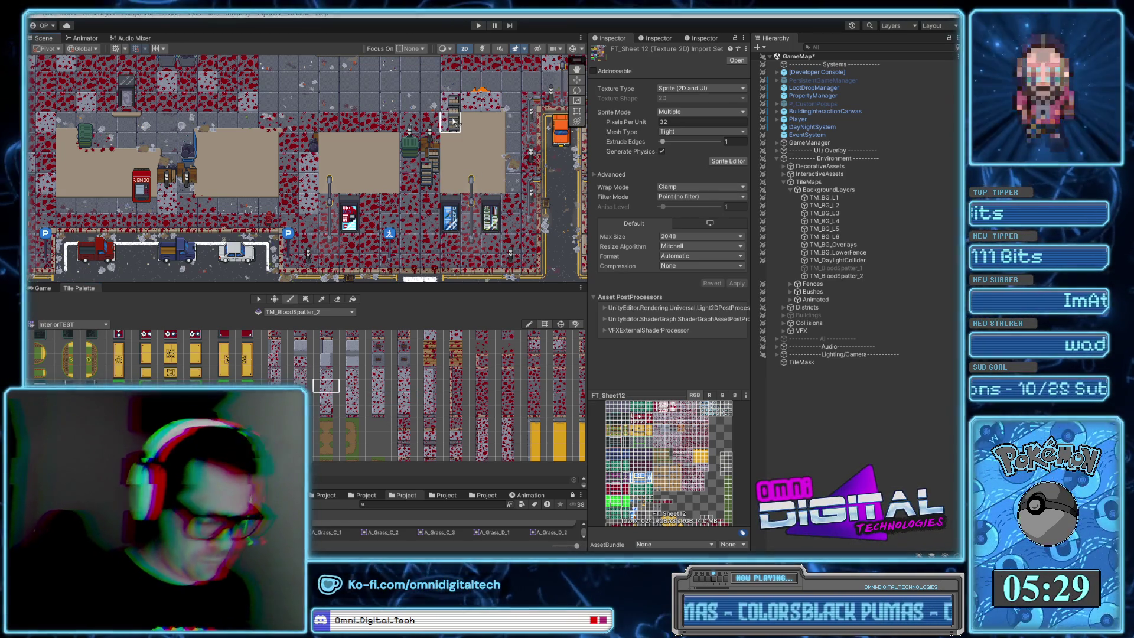
pyautogui.moveTo(525, 396)
pyautogui.mouseDown()
pyautogui.moveTo(500, 390)
pyautogui.moveTo(508, 440)
pyautogui.moveTo(491, 392)
pyautogui.moveTo(475, 405)
pyautogui.moveTo(431, 393)
pyautogui.mouseUp()
pyautogui.click(464, 394)
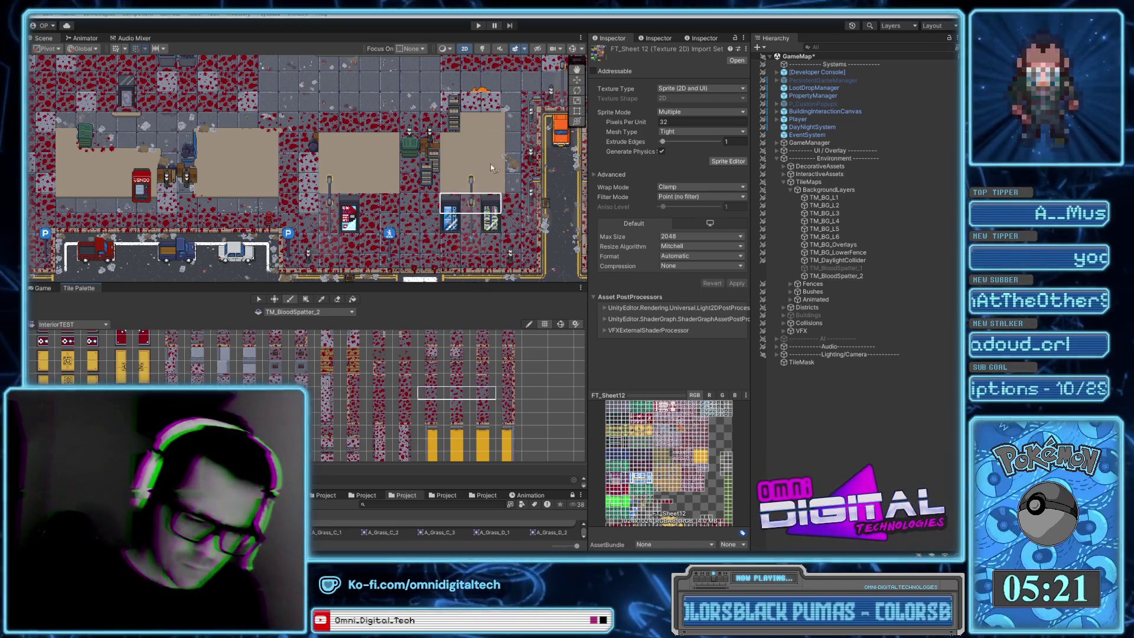
pyautogui.click(405, 400)
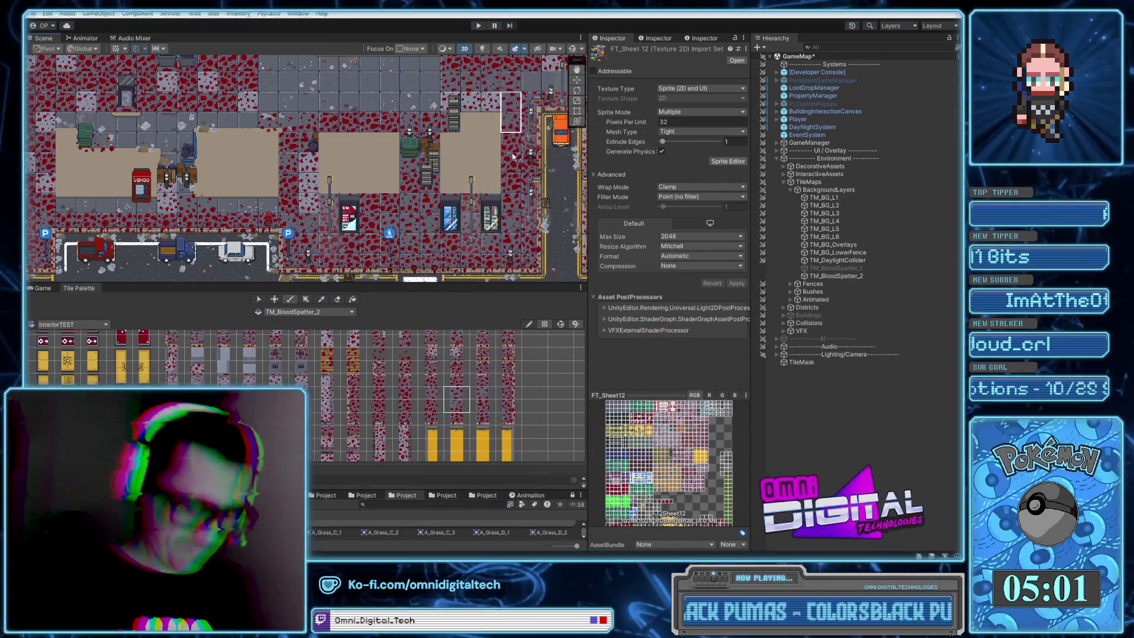
pyautogui.click(416, 406)
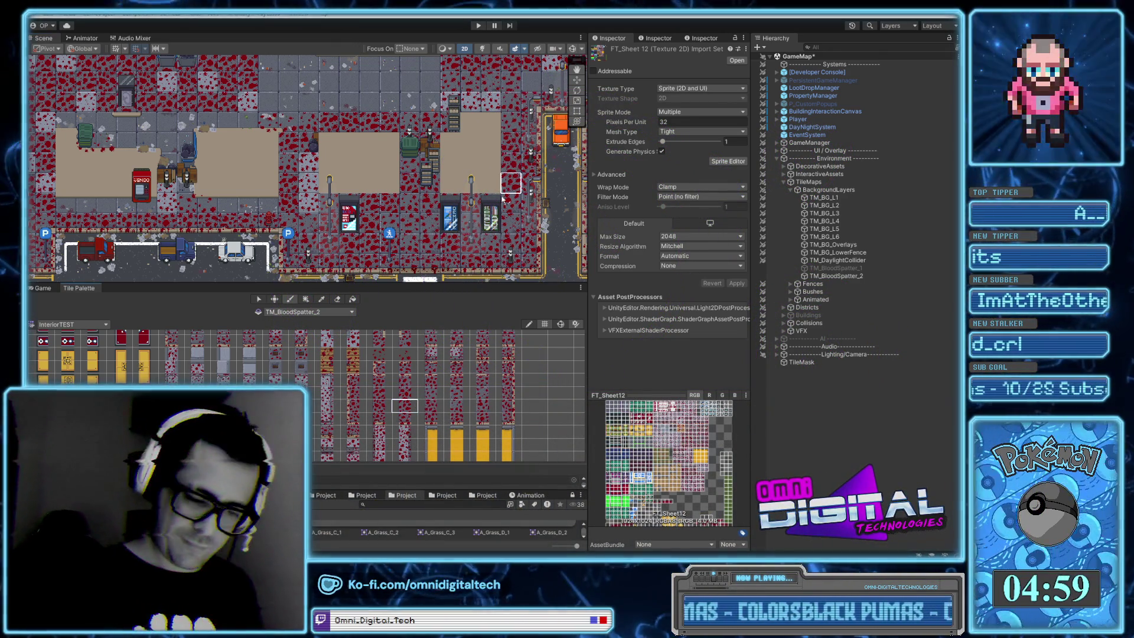
pyautogui.moveTo(503, 199); pyautogui.dragTo(457, 256)
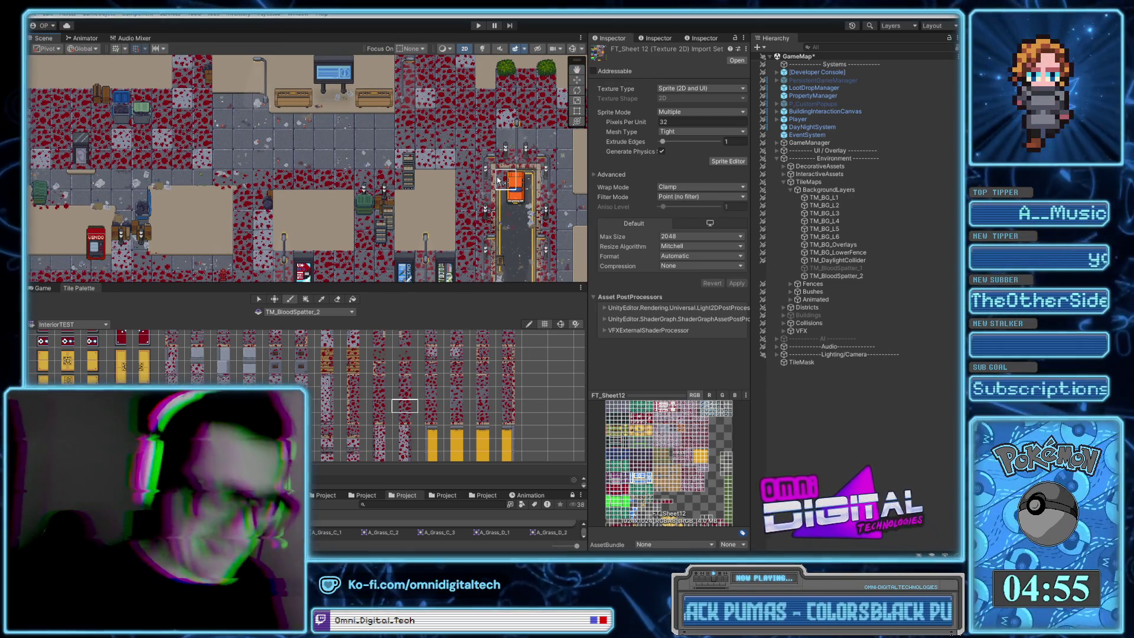
# - Paint a 2x2 splatter block along the sidewalk beside the orange car's block
pyautogui.click(379, 394)
pyautogui.moveTo(510, 255); pyautogui.dragTo(400, 239)
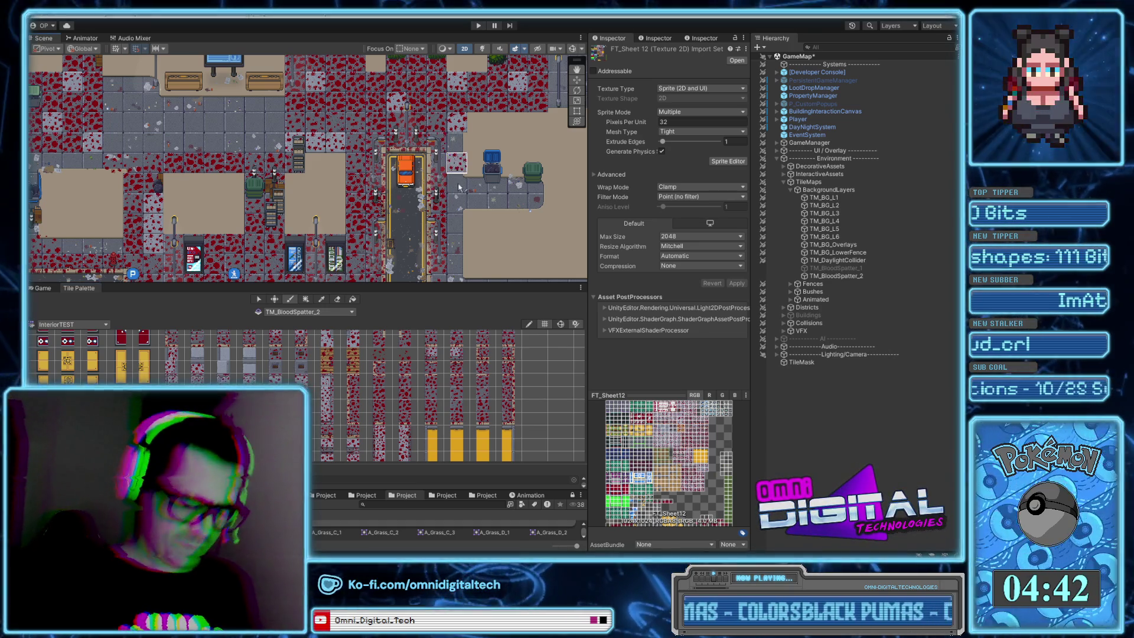
pyautogui.click(405, 406)
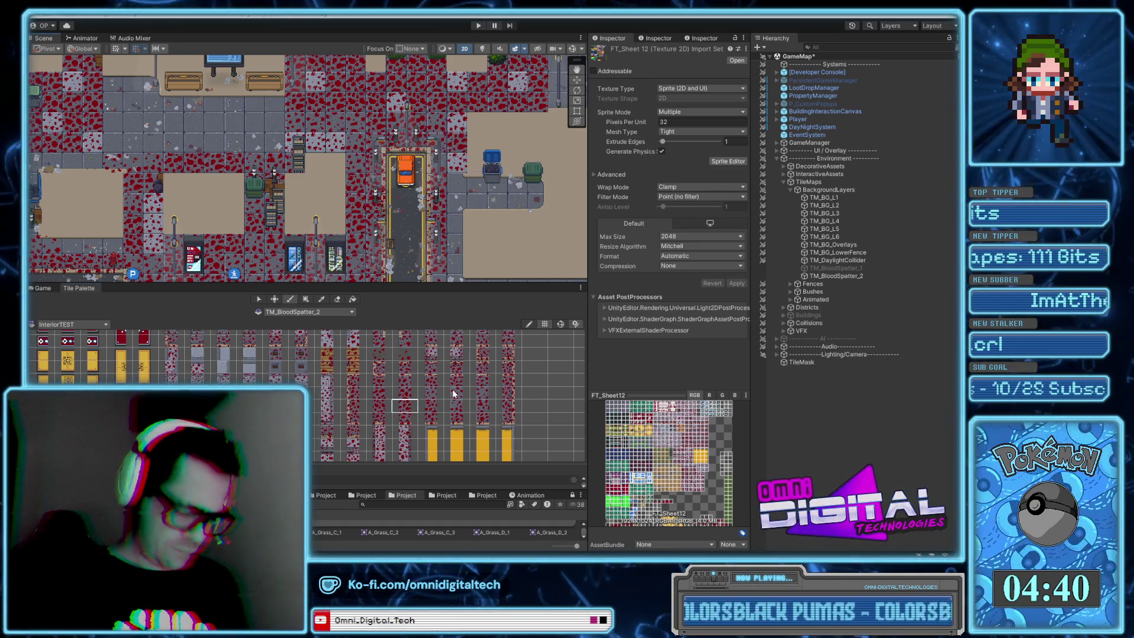
pyautogui.moveTo(388, 405); pyautogui.dragTo(407, 393)
pyautogui.moveTo(479, 409); pyautogui.dragTo(480, 409)
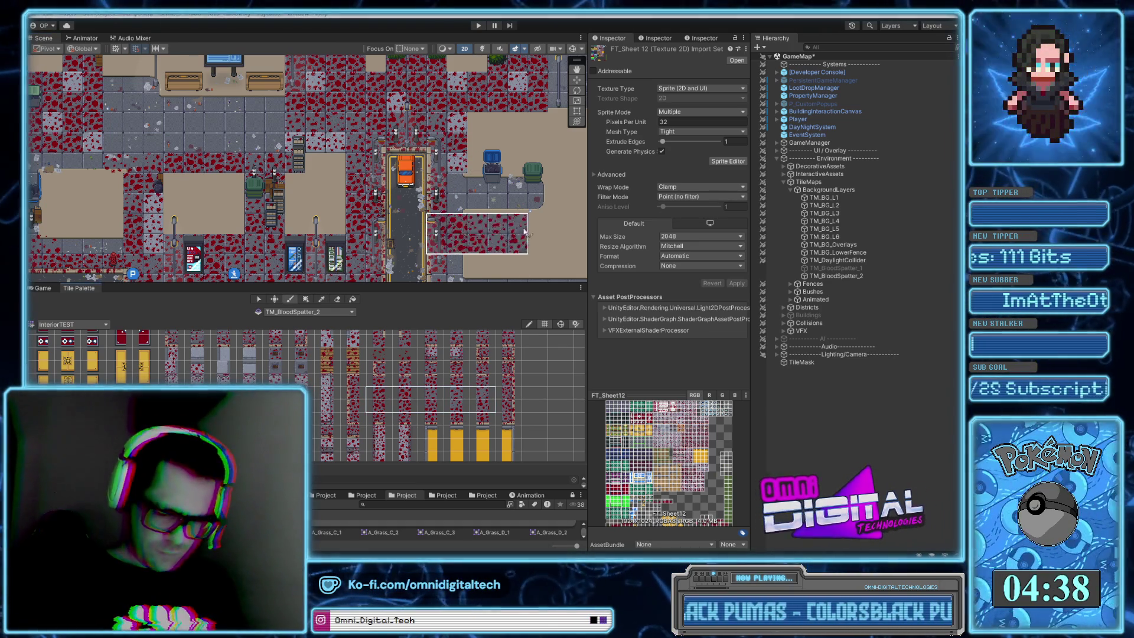
# - Paint a two-tile splatter strip along the block's lower edge toward the crosswalk
pyautogui.moveTo(517, 222); pyautogui.dragTo(505, 151)
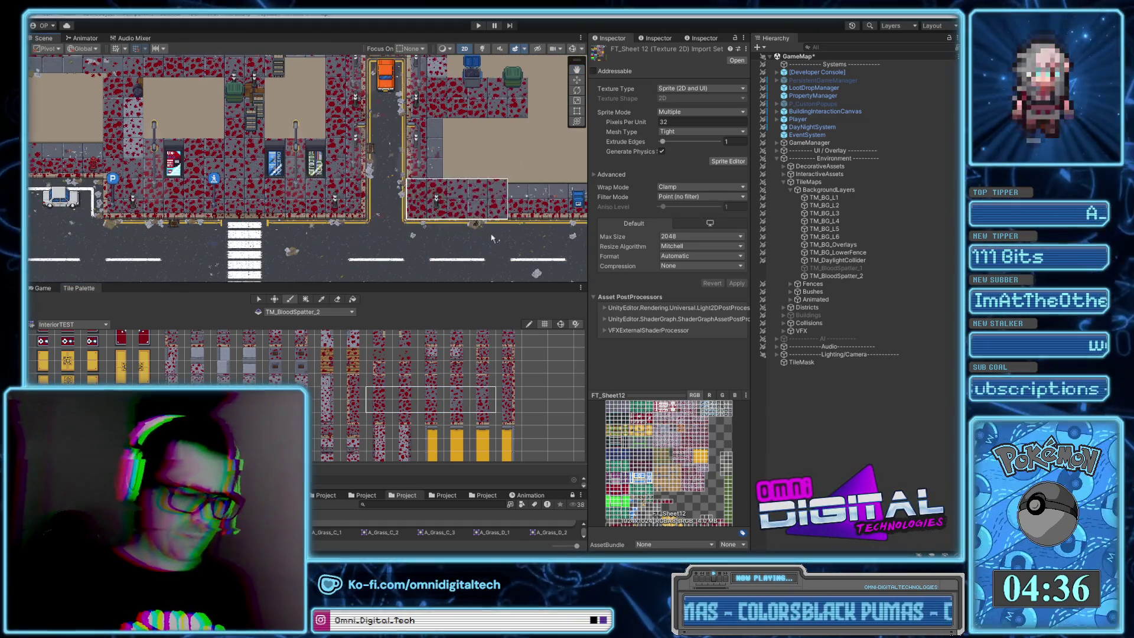
pyautogui.click(431, 400)
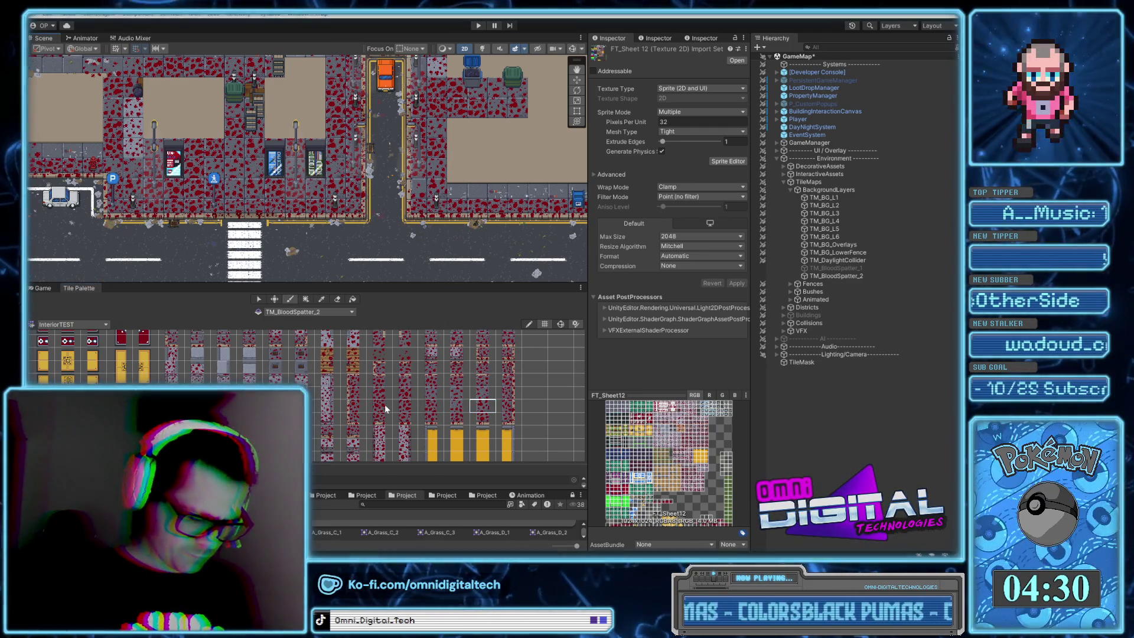
pyautogui.moveTo(385, 408); pyautogui.dragTo(483, 409)
pyautogui.hscroll(5, 423, 221)
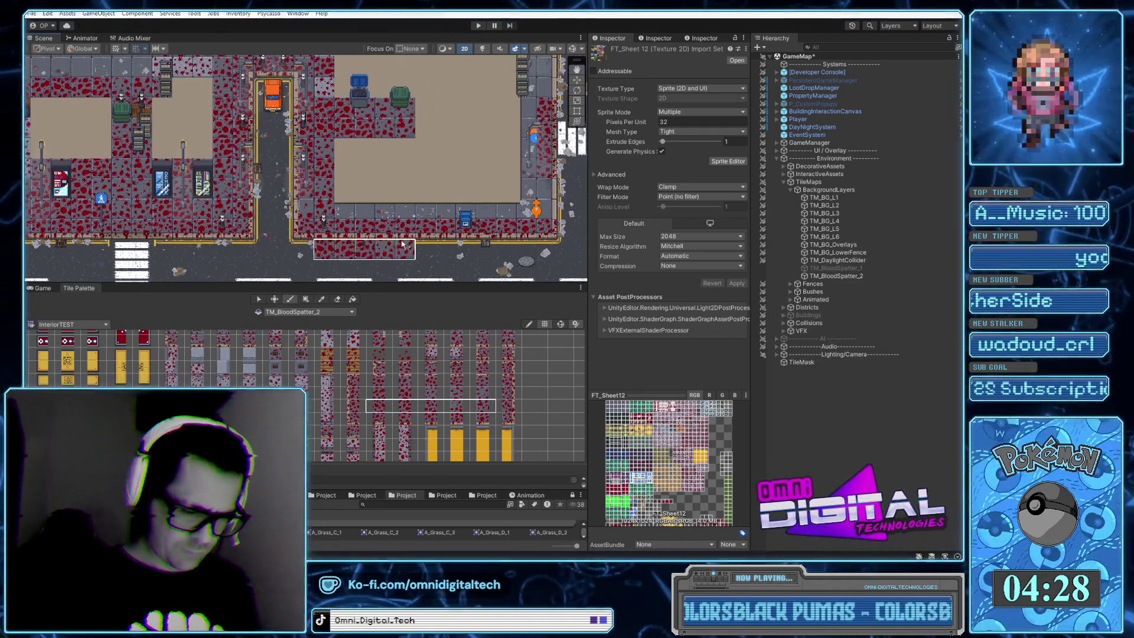
pyautogui.click(431, 218)
pyautogui.moveTo(379, 394); pyautogui.dragTo(483, 393)
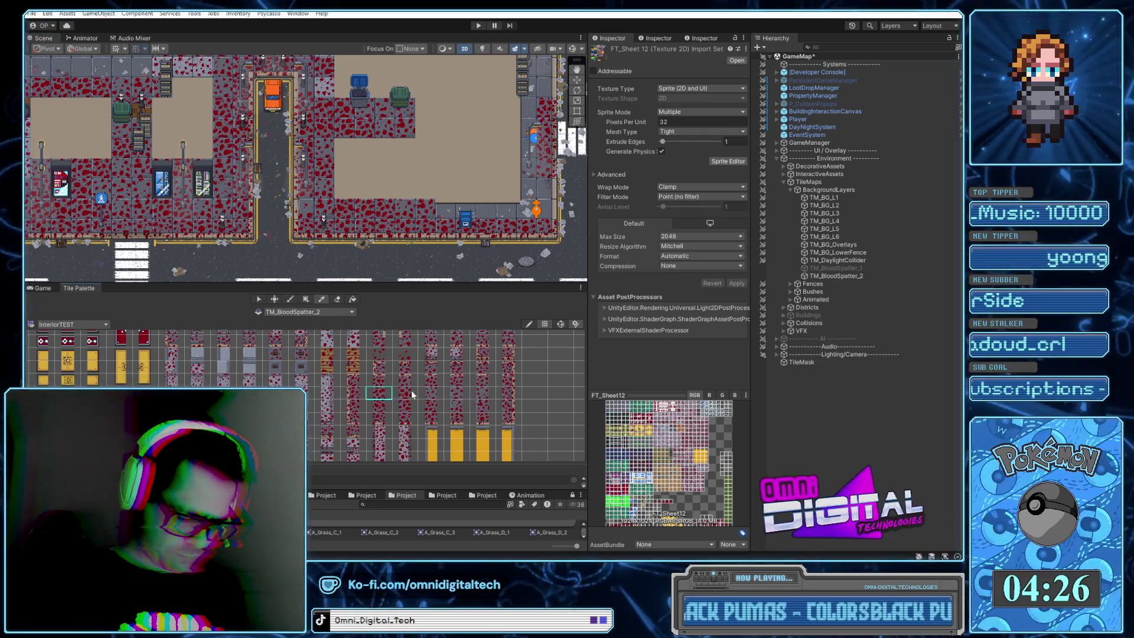
pyautogui.click(530, 214)
# - Select a tall two-tile splatter block in the Tile Palette
pyautogui.hscroll(5, 549, 269)
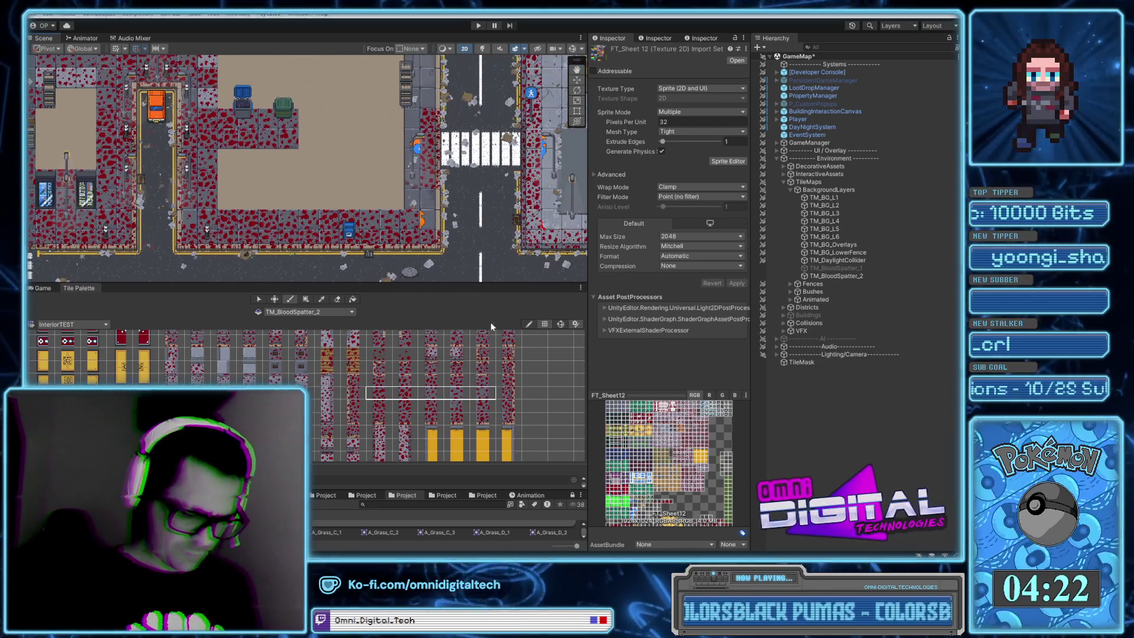
pyautogui.moveTo(515, 394); pyautogui.dragTo(515, 408)
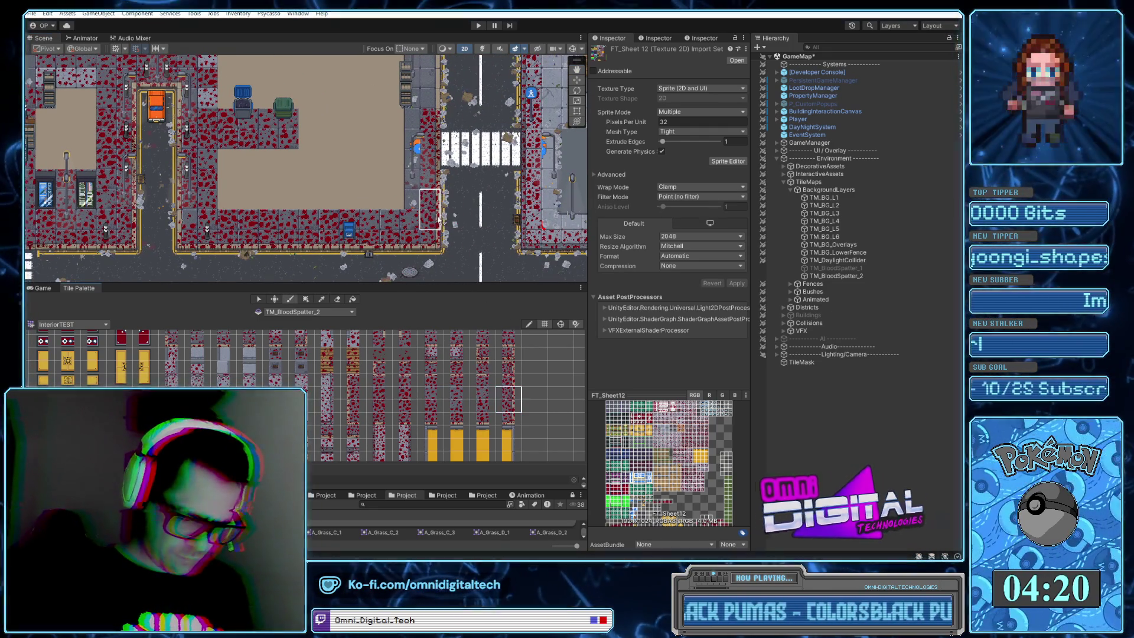
pyautogui.scroll(4, 440, 220)
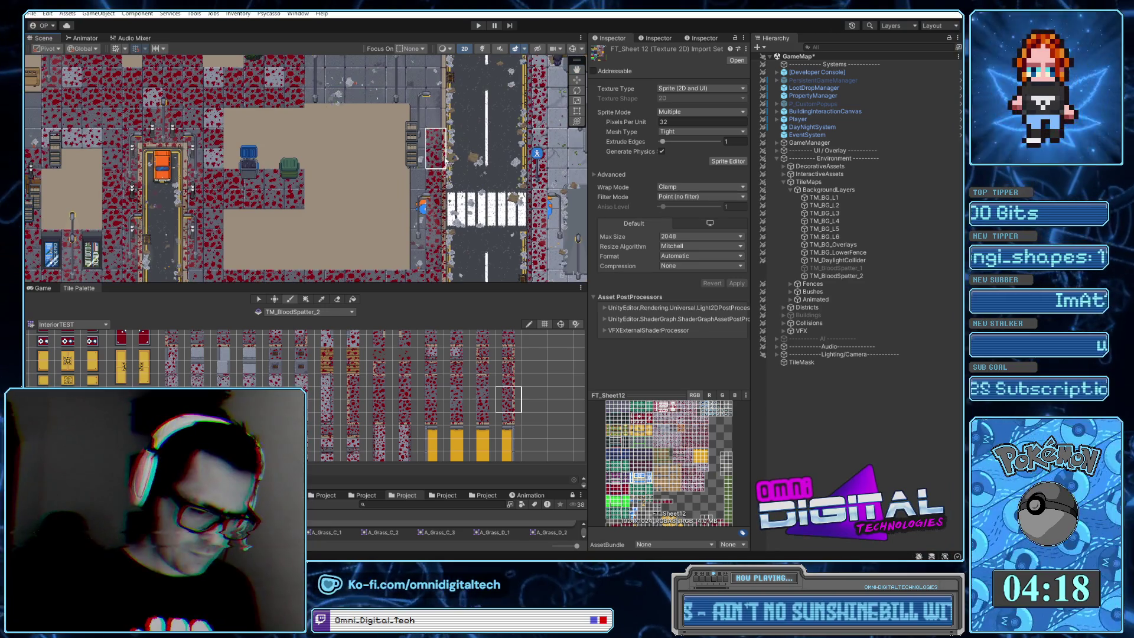
pyautogui.scroll(4, 454, 160)
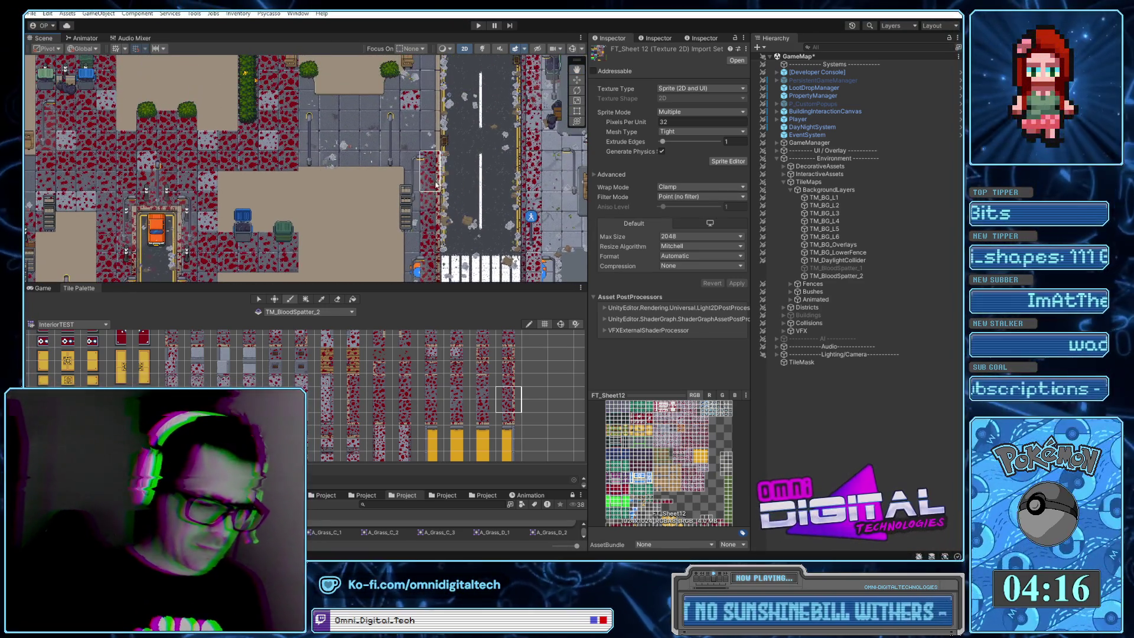
# - Try several single splatter tiles from the palette for the grey paving
pyautogui.scroll(5, 454, 176)
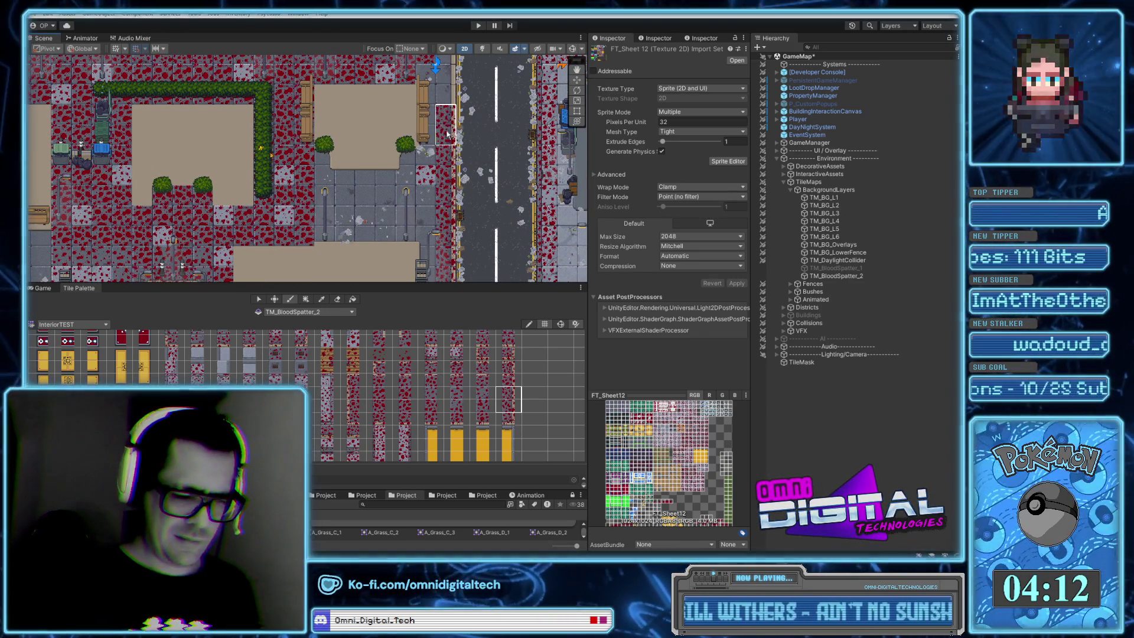
pyautogui.scroll(4, 489, 148)
pyautogui.scroll(2, 489, 147)
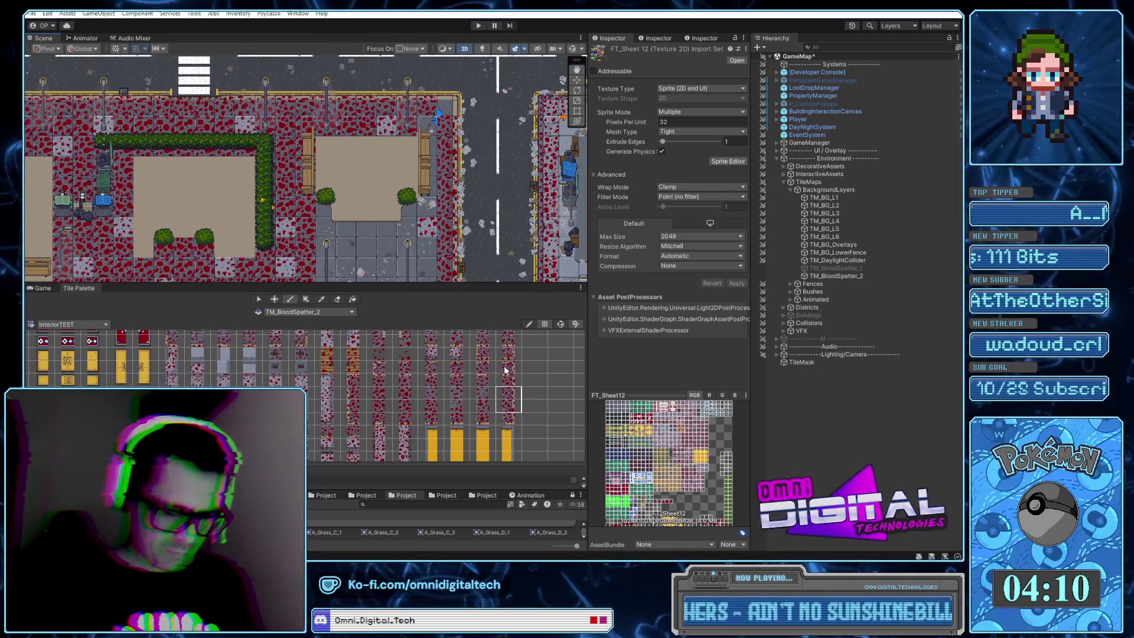
pyautogui.click(511, 382)
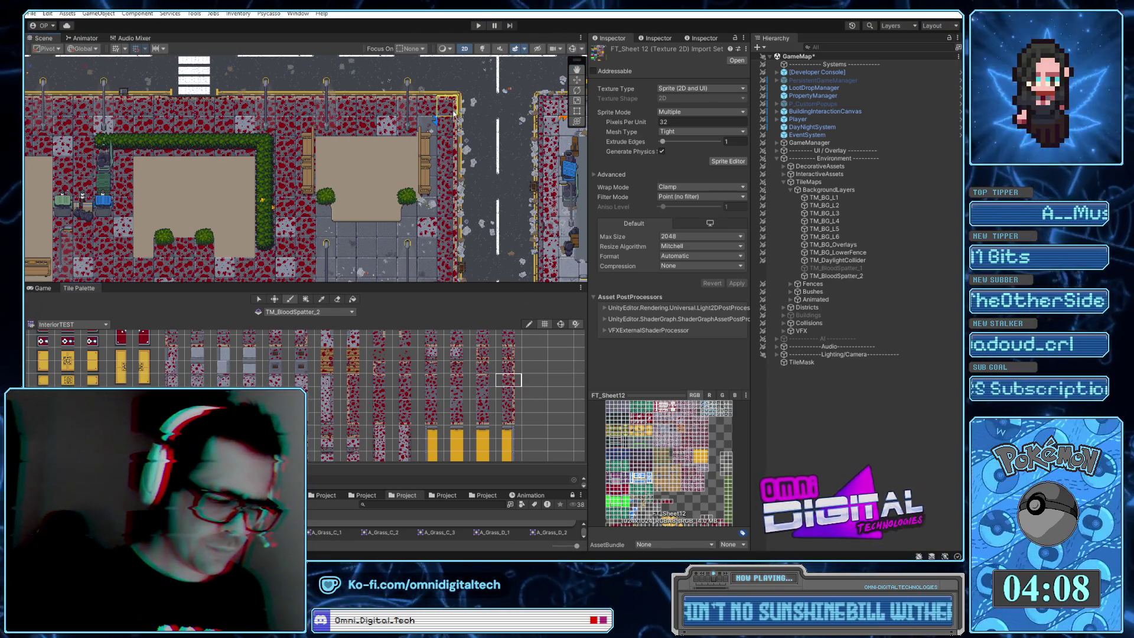
pyautogui.scroll(-3, 501, 214)
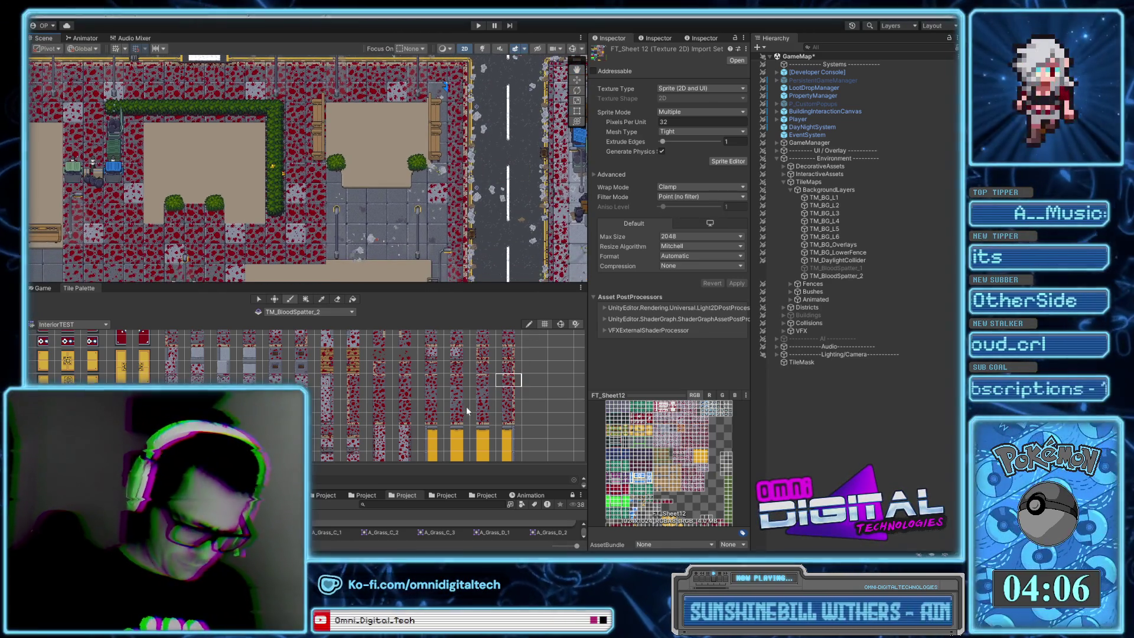
pyautogui.click(483, 395)
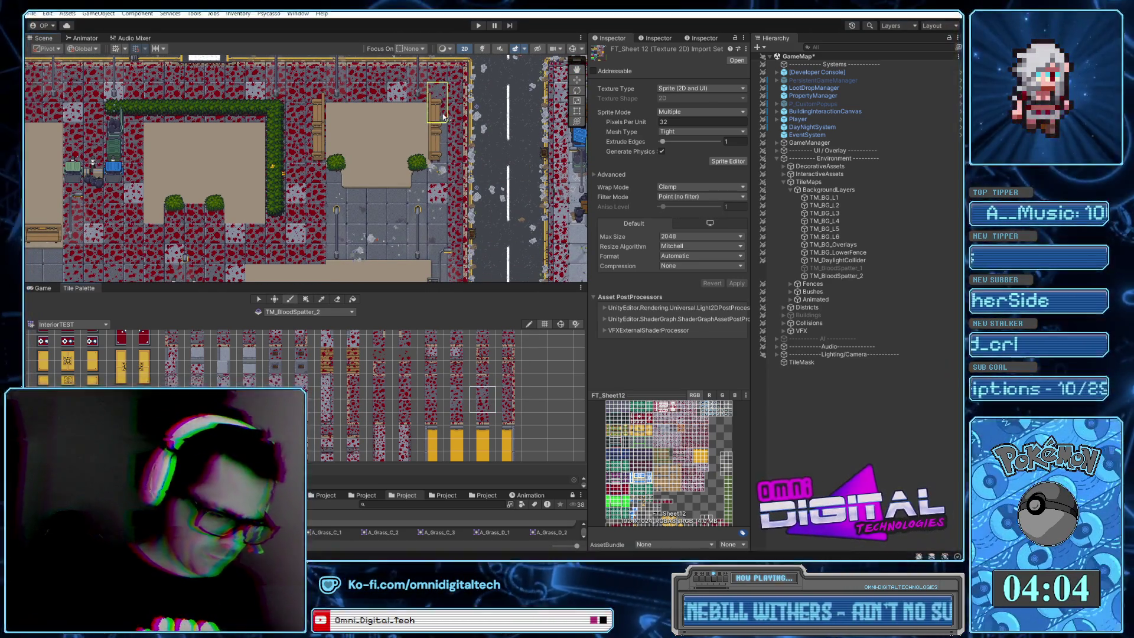
pyautogui.click(458, 397)
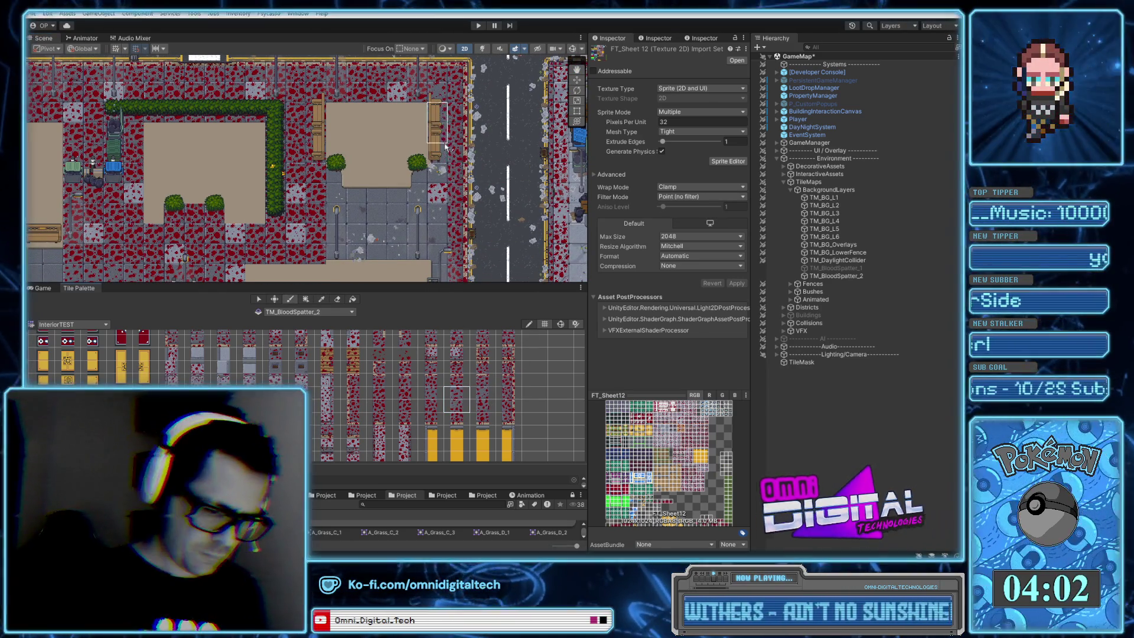
pyautogui.click(430, 400)
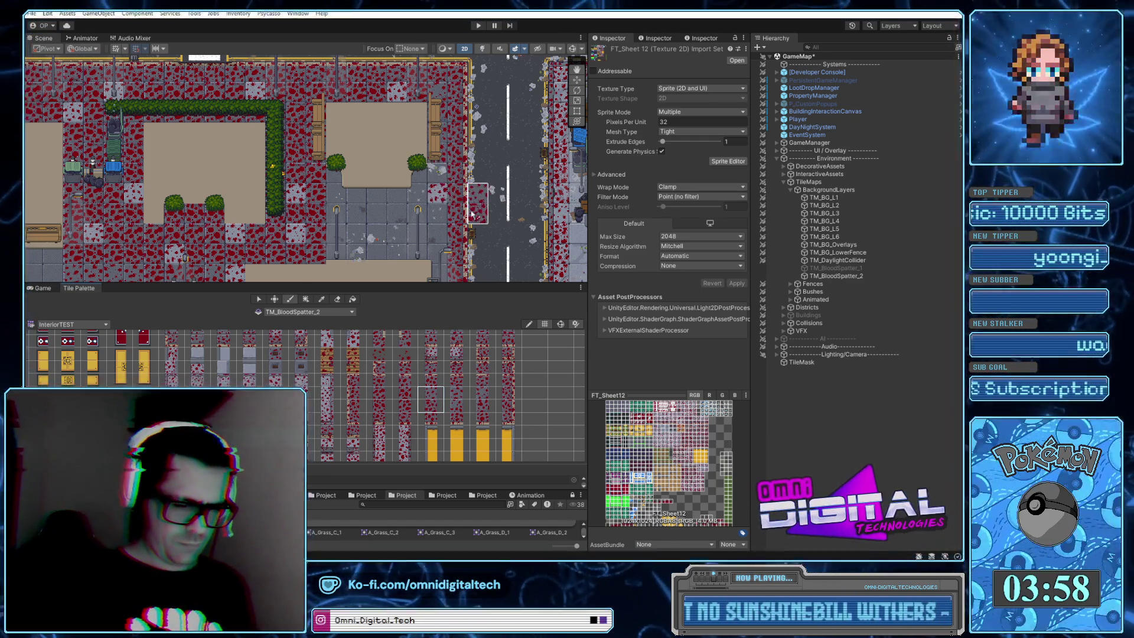
pyautogui.click(406, 405)
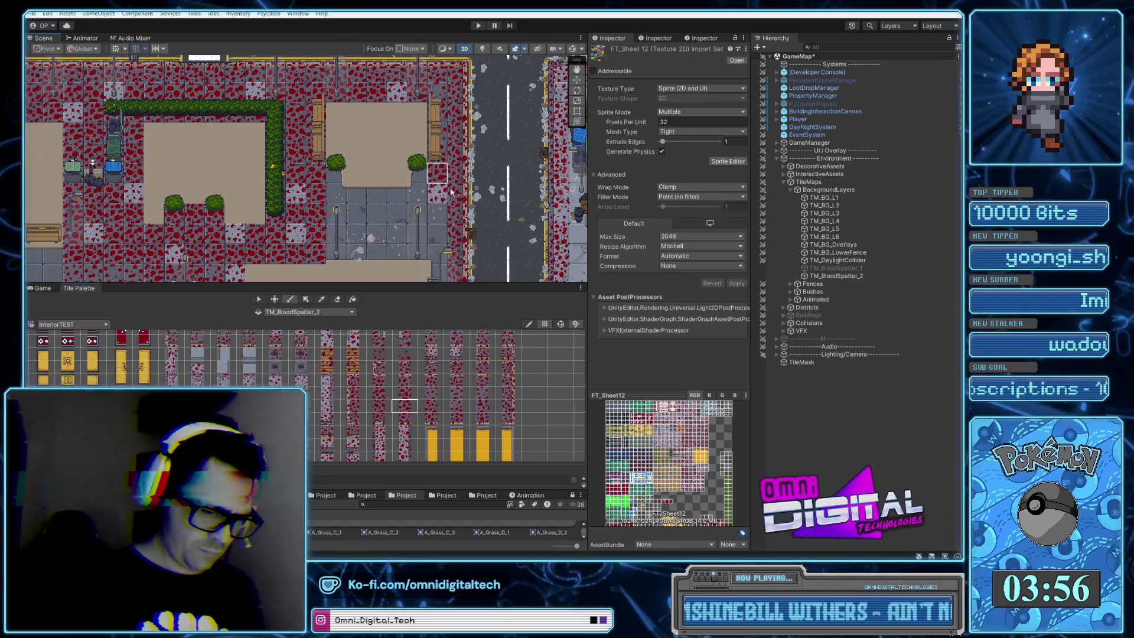
# - Select a row of four splatter tiles, then single tiles, to paint the paving
pyautogui.moveTo(487, 226); pyautogui.dragTo(521, 179)
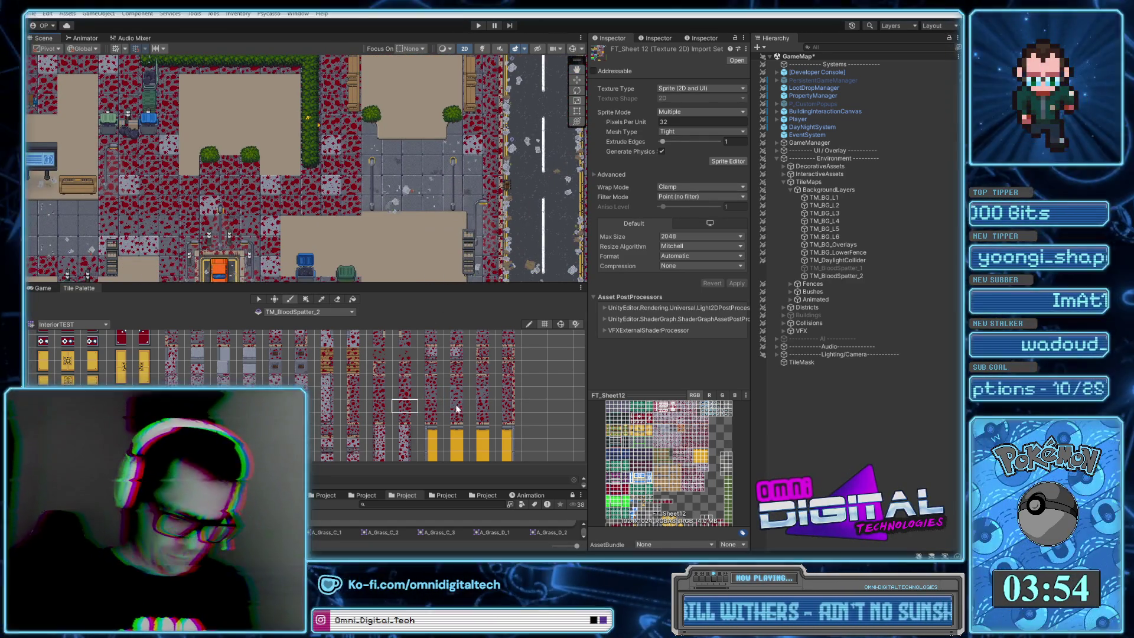
pyautogui.click(457, 407)
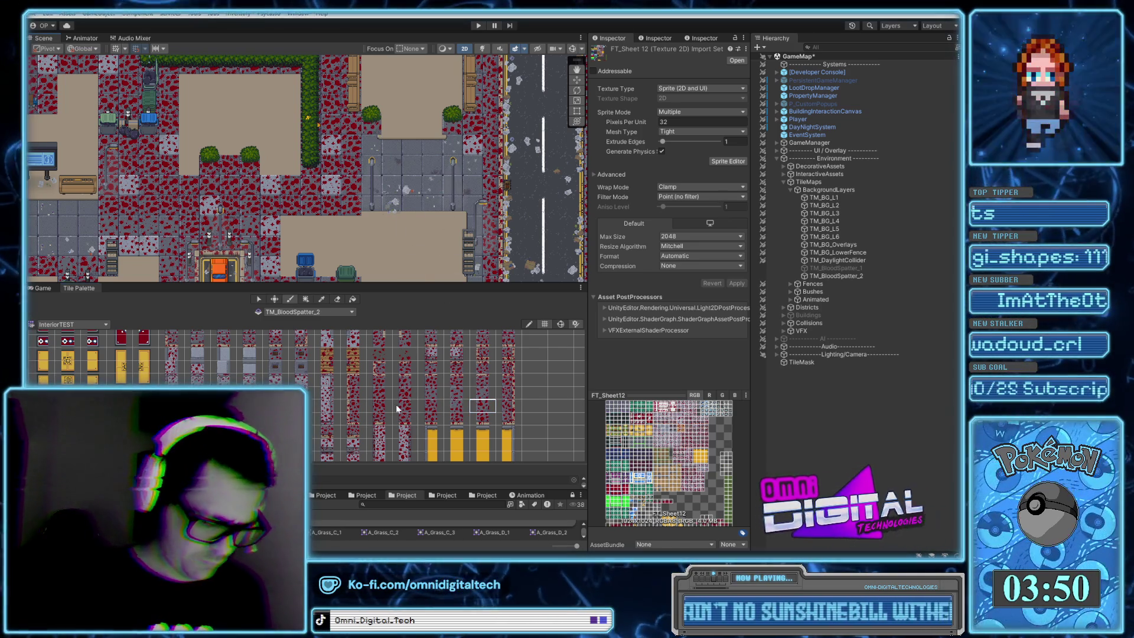
pyautogui.moveTo(386, 396); pyautogui.dragTo(458, 394)
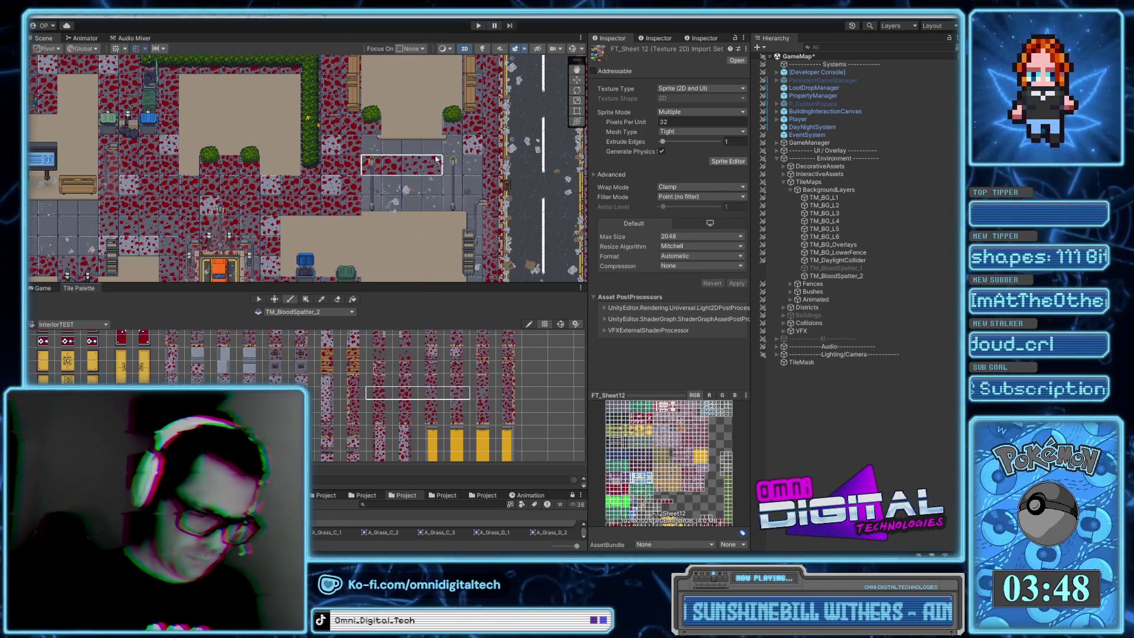
pyautogui.click(483, 397)
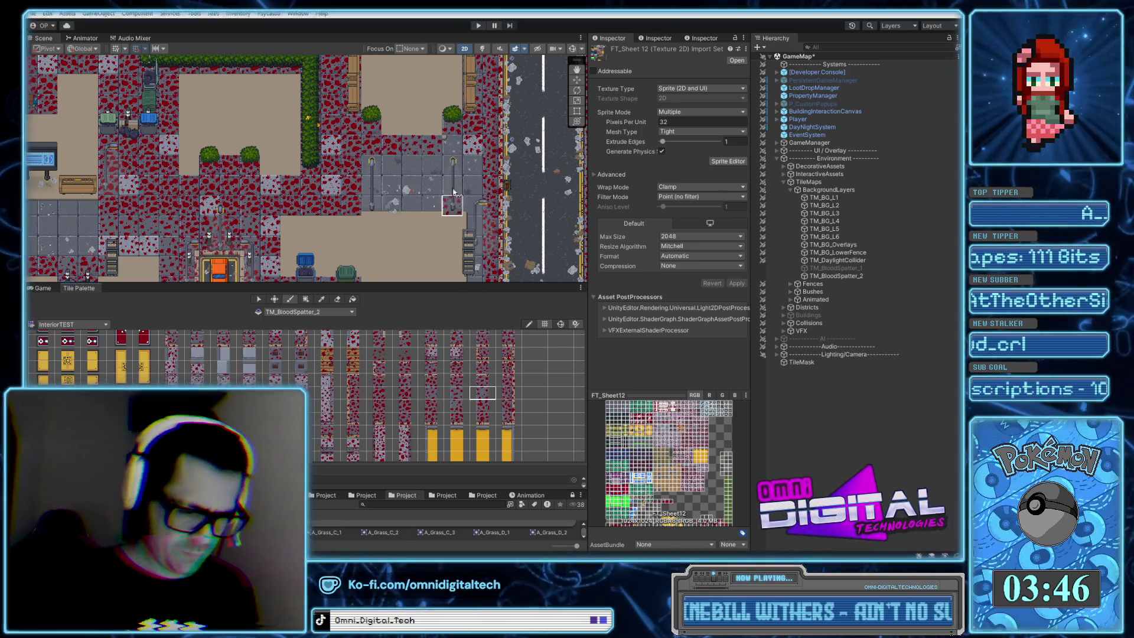
pyautogui.moveTo(313, 417)
pyautogui.mouseDown()
pyautogui.moveTo(386, 400)
pyautogui.moveTo(378, 390)
pyautogui.mouseUp()
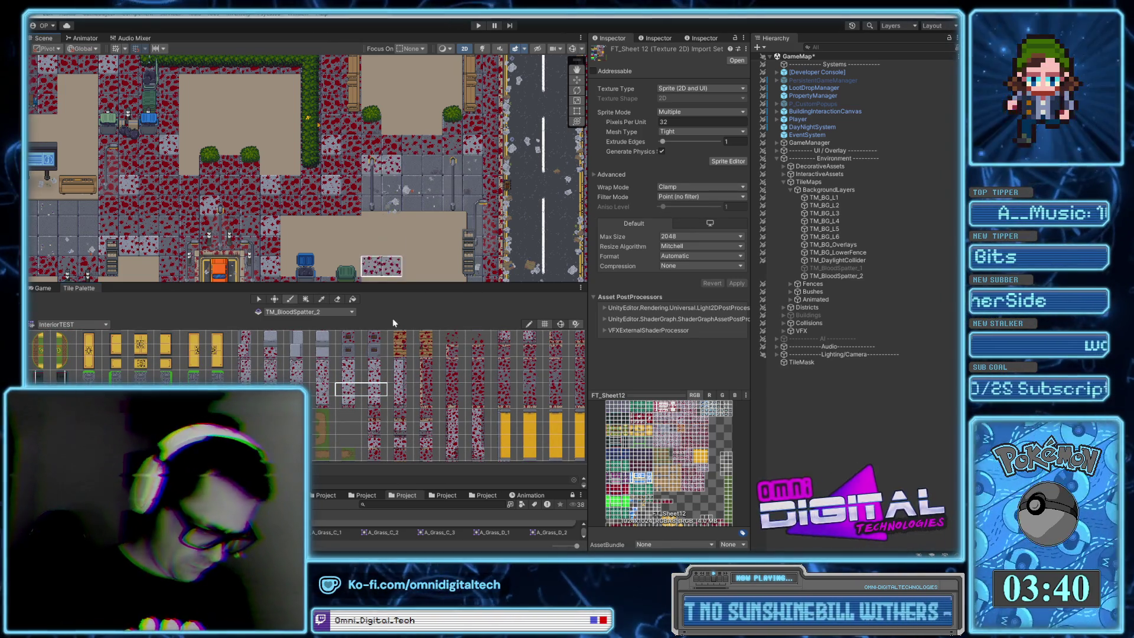
pyautogui.click(348, 377)
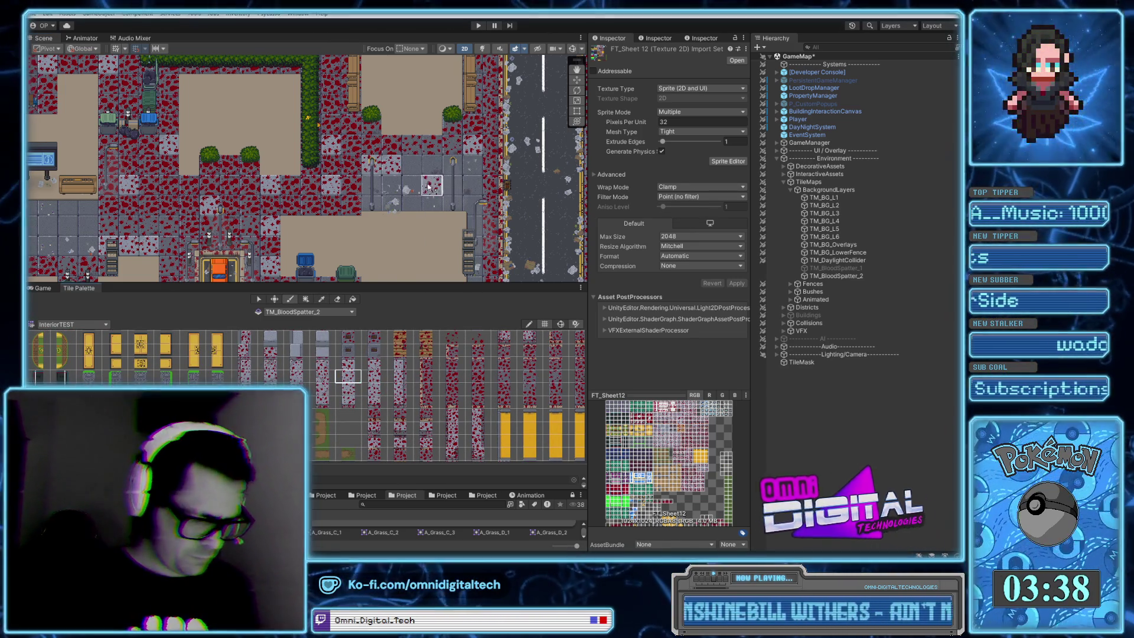
# - Pick a two-tile splatter brush further right, then narrow it to single tiles
pyautogui.moveTo(507, 386); pyautogui.dragTo(455, 365)
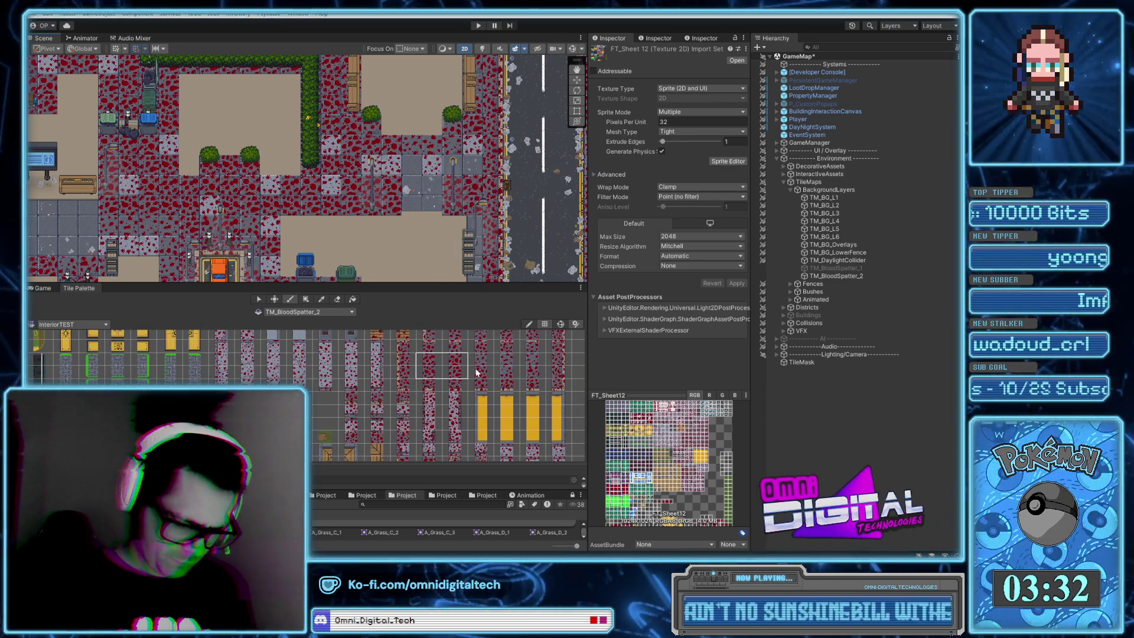
pyautogui.moveTo(478, 369); pyautogui.dragTo(508, 368)
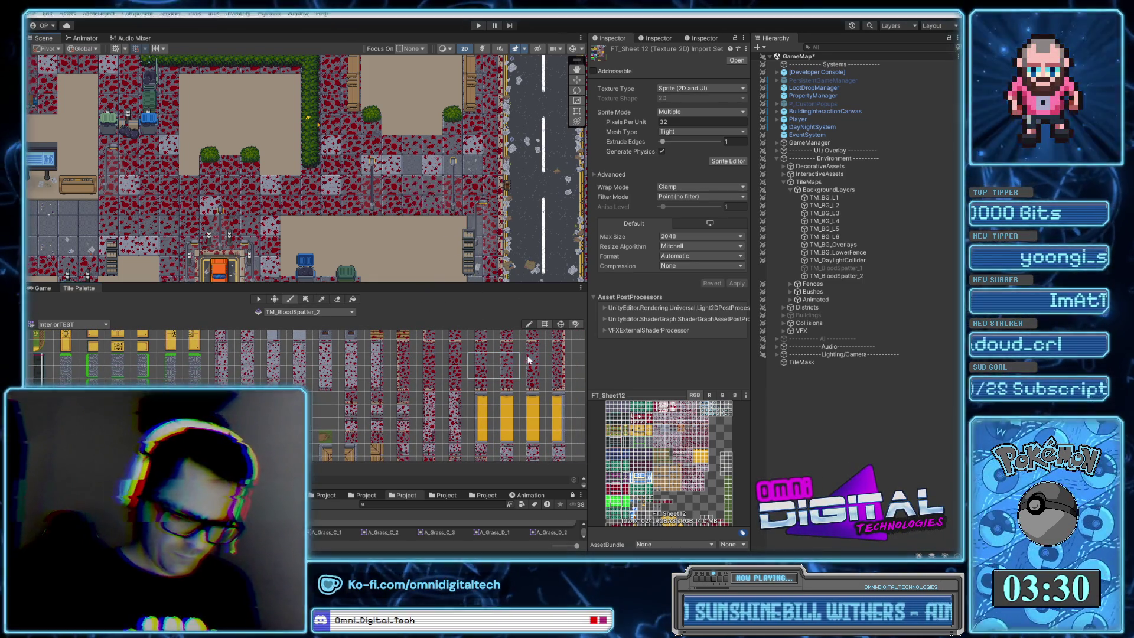
pyautogui.click(532, 372)
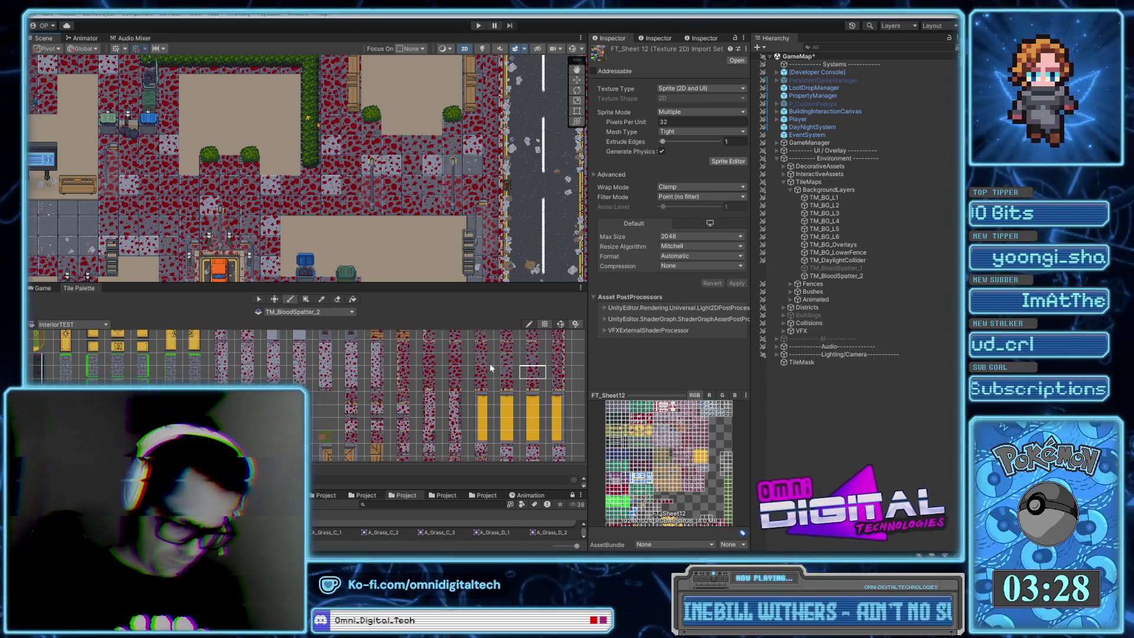
pyautogui.click(428, 372)
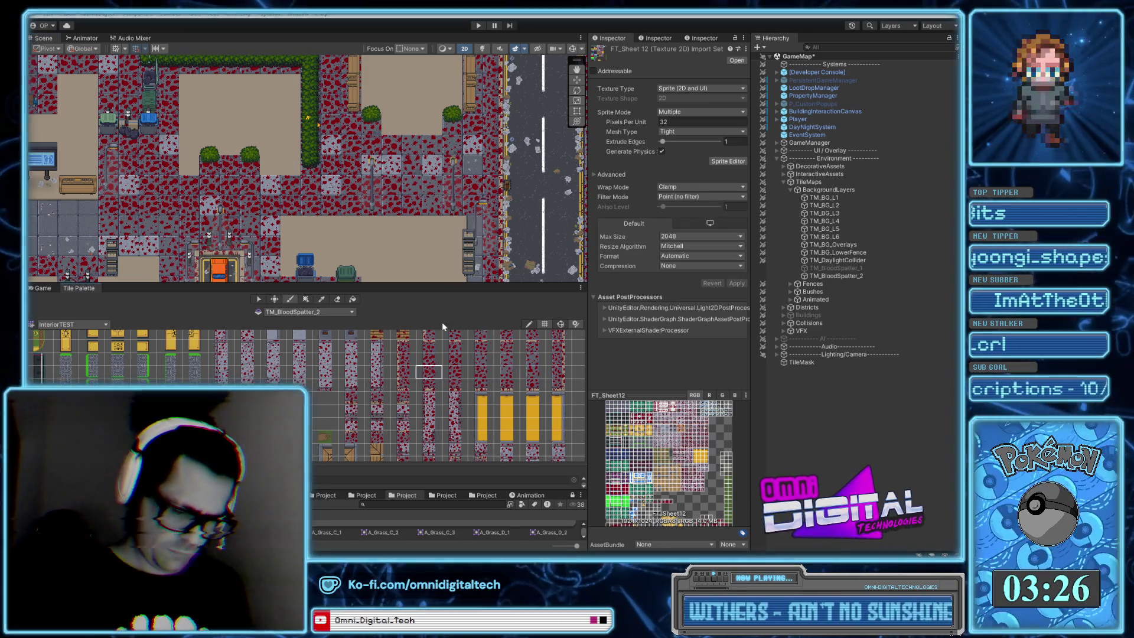
pyautogui.scroll(-5, 520, 239)
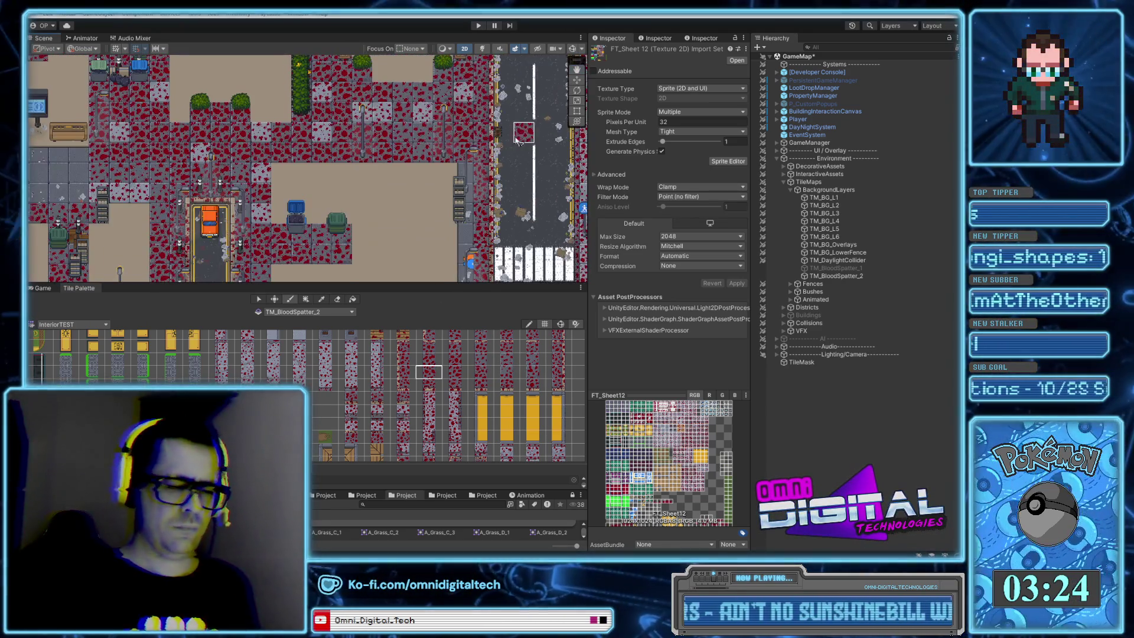
pyautogui.scroll(3, 521, 201)
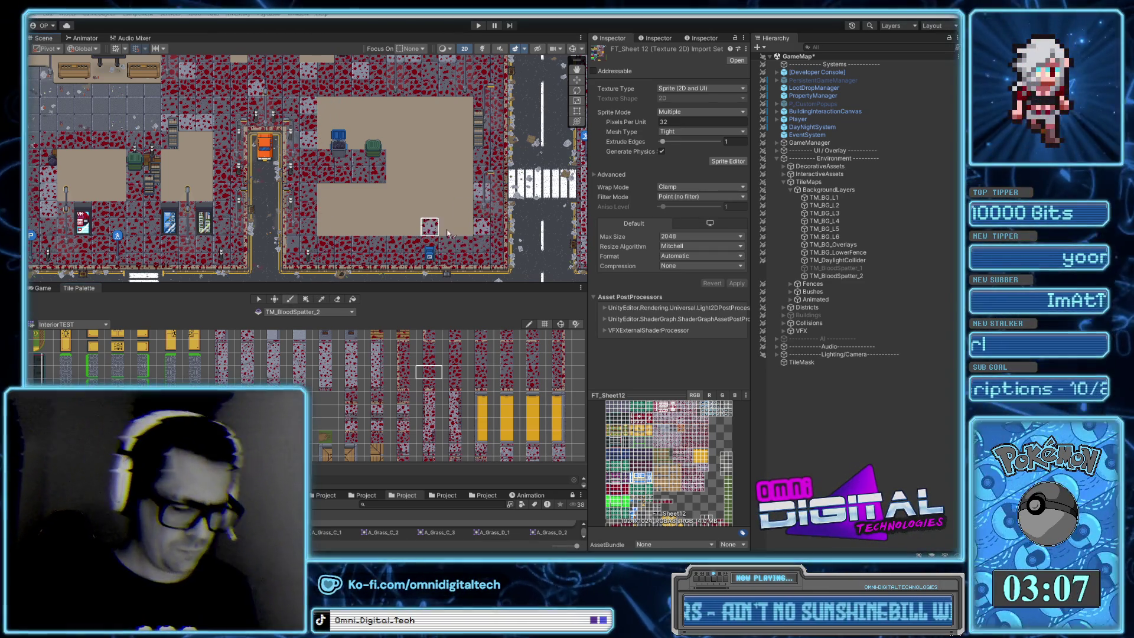
# - Copy a strip of map tiles as a brush and paint it onto the grey paving
pyautogui.press('Right')
pyautogui.press('Down')
pyautogui.press('Left')
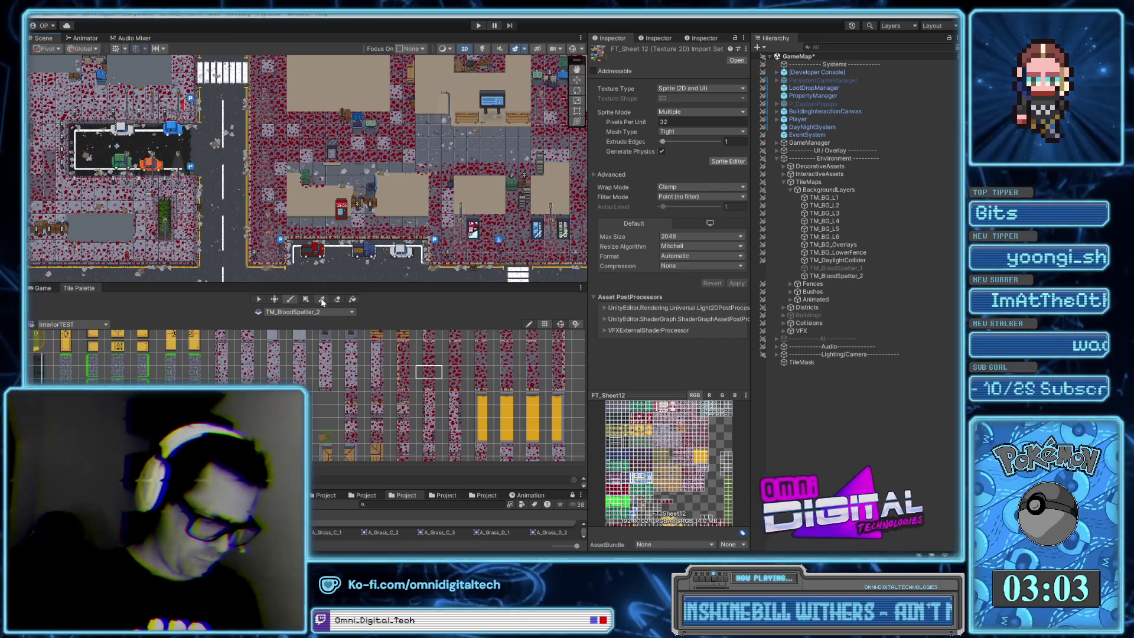
pyautogui.moveTo(300, 143); pyautogui.dragTo(402, 144)
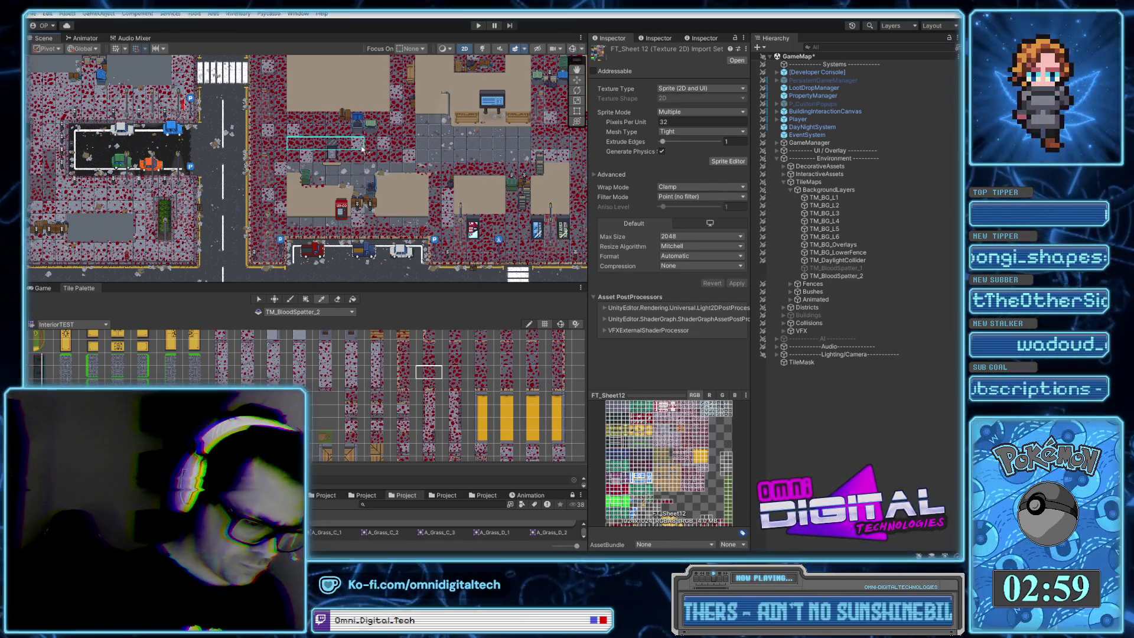
pyautogui.moveTo(363, 148); pyautogui.dragTo(363, 148)
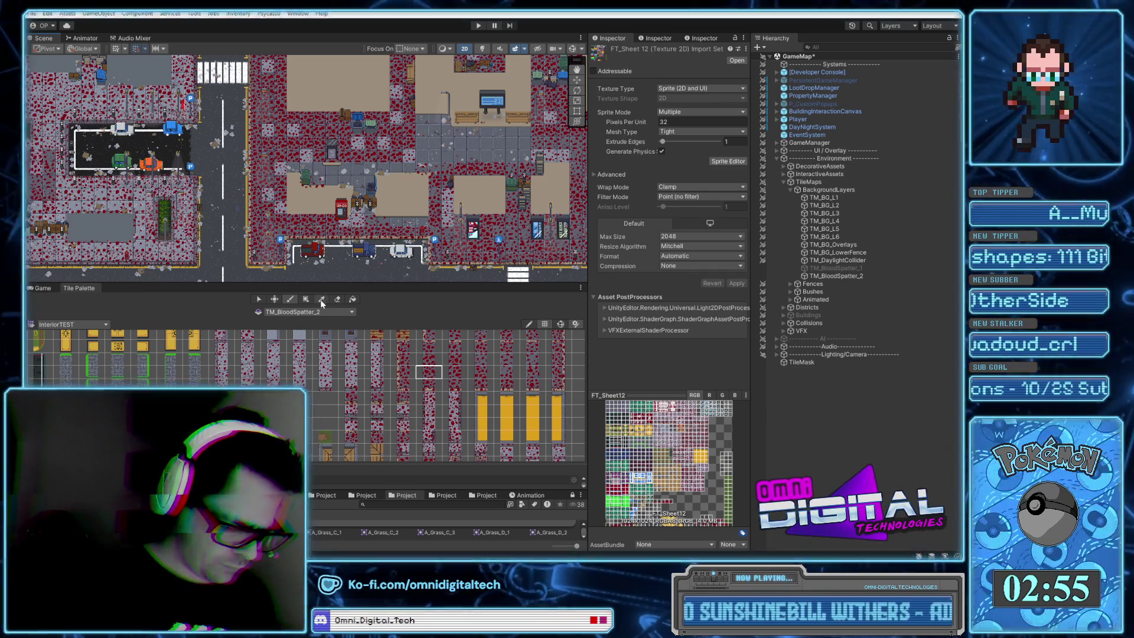
pyautogui.click(307, 151)
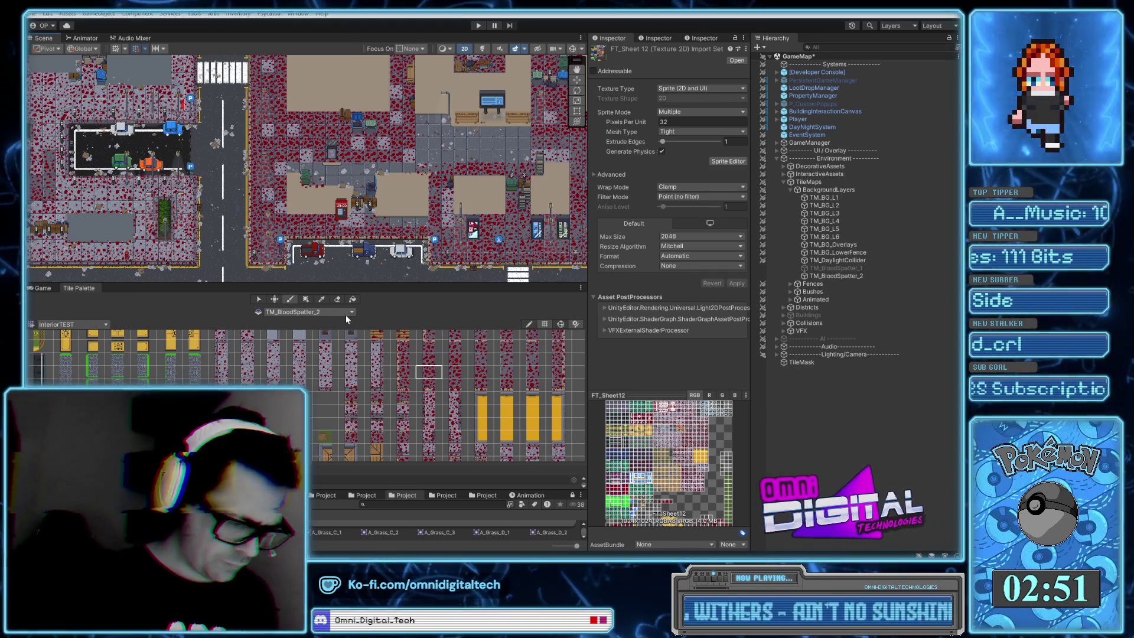
# - Paint lighter splatter tiles around the dumpsters and bins above the parking lot
pyautogui.scroll(3, 319, 233)
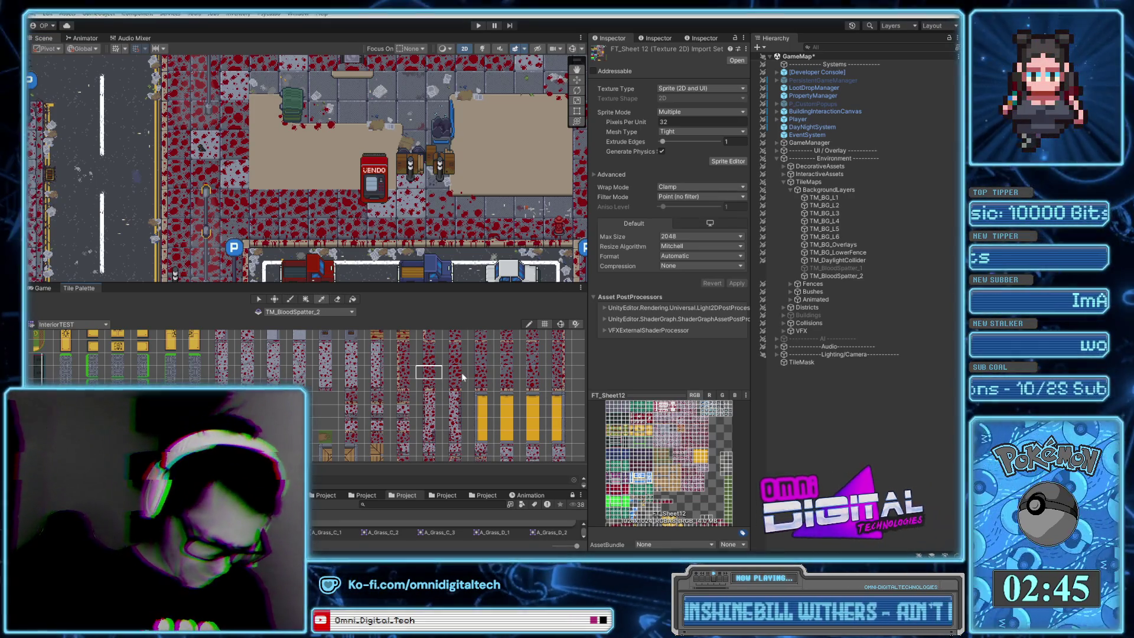
pyautogui.click(481, 373)
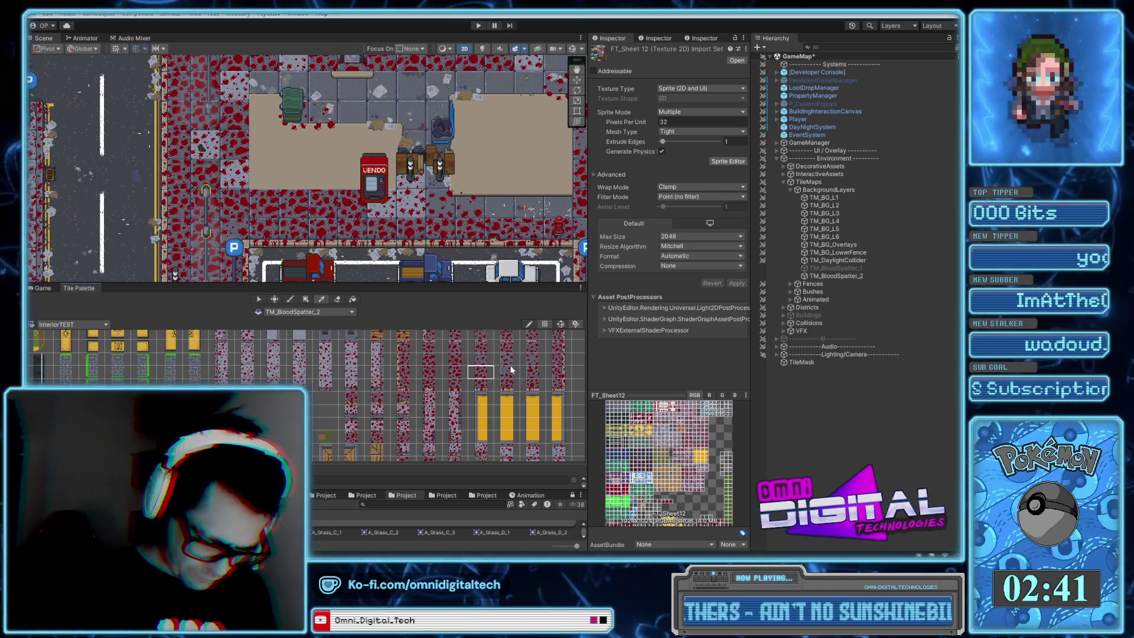
pyautogui.click(506, 360)
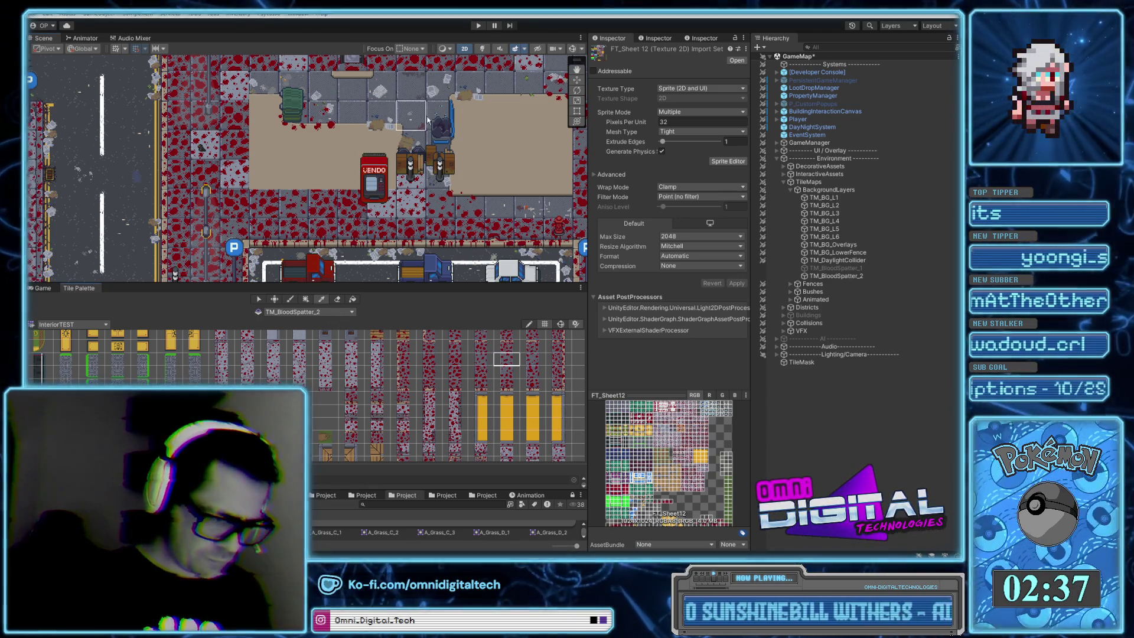
pyautogui.moveTo(426, 121); pyautogui.dragTo(409, 268)
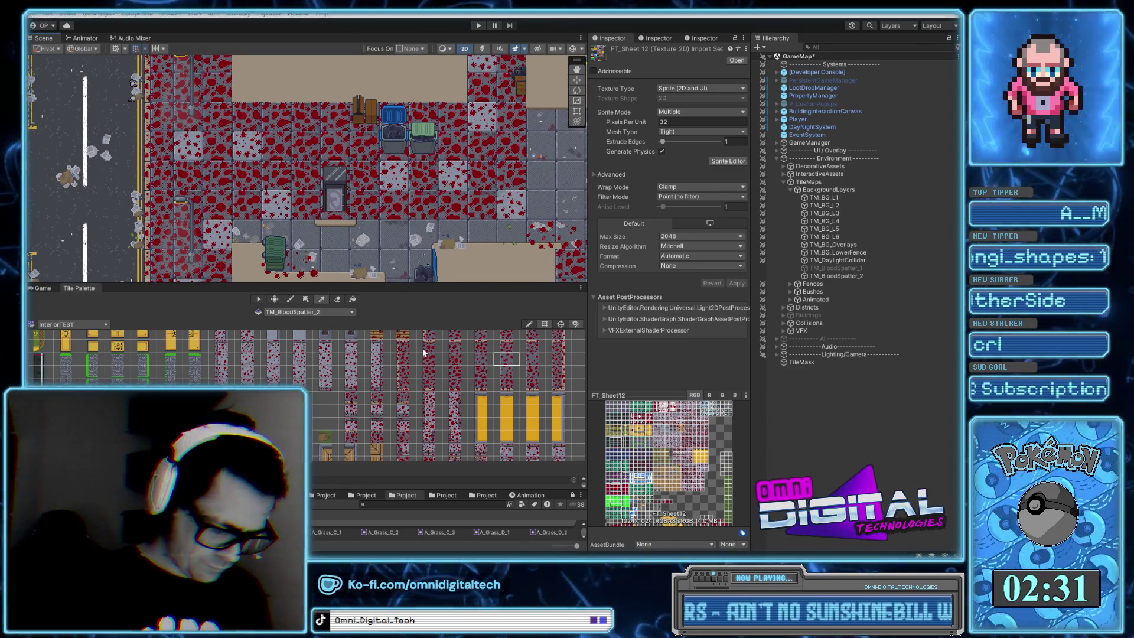
pyautogui.click(529, 362)
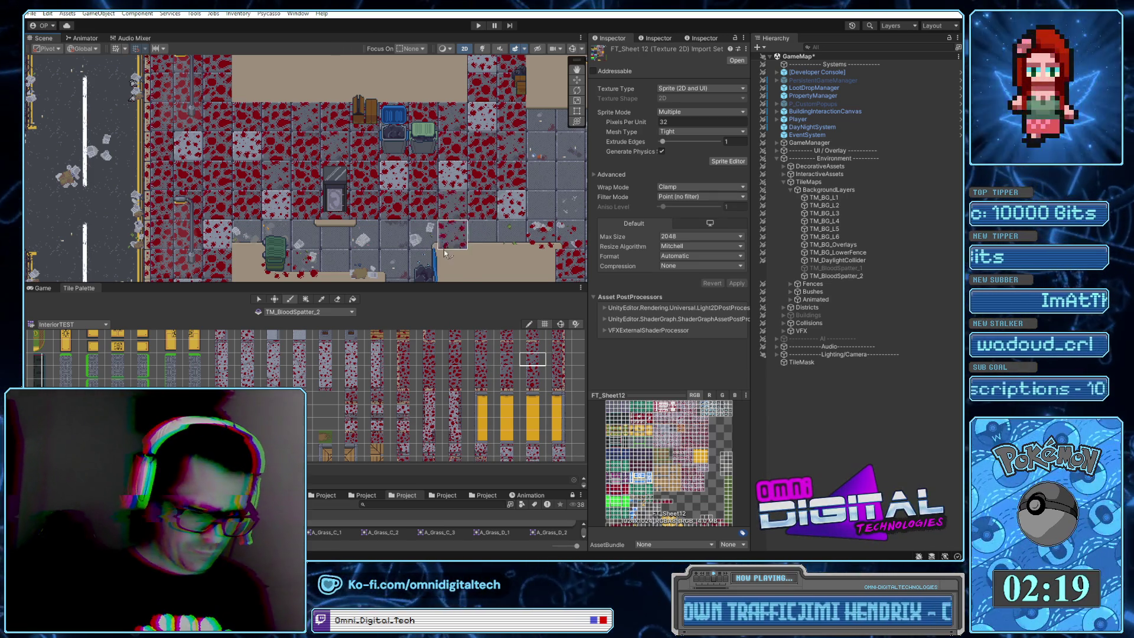
# - Drag-select a four-tile blood-splatter row in the Tile Palette as the brush
pyautogui.scroll(-2, 444, 253)
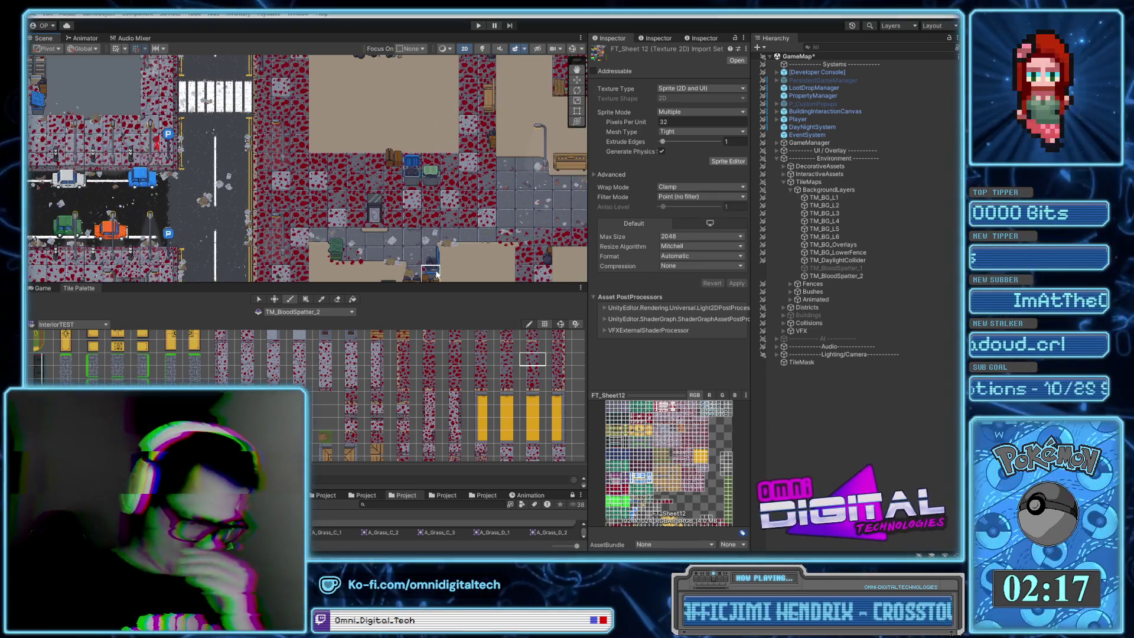
pyautogui.moveTo(523, 238); pyautogui.dragTo(431, 216)
pyautogui.moveTo(496, 381); pyautogui.dragTo(489, 404)
pyautogui.scroll(3, 488, 403)
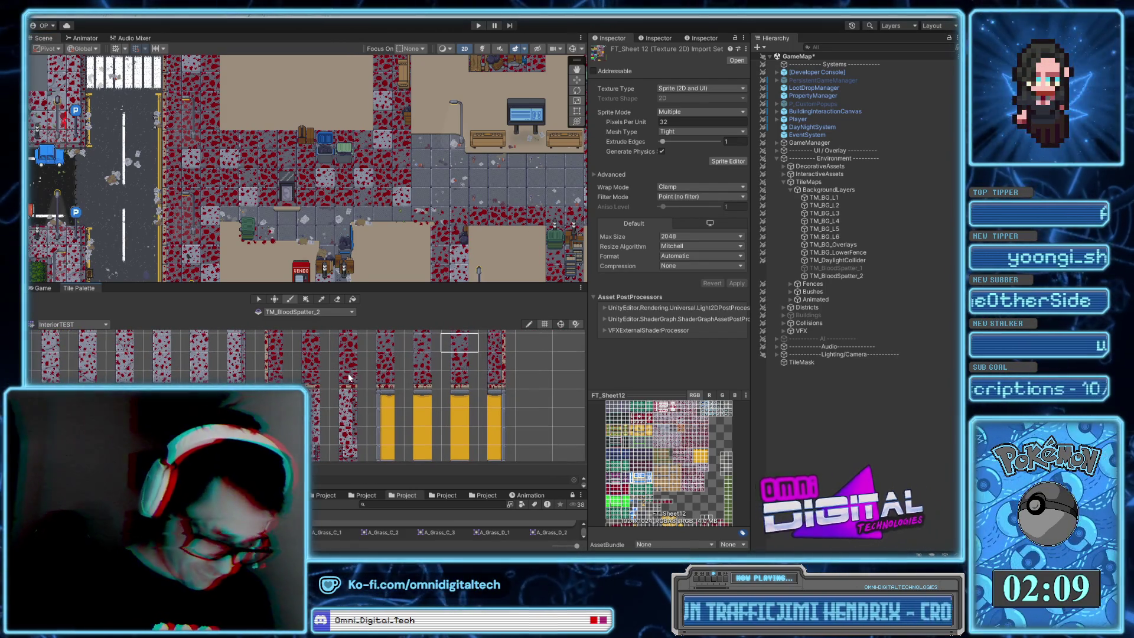
pyautogui.moveTo(348, 362); pyautogui.dragTo(429, 361)
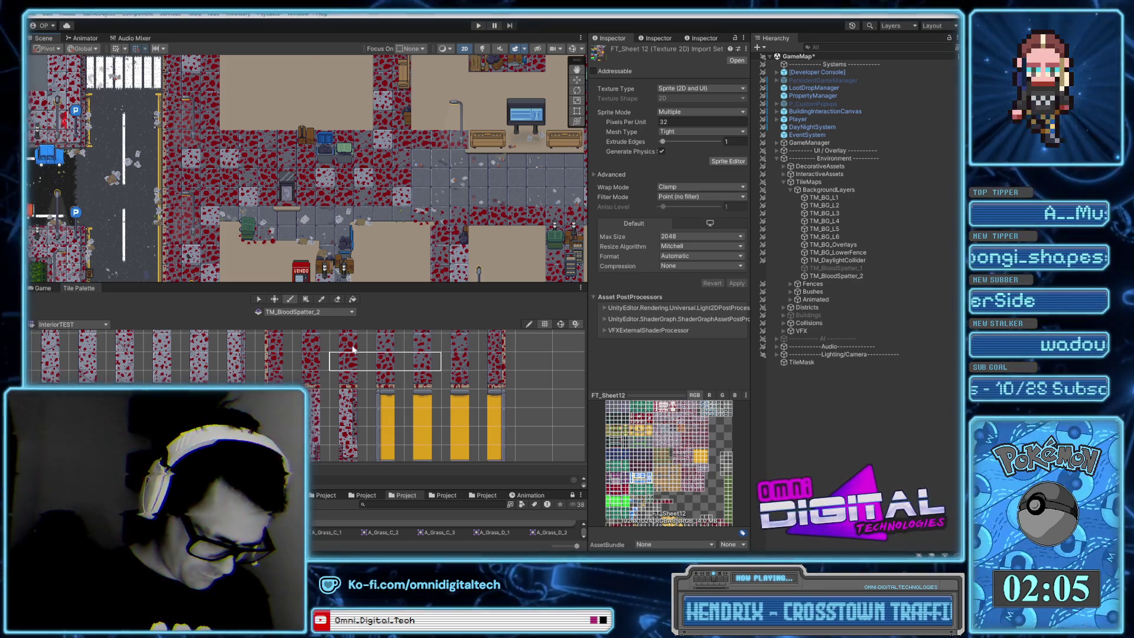
pyautogui.moveTo(353, 349)
pyautogui.mouseDown()
pyautogui.moveTo(452, 365)
pyautogui.moveTo(432, 365)
pyautogui.mouseUp()
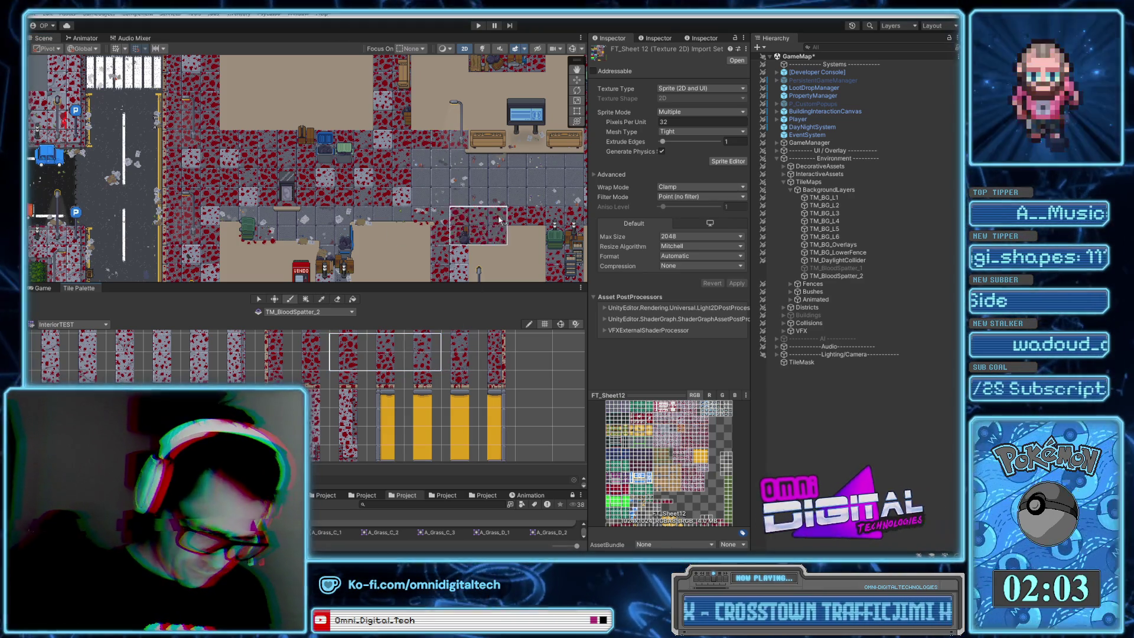
# - Switch to a longer blood-splatter row as the brush and pan to the left-hand street
pyautogui.moveTo(536, 197); pyautogui.dragTo(420, 219)
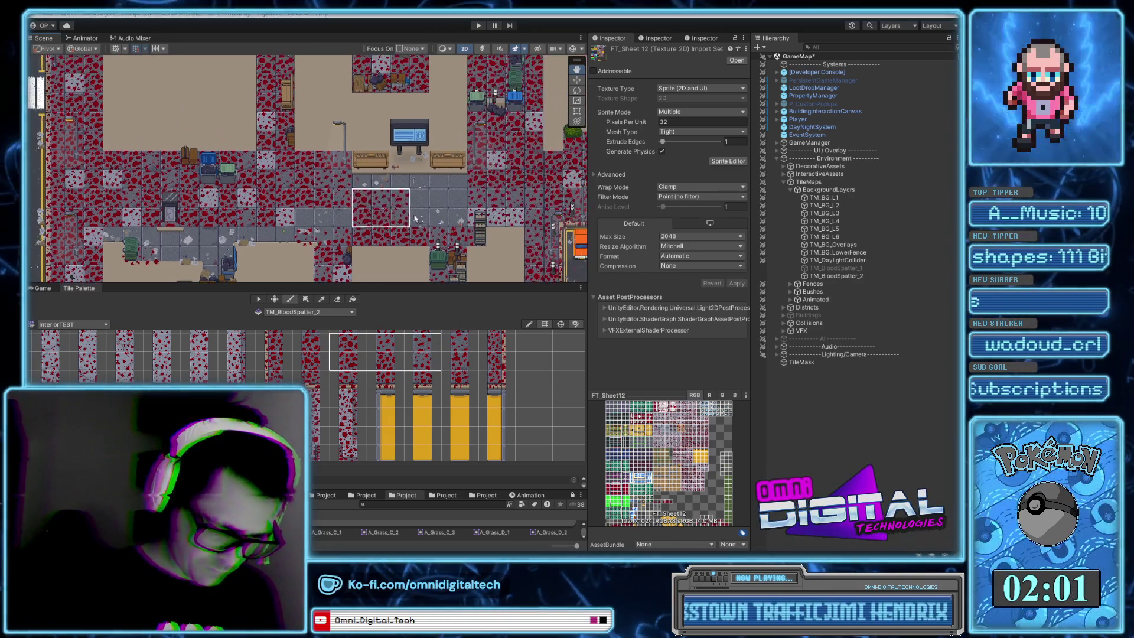
pyautogui.moveTo(414, 354); pyautogui.dragTo(423, 384)
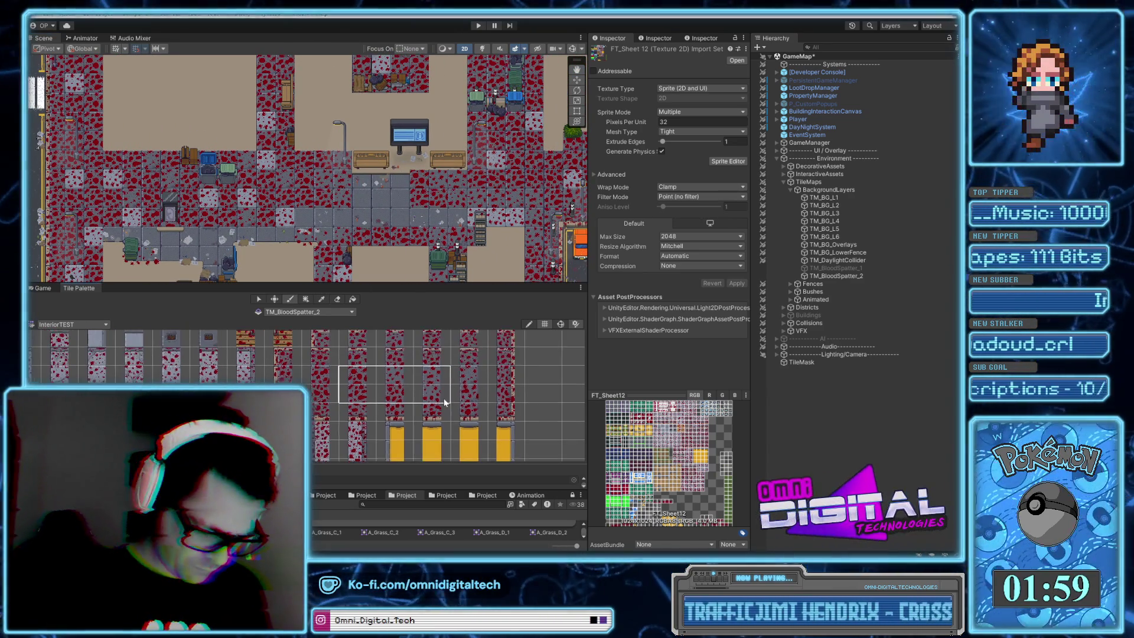
pyautogui.moveTo(346, 373); pyautogui.dragTo(440, 381)
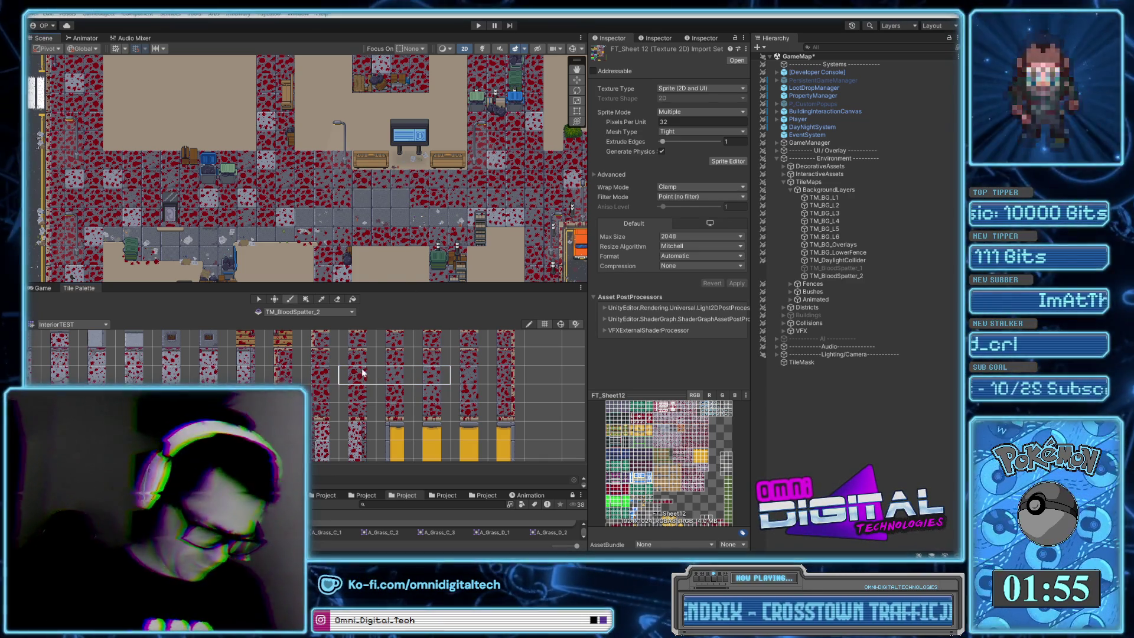
pyautogui.moveTo(323, 395); pyautogui.dragTo(407, 397)
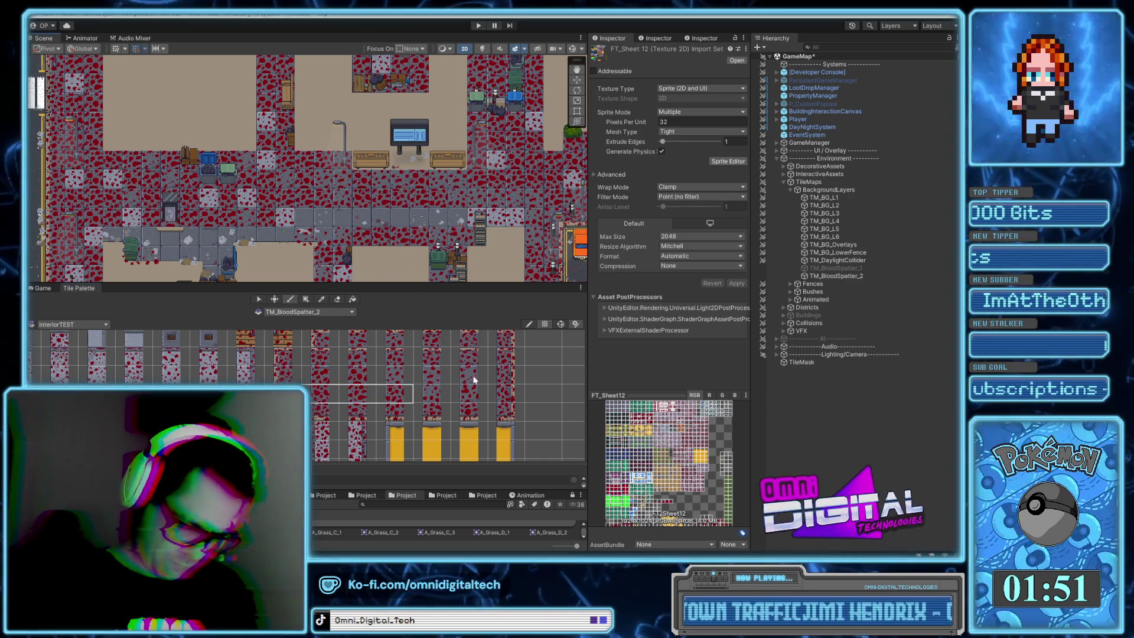
pyautogui.moveTo(472, 374); pyautogui.dragTo(360, 374)
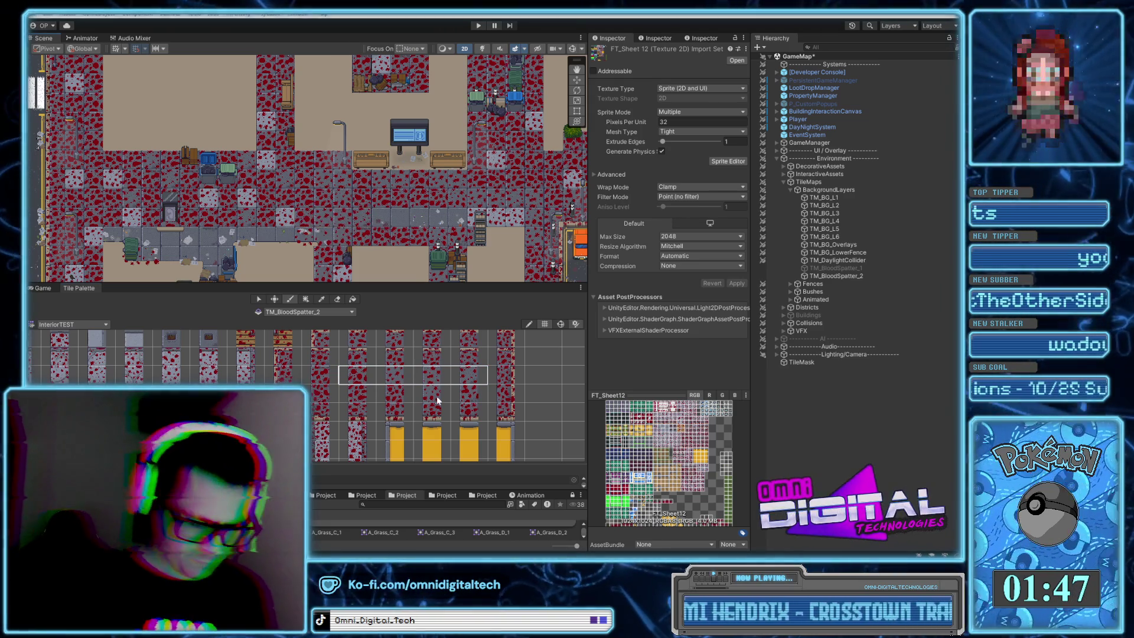
pyautogui.moveTo(324, 399); pyautogui.dragTo(451, 401)
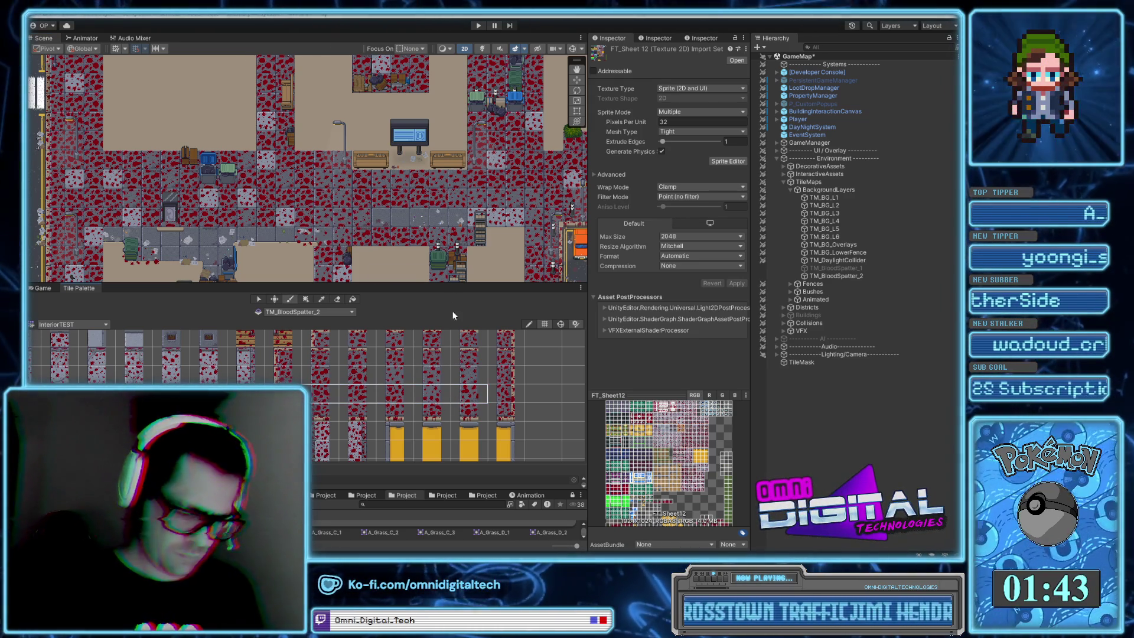
pyautogui.press('Left')
pyautogui.press('Left')
pyautogui.press('Left')
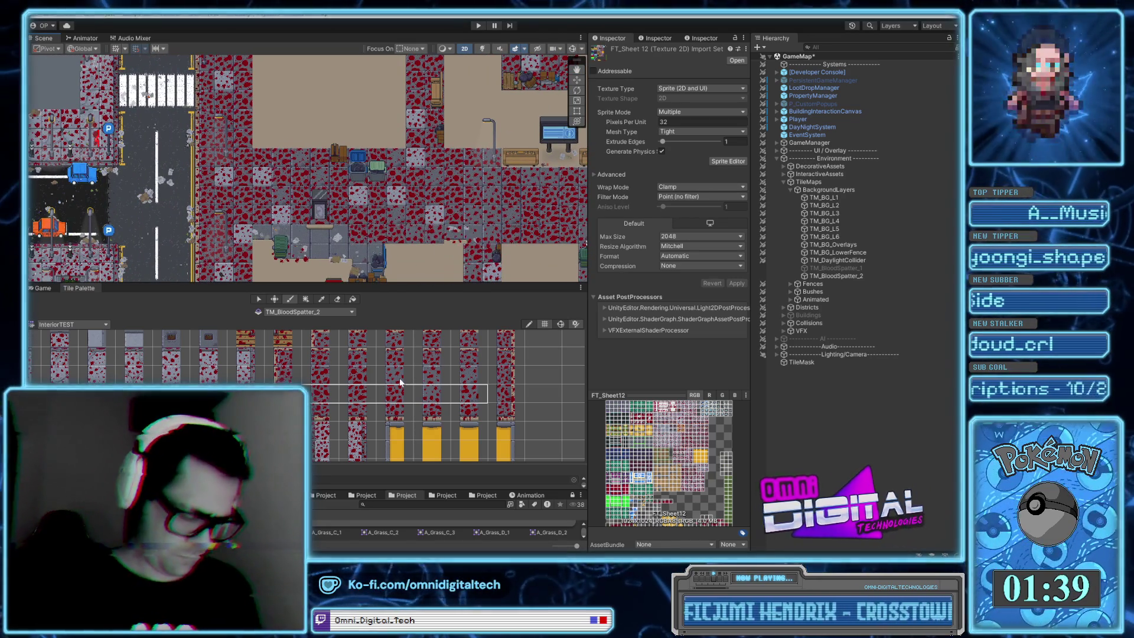
# - Narrow the brush from a three-tile span to a single blood-splatter tile
pyautogui.moveTo(360, 375)
pyautogui.mouseDown()
pyautogui.moveTo(440, 376)
pyautogui.moveTo(437, 394)
pyautogui.moveTo(473, 394)
pyautogui.mouseUp()
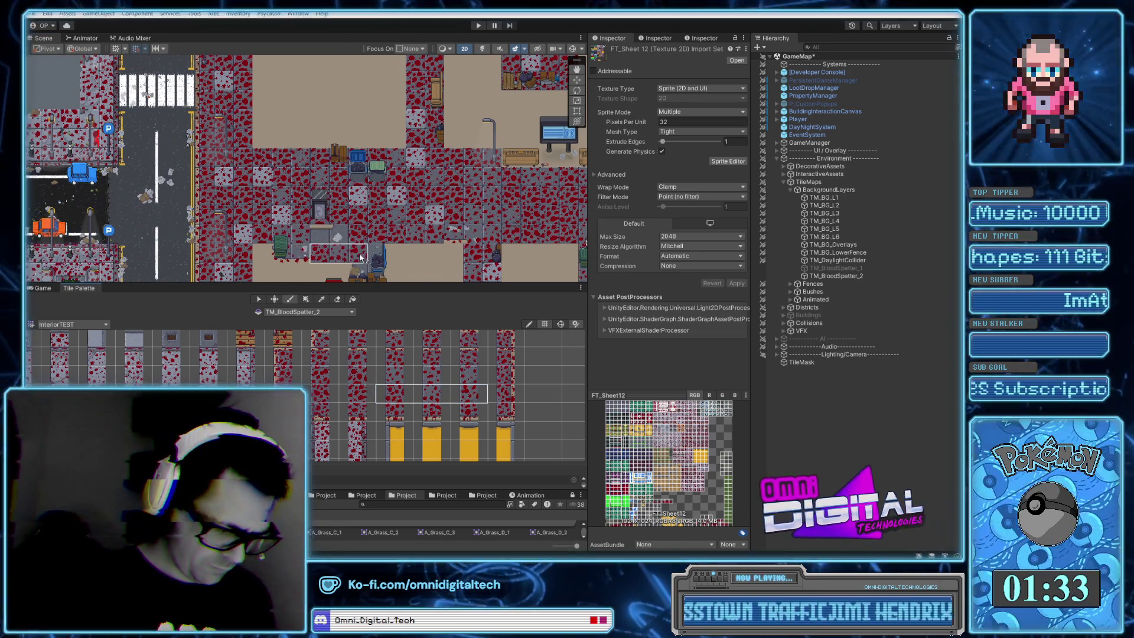
pyautogui.click(397, 383)
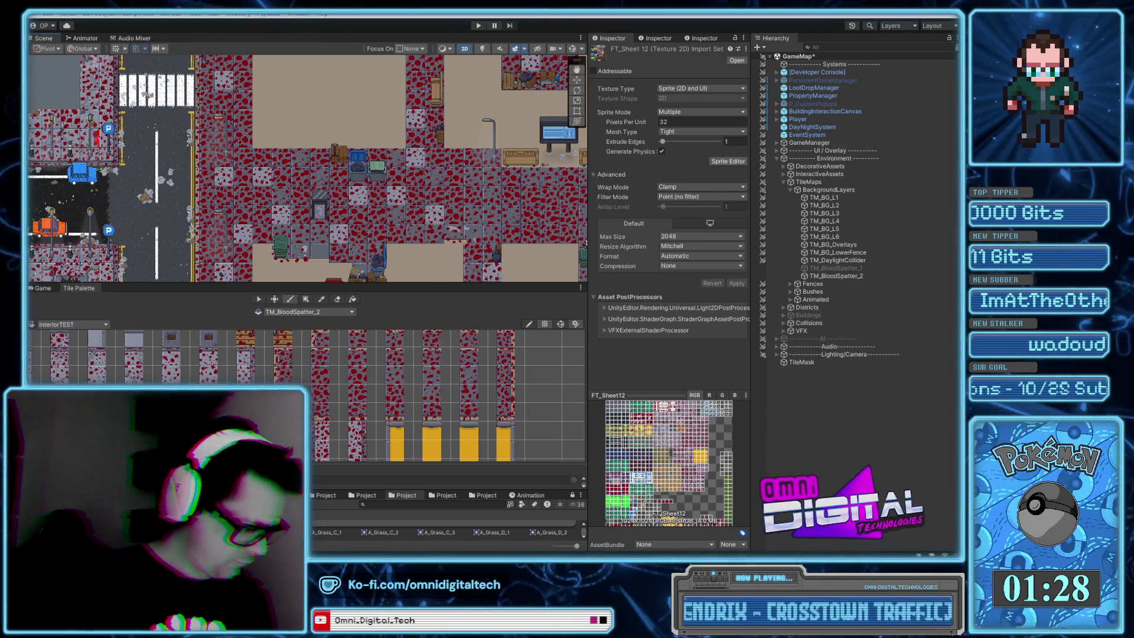
pyautogui.moveTo(454, 216)
pyautogui.mouseDown()
pyautogui.moveTo(520, 192)
pyautogui.moveTo(478, 189)
pyautogui.moveTo(372, 141)
pyautogui.mouseUp()
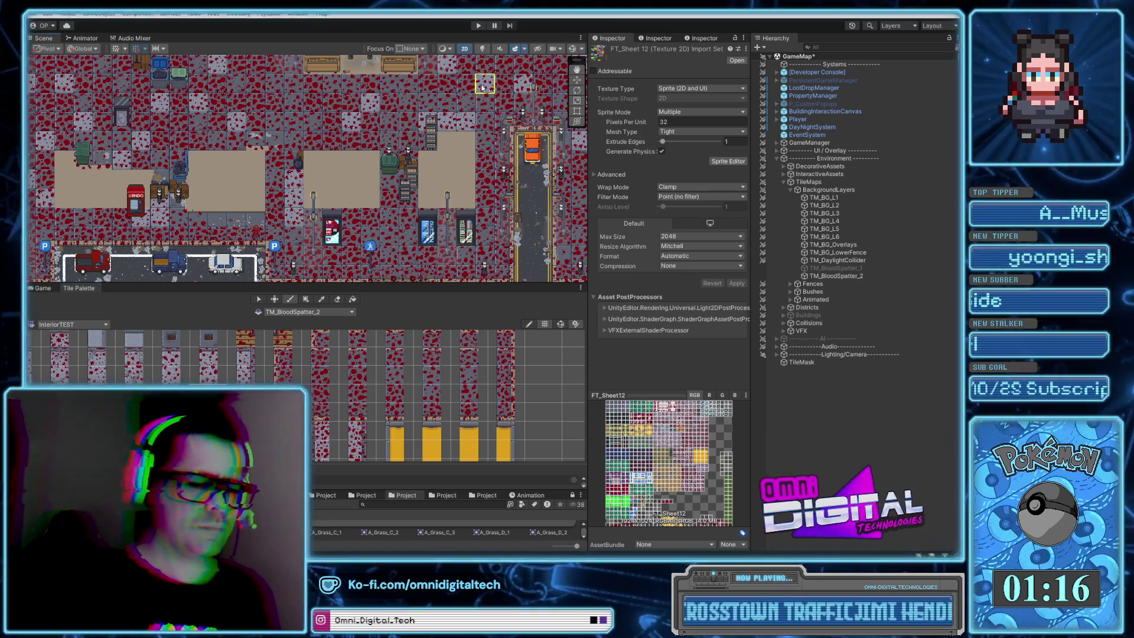
# - Pan the map to the road and parked cars, and scroll the palette lower
pyautogui.moveTo(472, 236); pyautogui.dragTo(443, 261)
pyautogui.moveTo(522, 245); pyautogui.dragTo(505, 172)
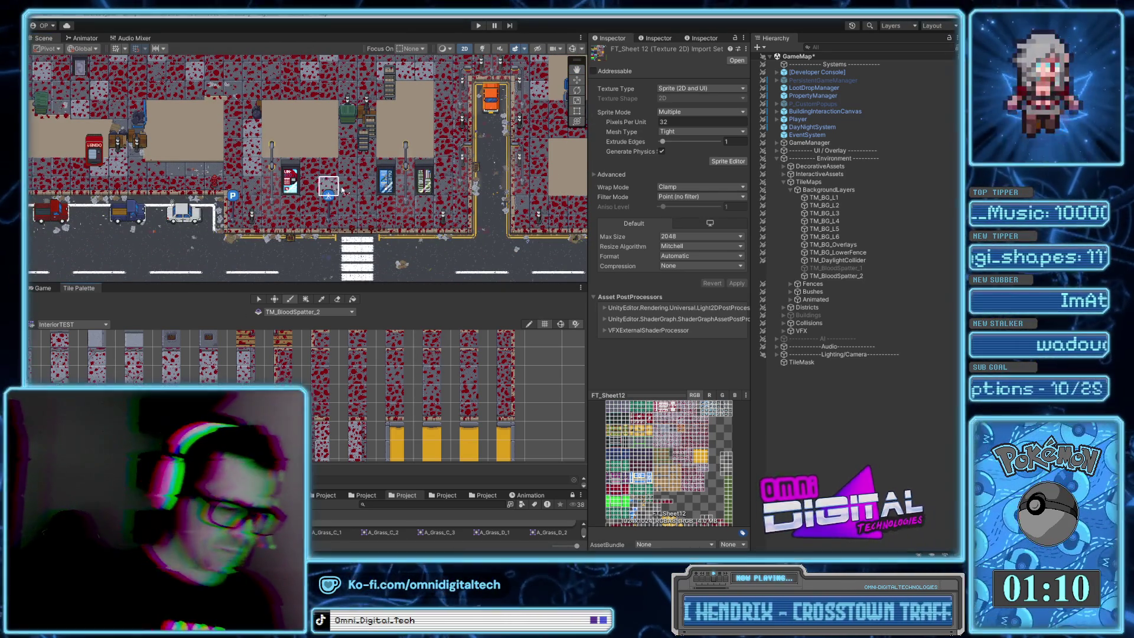
pyautogui.moveTo(319, 253); pyautogui.dragTo(426, 271)
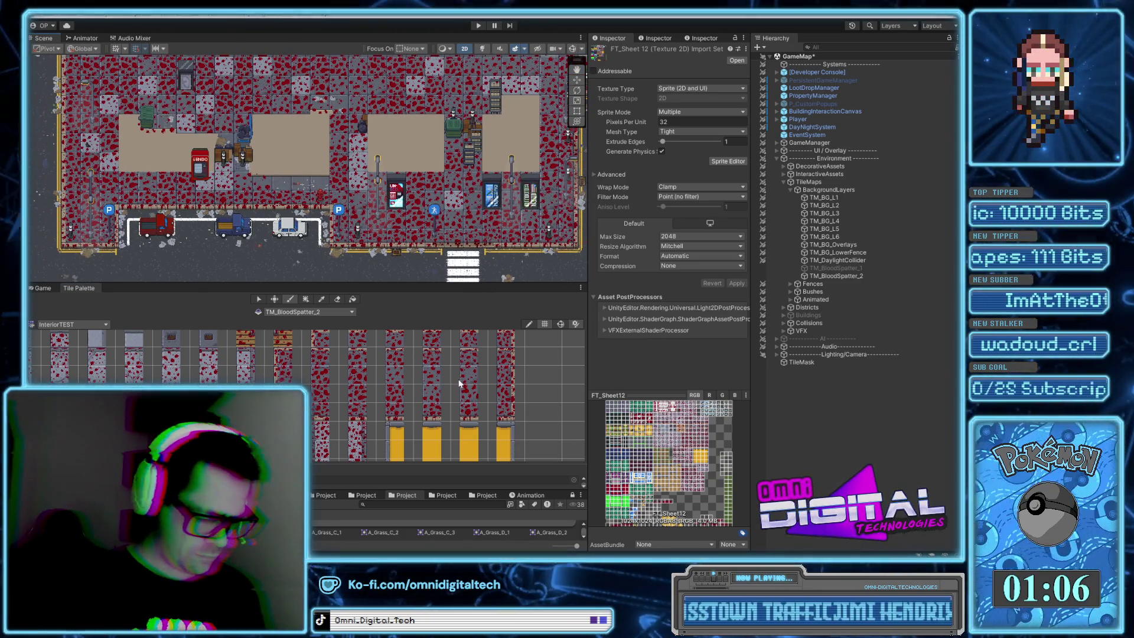
pyautogui.moveTo(433, 422); pyautogui.dragTo(458, 354)
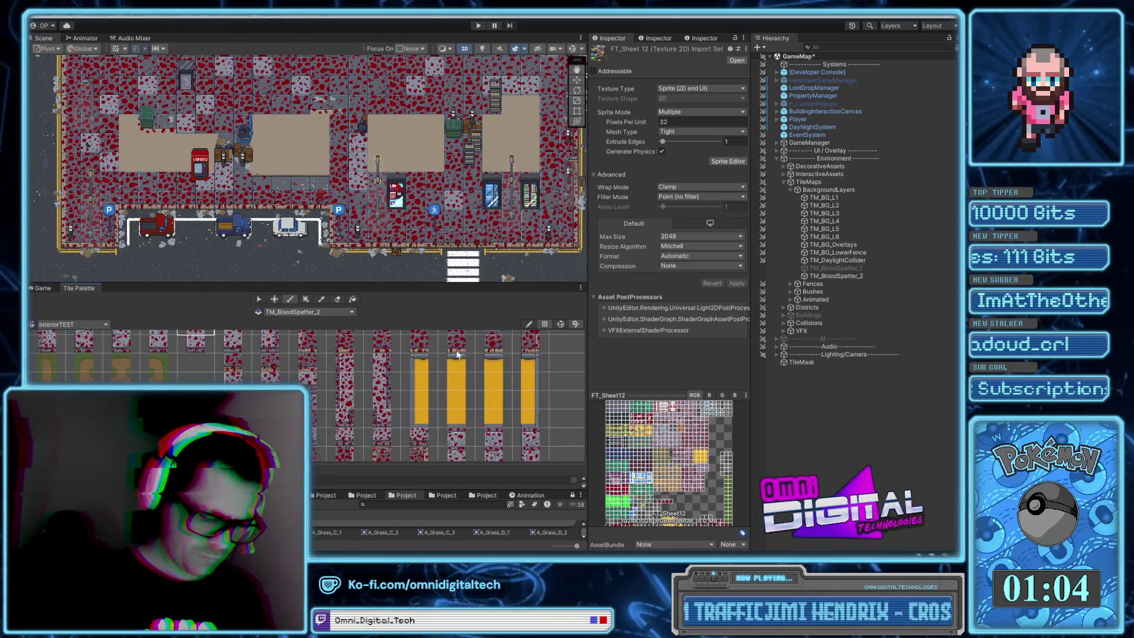
# - Pick a blood-splatter tile from the palette's effect tiles, then zoom out over neighbouring blocks
pyautogui.scroll(-8, 476, 192)
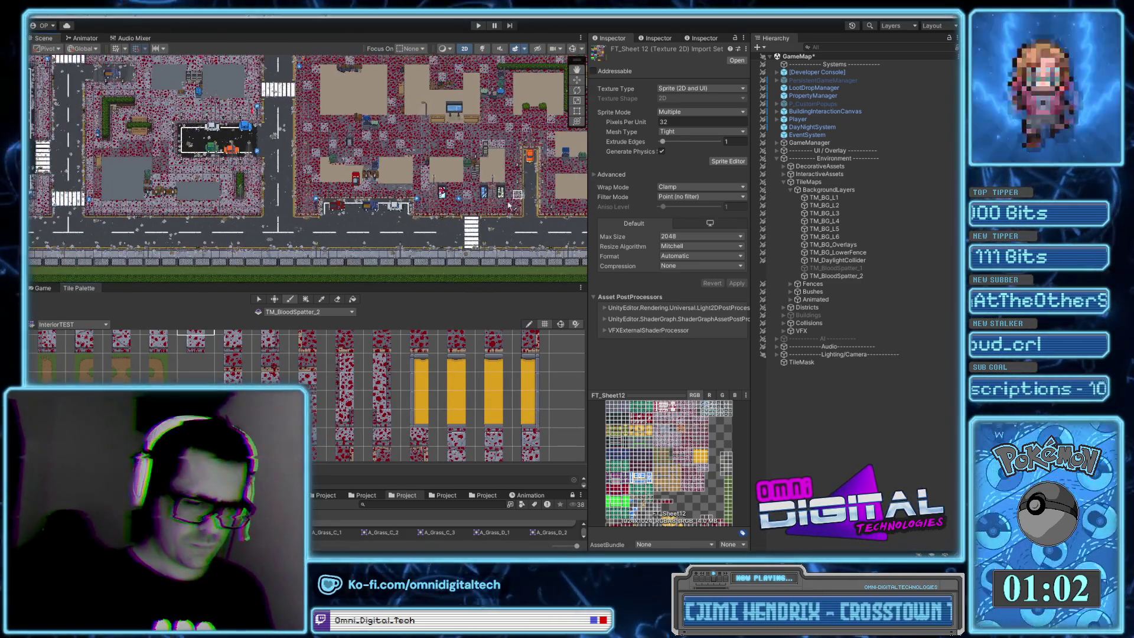
pyautogui.scroll(6, 478, 254)
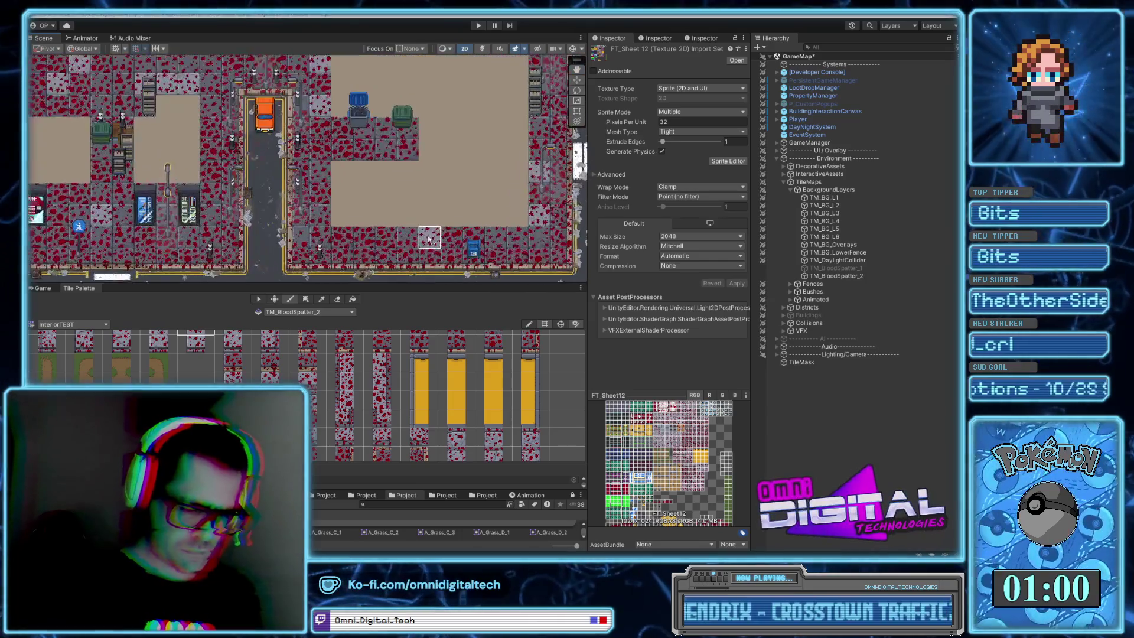
pyautogui.moveTo(457, 348); pyautogui.dragTo(466, 432)
pyautogui.click(340, 401)
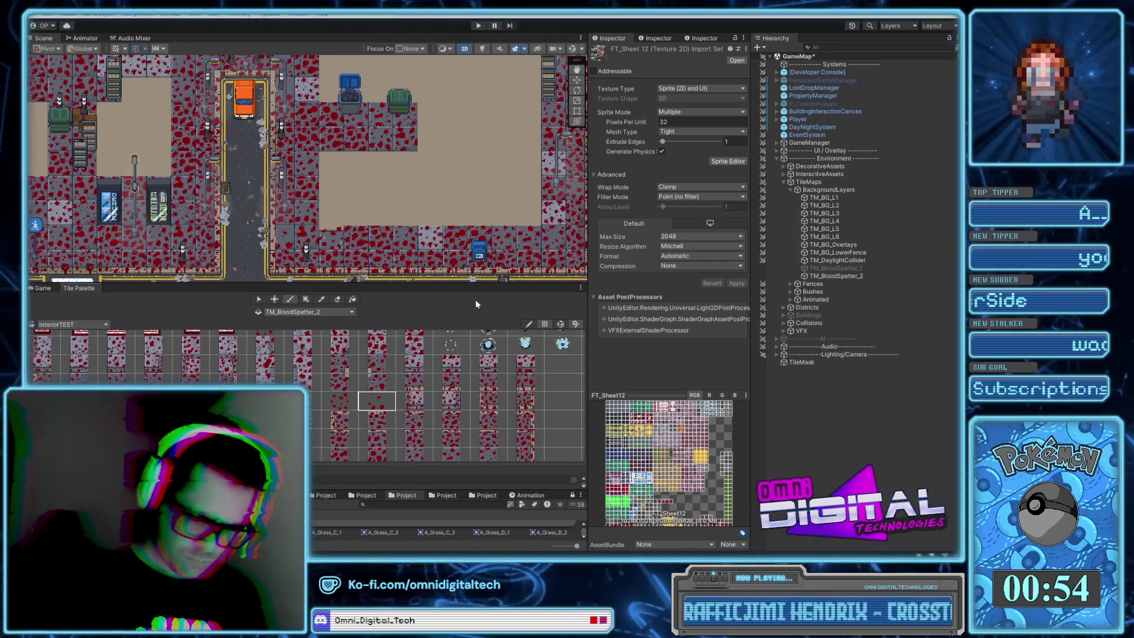
pyautogui.scroll(-8, 514, 248)
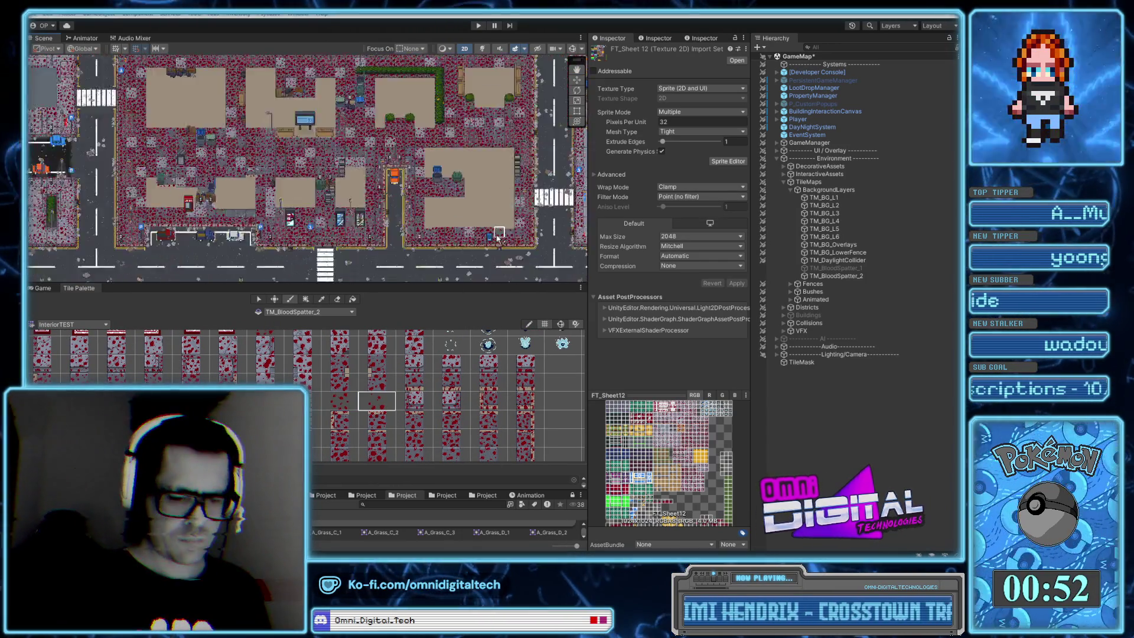
pyautogui.moveTo(456, 260)
pyautogui.mouseDown()
pyautogui.moveTo(520, 244)
pyautogui.moveTo(356, 257)
pyautogui.mouseUp()
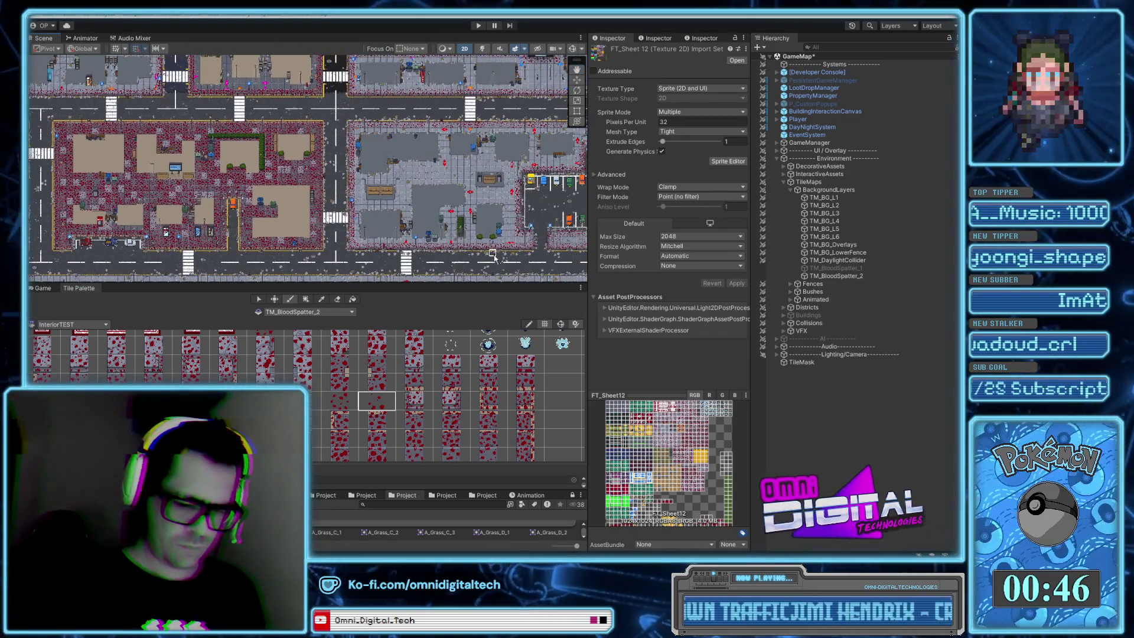
# - Select the Paint Brush tool to paint with the chosen blood-splatter tile
pyautogui.moveTo(504, 258); pyautogui.dragTo(521, 257)
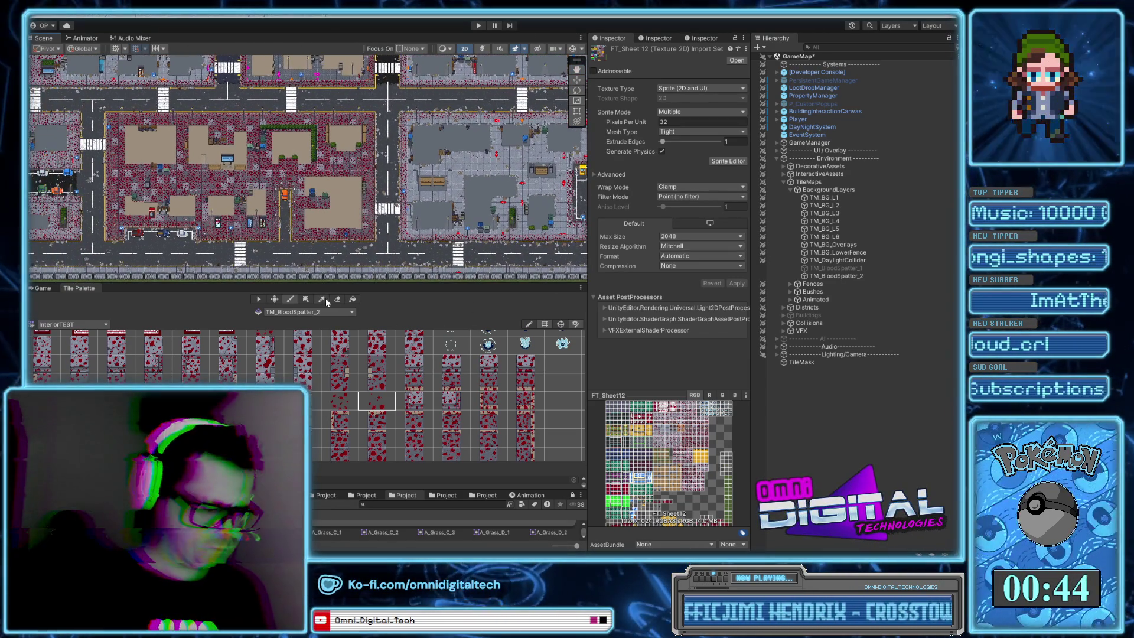
pyautogui.scroll(2, 310, 199)
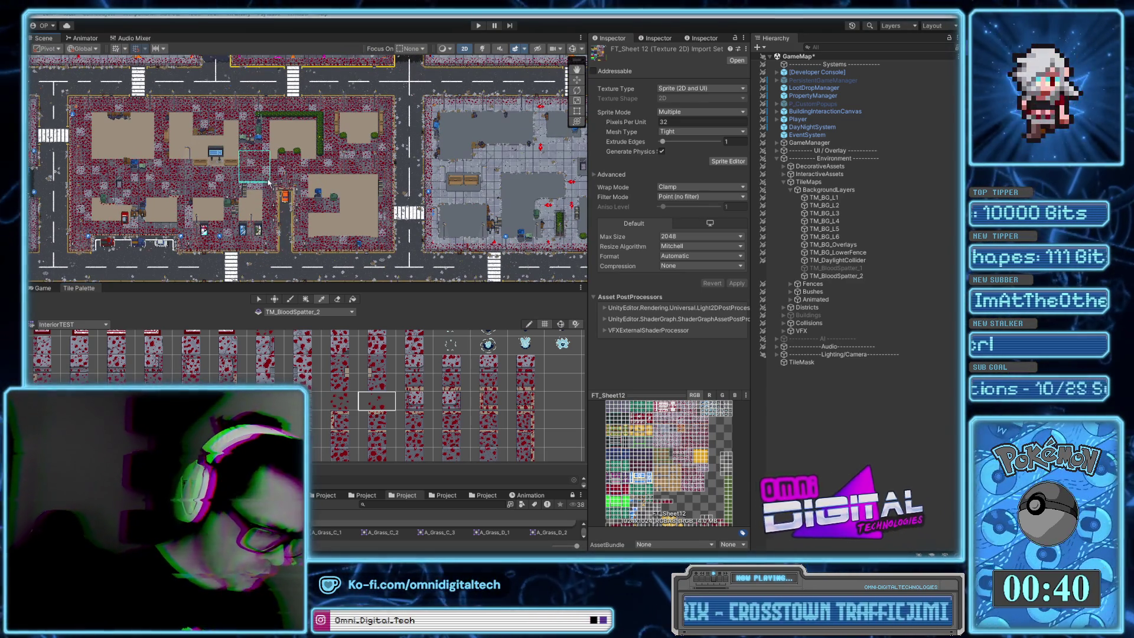
pyautogui.click(268, 181)
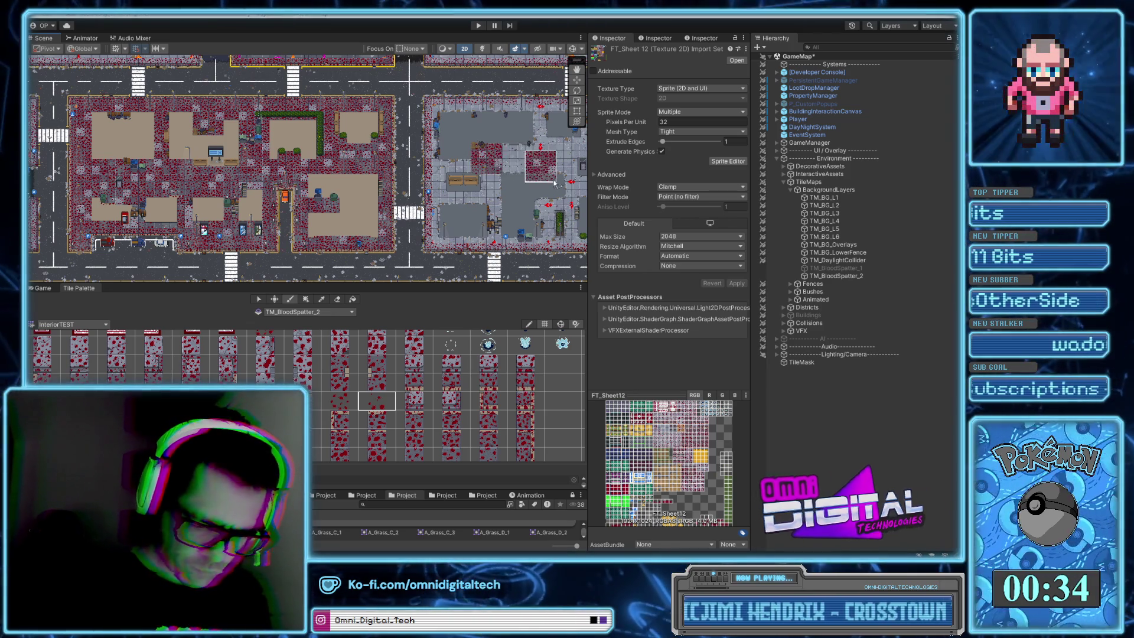
# - Pan around the grey paved block and over toward the parking lot
pyautogui.moveTo(549, 171); pyautogui.dragTo(444, 190)
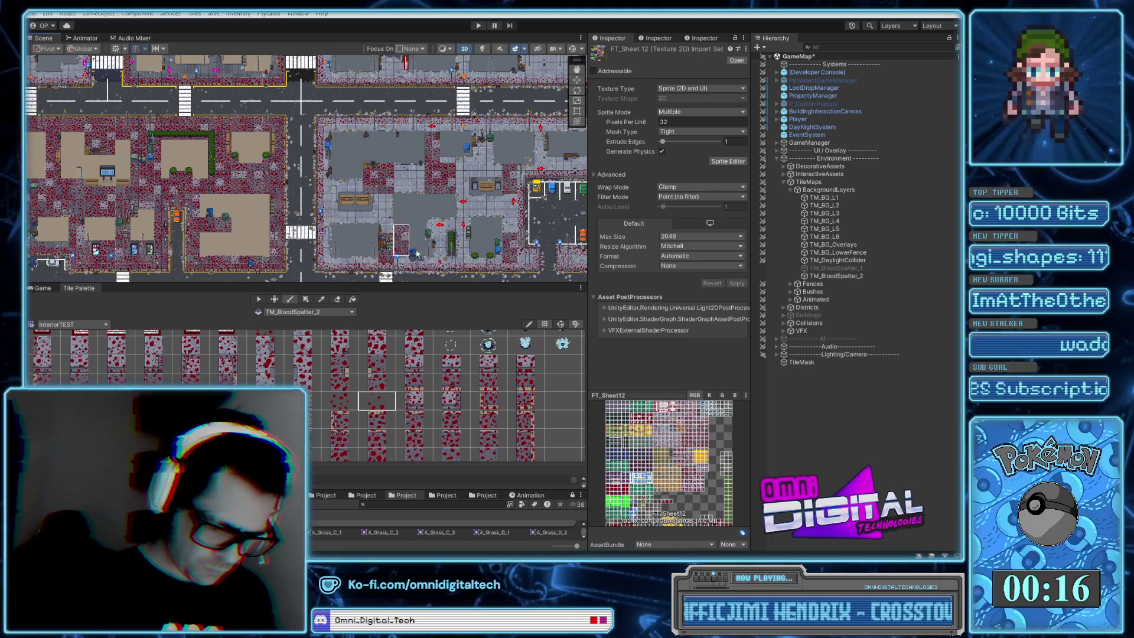
pyautogui.moveTo(391, 263); pyautogui.dragTo(259, 284)
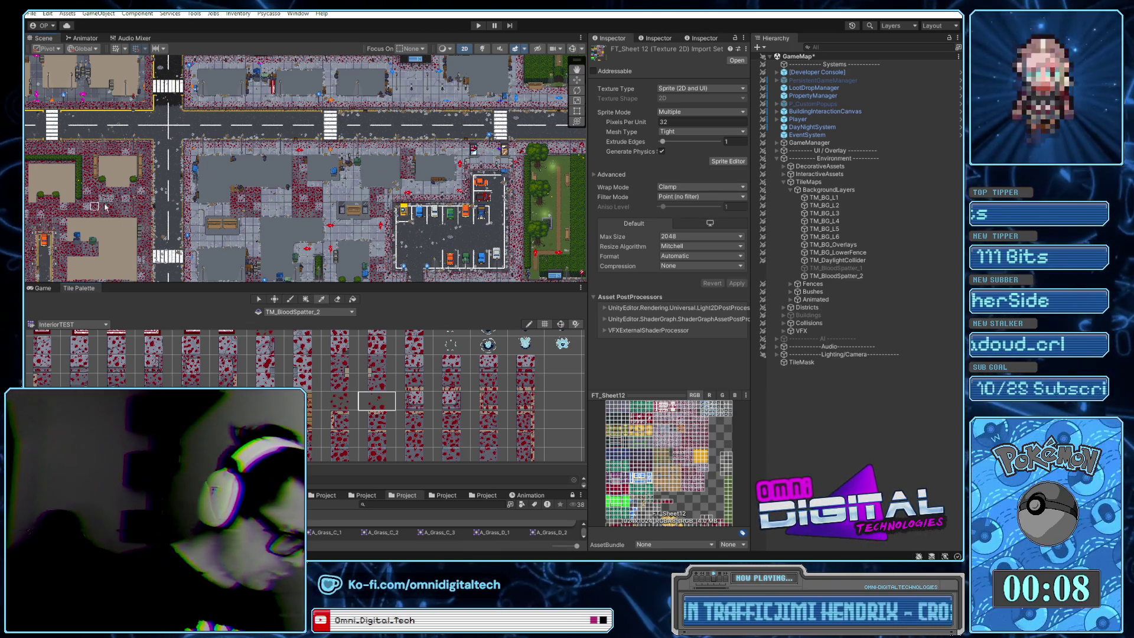
pyautogui.moveTo(105, 206); pyautogui.dragTo(227, 176)
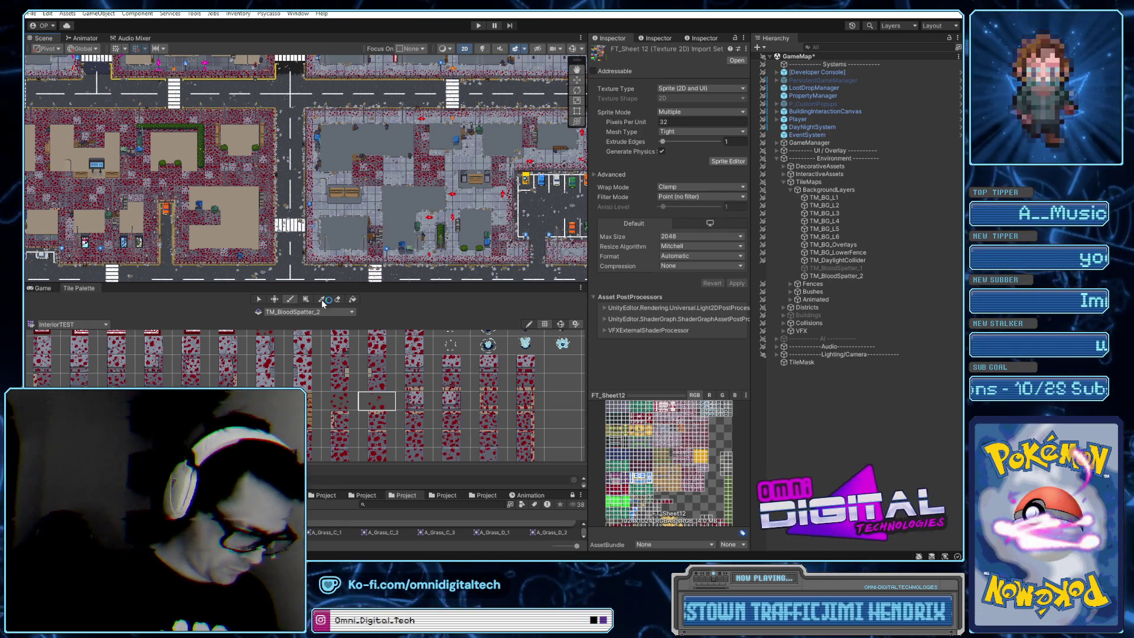
pyautogui.moveTo(65, 200); pyautogui.dragTo(93, 203)
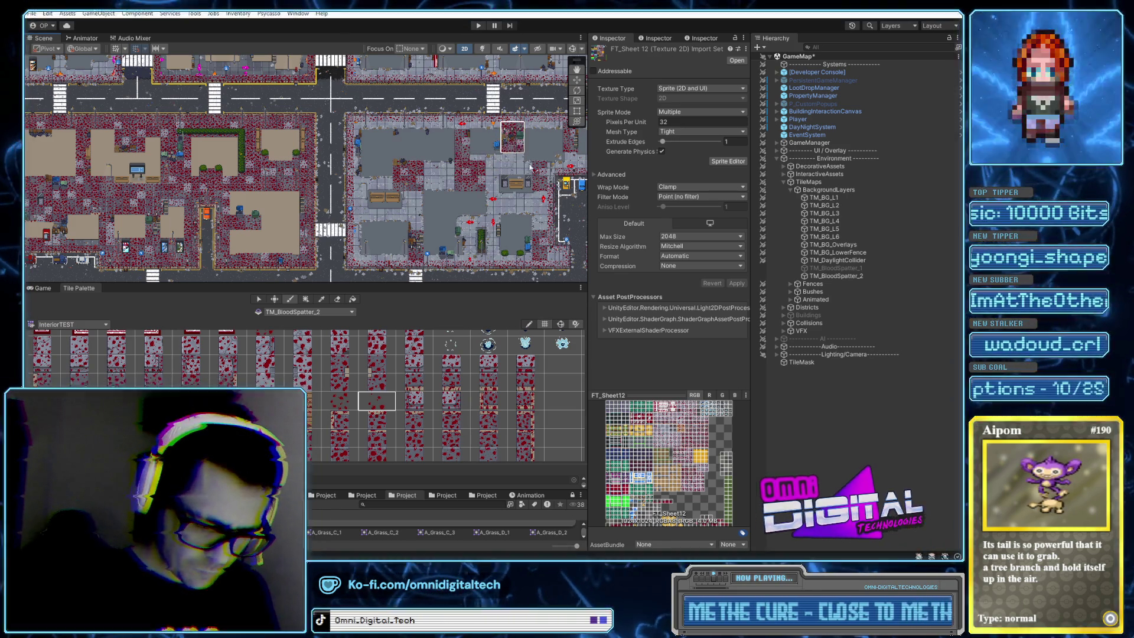
pyautogui.moveTo(488, 233); pyautogui.dragTo(426, 239)
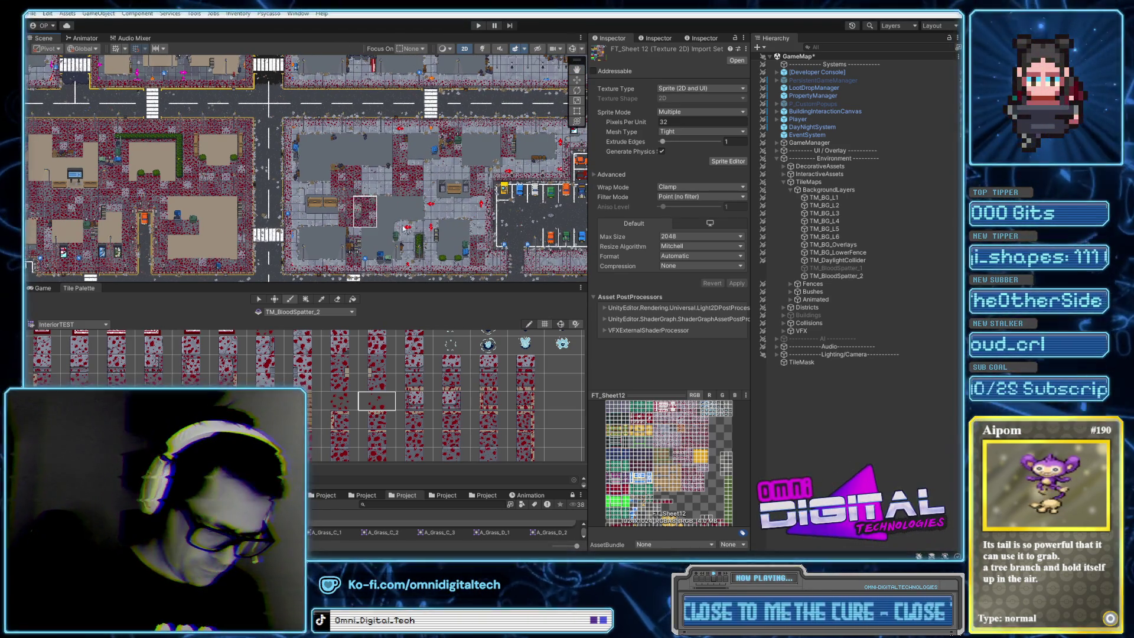
pyautogui.moveTo(499, 249)
pyautogui.mouseDown()
pyautogui.moveTo(420, 241)
pyautogui.moveTo(519, 227)
pyautogui.mouseUp()
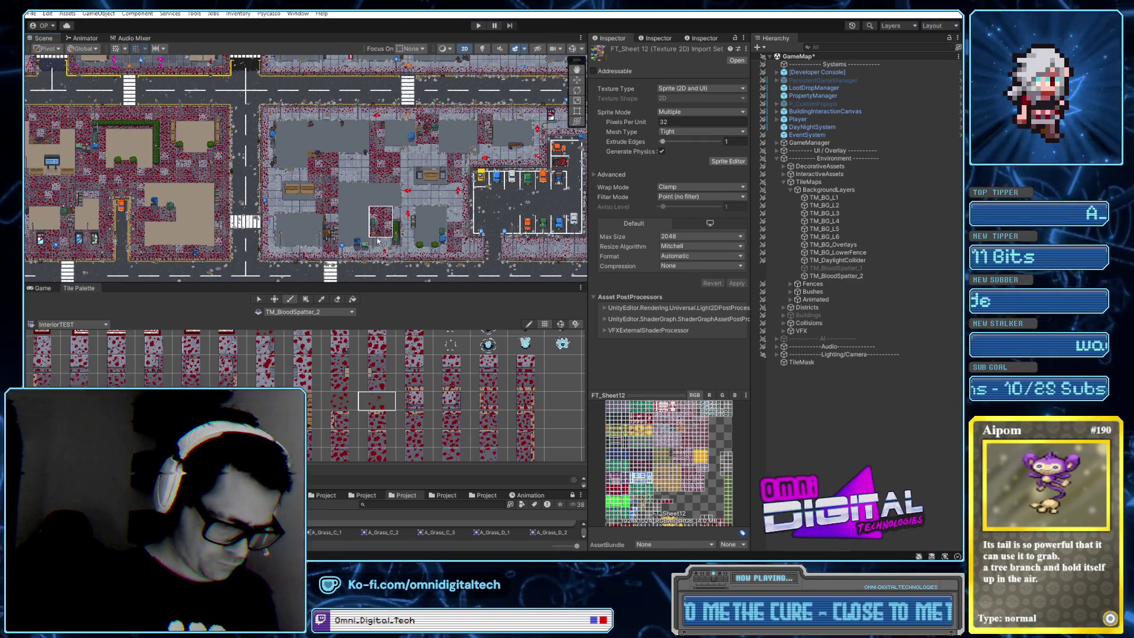
pyautogui.hscroll(-5, 146, 212)
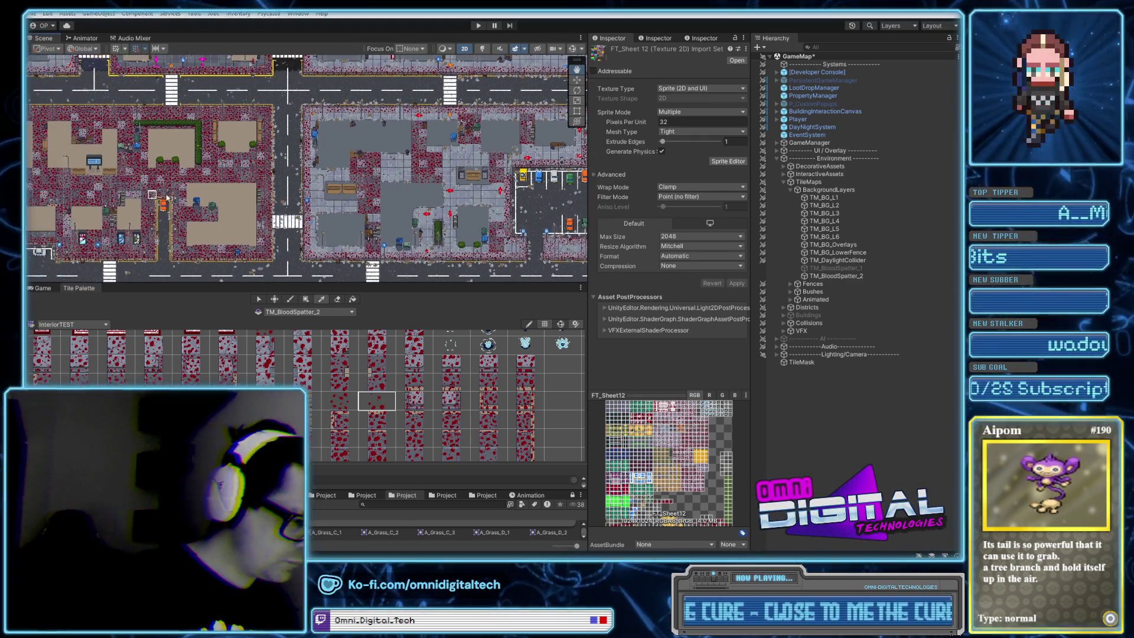
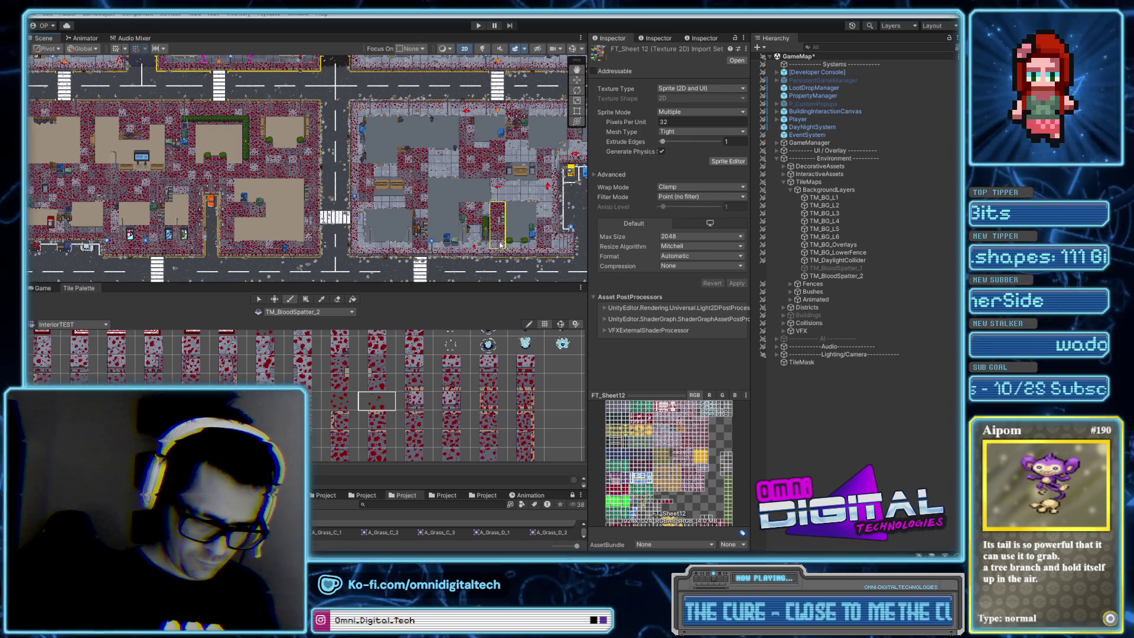
# - Copy a three-tile blood patch from the map's right-hand city blocks
pyautogui.moveTo(501, 245); pyautogui.dragTo(426, 255)
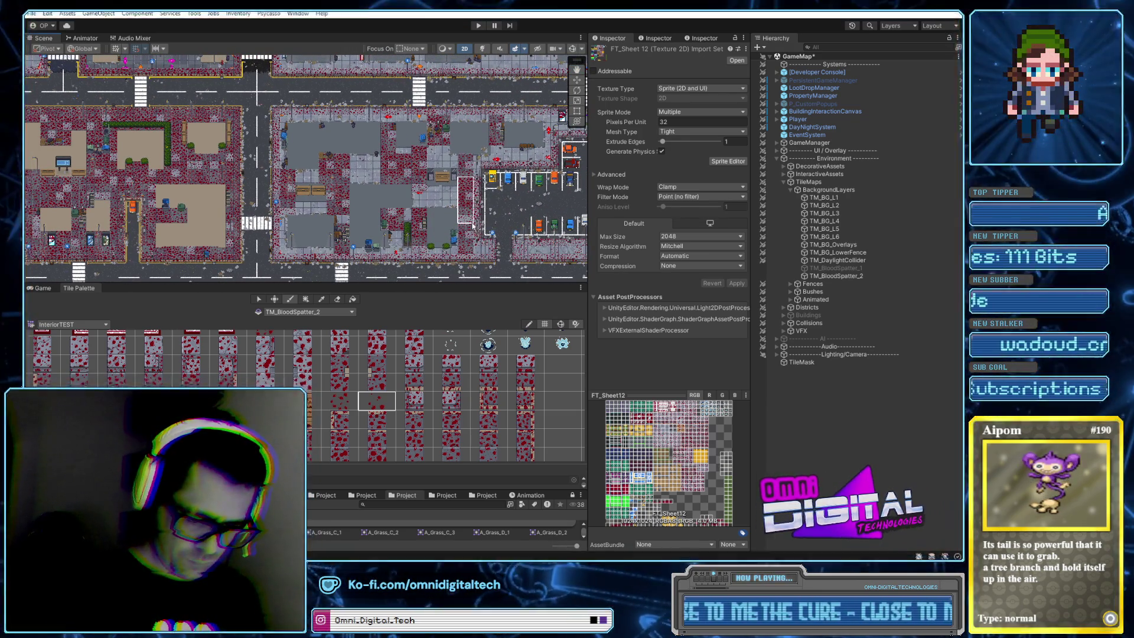
pyautogui.click(321, 300)
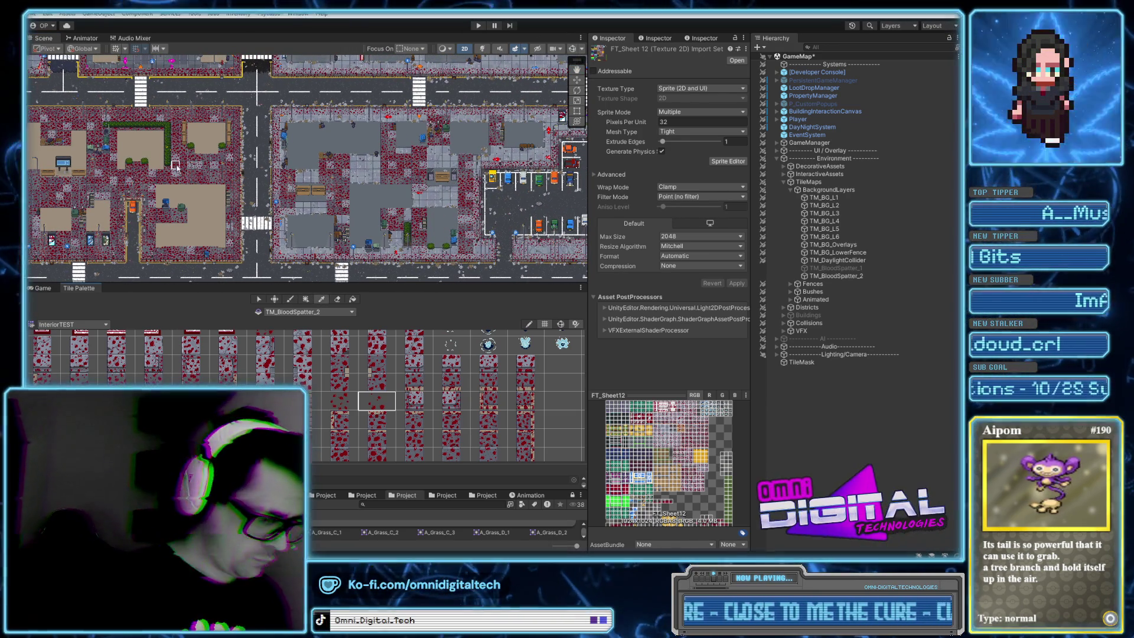
pyautogui.moveTo(189, 157); pyautogui.dragTo(232, 167)
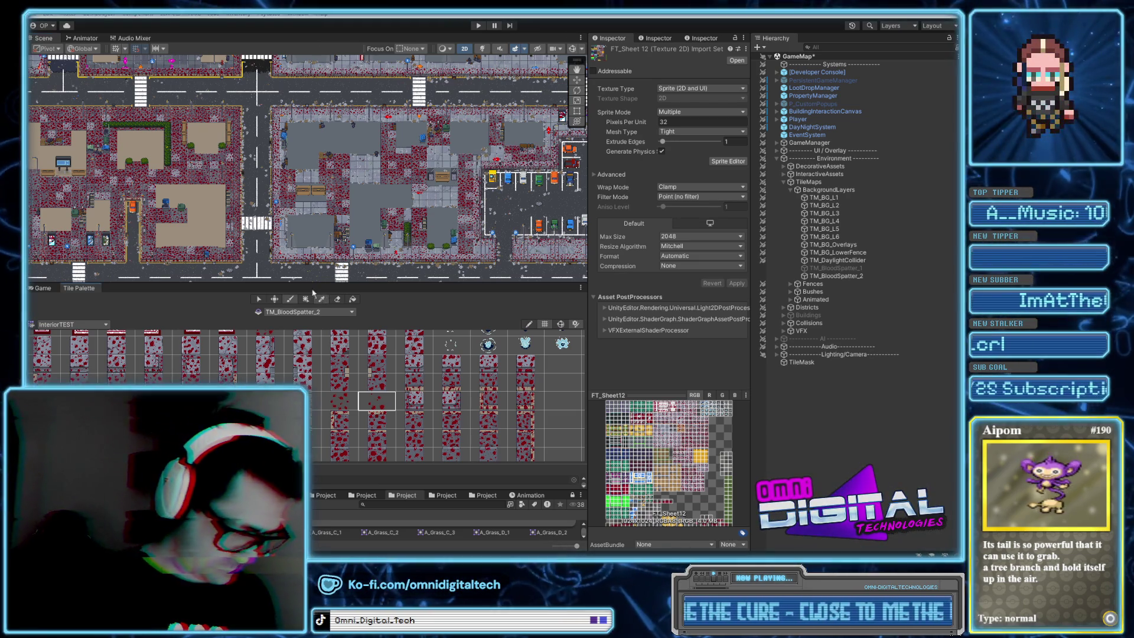
pyautogui.press('Left')
pyautogui.press('Left')
pyautogui.press('Left')
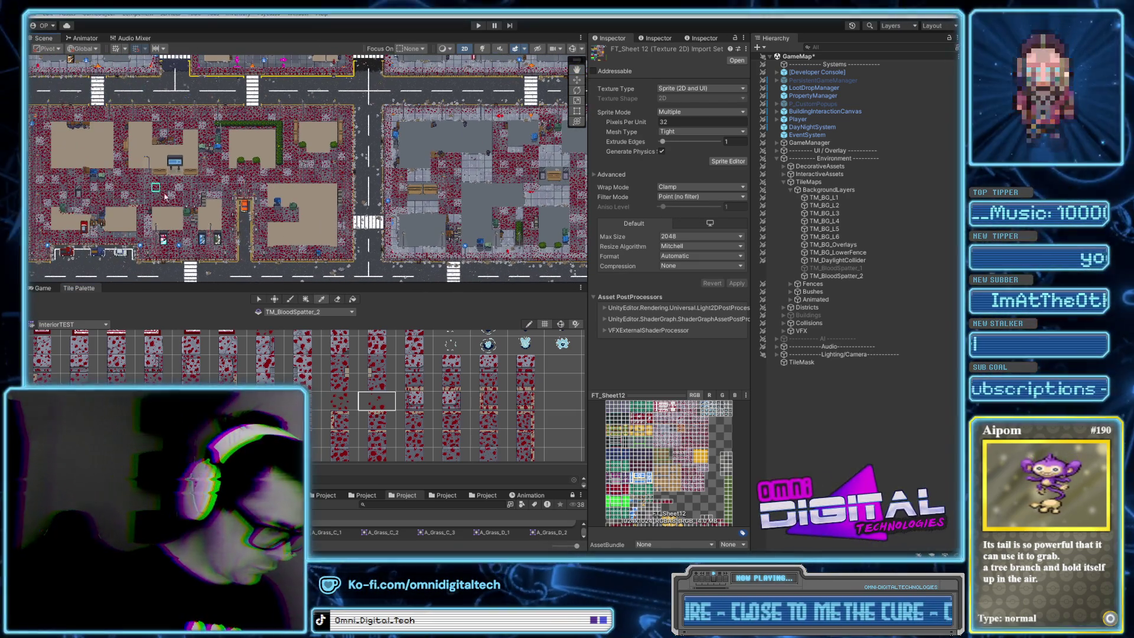
pyautogui.press('Right')
pyautogui.press('Right')
pyautogui.press('Right')
pyautogui.press('Right')
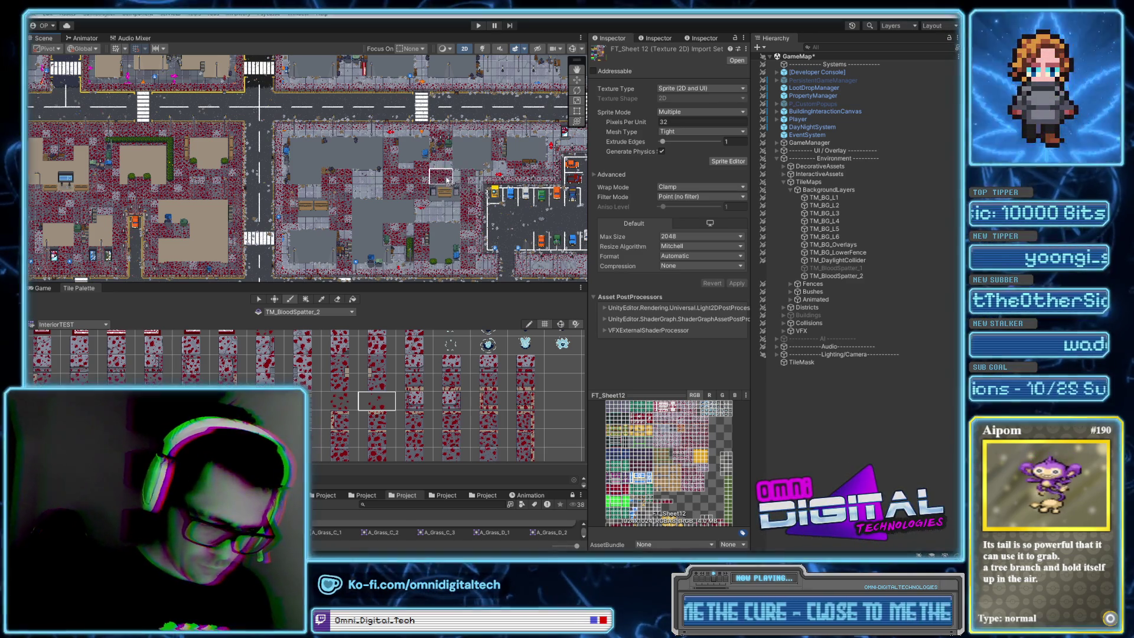
# - Copy the three tiles around the bench and paint with them
pyautogui.click(322, 300)
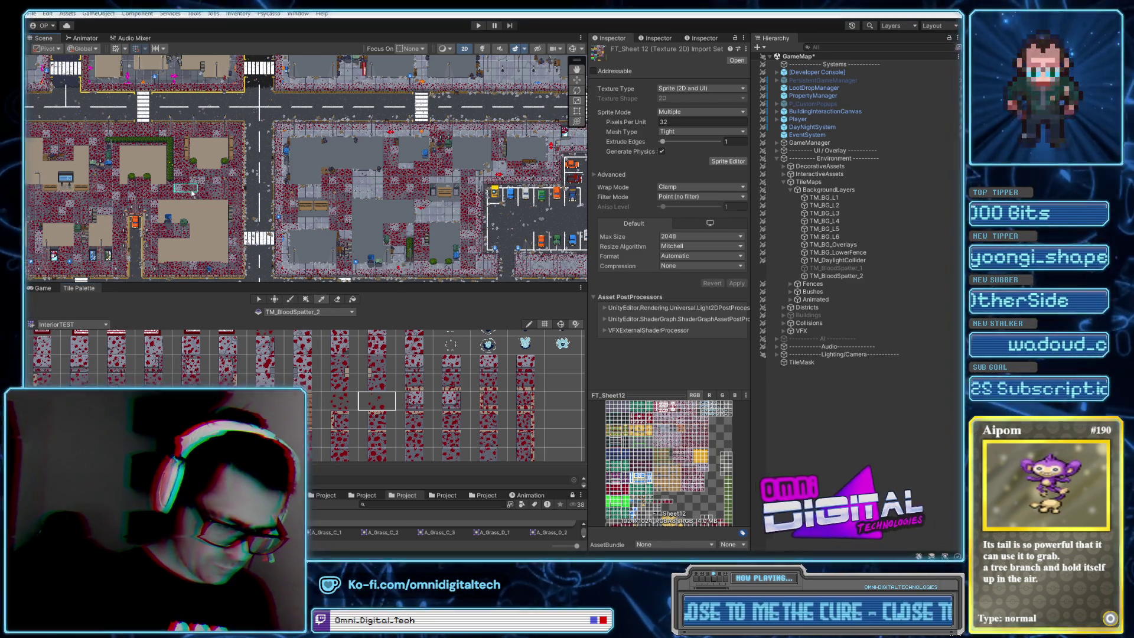
pyautogui.moveTo(434, 189); pyautogui.dragTo(456, 189)
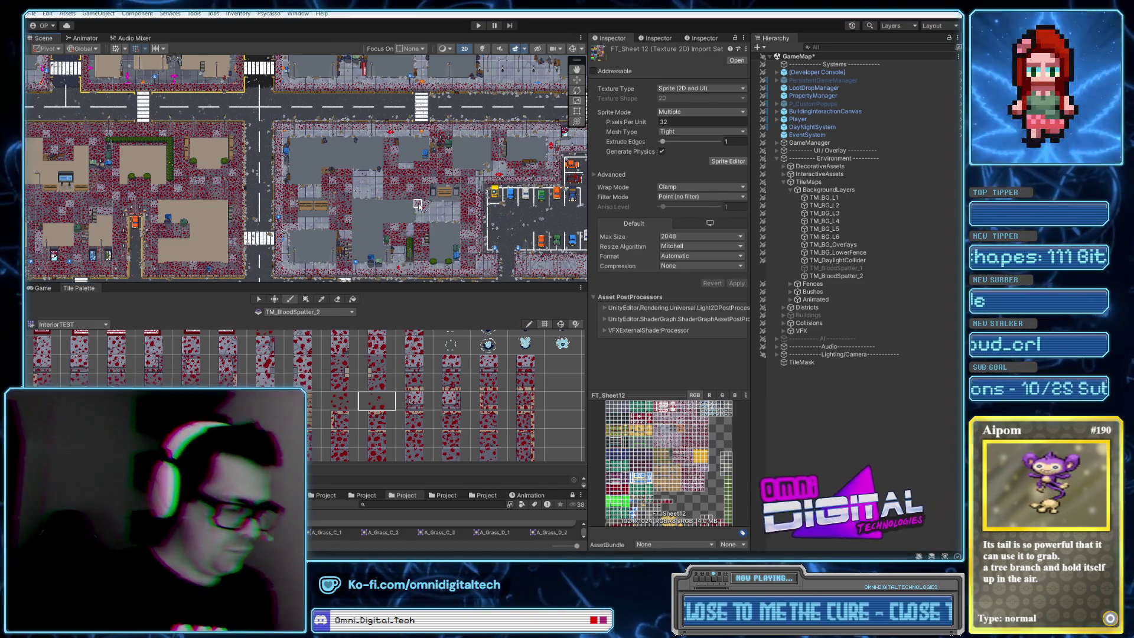
pyautogui.click(322, 299)
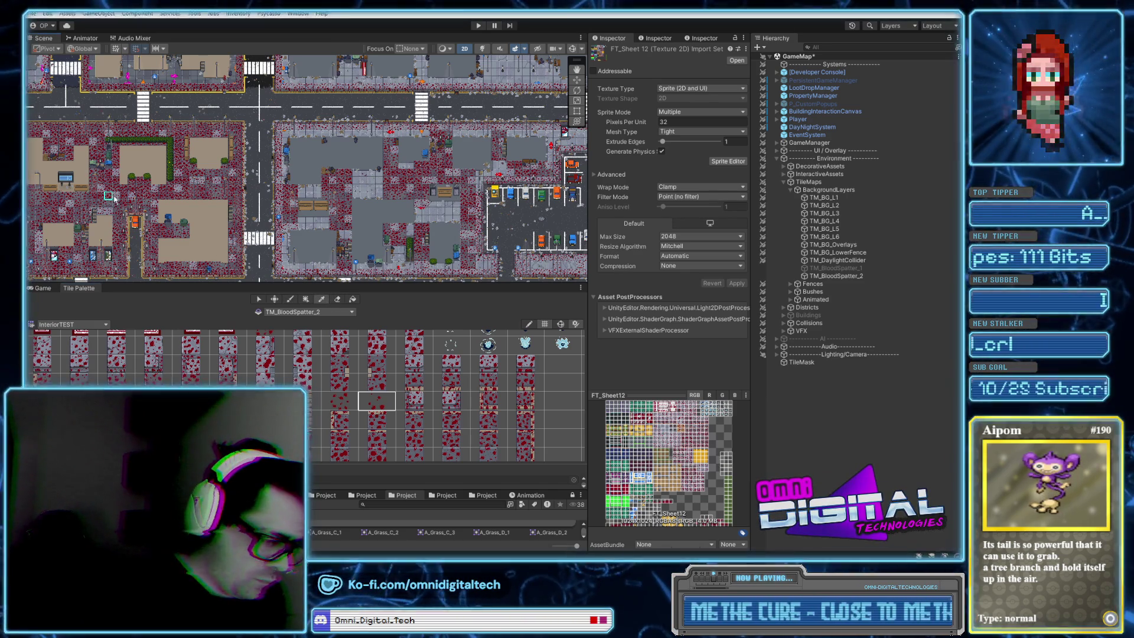
pyautogui.press('b')
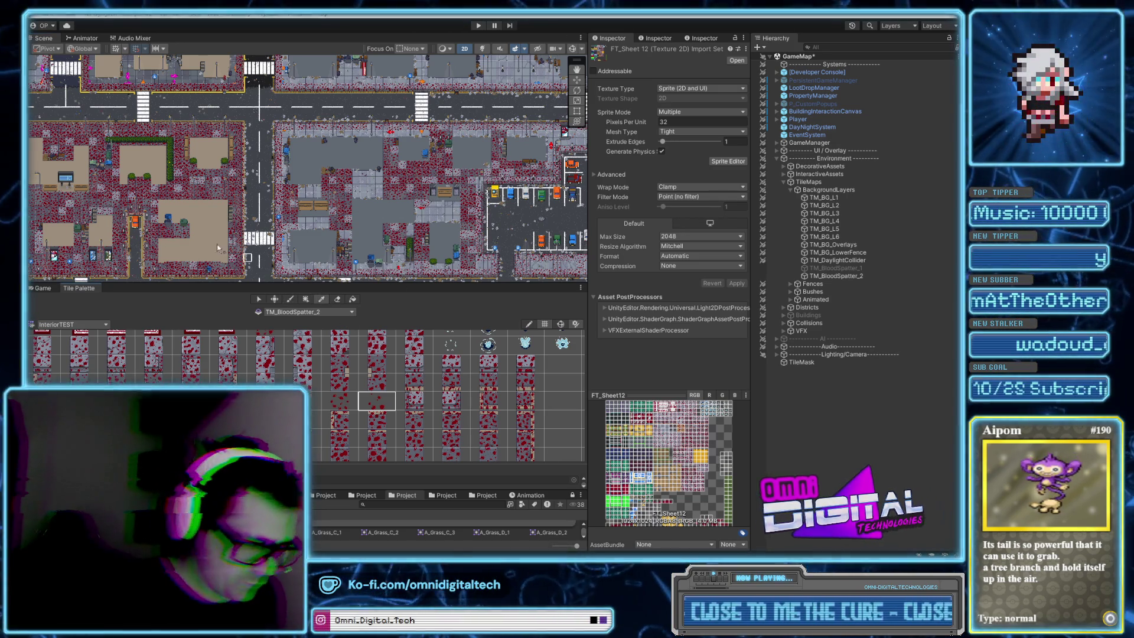
# - Keep painting blood-splatter tiles onto the left city block's sidewalks
pyautogui.click(79, 213)
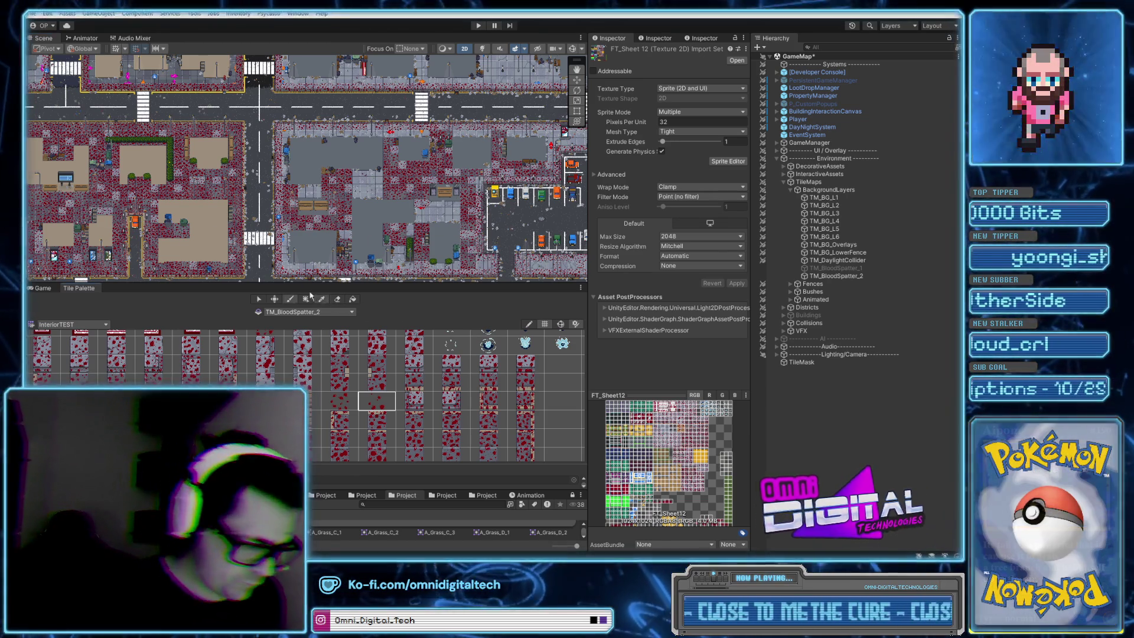
pyautogui.press('b')
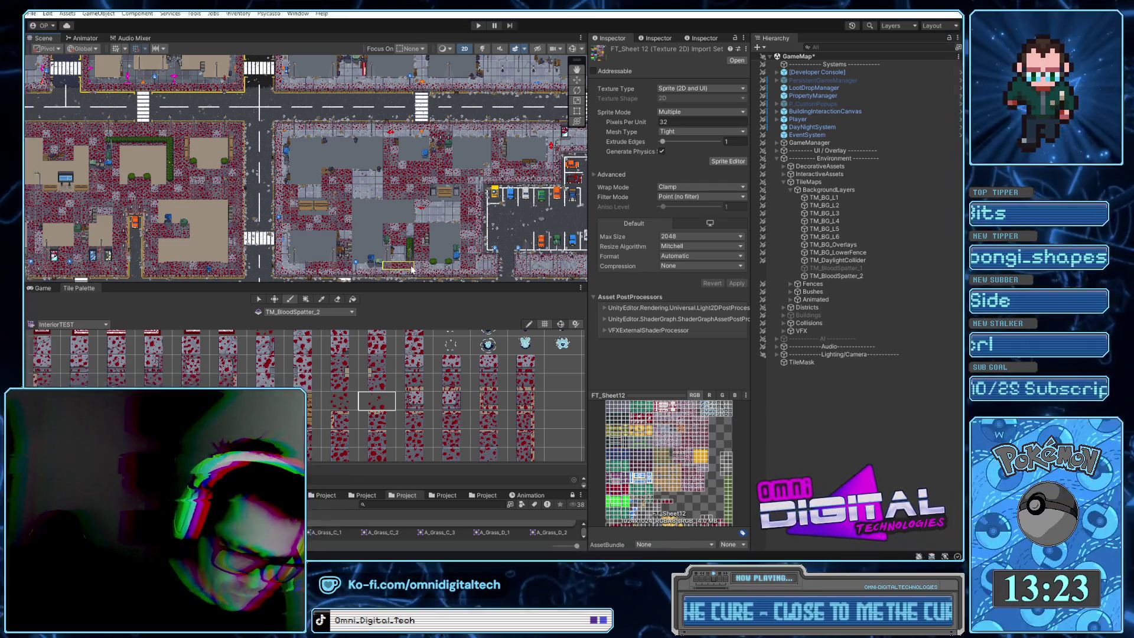
pyautogui.click(319, 299)
pyautogui.moveTo(59, 224); pyautogui.dragTo(224, 208)
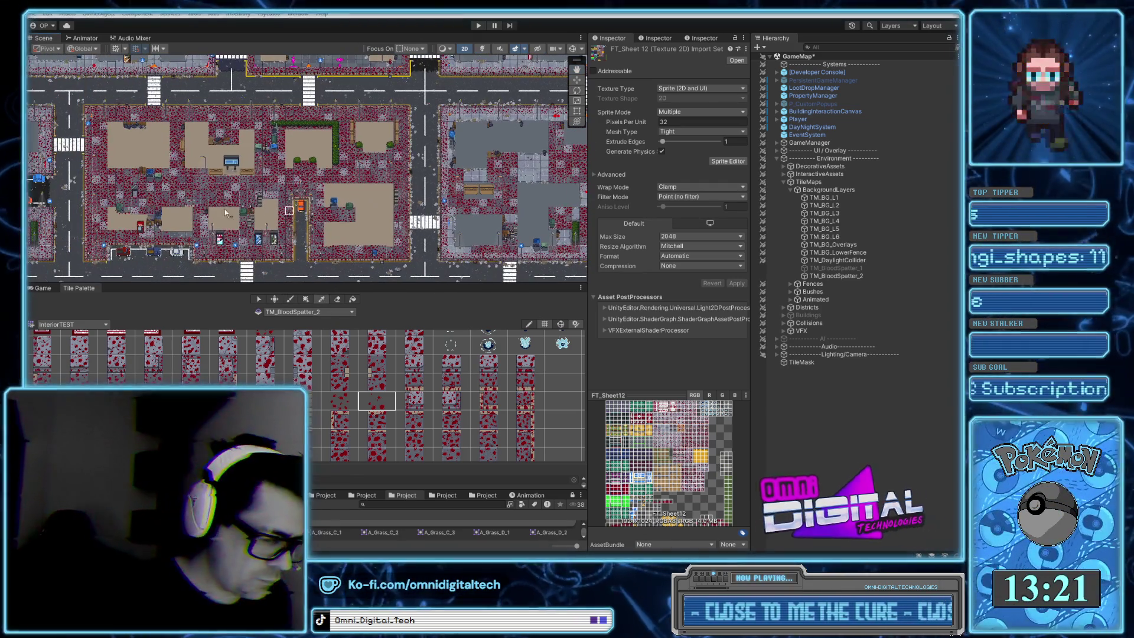
pyautogui.press('b')
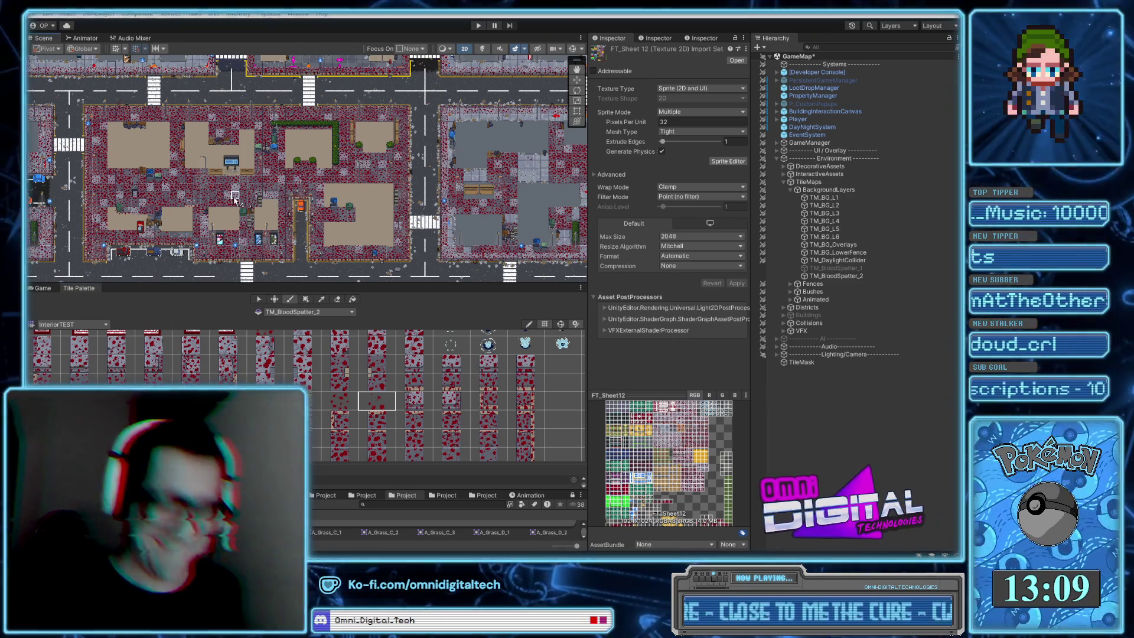
# - Sample splatter from the map and paint it onto the lower city blocks
pyautogui.hscroll(5, 530, 257)
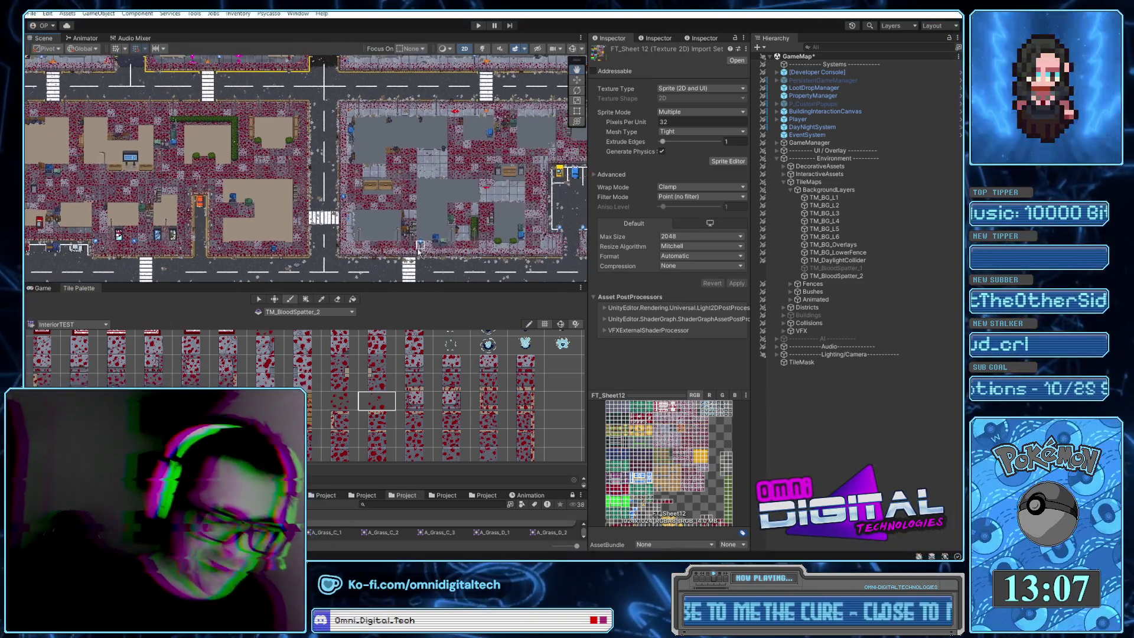
pyautogui.click(322, 300)
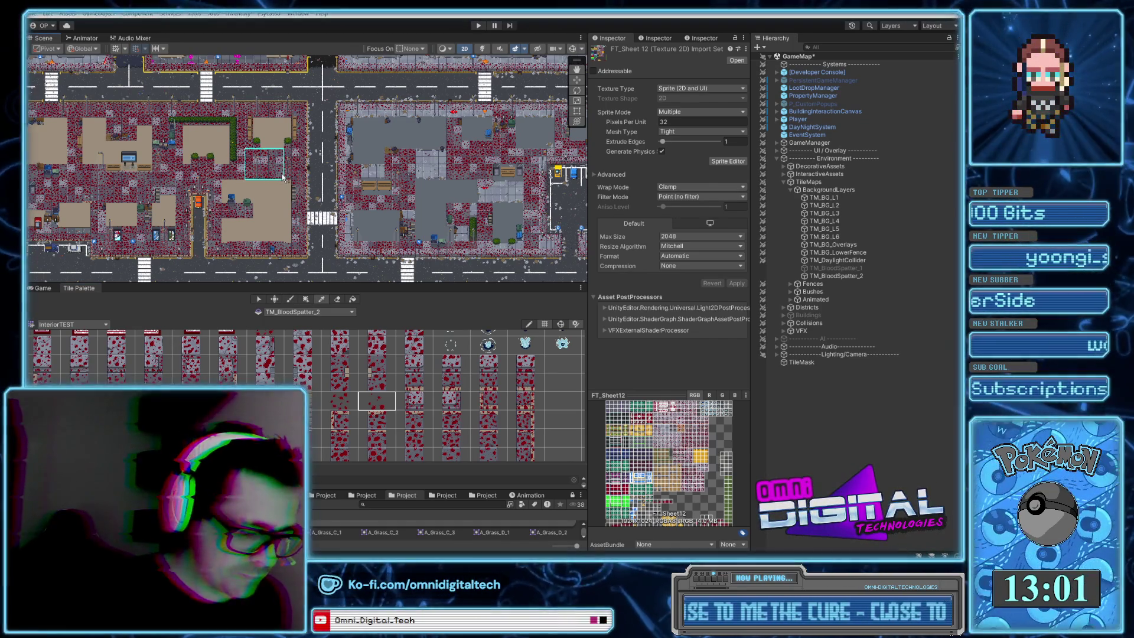
pyautogui.click(283, 177)
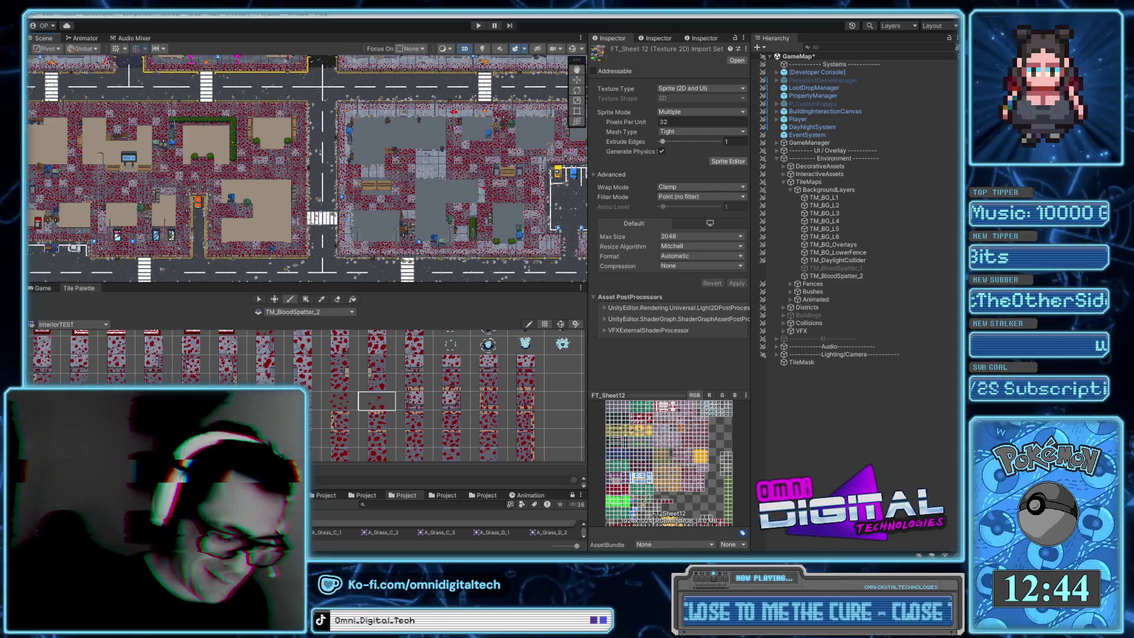
# - Select two adjacent blood tiles and zoom onto the block by the lower crosswalk
pyautogui.hscroll(-3, 324, 277)
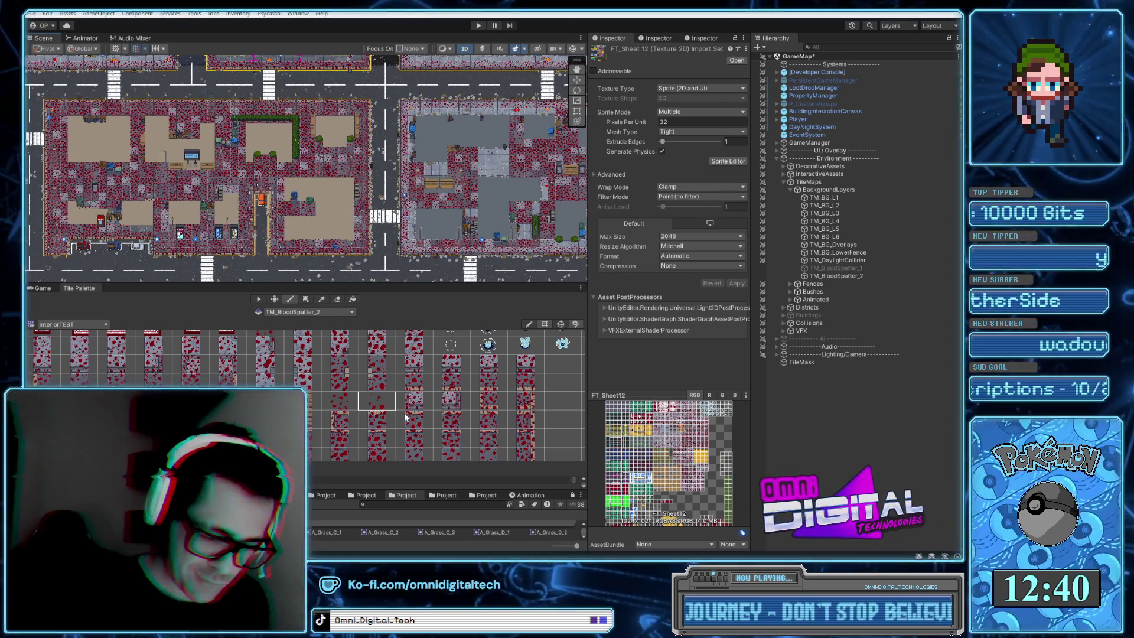
pyautogui.moveTo(348, 404); pyautogui.dragTo(379, 402)
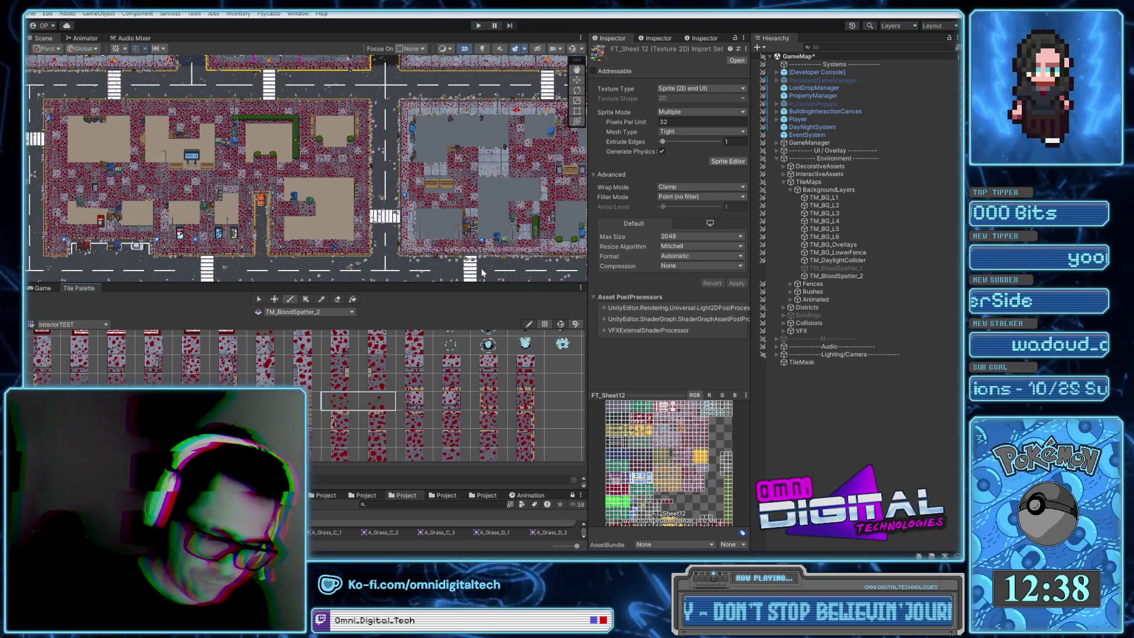
pyautogui.hscroll(2, 452, 245)
pyautogui.scroll(-5, 452, 246)
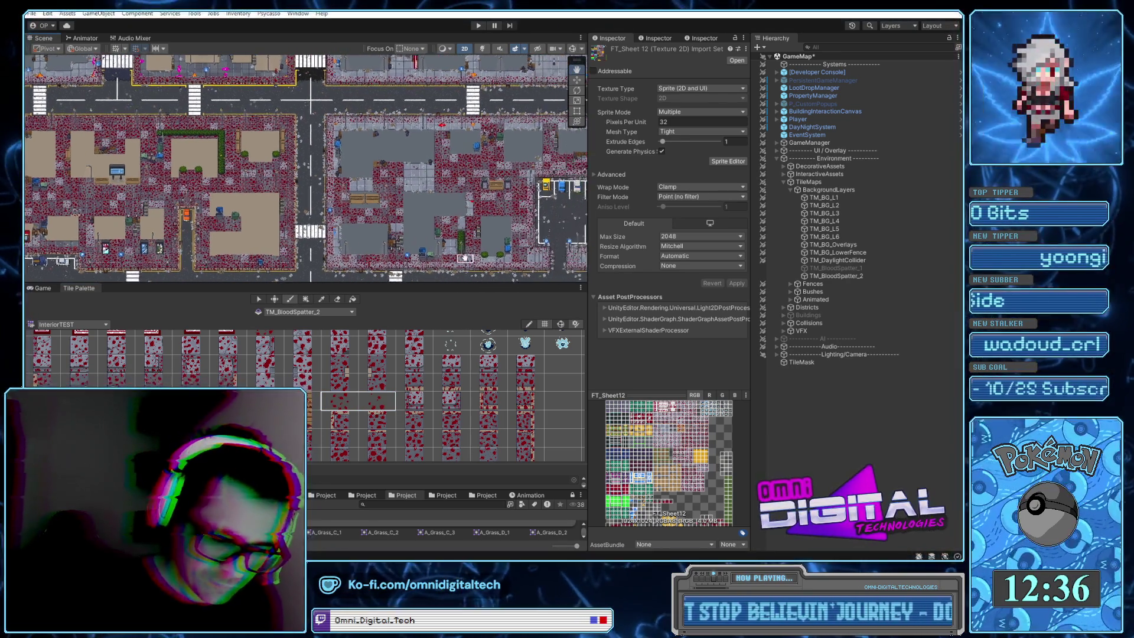
pyautogui.scroll(3, 426, 215)
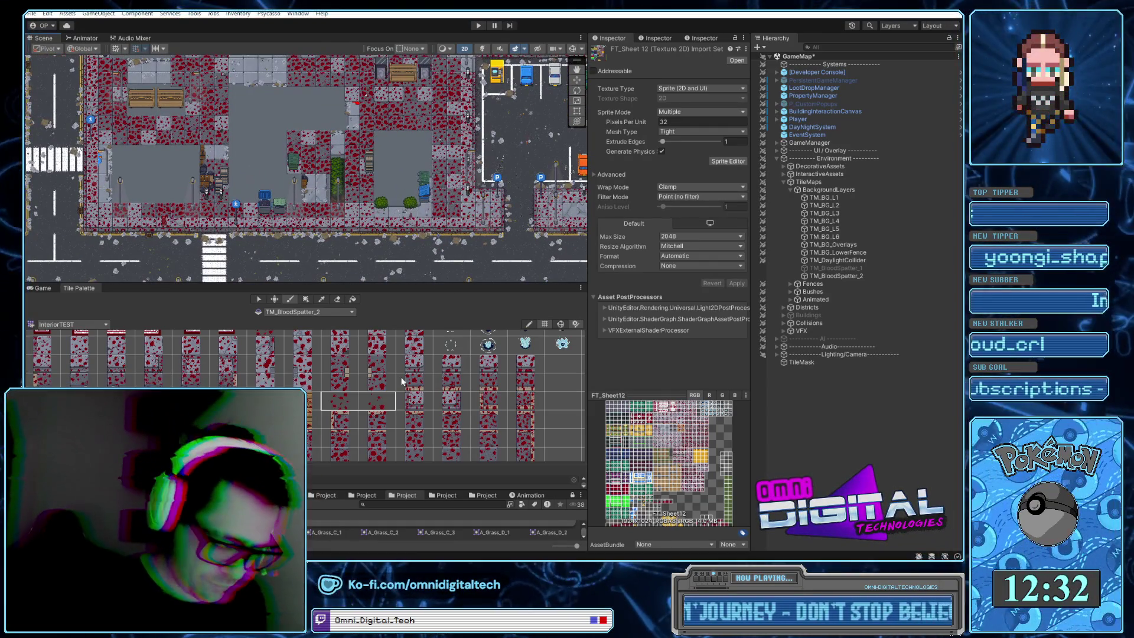
# - Browse the palette's blood columns, trying several single blood-splatter tiles
pyautogui.moveTo(287, 341); pyautogui.dragTo(354, 372)
pyautogui.click(332, 358)
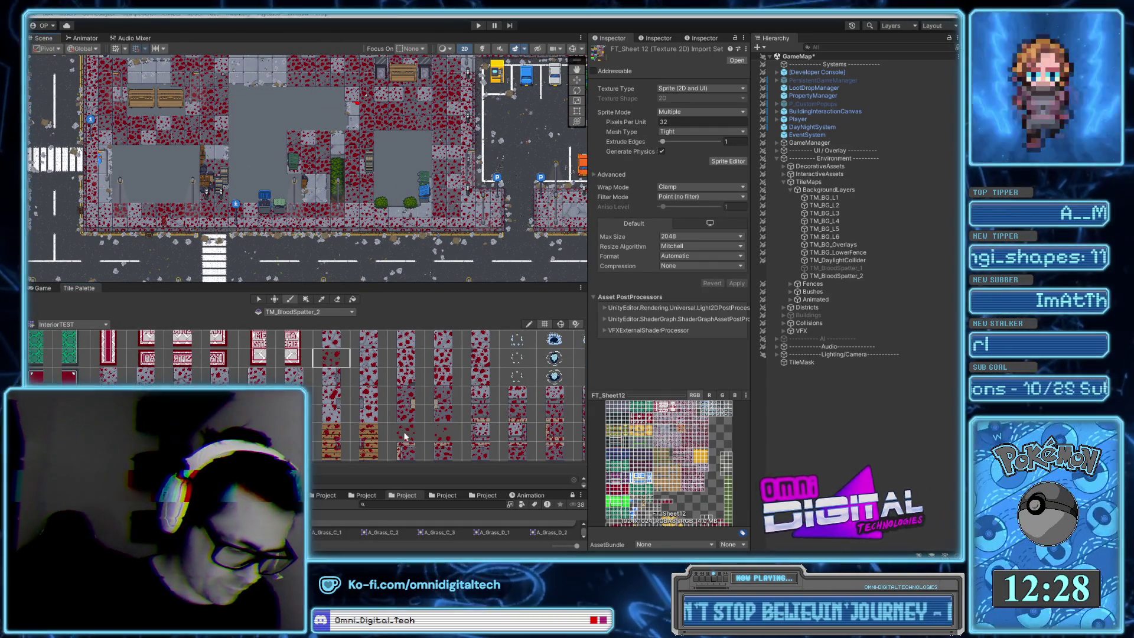
pyautogui.click(405, 436)
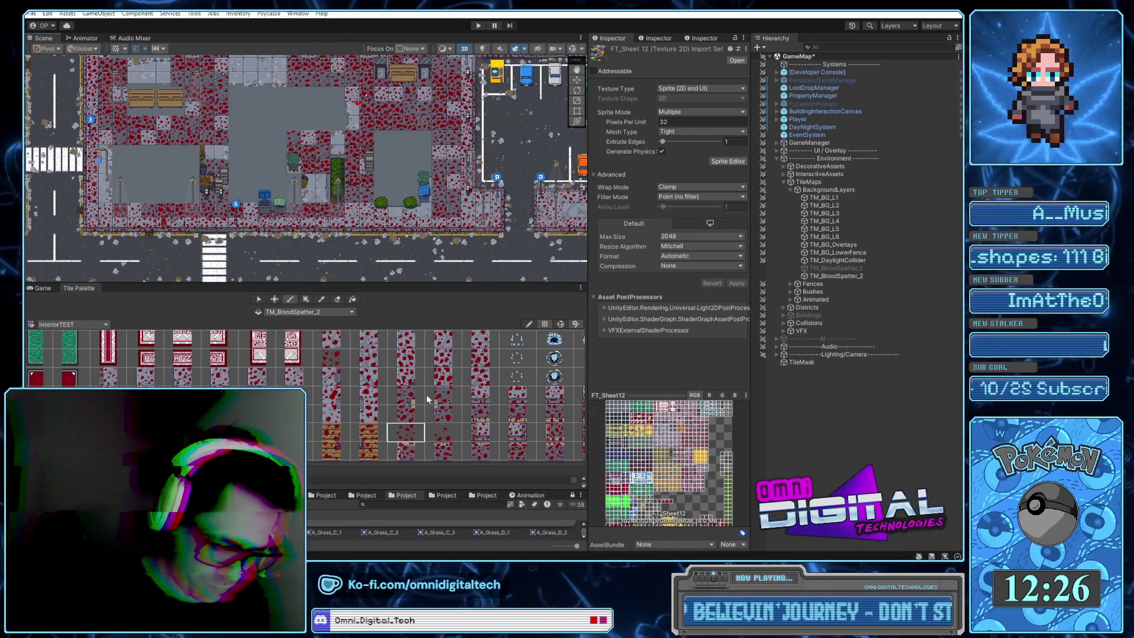
pyautogui.click(406, 358)
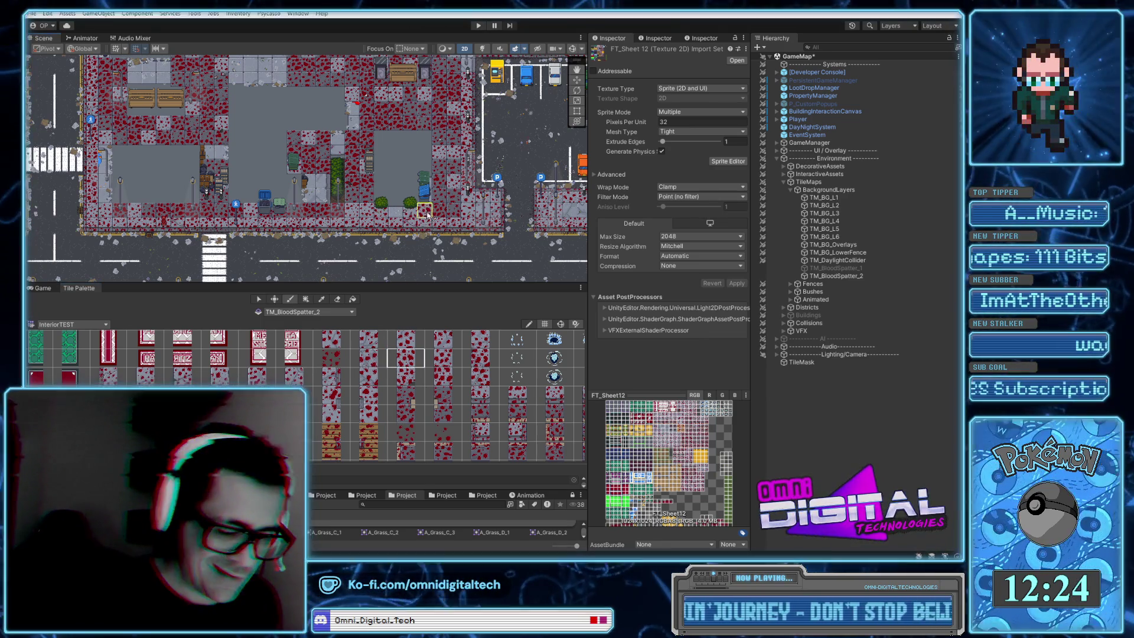
pyautogui.scroll(-5, 465, 368)
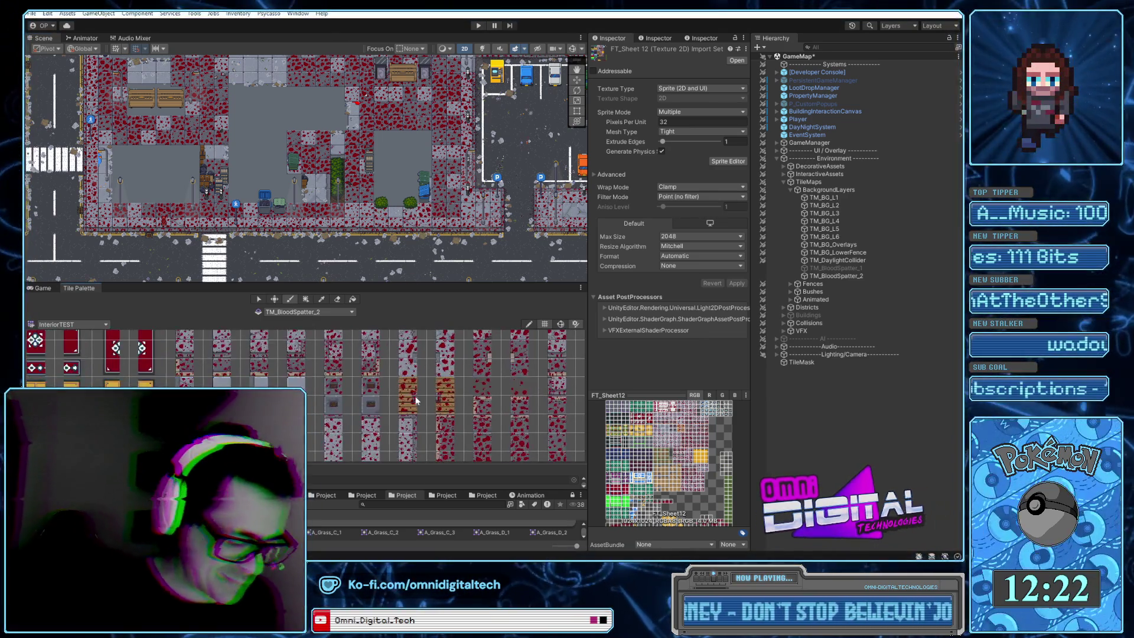
pyautogui.click(379, 395)
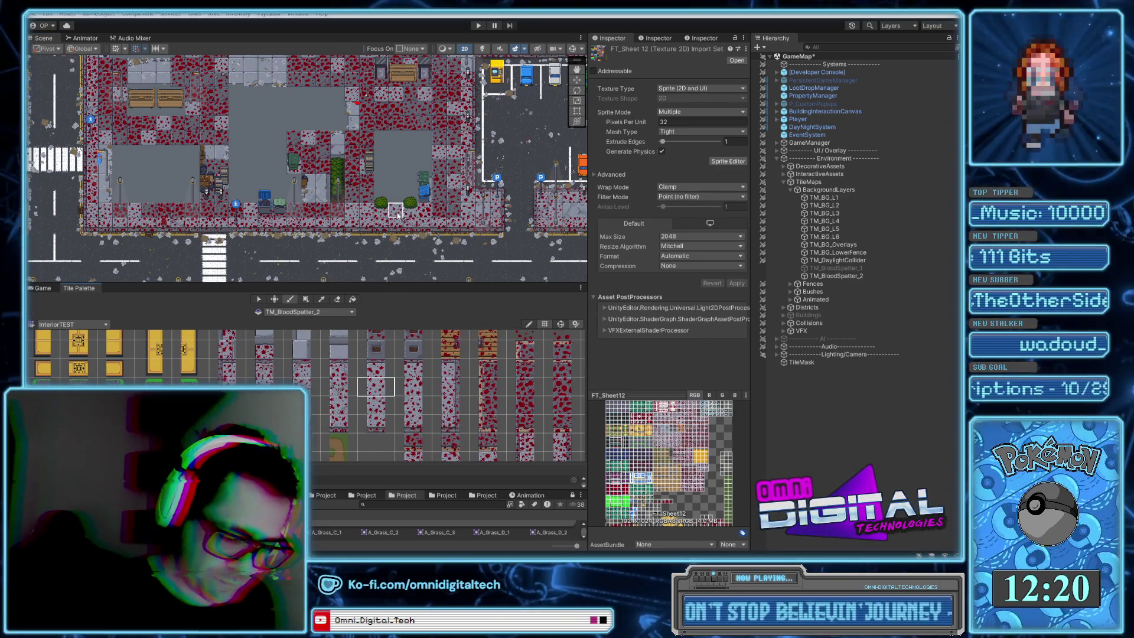
pyautogui.moveTo(406, 257); pyautogui.dragTo(477, 271)
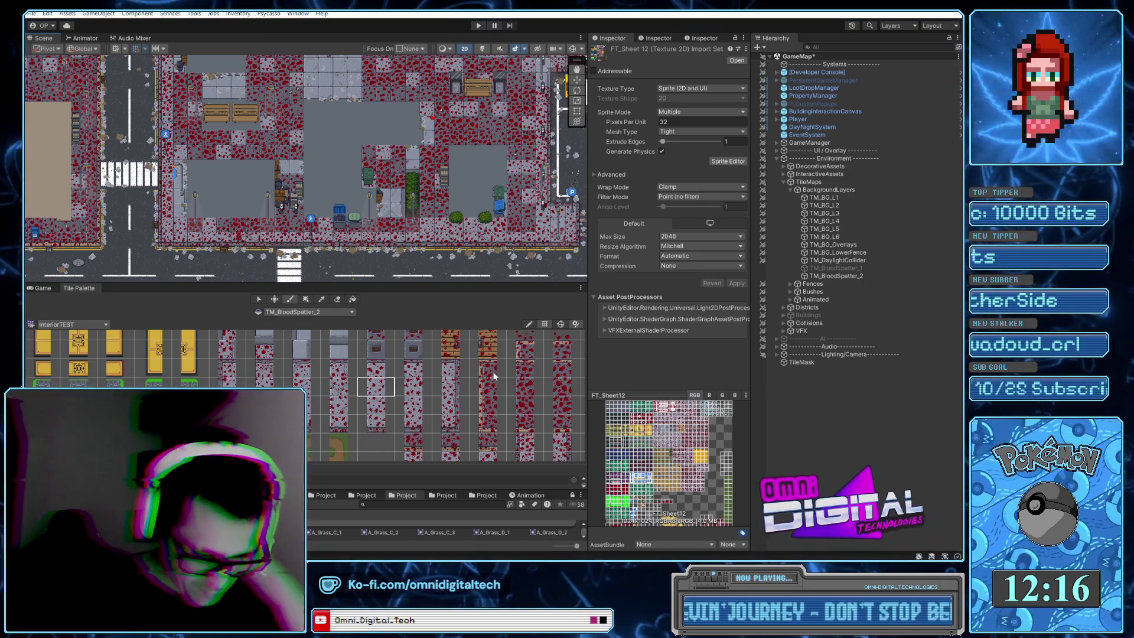
# - Settle on a blood-spatter tile and zoom in on the sidewalk near the planter
pyautogui.click(459, 388)
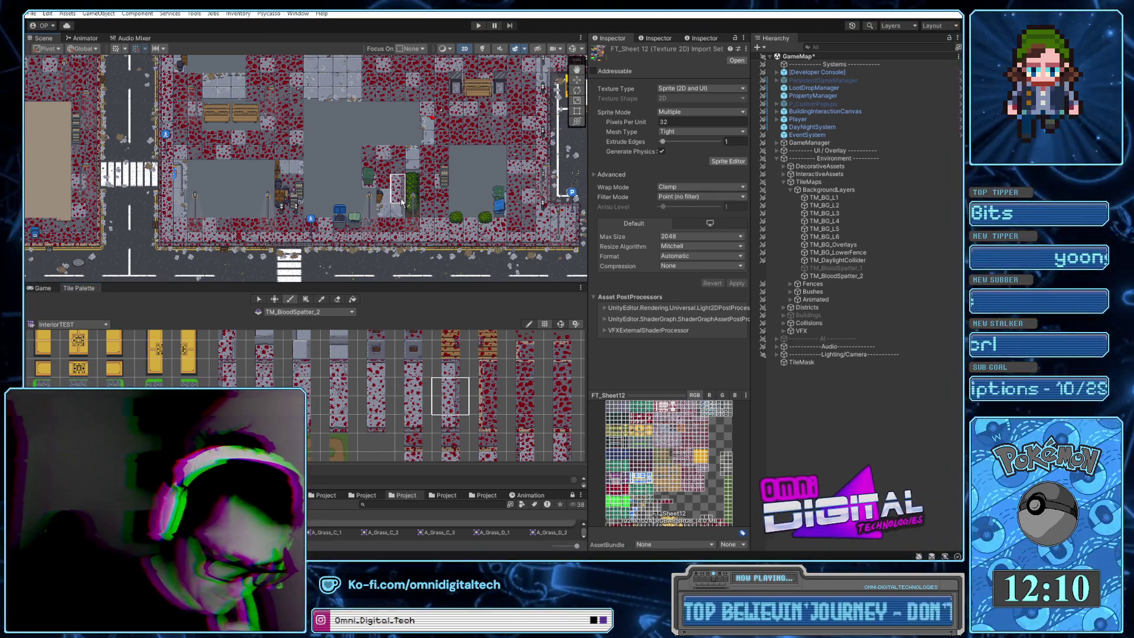
pyautogui.scroll(3, 449, 396)
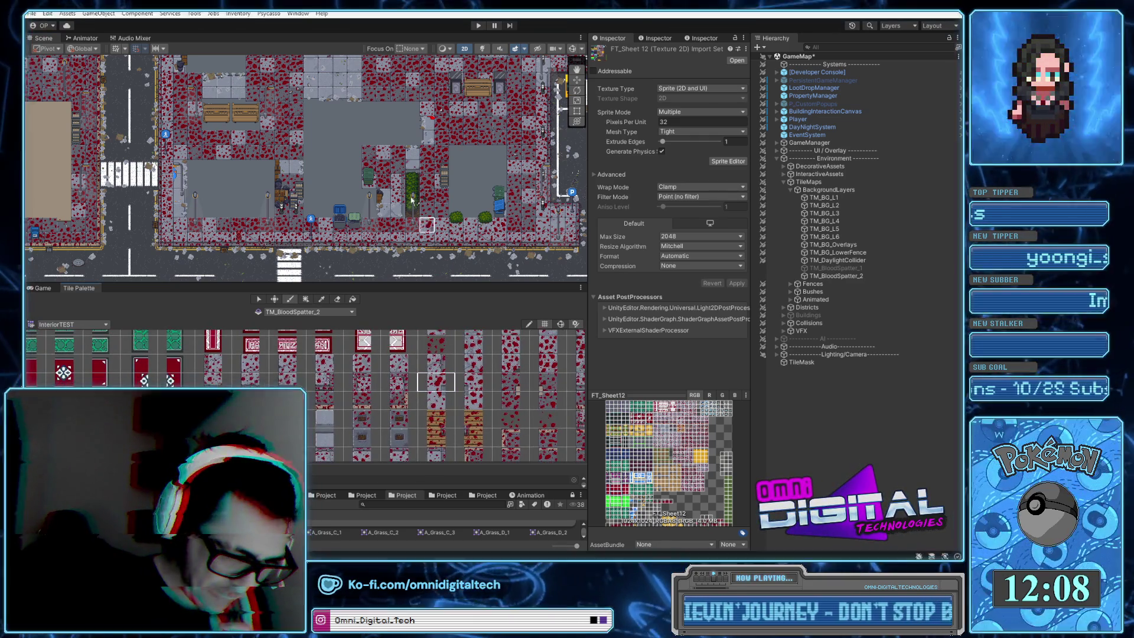
pyautogui.click(471, 388)
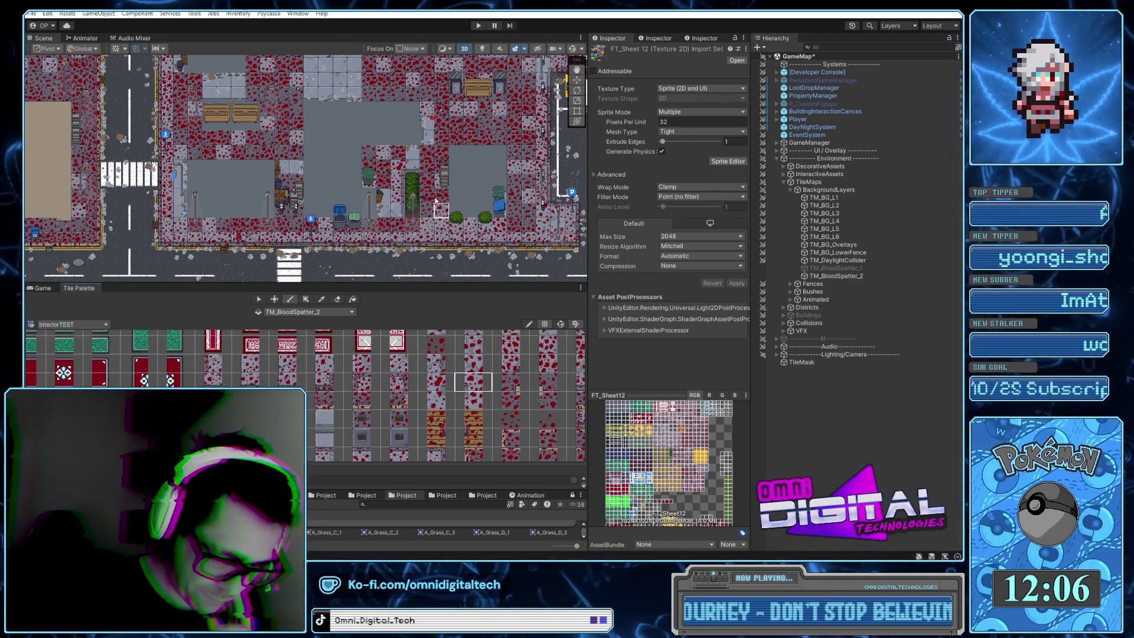
pyautogui.scroll(-1, 447, 388)
pyautogui.scroll(-3, 447, 388)
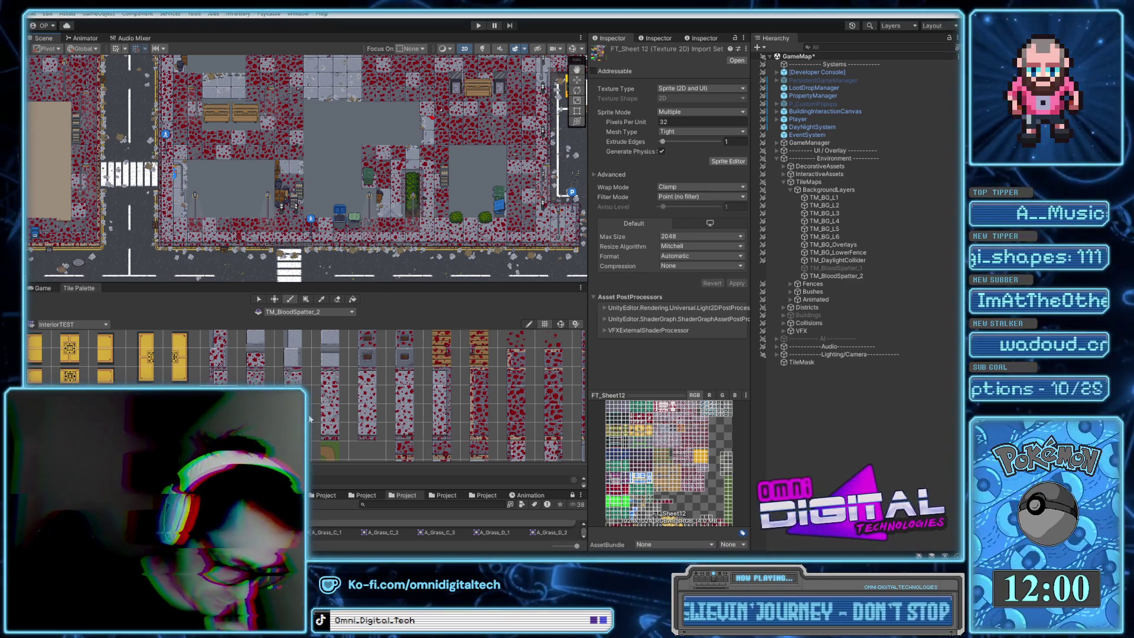
pyautogui.moveTo(475, 406)
pyautogui.mouseDown()
pyautogui.moveTo(478, 431)
pyautogui.moveTo(485, 417)
pyautogui.moveTo(478, 454)
pyautogui.moveTo(487, 409)
pyautogui.moveTo(411, 337)
pyautogui.mouseUp()
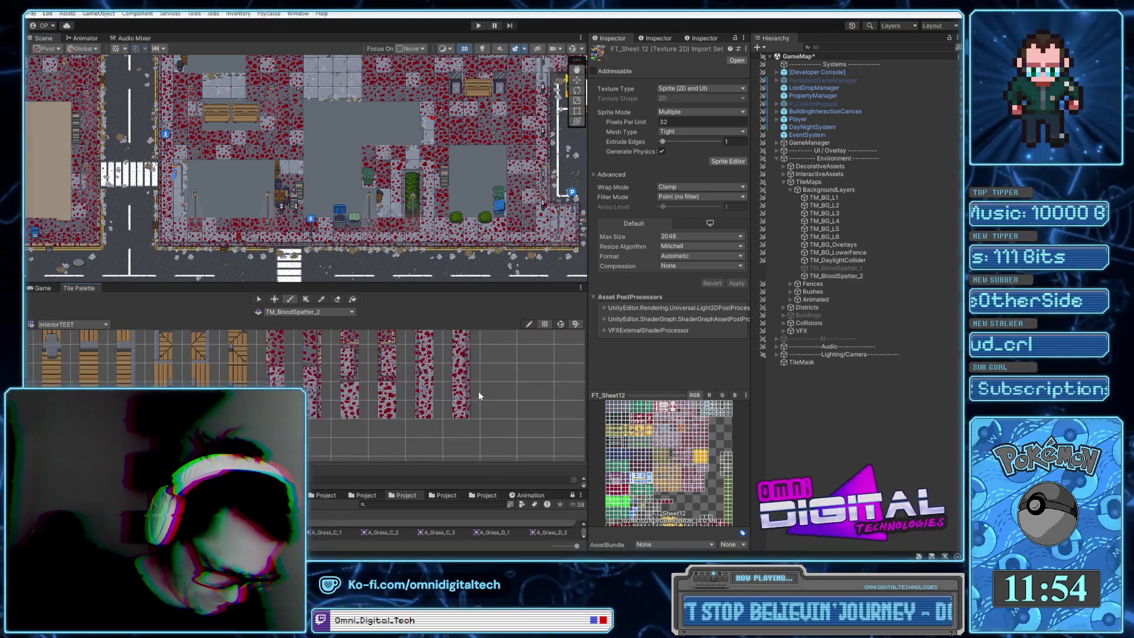
pyautogui.click(315, 414)
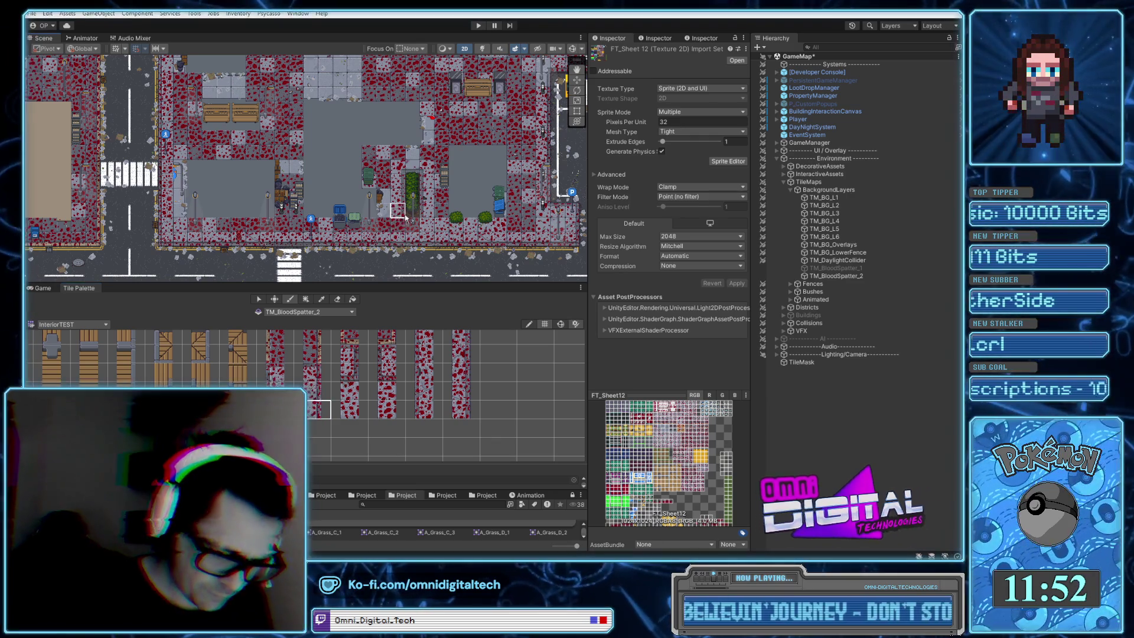
pyautogui.scroll(4, 424, 205)
pyautogui.scroll(1, 424, 206)
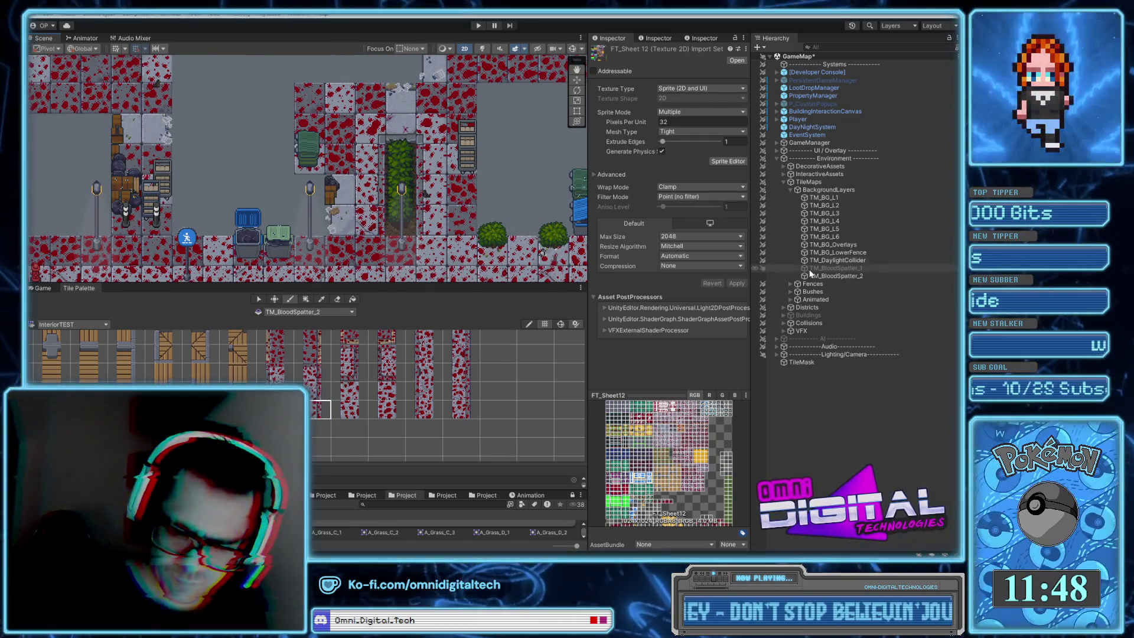
# - Select TM_BloodSpatter_2, toggle its visibility, and make it the palette's active tilemap
pyautogui.click(836, 276)
pyautogui.click(614, 52)
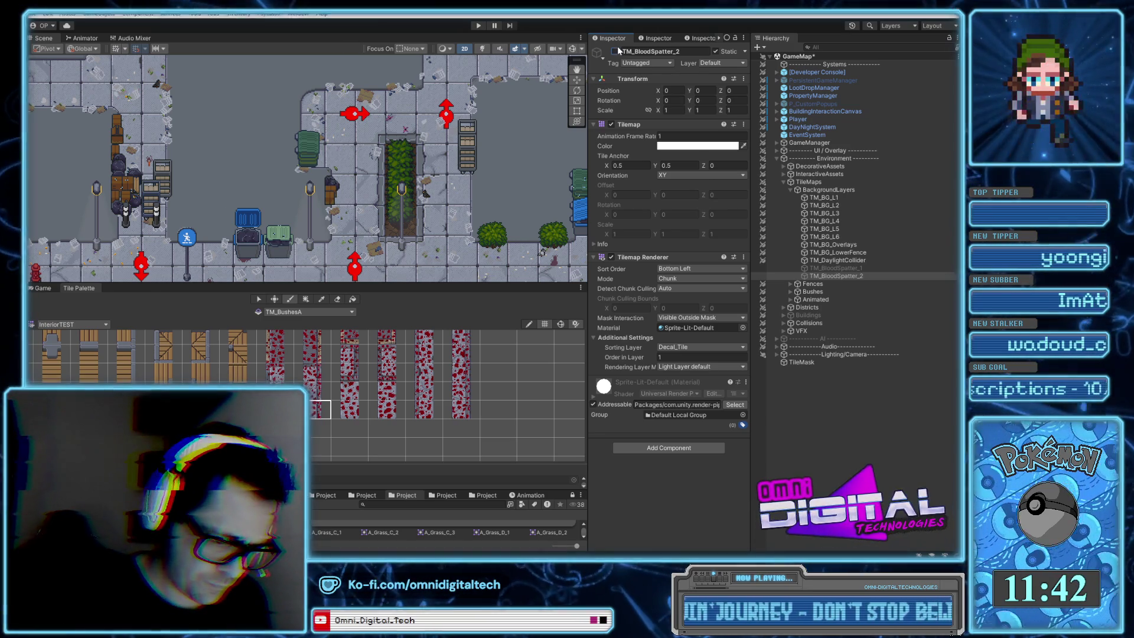
pyautogui.click(615, 52)
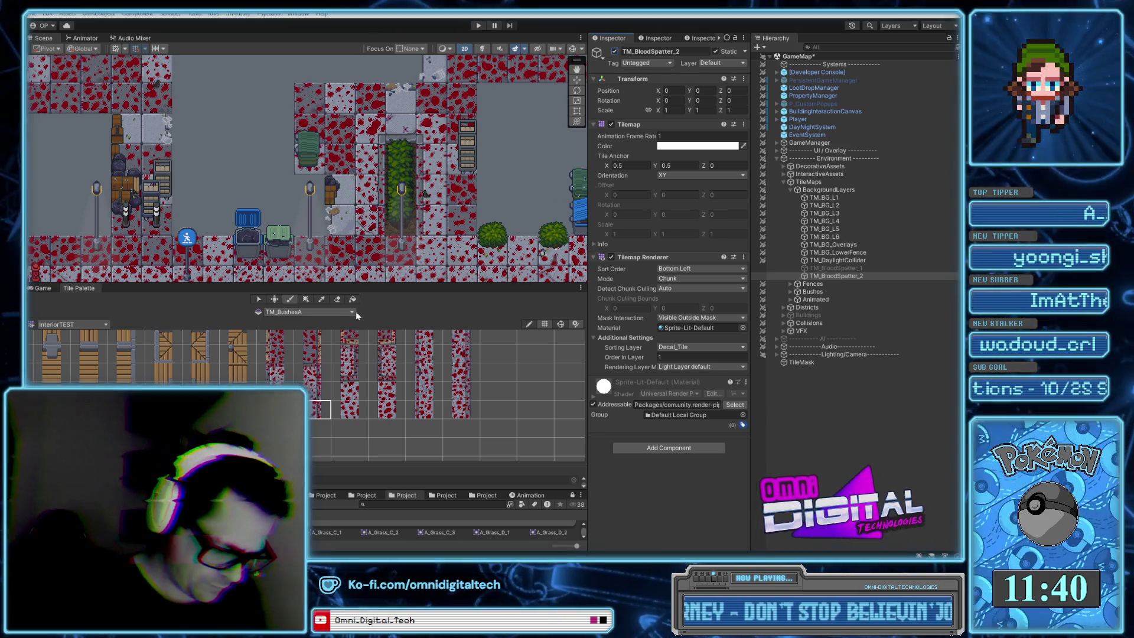
pyautogui.click(352, 311)
pyautogui.click(344, 401)
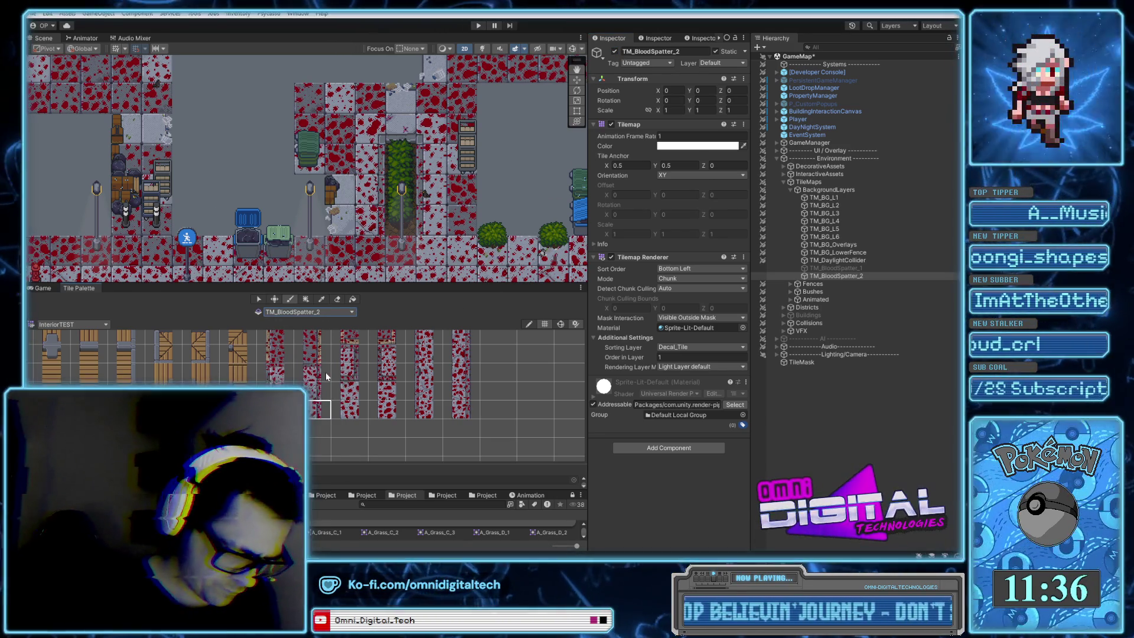
pyautogui.scroll(3, 330, 354)
# - Erase the blood spatter from the strips left and right of the planter
pyautogui.click(337, 298)
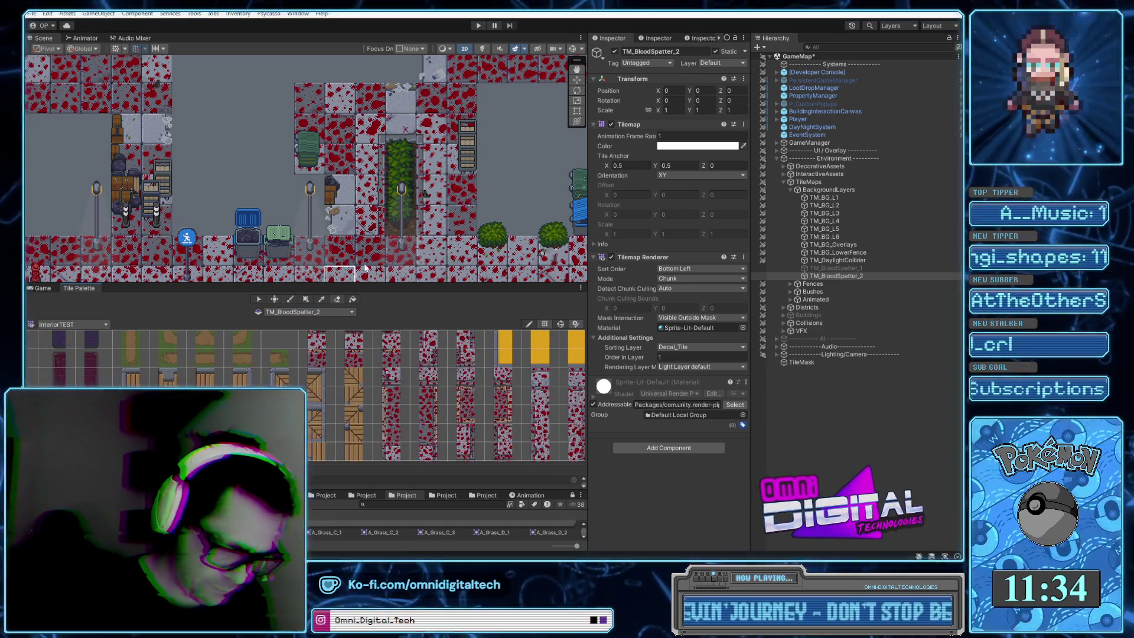
pyautogui.click(370, 160)
pyautogui.moveTo(376, 207); pyautogui.dragTo(371, 222)
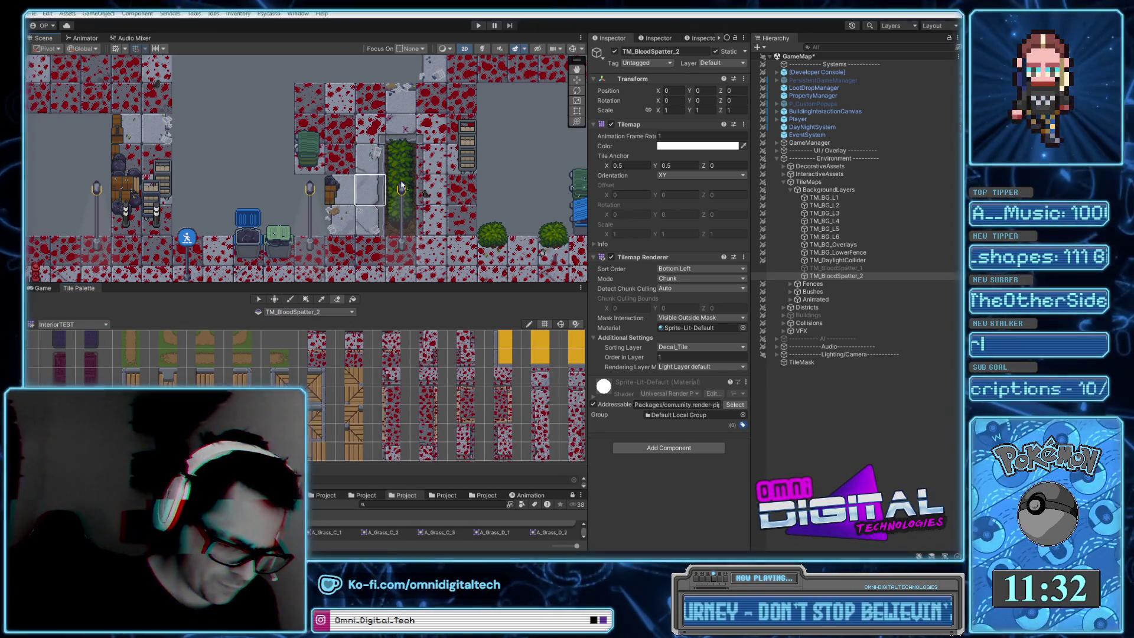
pyautogui.moveTo(431, 158); pyautogui.dragTo(431, 222)
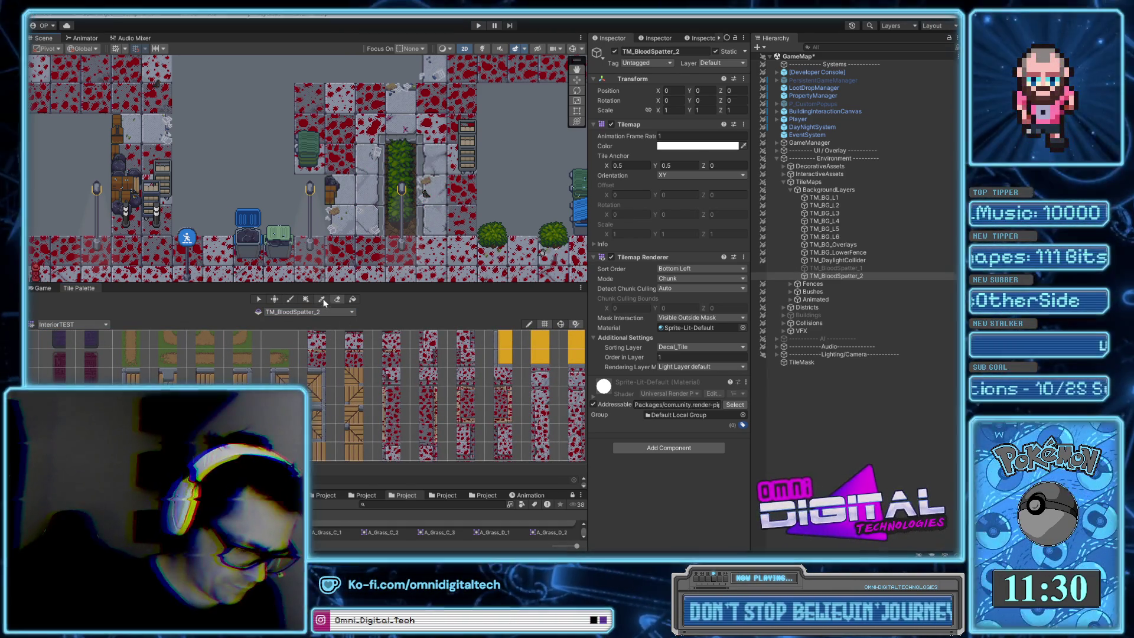
pyautogui.hscroll(5, 349, 367)
# - Return to the Paint Brush and pick a new blood-spatter tile
pyautogui.click(372, 412)
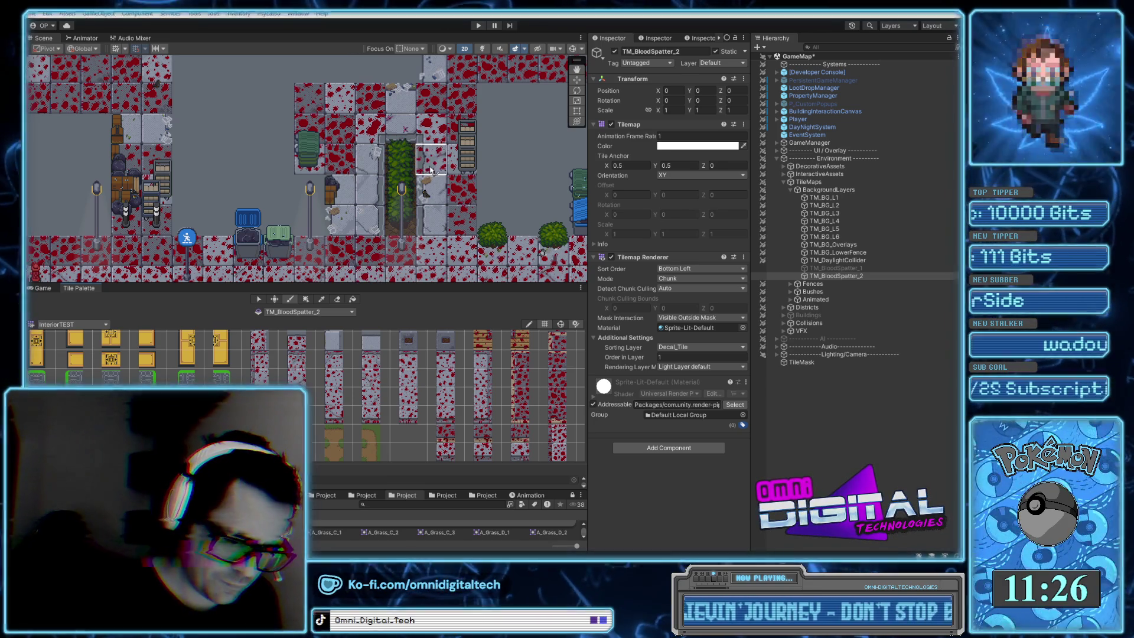
pyautogui.moveTo(462, 333)
pyautogui.mouseDown()
pyautogui.moveTo(409, 331)
pyautogui.moveTo(414, 296)
pyautogui.mouseUp()
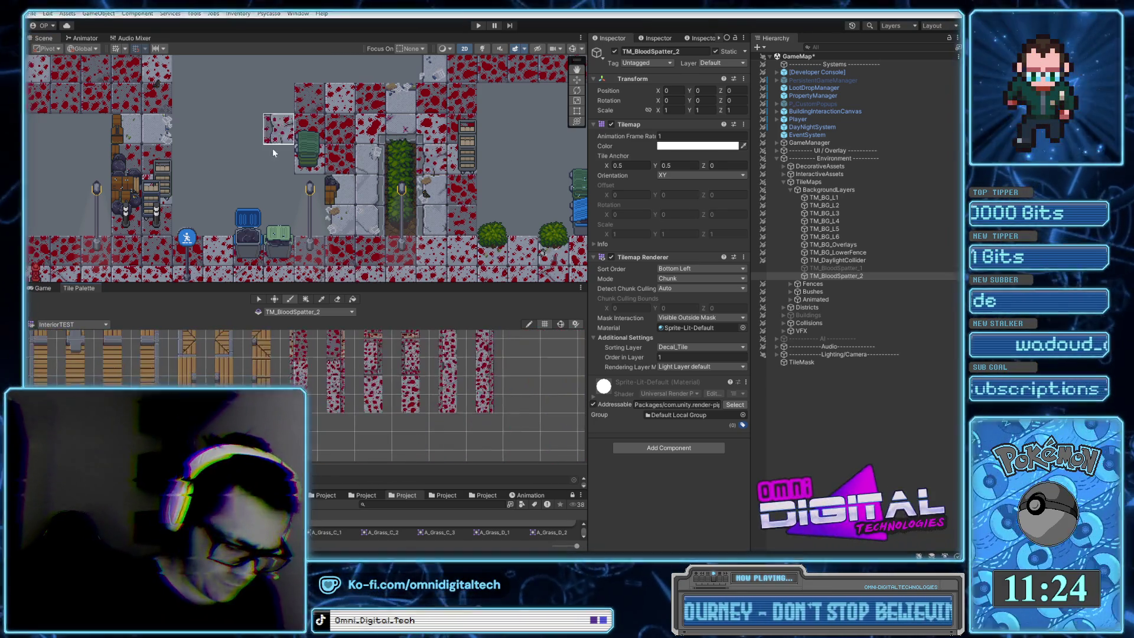
pyautogui.moveTo(416, 420); pyautogui.dragTo(391, 414)
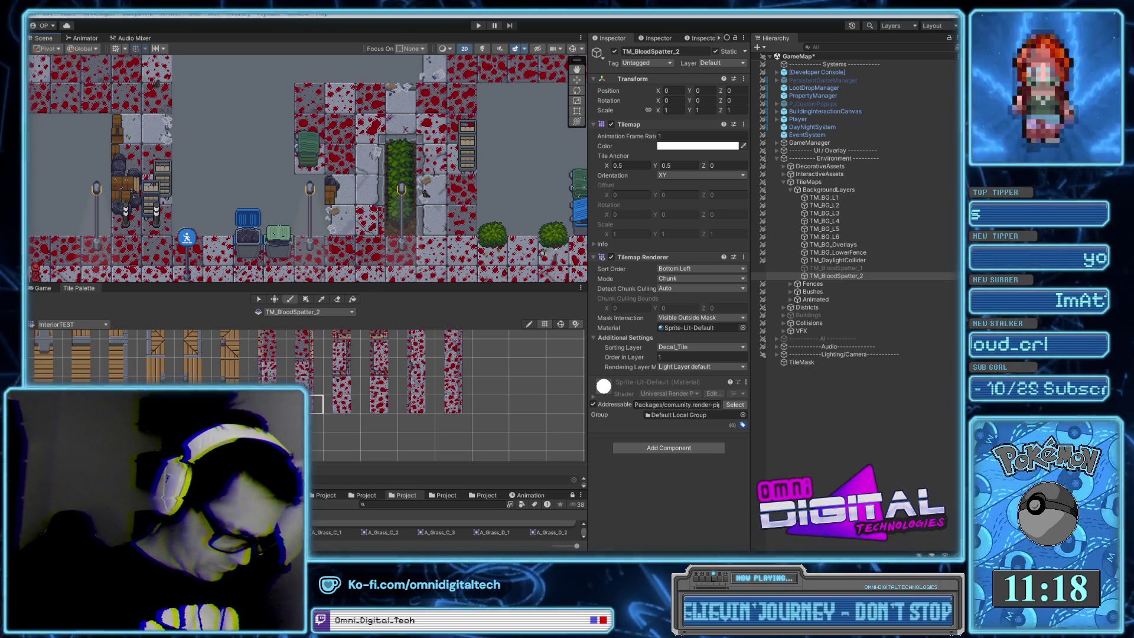
pyautogui.click(267, 390)
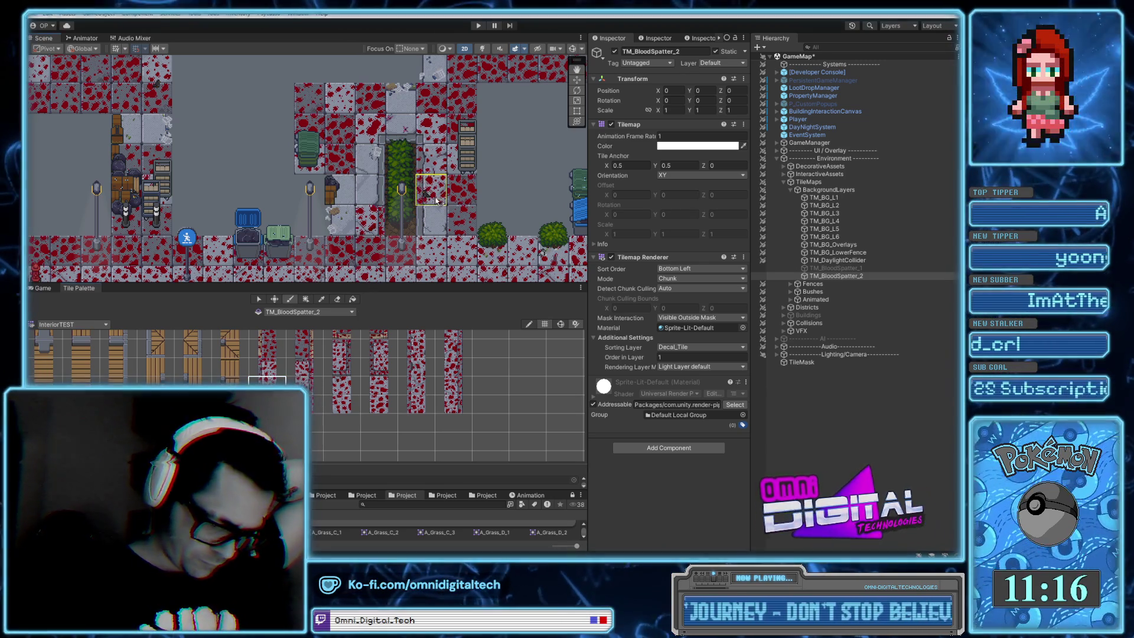
# - Paint blood spatter onto two sidewalk cells beside the planter, then pick a lower tile
pyautogui.click(411, 354)
pyautogui.moveTo(438, 235); pyautogui.dragTo(437, 220)
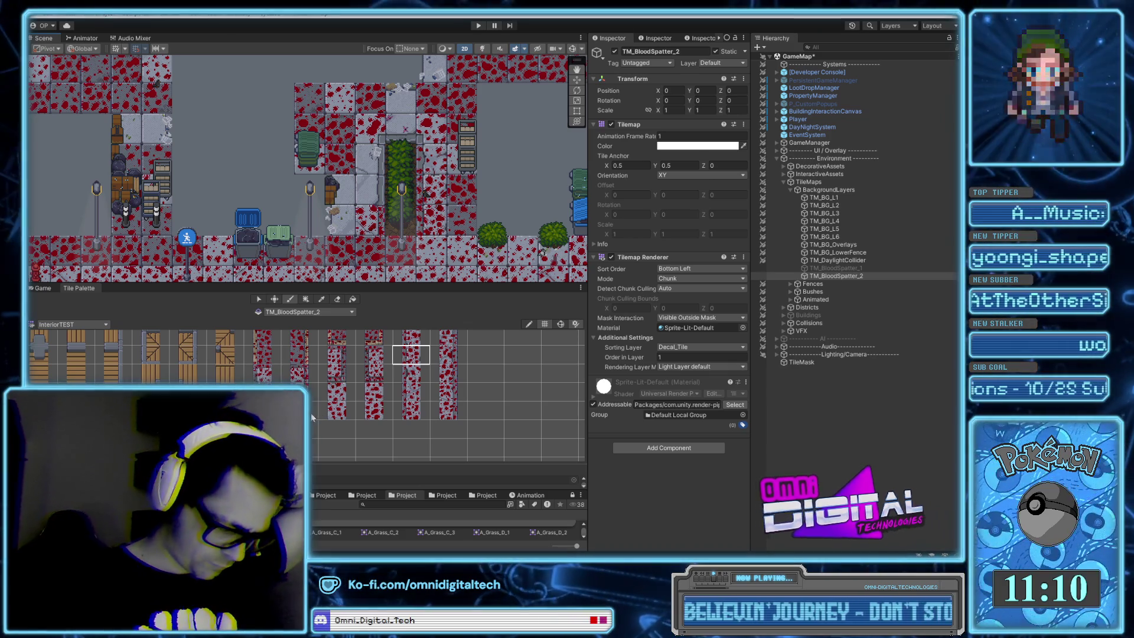
pyautogui.moveTo(458, 390)
pyautogui.mouseDown()
pyautogui.moveTo(449, 412)
pyautogui.moveTo(478, 364)
pyautogui.mouseUp()
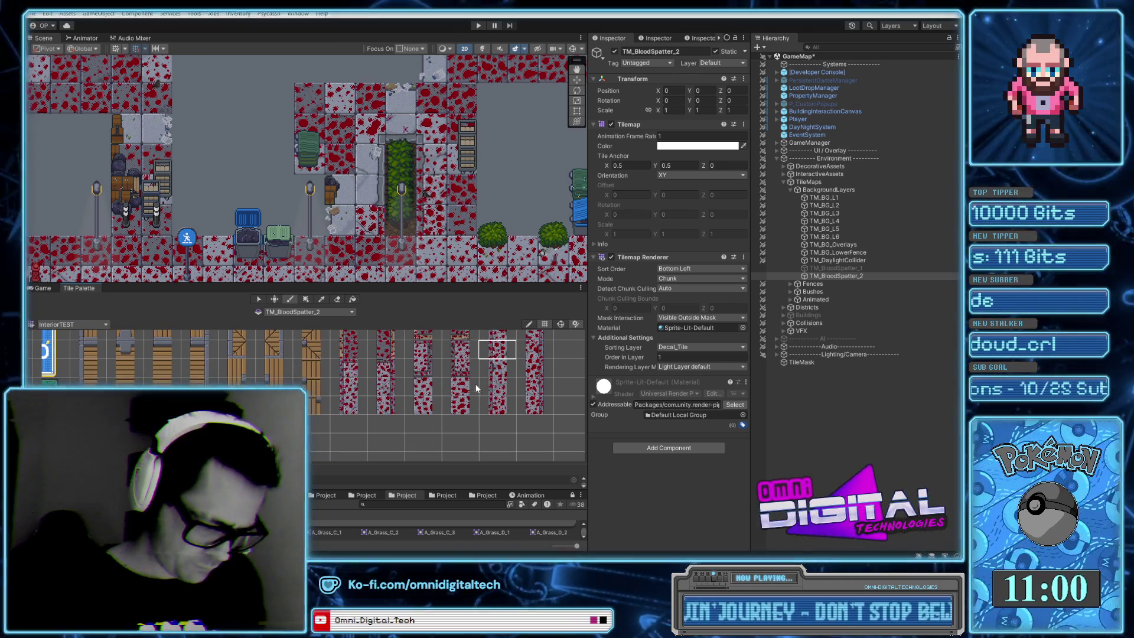
pyautogui.moveTo(476, 384)
pyautogui.mouseDown()
pyautogui.moveTo(478, 407)
pyautogui.moveTo(446, 420)
pyautogui.moveTo(444, 404)
pyautogui.mouseUp()
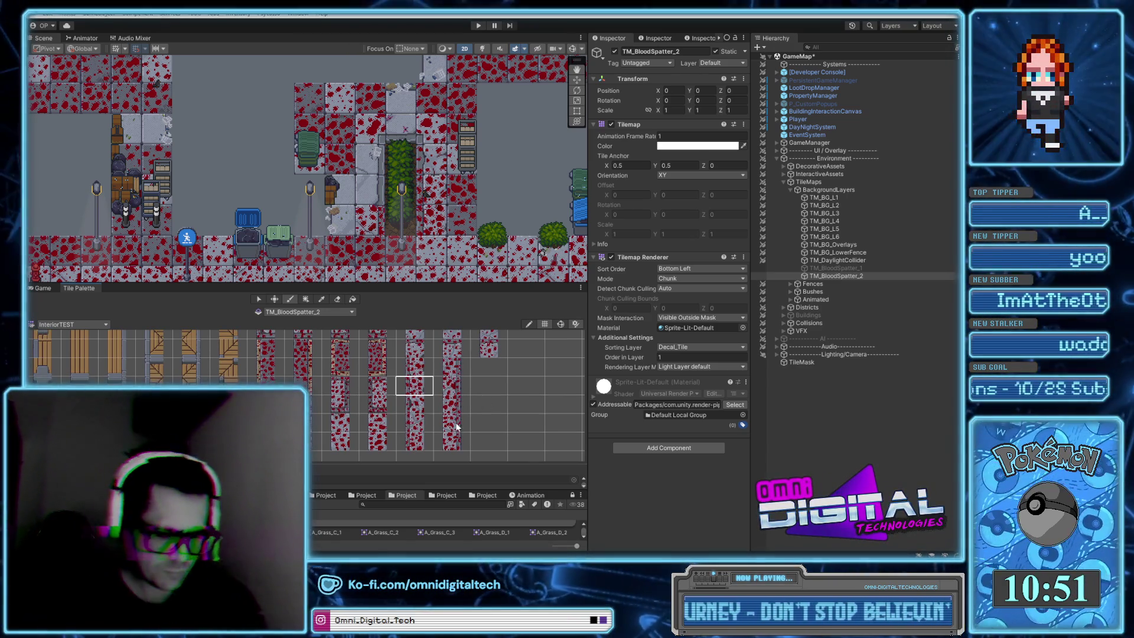
pyautogui.click(457, 425)
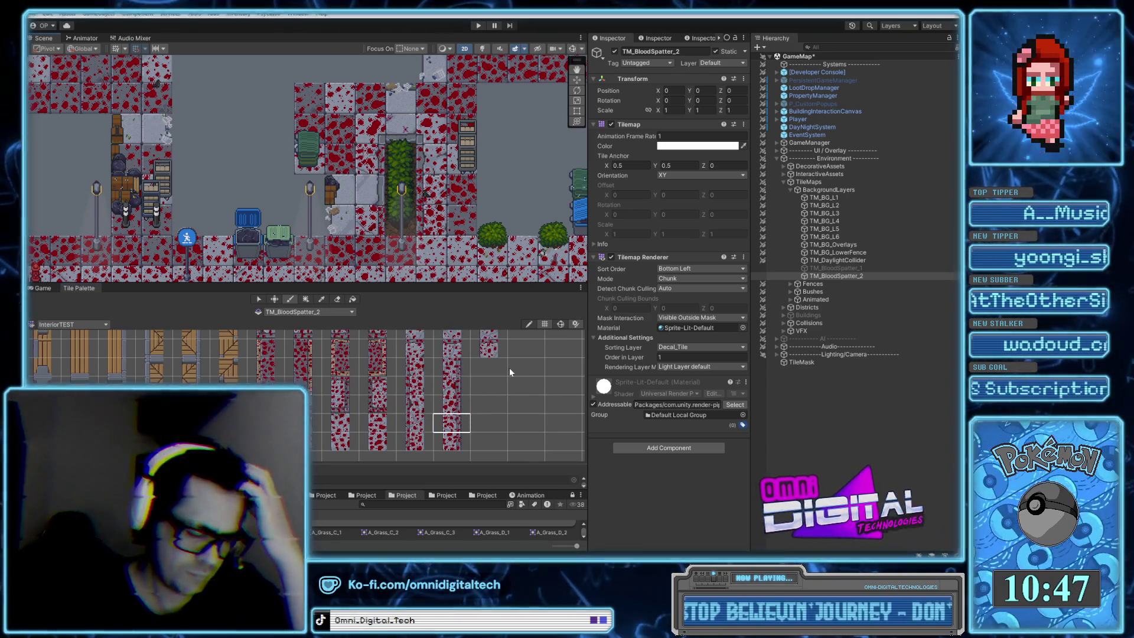
pyautogui.moveTo(498, 375); pyautogui.dragTo(500, 394)
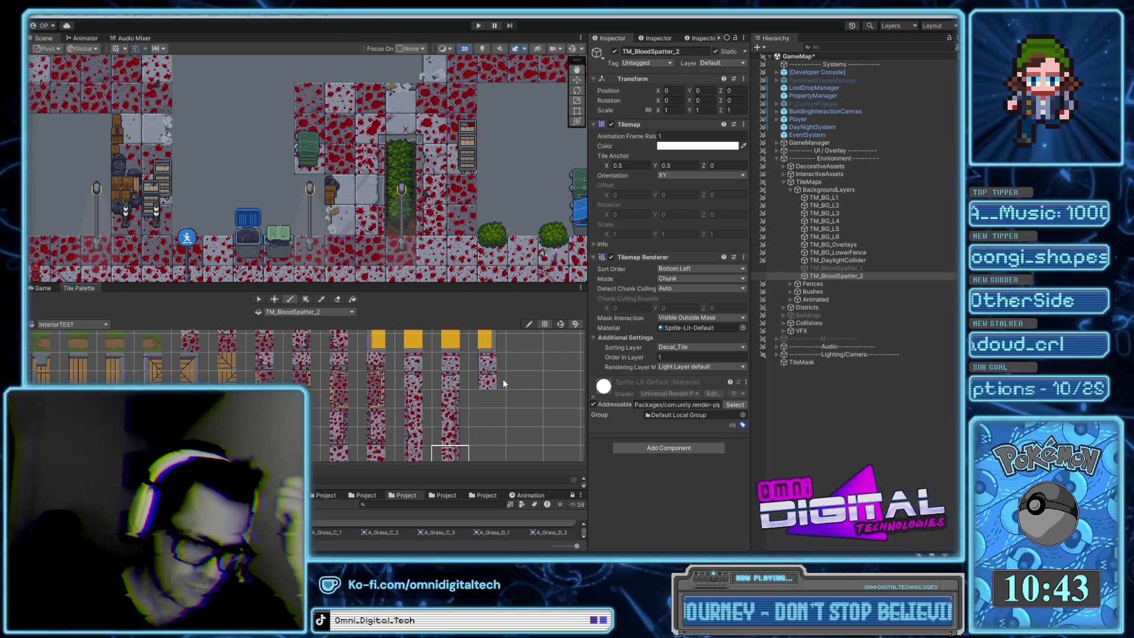
# - Erase spatter from the sidewalk below the planter and resume painting
pyautogui.click(341, 299)
pyautogui.moveTo(400, 251)
pyautogui.mouseDown()
pyautogui.moveTo(371, 251)
pyautogui.moveTo(432, 258)
pyautogui.mouseUp()
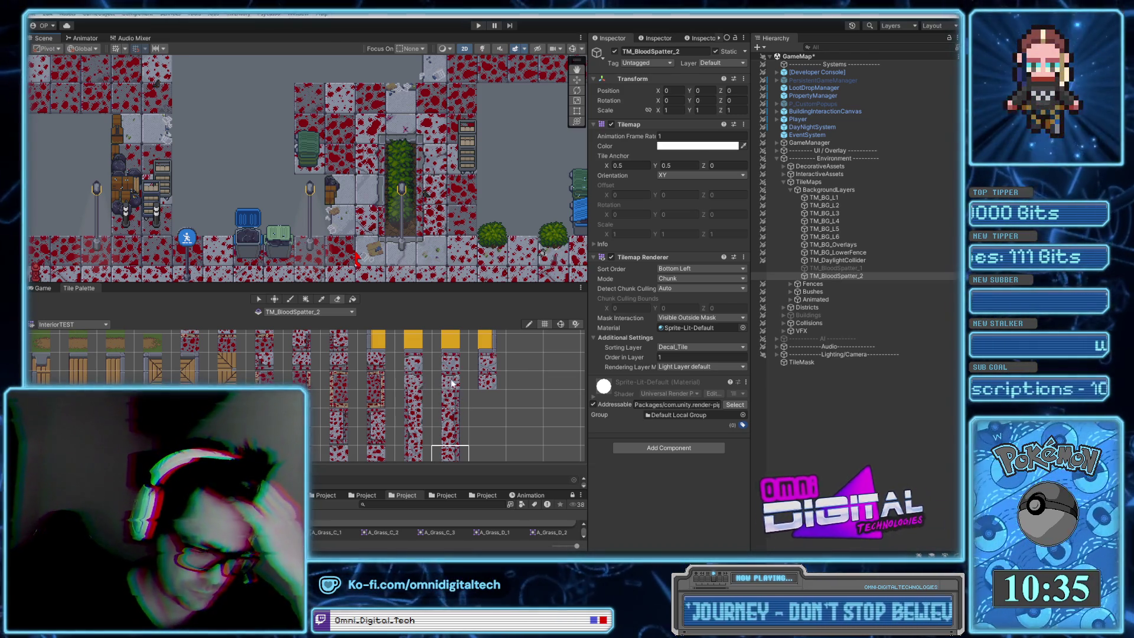
pyautogui.click(450, 381)
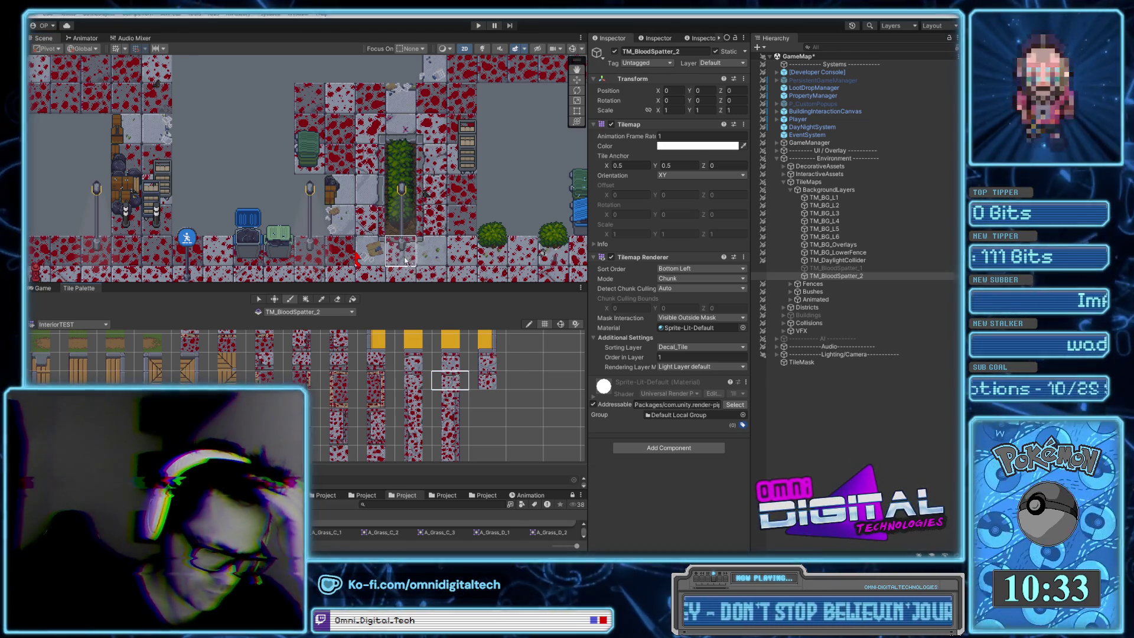
# - Scroll and pan the palette to reveal a second row of blood tiles
pyautogui.scroll(-5, 467, 379)
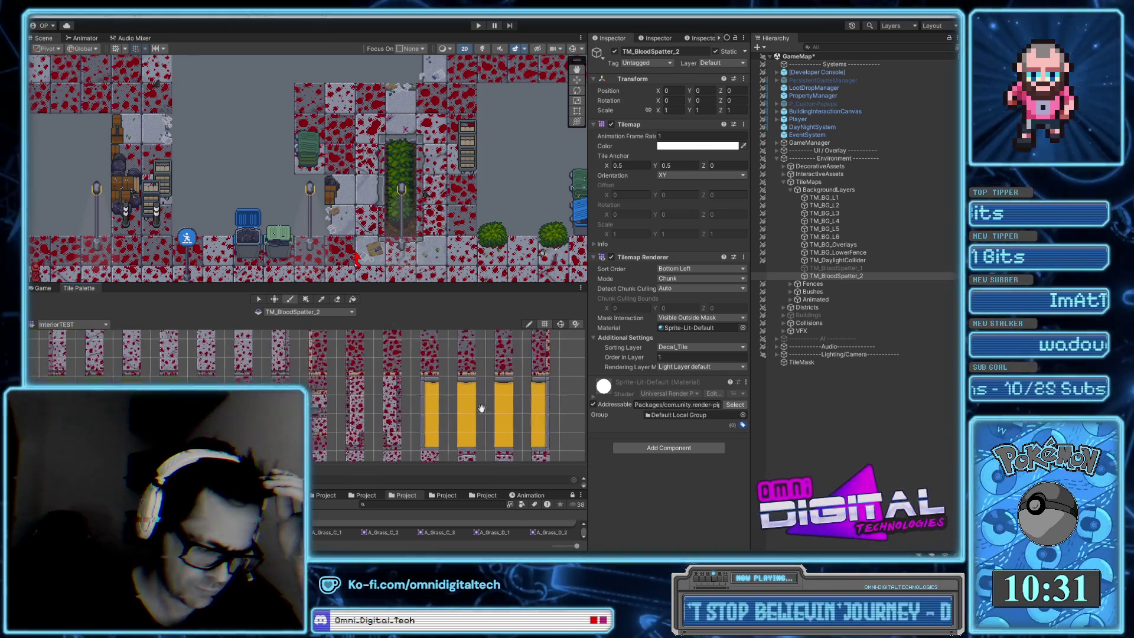
pyautogui.scroll(3, 469, 402)
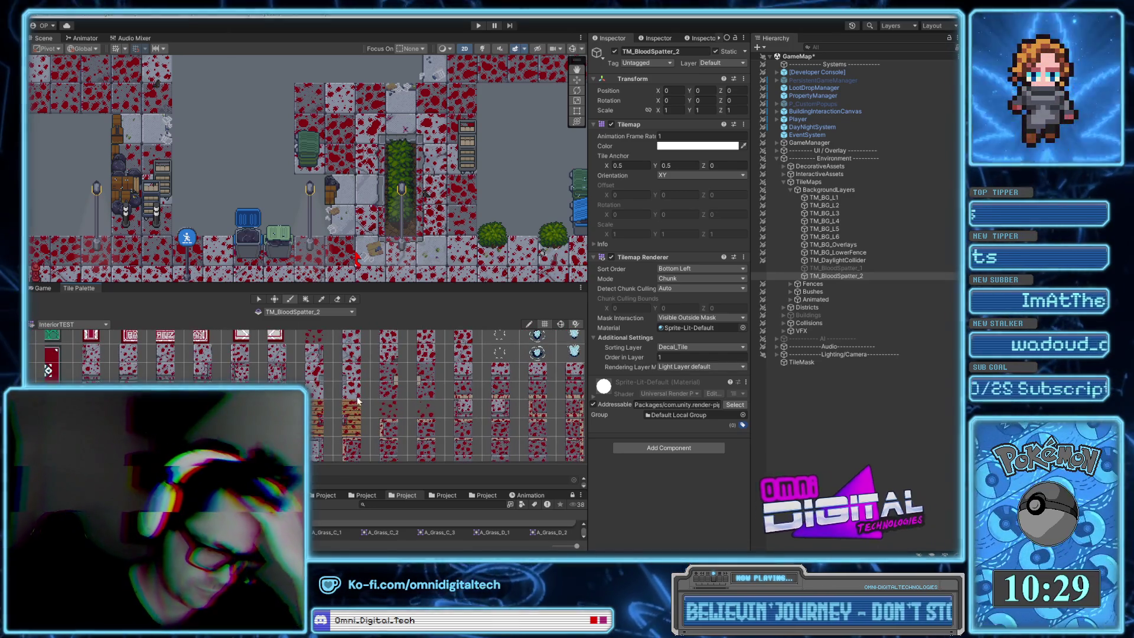
pyautogui.click(353, 390)
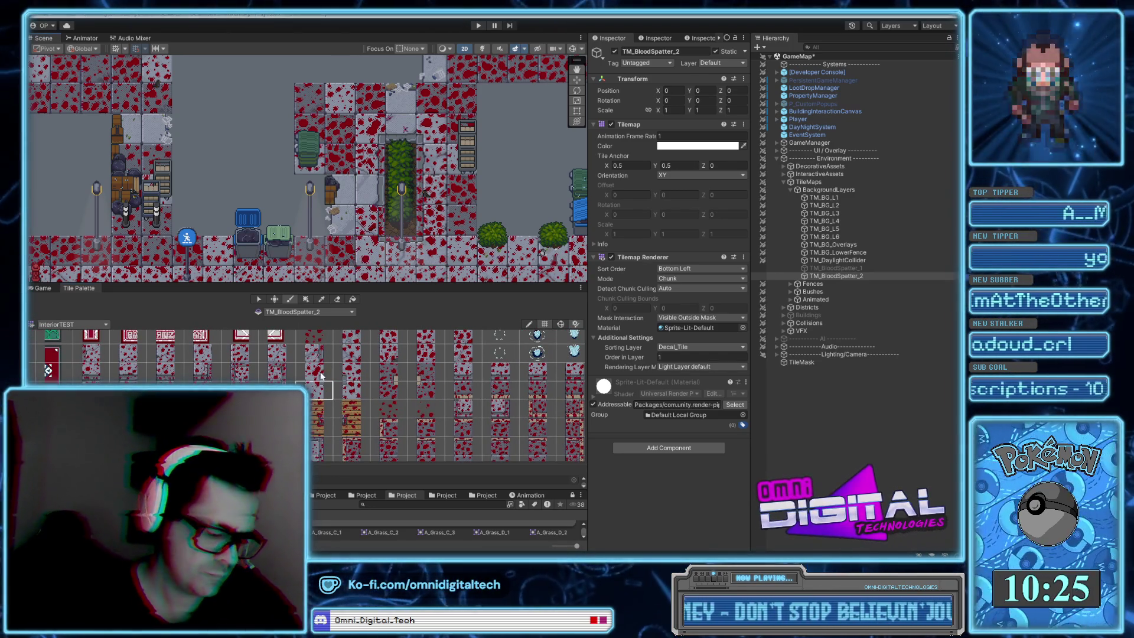
pyautogui.hscroll(-5, 498, 433)
pyautogui.scroll(5, 493, 431)
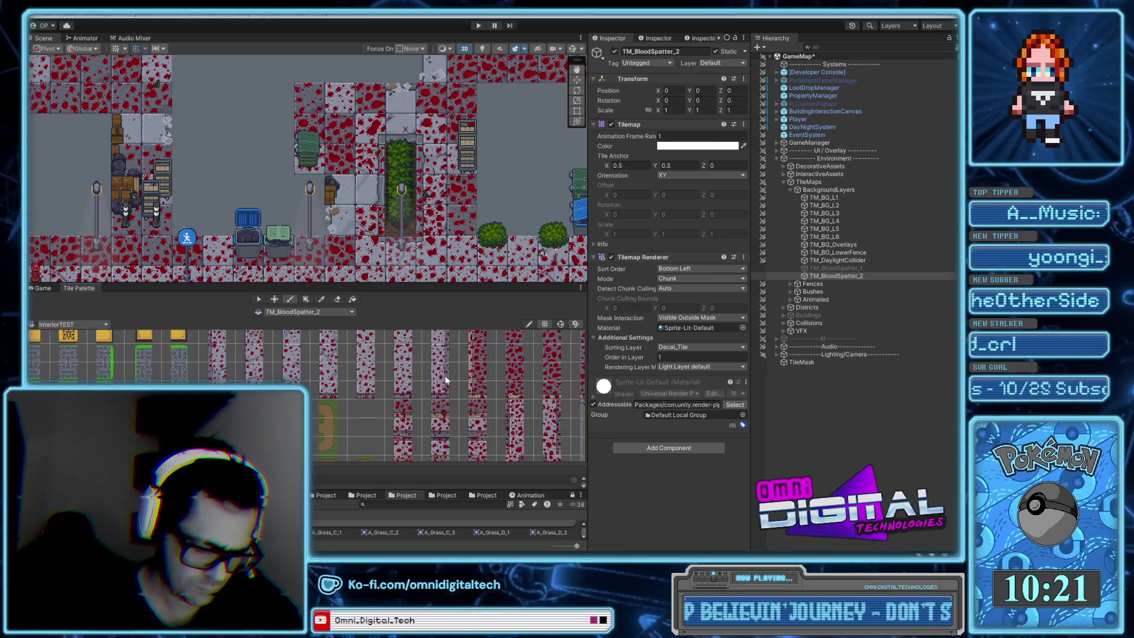
pyautogui.scroll(-5, 489, 391)
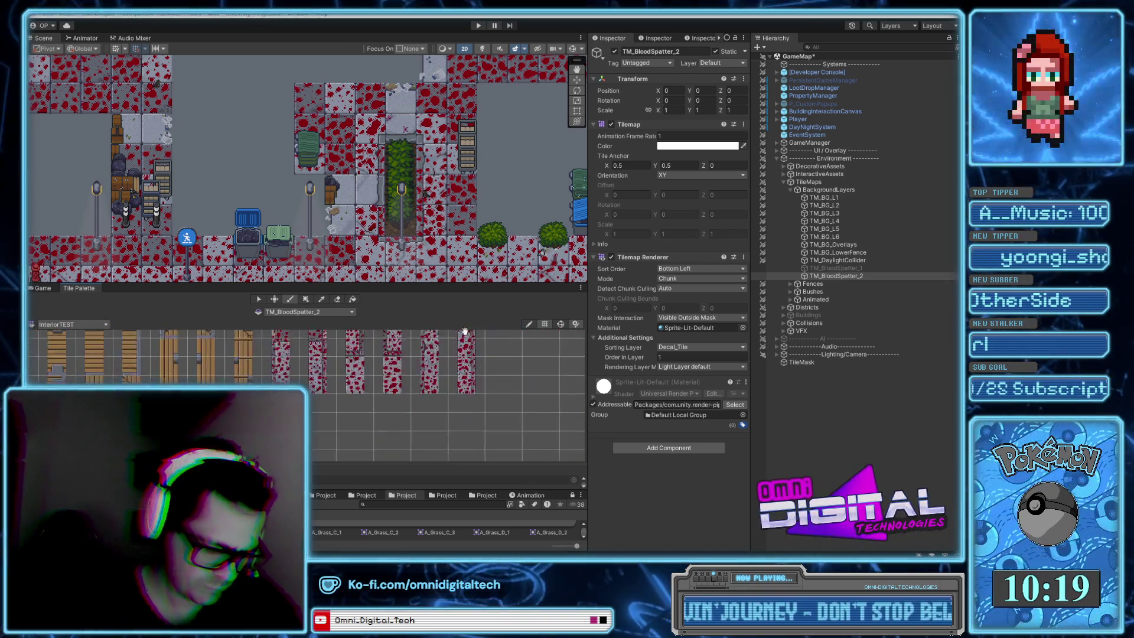
pyautogui.moveTo(462, 386); pyautogui.dragTo(478, 410)
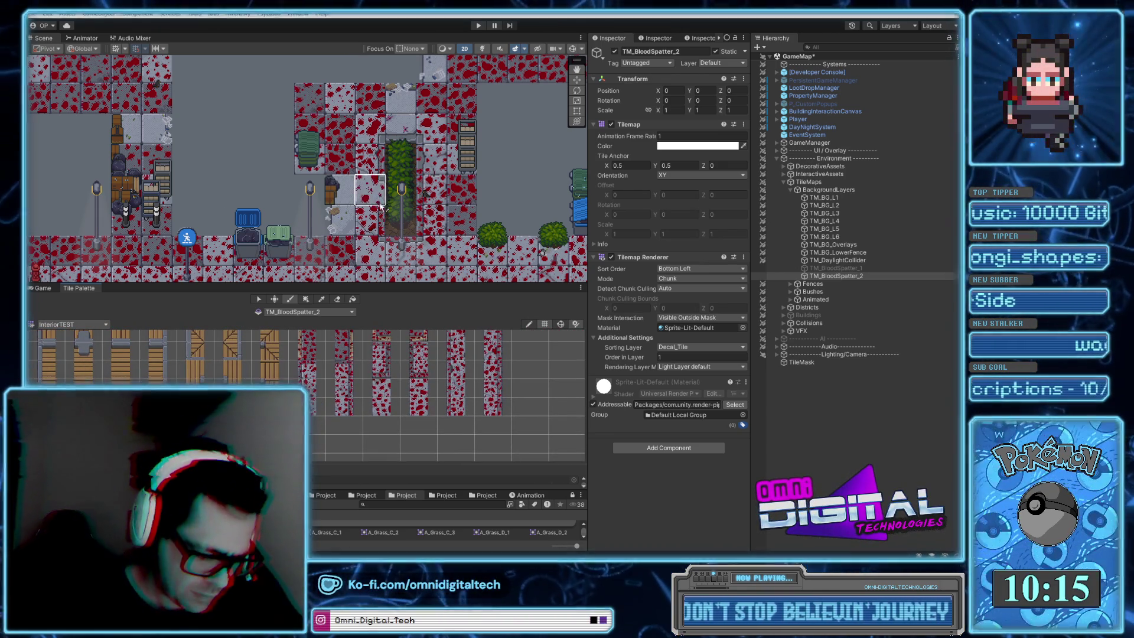
pyautogui.moveTo(477, 415)
pyautogui.mouseDown()
pyautogui.moveTo(456, 421)
pyautogui.moveTo(486, 387)
pyautogui.moveTo(473, 402)
pyautogui.moveTo(428, 385)
pyautogui.moveTo(463, 437)
pyautogui.mouseUp()
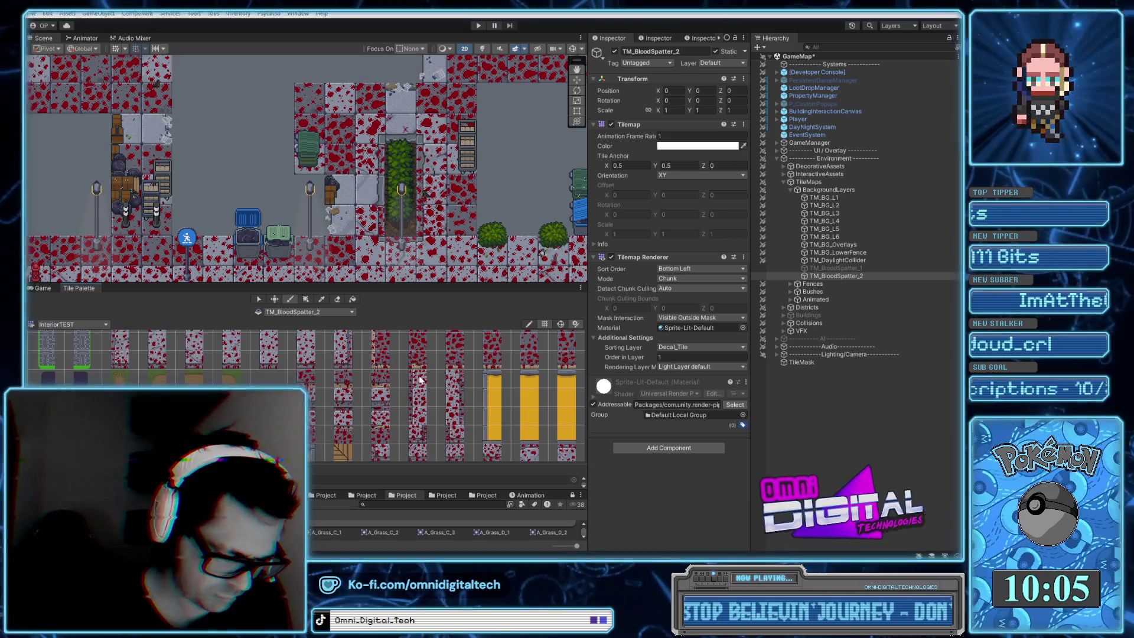
# - Browse past the signs-and-frames area to pick a new blood-splatter tile
pyautogui.moveTo(423, 379); pyautogui.dragTo(442, 405)
pyautogui.moveTo(381, 386); pyautogui.dragTo(390, 417)
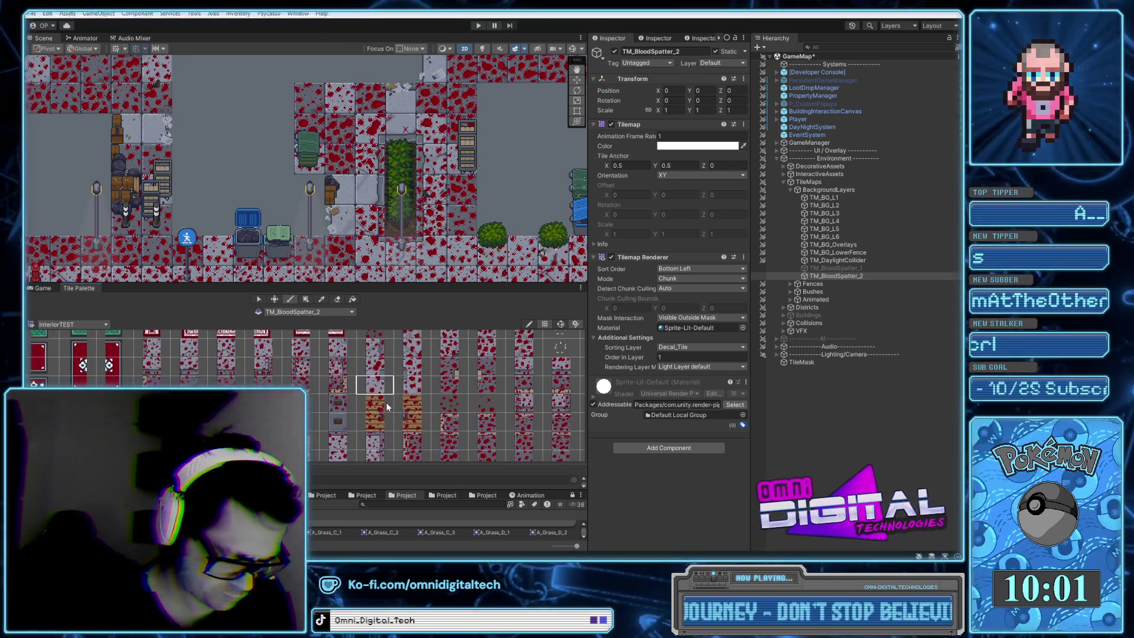
pyautogui.moveTo(334, 390); pyautogui.dragTo(446, 441)
pyautogui.scroll(3, 341, 407)
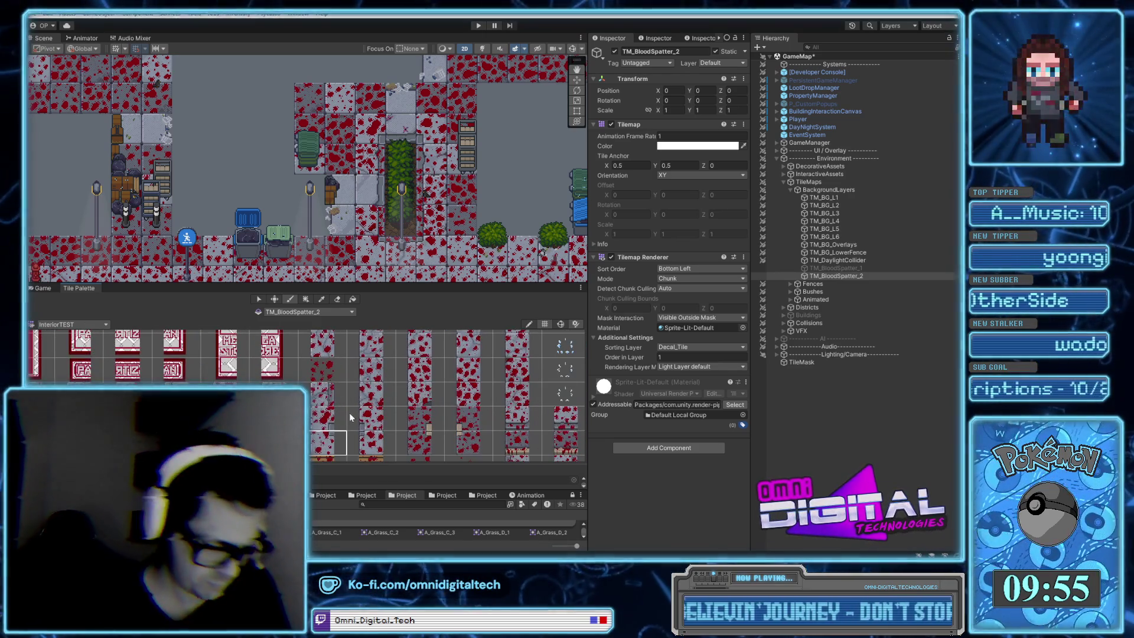
pyautogui.moveTo(352, 417); pyautogui.dragTo(339, 407)
pyautogui.click(308, 359)
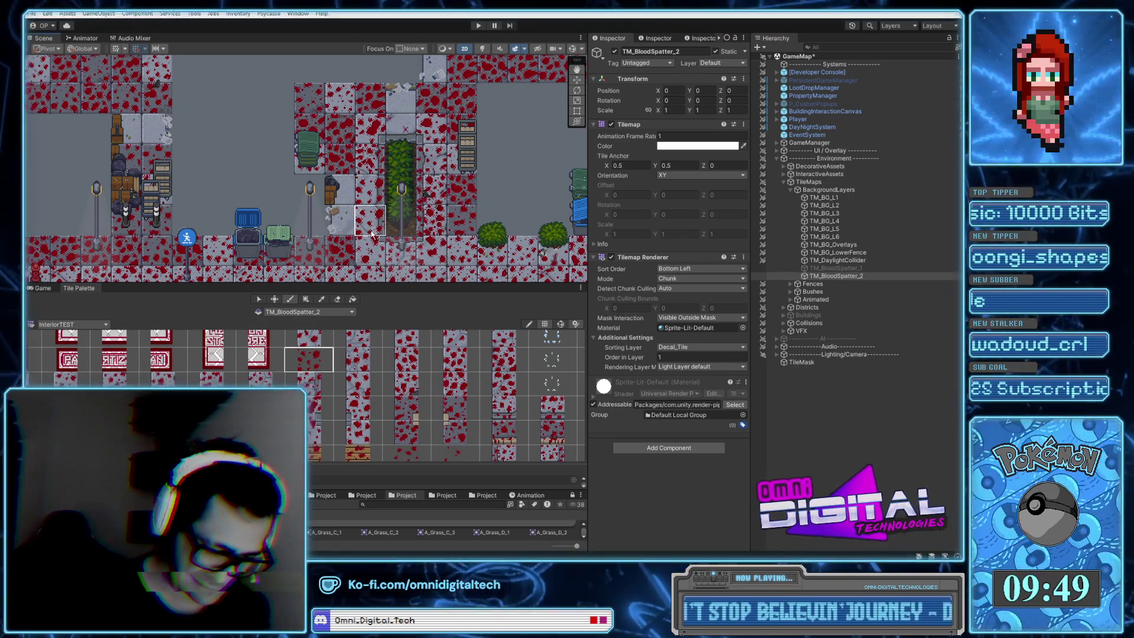
# - Reveal more blood tile rows and shift the map to show the area above
pyautogui.moveTo(467, 416); pyautogui.dragTo(447, 420)
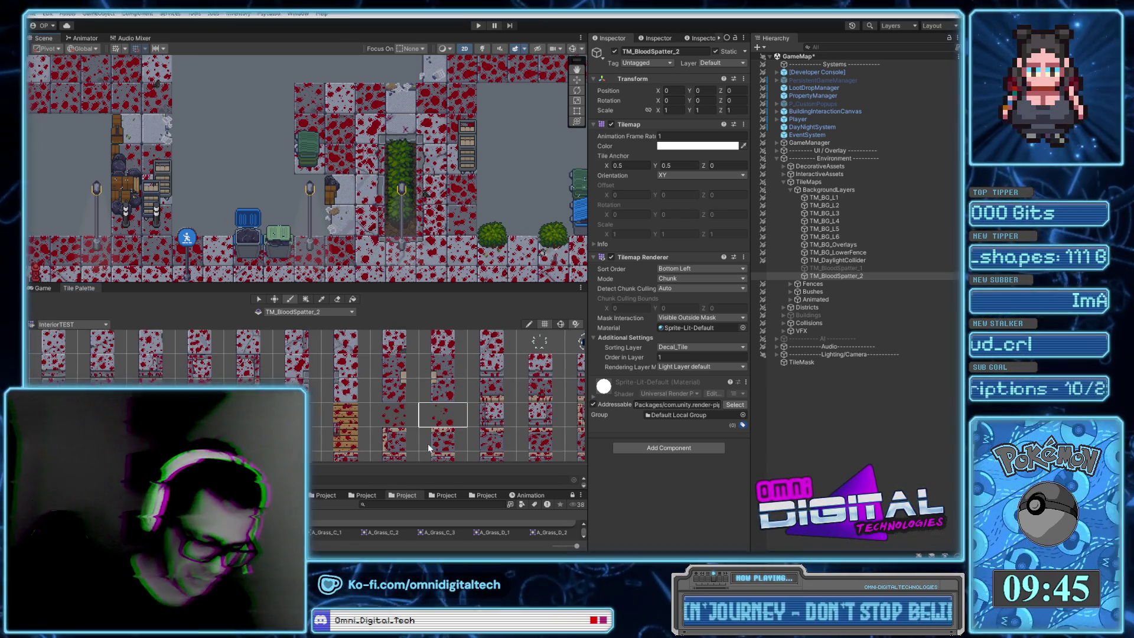
pyautogui.scroll(-3, 440, 438)
pyautogui.moveTo(449, 439); pyautogui.dragTo(462, 406)
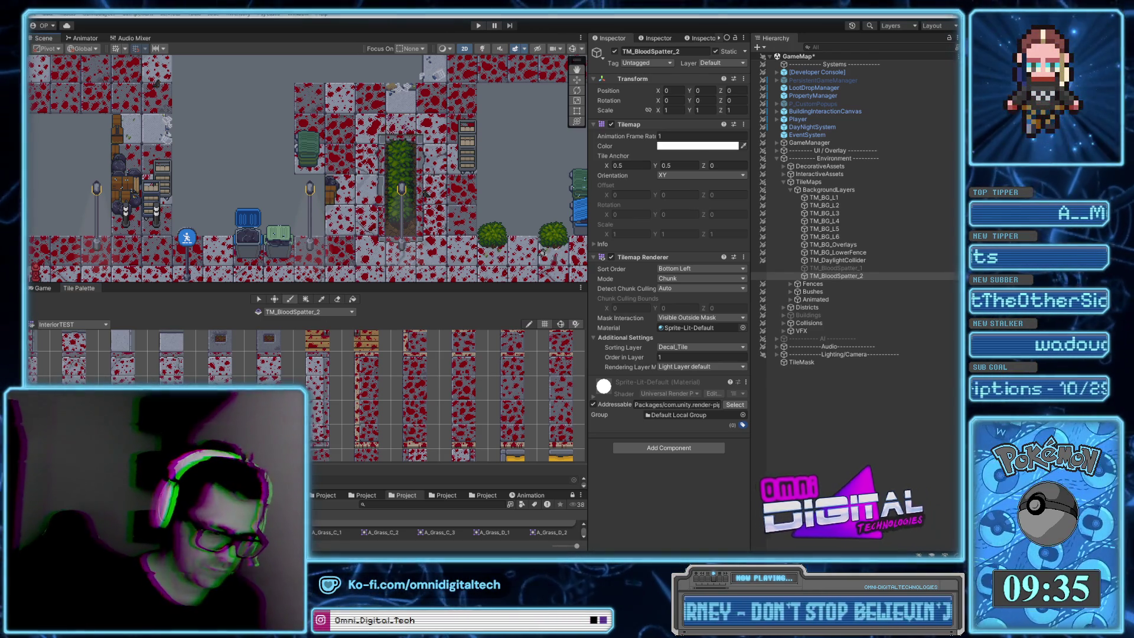
pyautogui.press('Up')
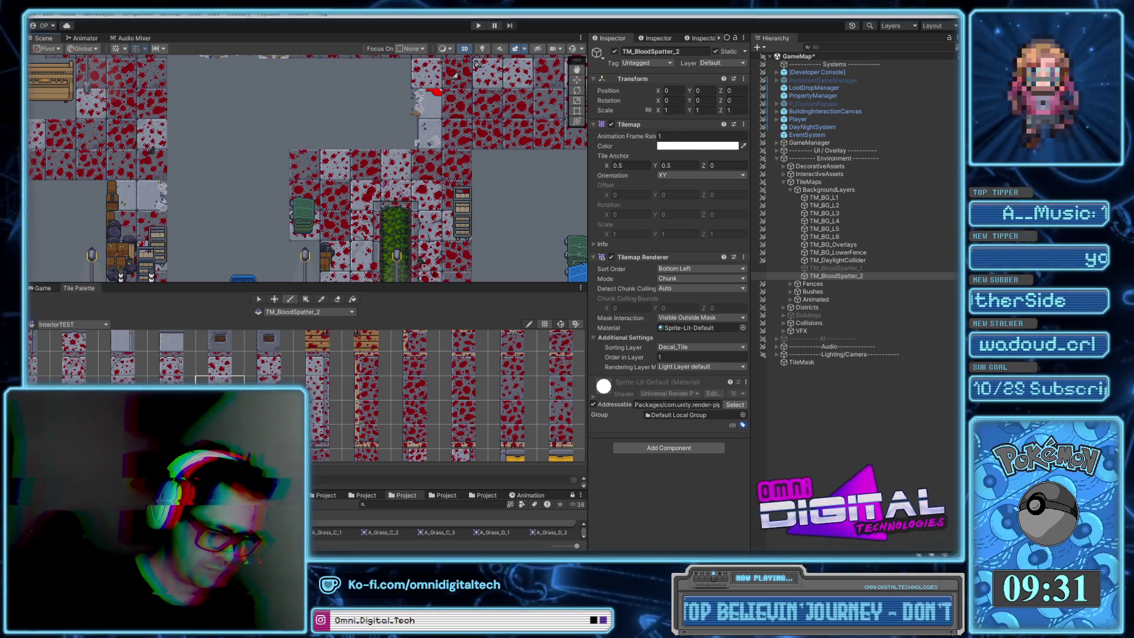
# - Move the map to the block above and choose neighbouring blood tiles
pyautogui.click(269, 378)
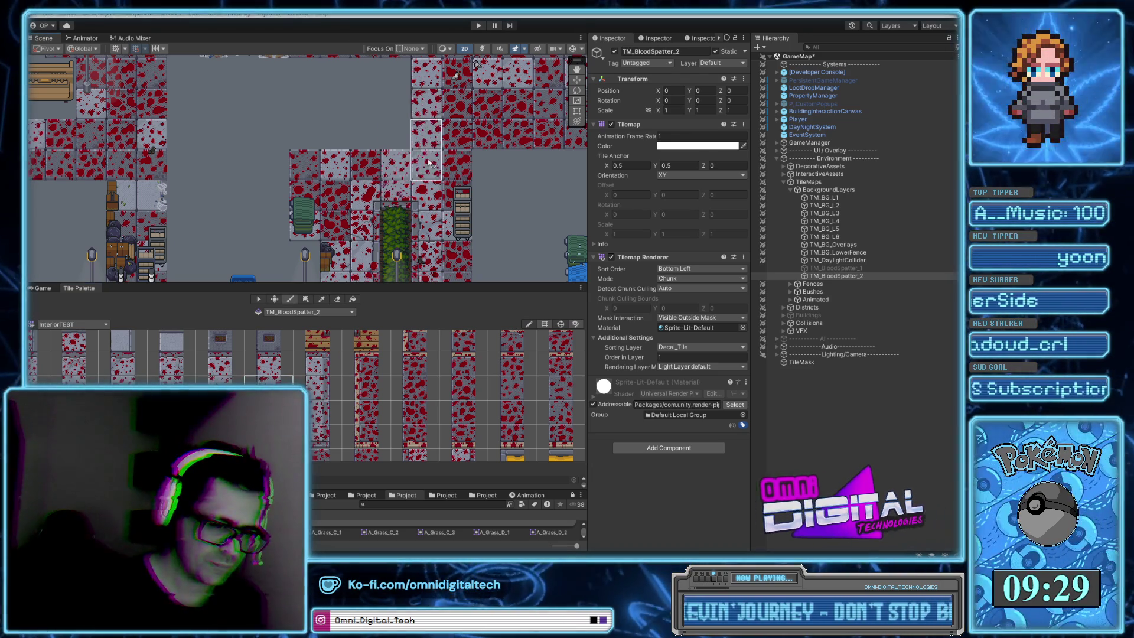
pyautogui.moveTo(427, 158); pyautogui.dragTo(398, 235)
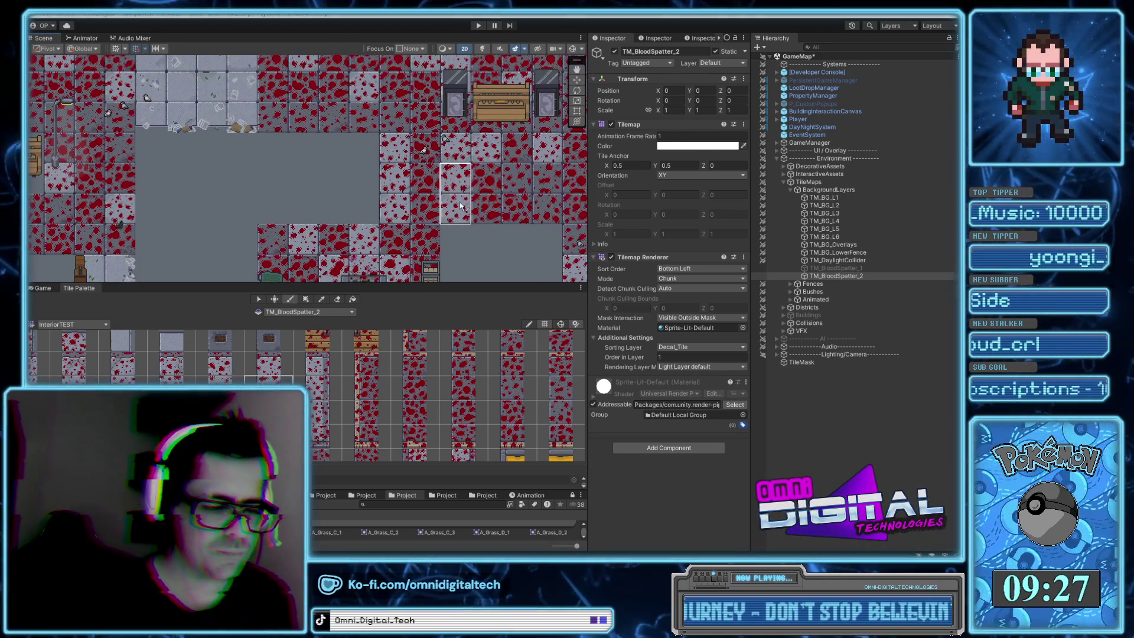
pyautogui.scroll(-3, 460, 205)
pyautogui.moveTo(461, 205); pyautogui.dragTo(520, 231)
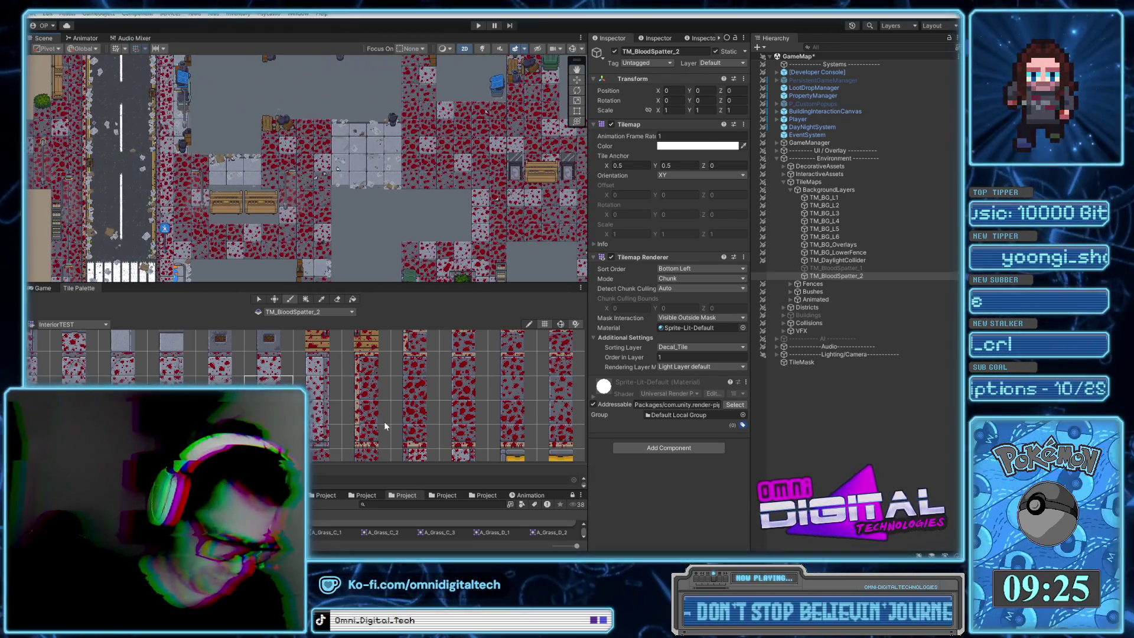
pyautogui.click(220, 381)
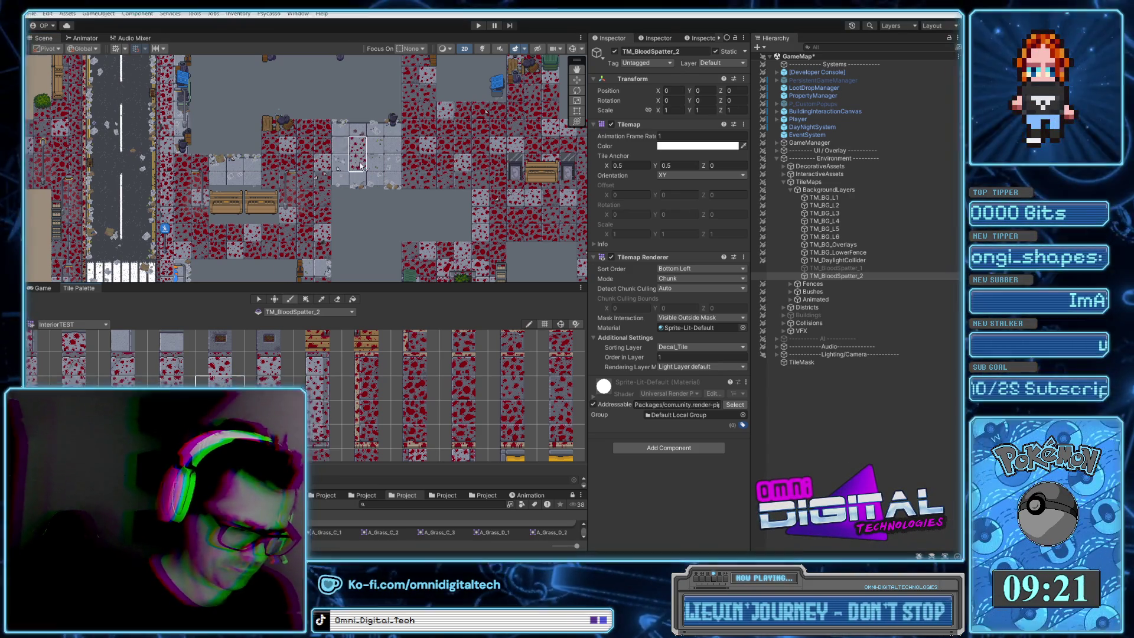
pyautogui.hscroll(3, 407, 394)
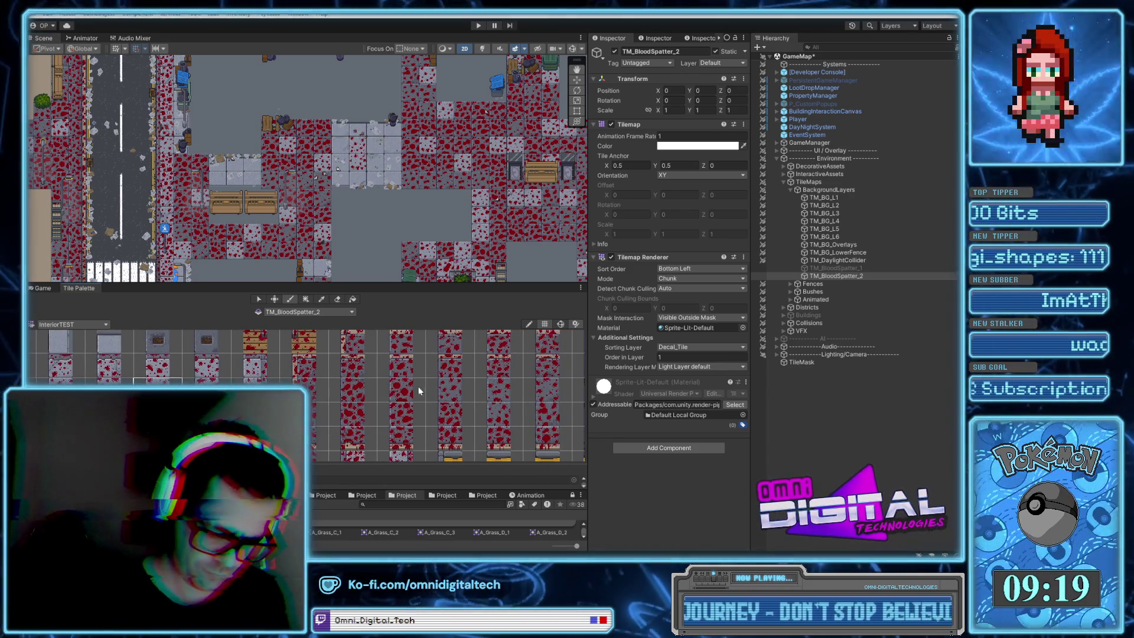
# - Paint blood splatter over the grey floor tiles, cycling through adjacent palette tiles
pyautogui.click(406, 394)
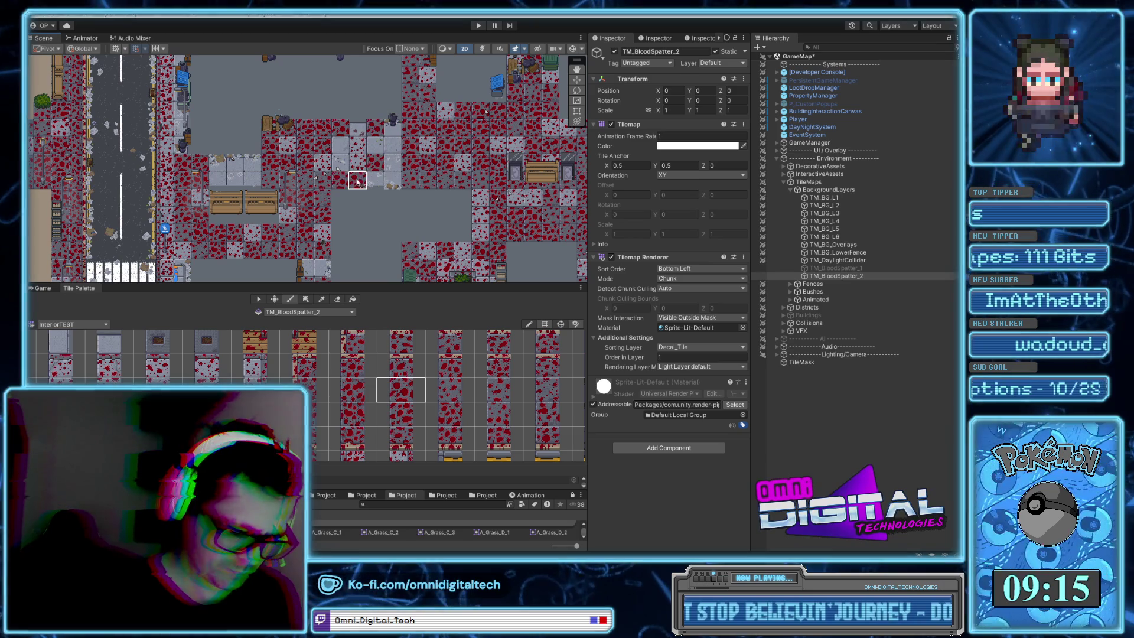
pyautogui.click(453, 386)
pyautogui.moveTo(357, 163)
pyautogui.mouseDown()
pyautogui.moveTo(343, 163)
pyautogui.moveTo(377, 181)
pyautogui.moveTo(391, 148)
pyautogui.mouseUp()
pyautogui.click(499, 418)
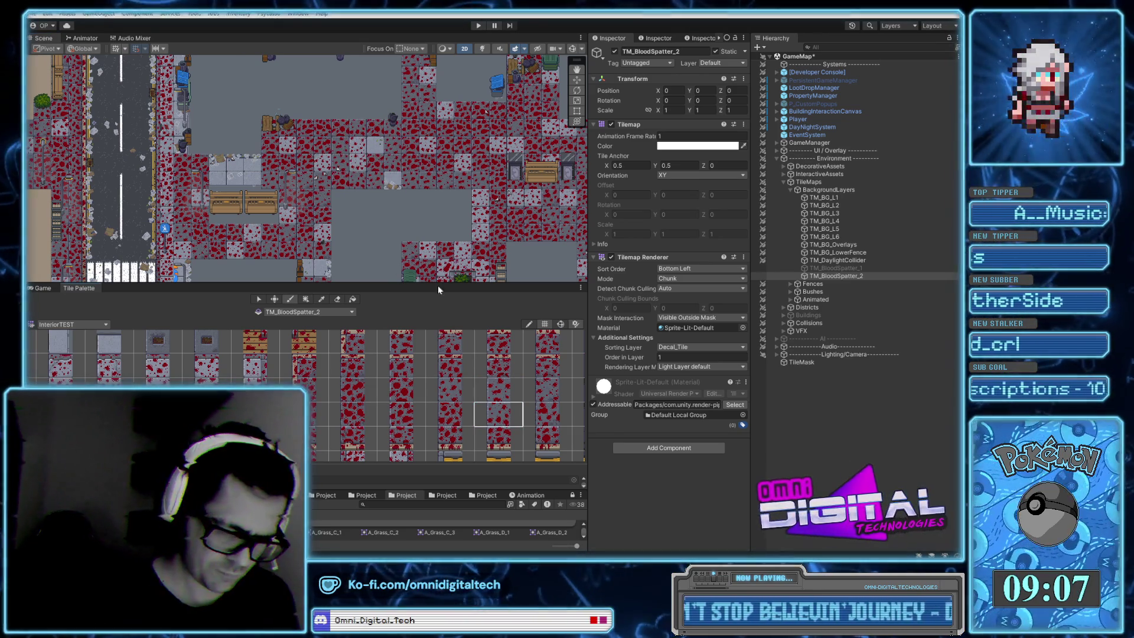
pyautogui.click(452, 411)
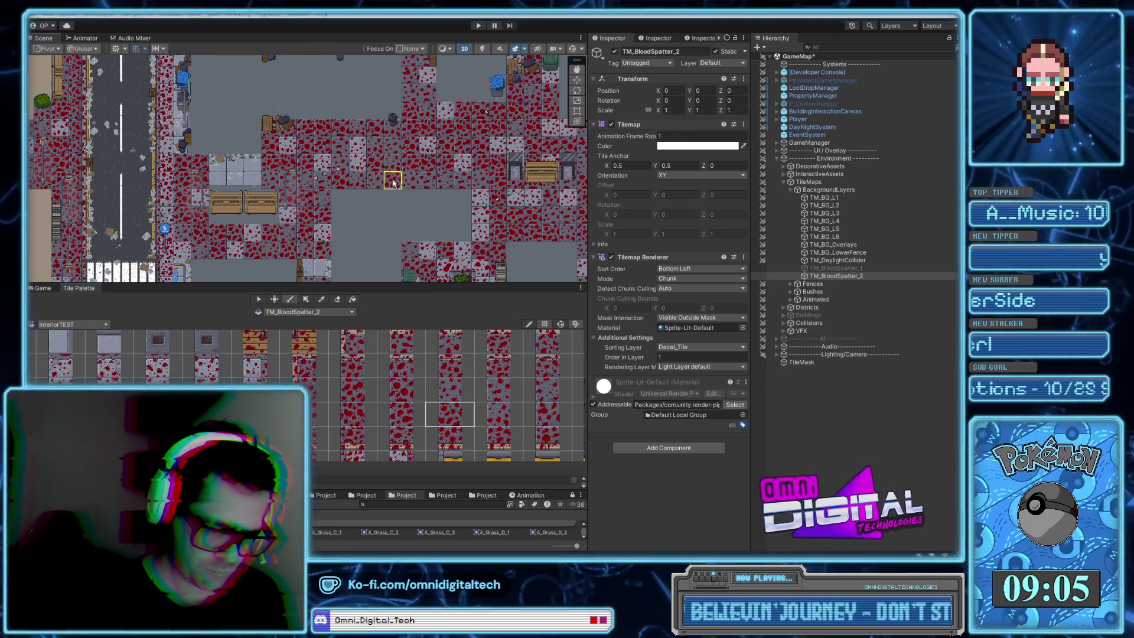
pyautogui.scroll(-5, 425, 212)
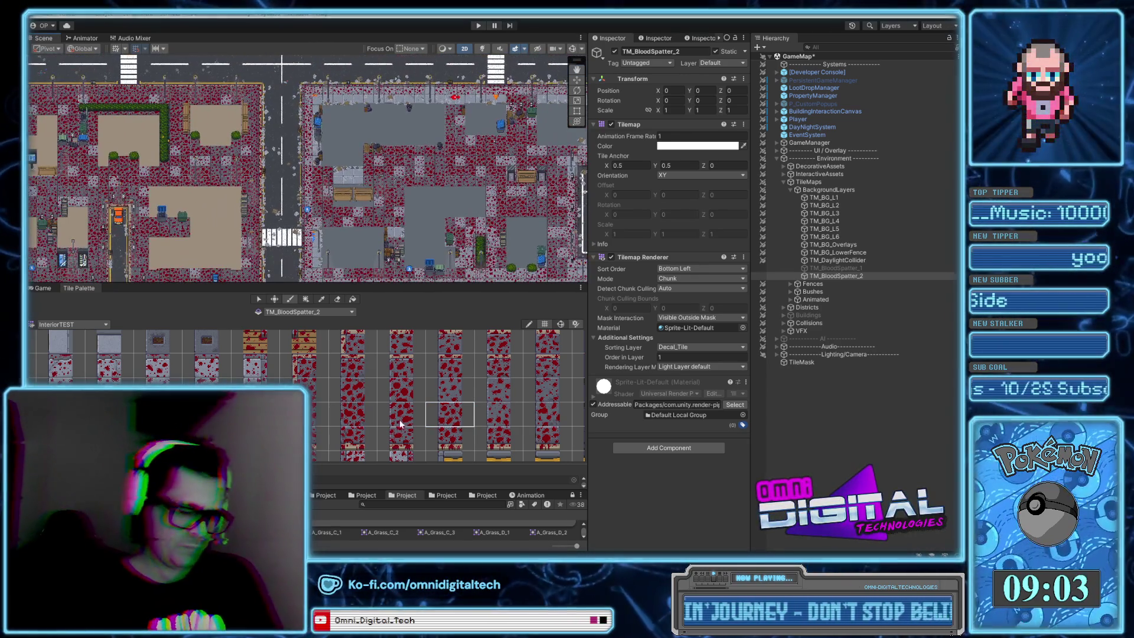
# - Pick another blood tile and fill two tall strips of the grey floor
pyautogui.click(158, 405)
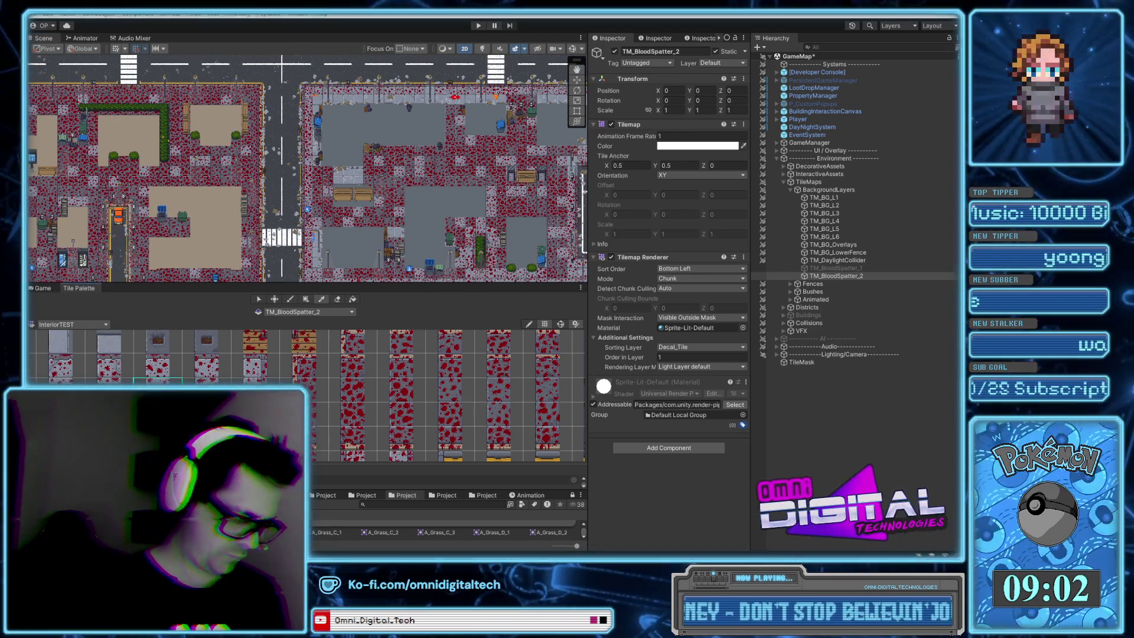
pyautogui.scroll(5, 354, 191)
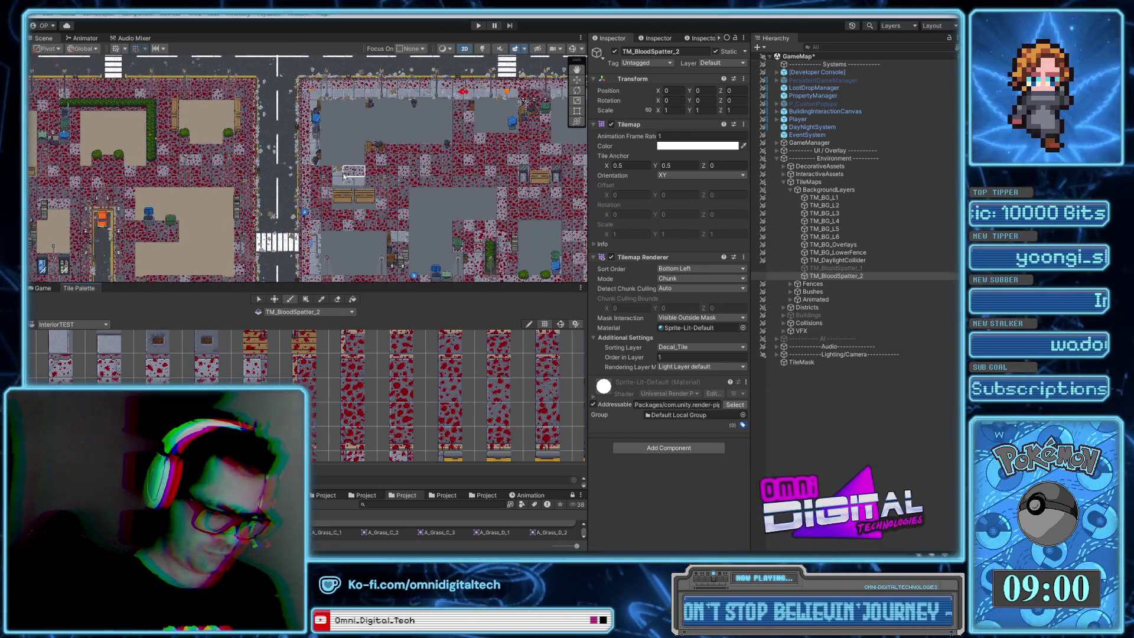
pyautogui.click(421, 414)
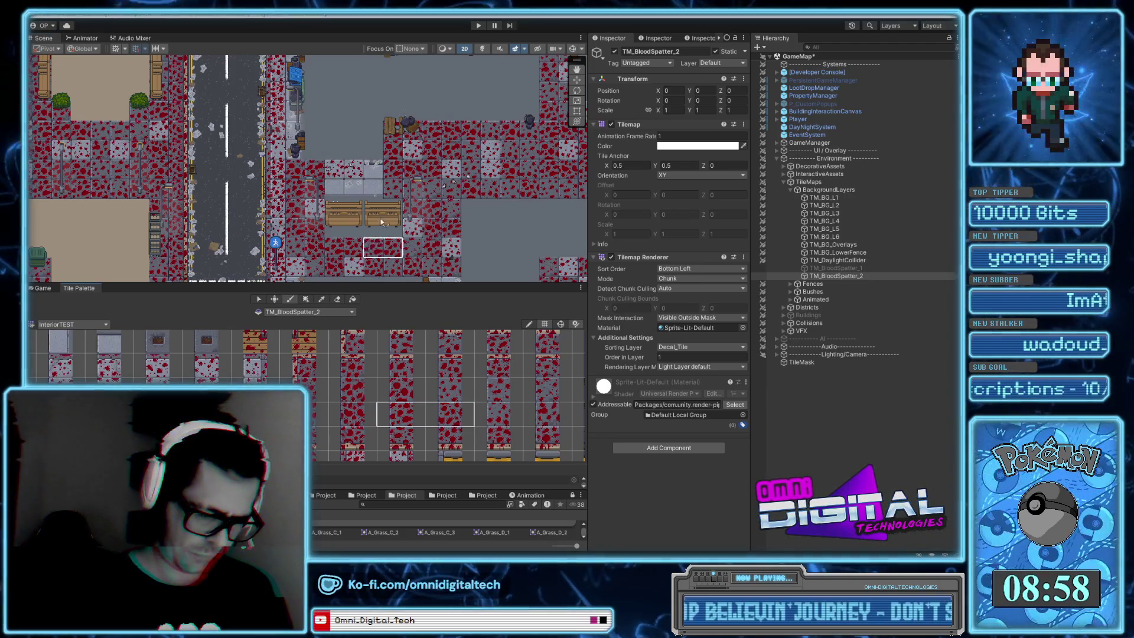
pyautogui.keyDown('ctrl'); pyautogui.click(373, 185); pyautogui.keyUp('ctrl')
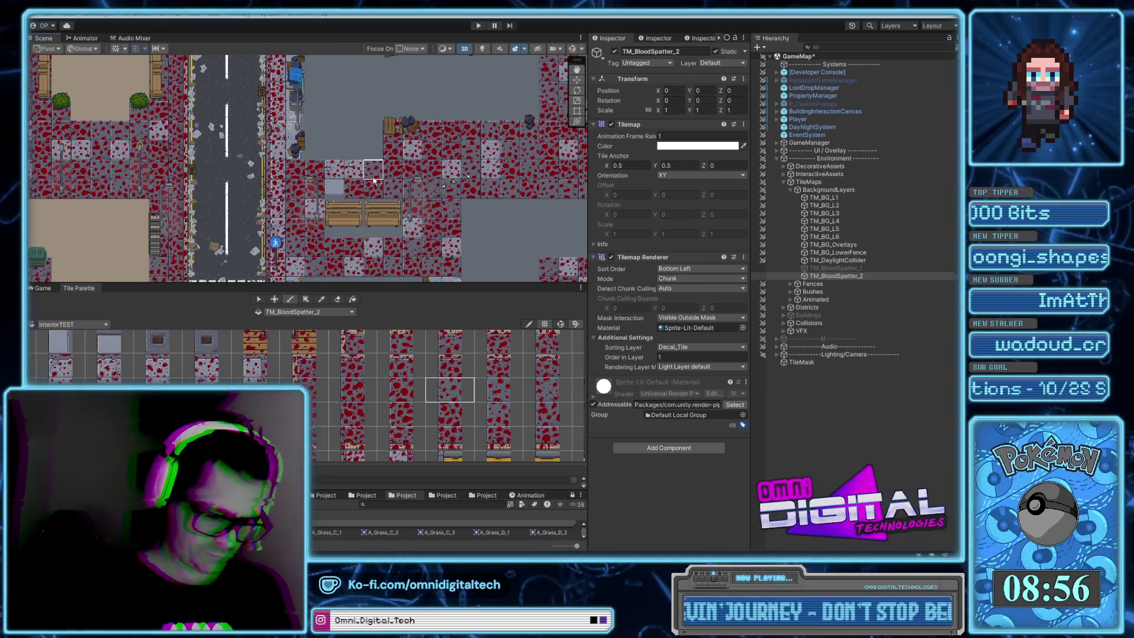
pyautogui.keyDown('ctrl'); pyautogui.click(372, 185); pyautogui.keyUp('ctrl')
pyautogui.moveTo(354, 181); pyautogui.dragTo(402, 264)
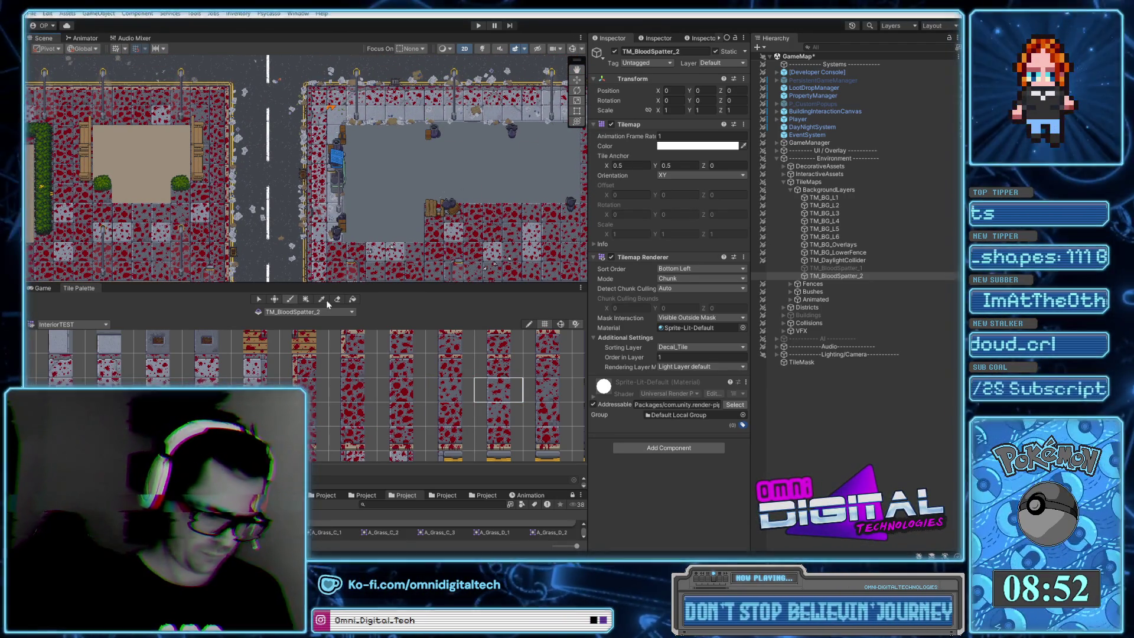
pyautogui.moveTo(389, 205); pyautogui.dragTo(438, 170)
pyautogui.moveTo(255, 168); pyautogui.dragTo(252, 260)
pyautogui.moveTo(383, 73); pyautogui.dragTo(392, 208)
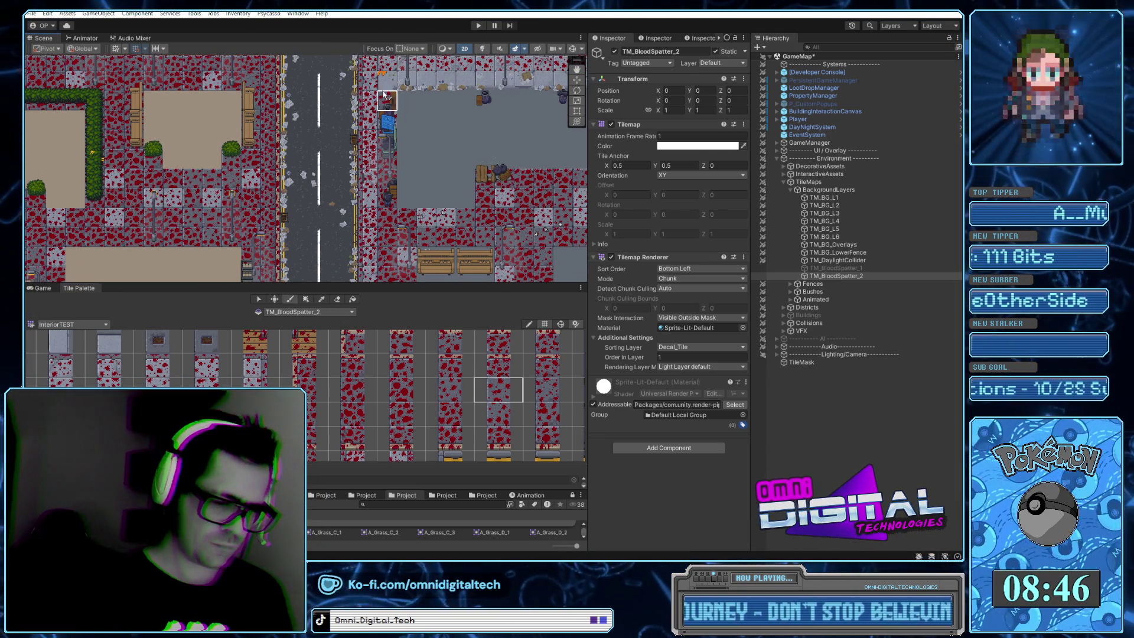
# - Copy horizontal strips of painted tiles from the map along the next sidewalk section
pyautogui.moveTo(115, 217); pyautogui.dragTo(232, 217)
pyautogui.press('Right')
pyautogui.press('Up')
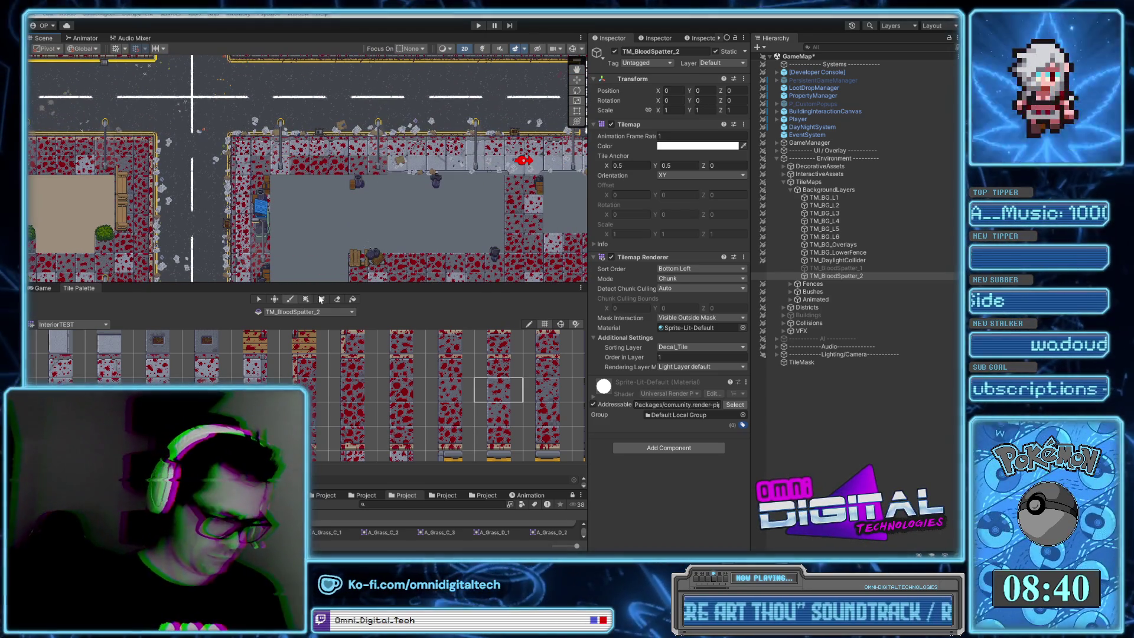
pyautogui.press('Right')
pyautogui.press('Down')
pyautogui.moveTo(343, 254); pyautogui.dragTo(500, 257)
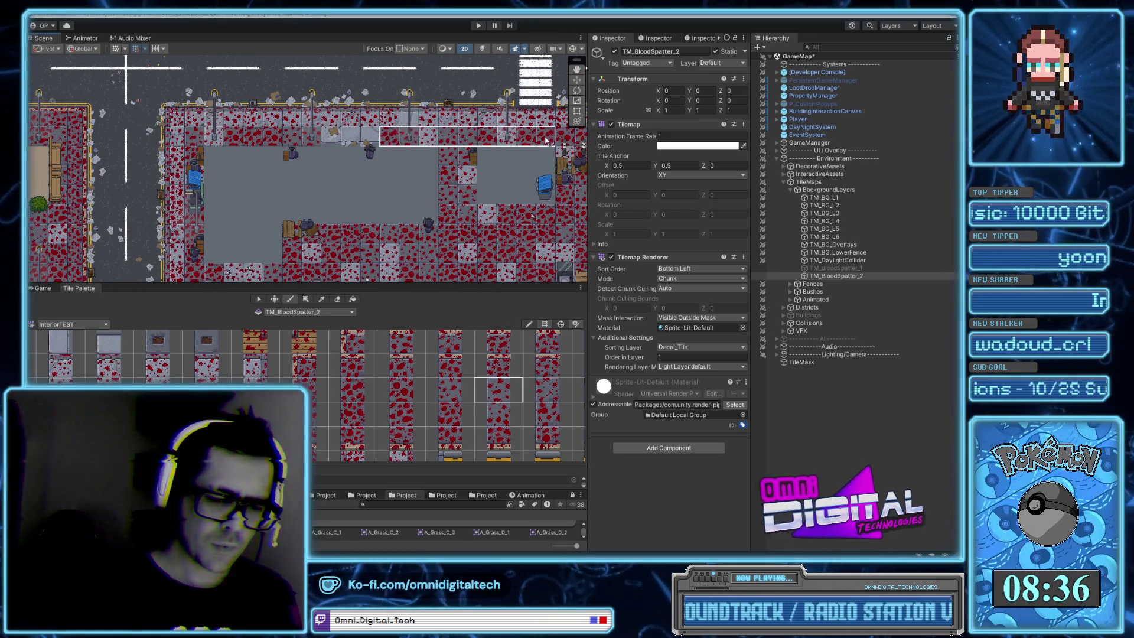
# - Sample a single blood-splatter tile from the sidewalk and move along it
pyautogui.click(322, 300)
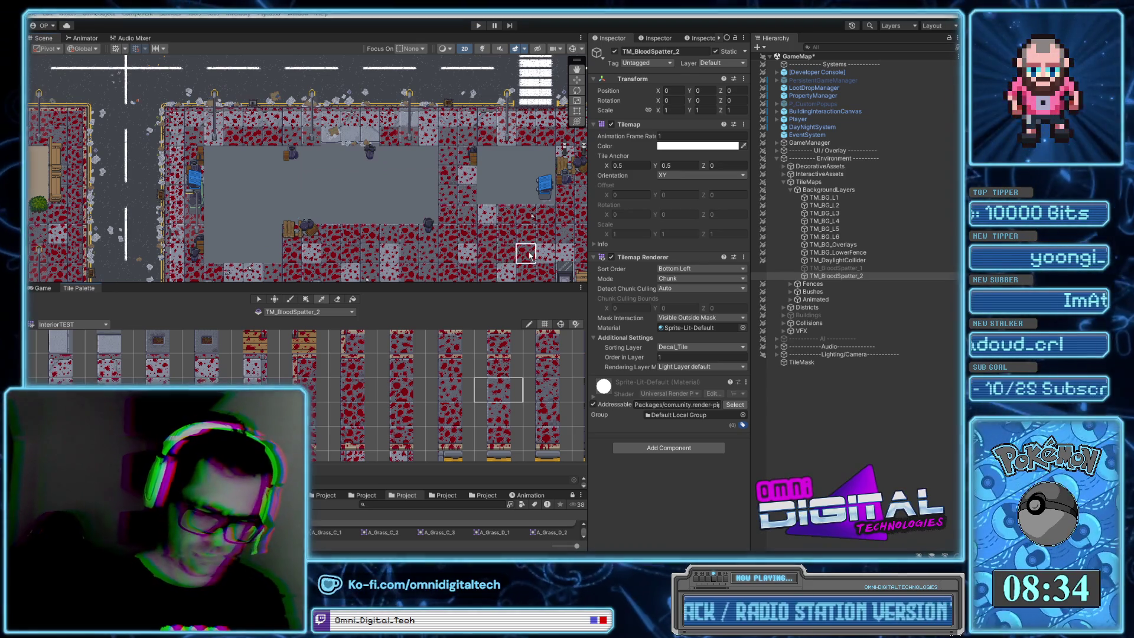
pyautogui.moveTo(563, 256); pyautogui.dragTo(563, 255)
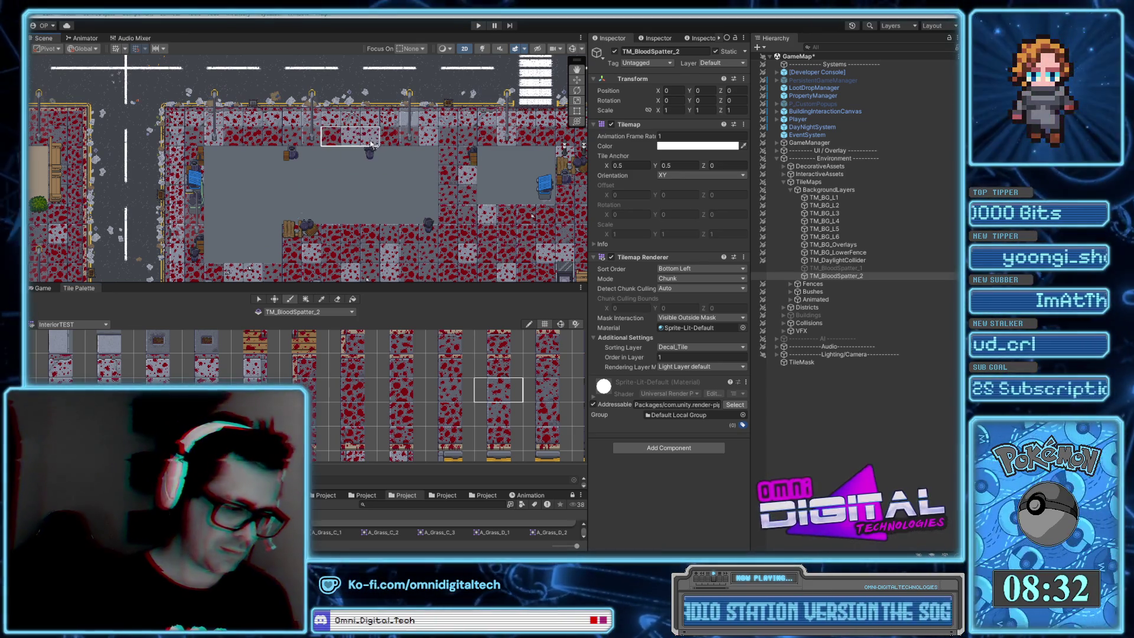
pyautogui.scroll(-3, 471, 214)
pyautogui.scroll(5, 471, 214)
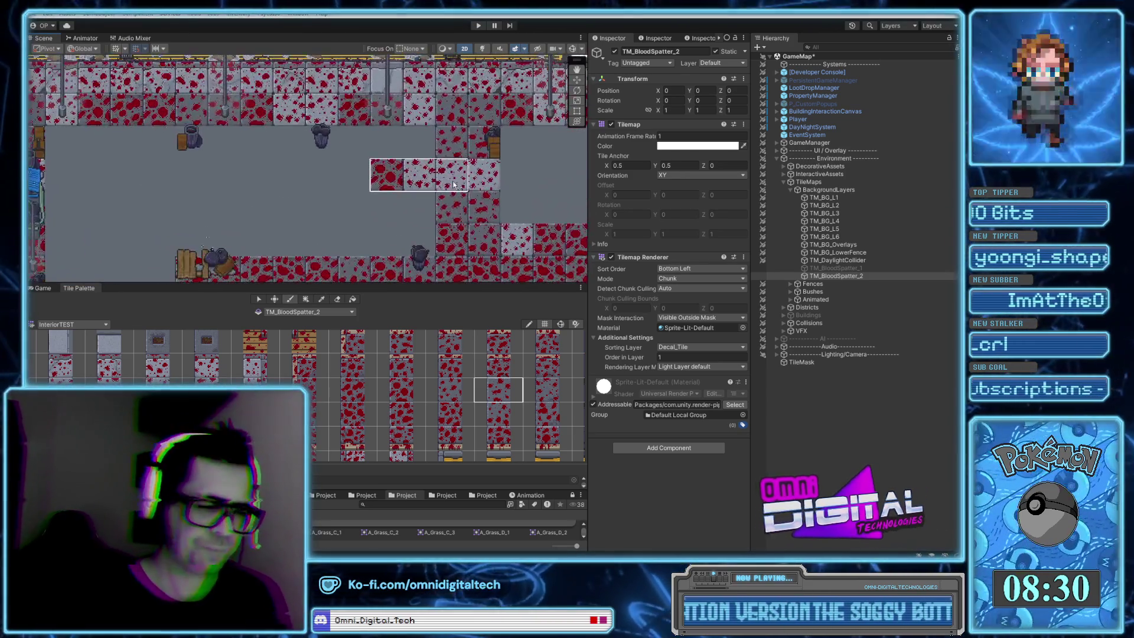
pyautogui.moveTo(455, 210); pyautogui.dragTo(454, 221)
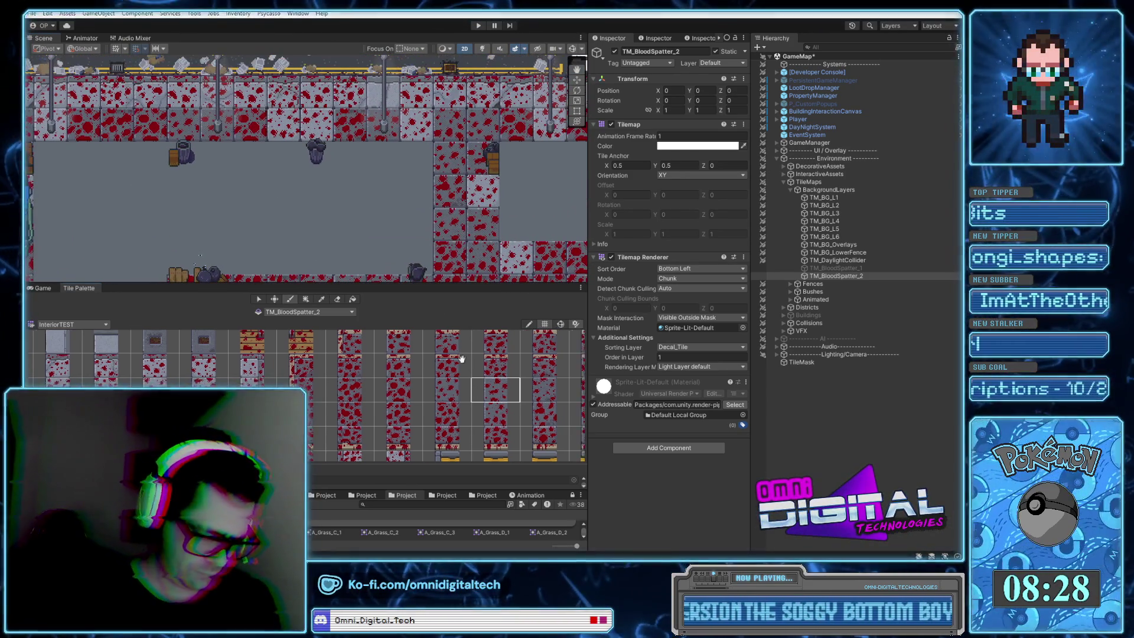
pyautogui.scroll(-3, 420, 383)
pyautogui.scroll(2, 420, 383)
# - Sample splatter strips from the upper sidewalk and pan toward the parking lot block
pyautogui.click(399, 367)
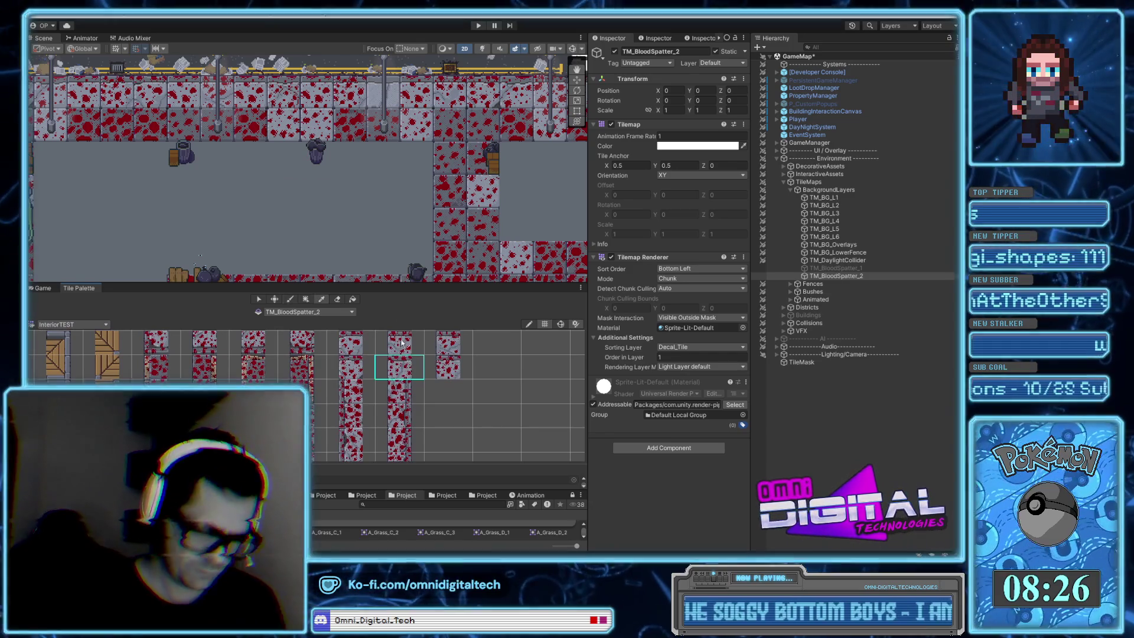
pyautogui.scroll(-8, 389, 107)
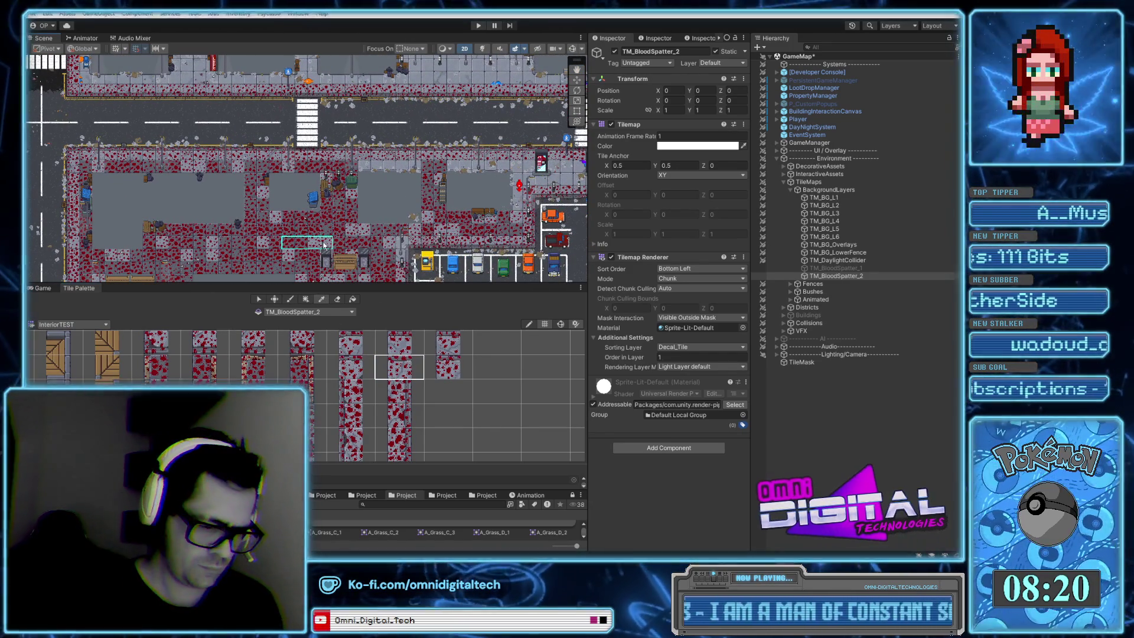
pyautogui.moveTo(324, 245); pyautogui.dragTo(344, 246)
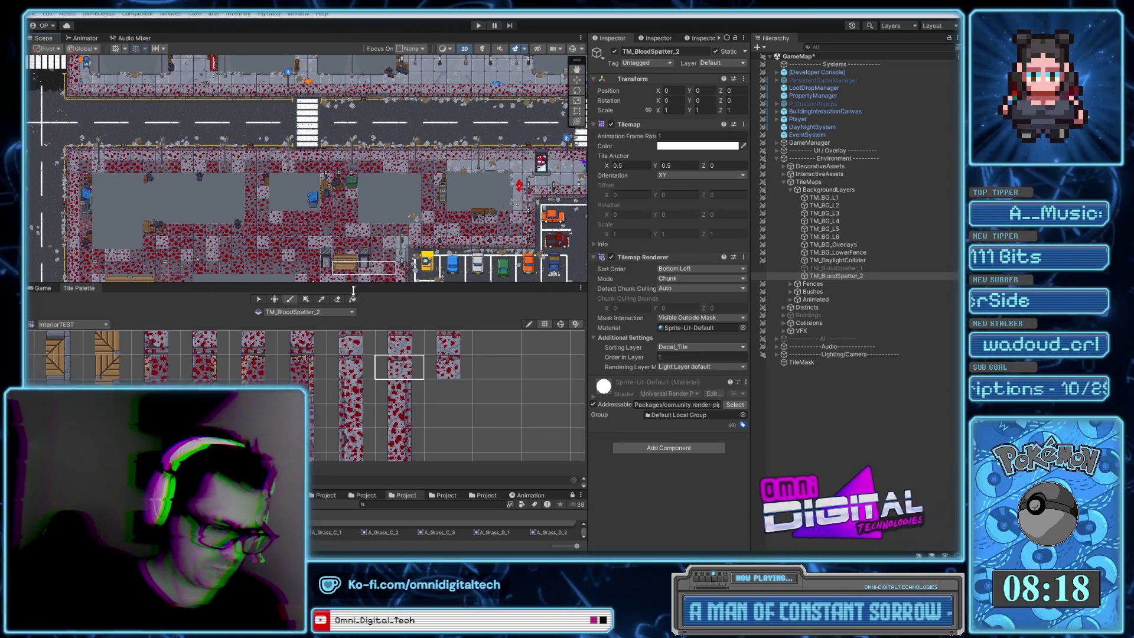
pyautogui.press('i')
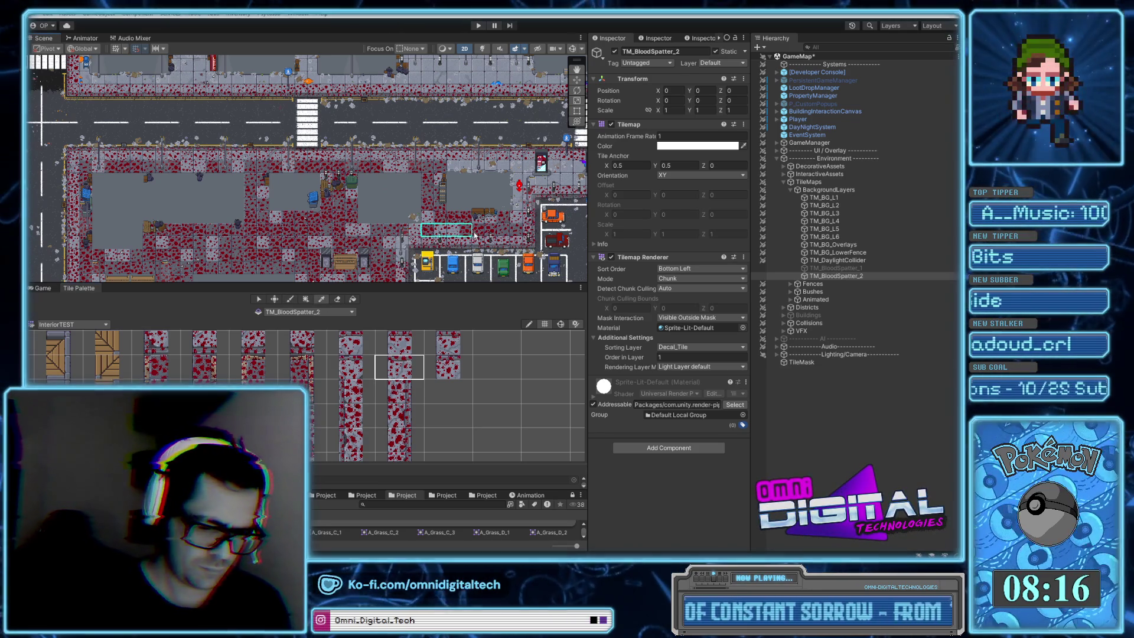
pyautogui.click(531, 171)
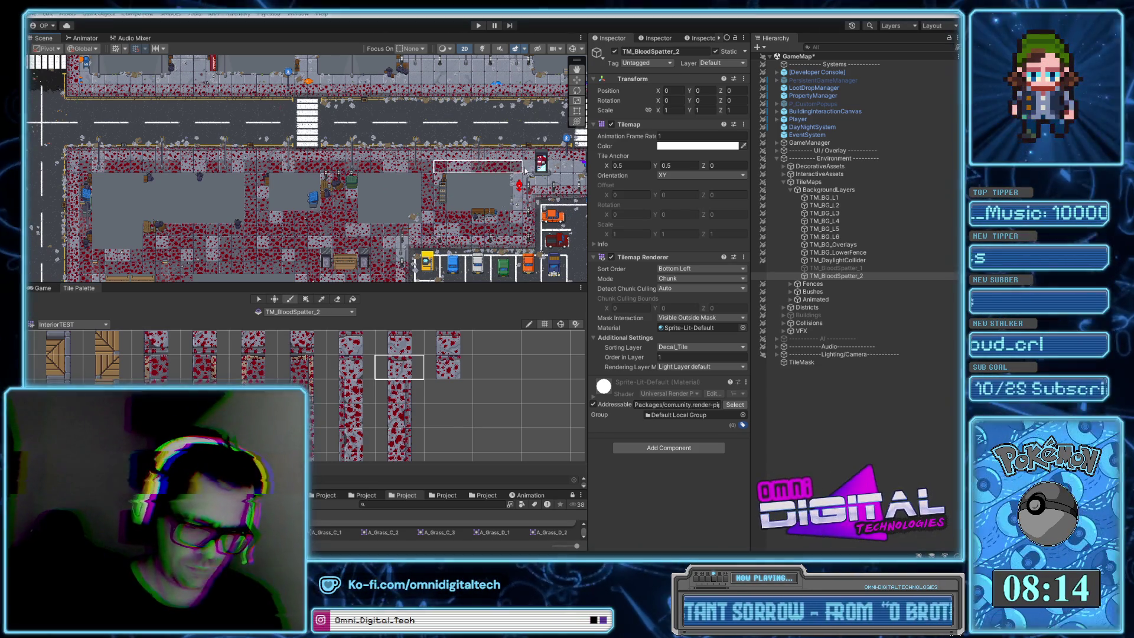
pyautogui.moveTo(530, 171); pyautogui.dragTo(439, 183)
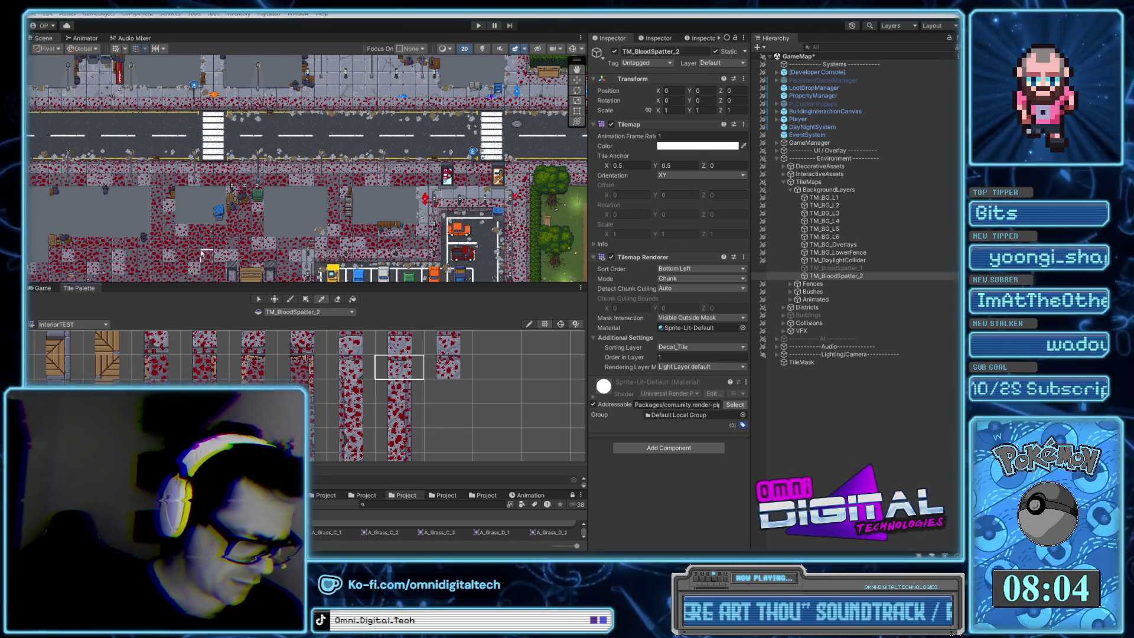
# - Sample a three-tile splatter strip, then choose another blood tile from the palette
pyautogui.press('i')
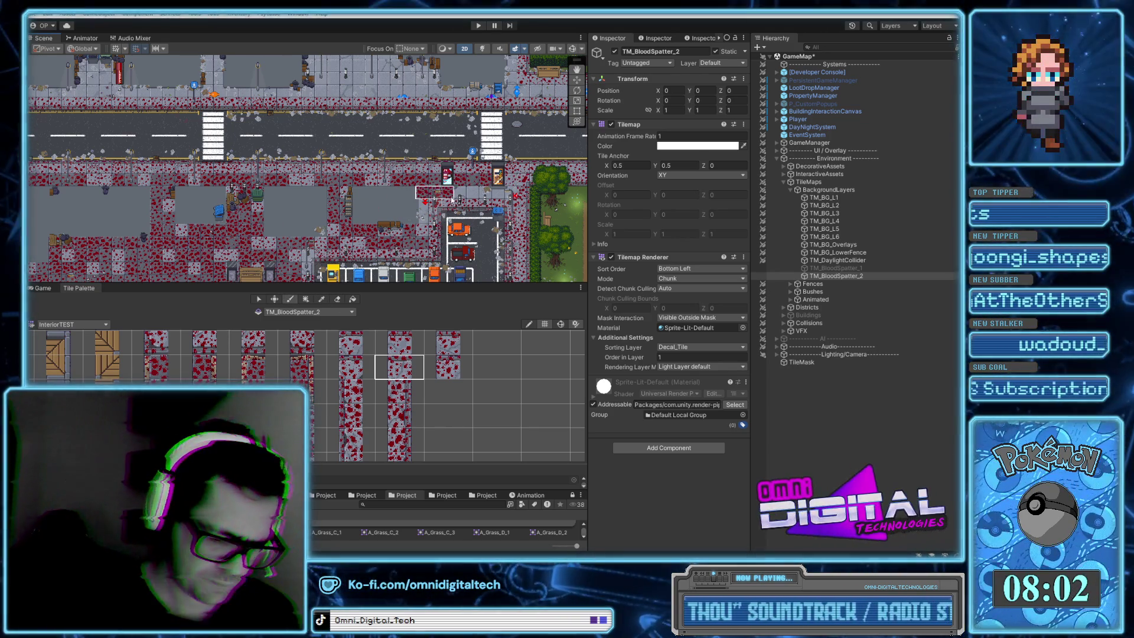
pyautogui.moveTo(221, 263); pyautogui.dragTo(247, 263)
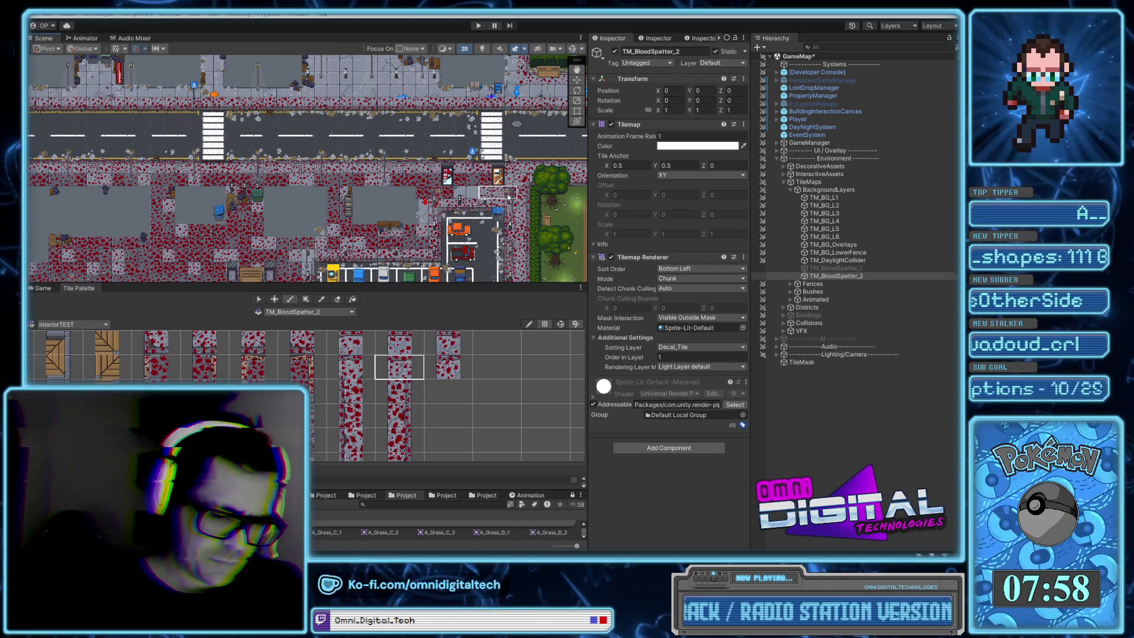
pyautogui.press('i')
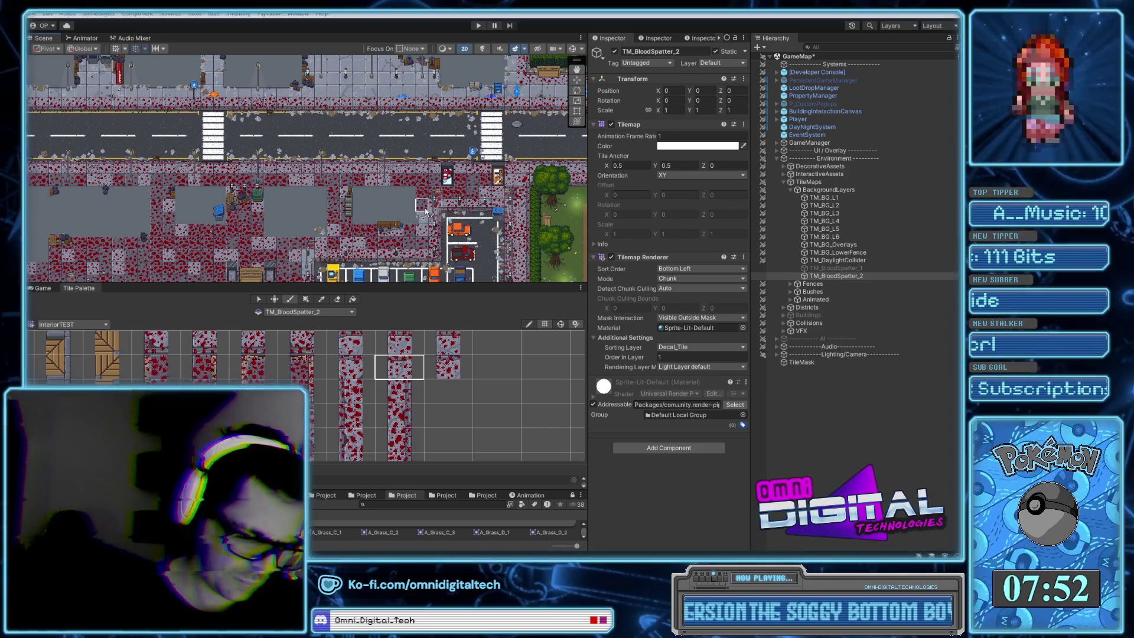
pyautogui.moveTo(331, 406); pyautogui.dragTo(434, 417)
pyautogui.click(434, 418)
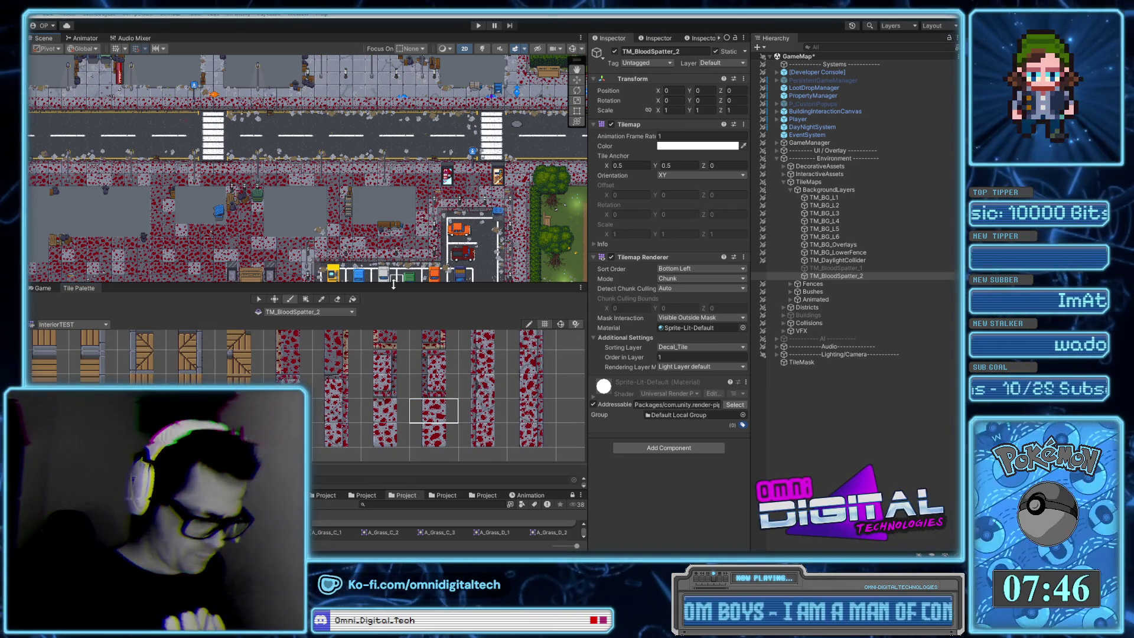
# - Narrow the Tile Palette brush to a two-tile splatter row, then switch to the pair one row lower
pyautogui.moveTo(379, 418); pyautogui.dragTo(424, 438)
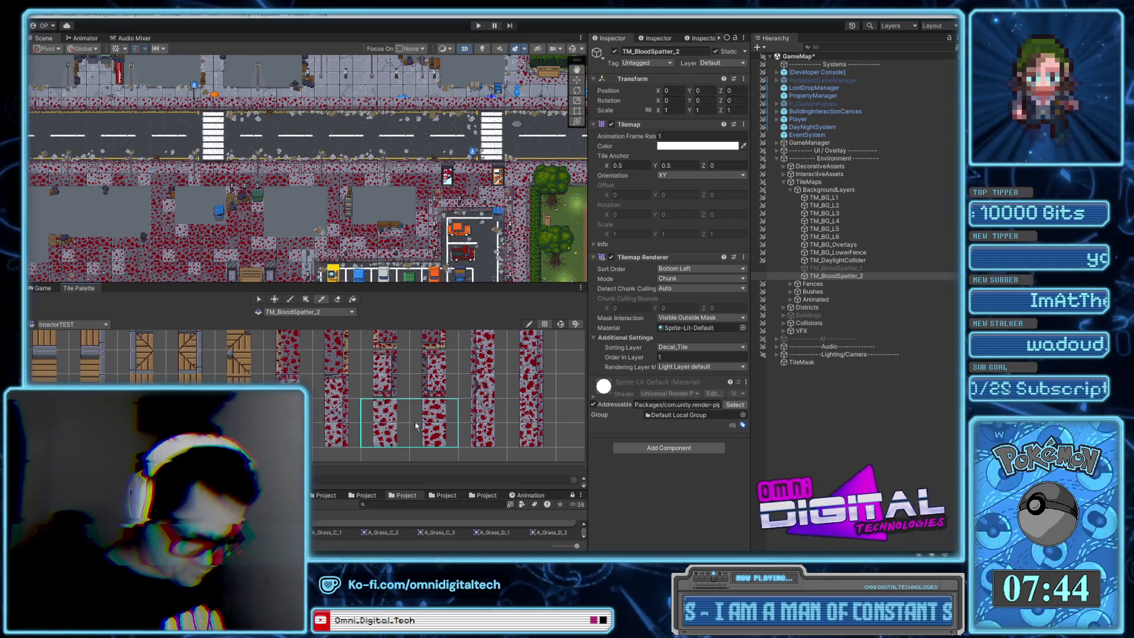
pyautogui.moveTo(278, 243); pyautogui.dragTo(457, 200)
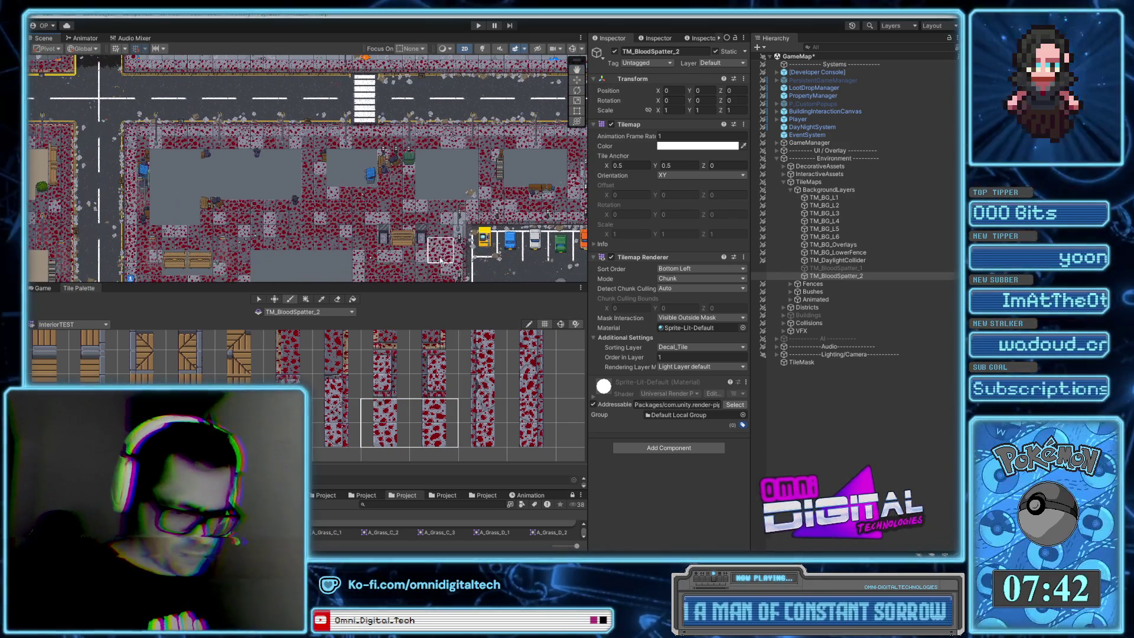
pyautogui.moveTo(384, 411); pyautogui.dragTo(434, 412)
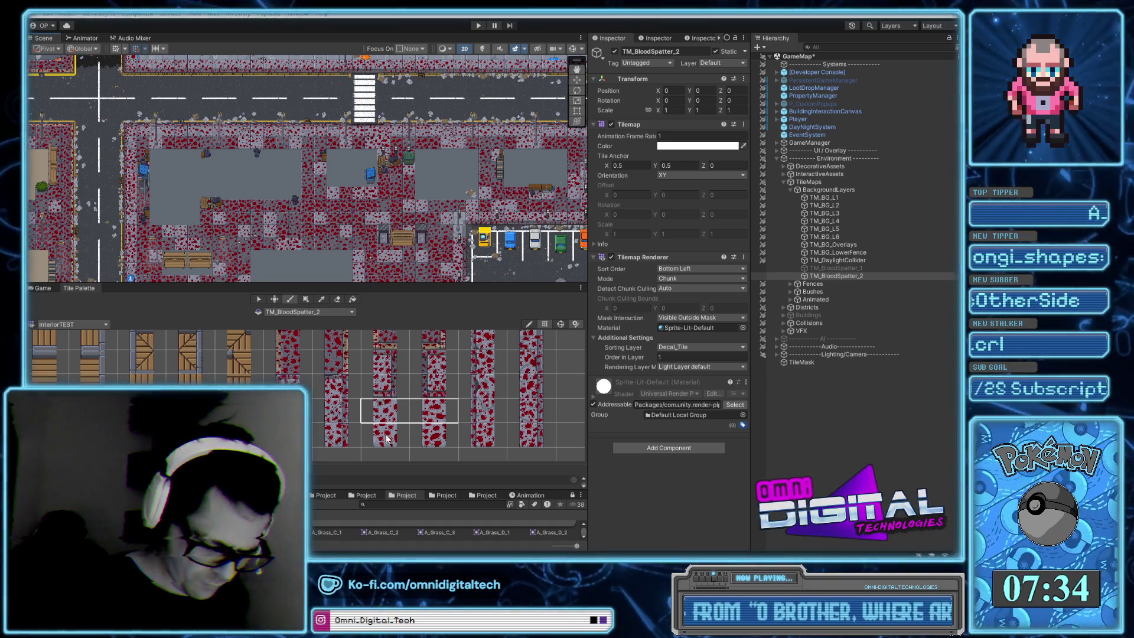
pyautogui.moveTo(387, 438); pyautogui.dragTo(434, 437)
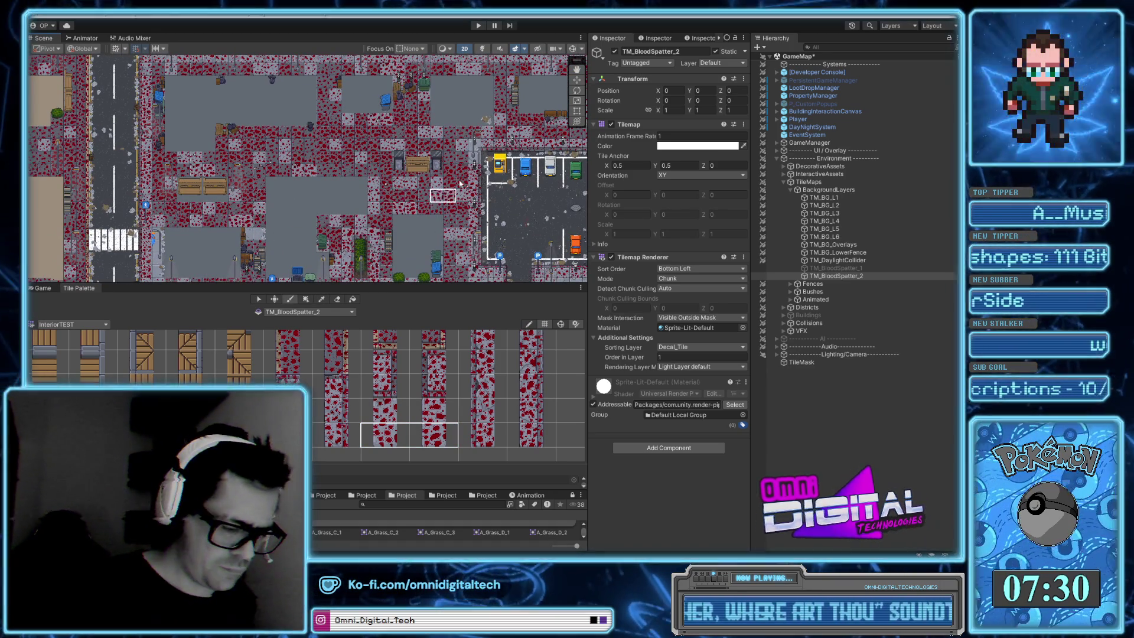
# - Use the splatter pair one row up along the block by the parking lot
pyautogui.press('Up')
pyautogui.press('Up')
pyautogui.press('Right')
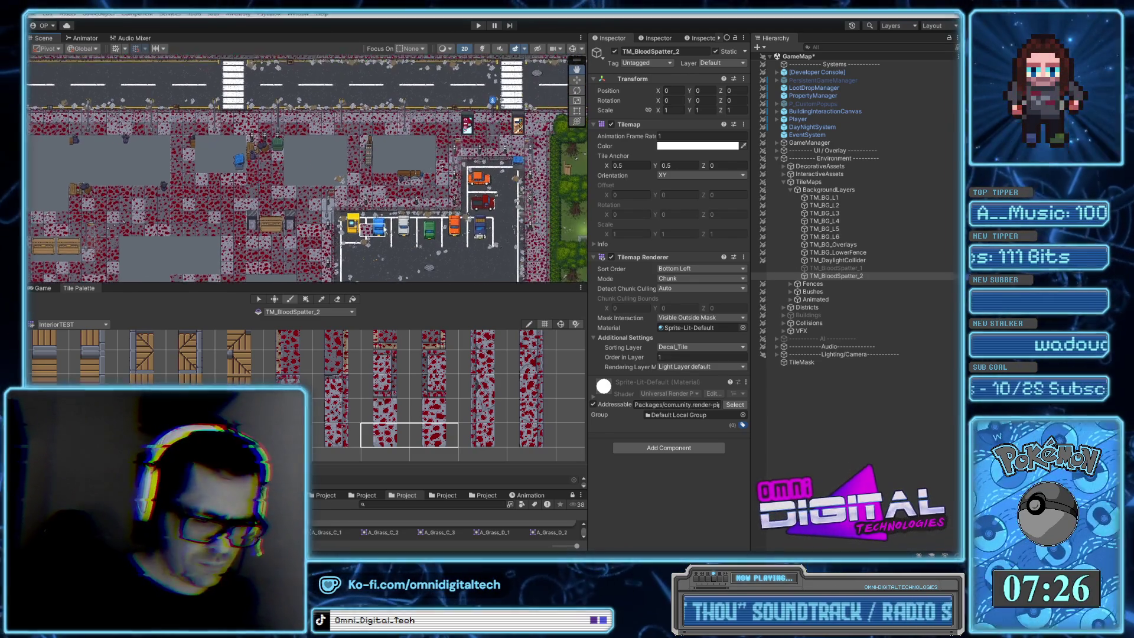
pyautogui.press('Right')
pyautogui.press('Right')
pyautogui.press('Right')
pyautogui.press('Up')
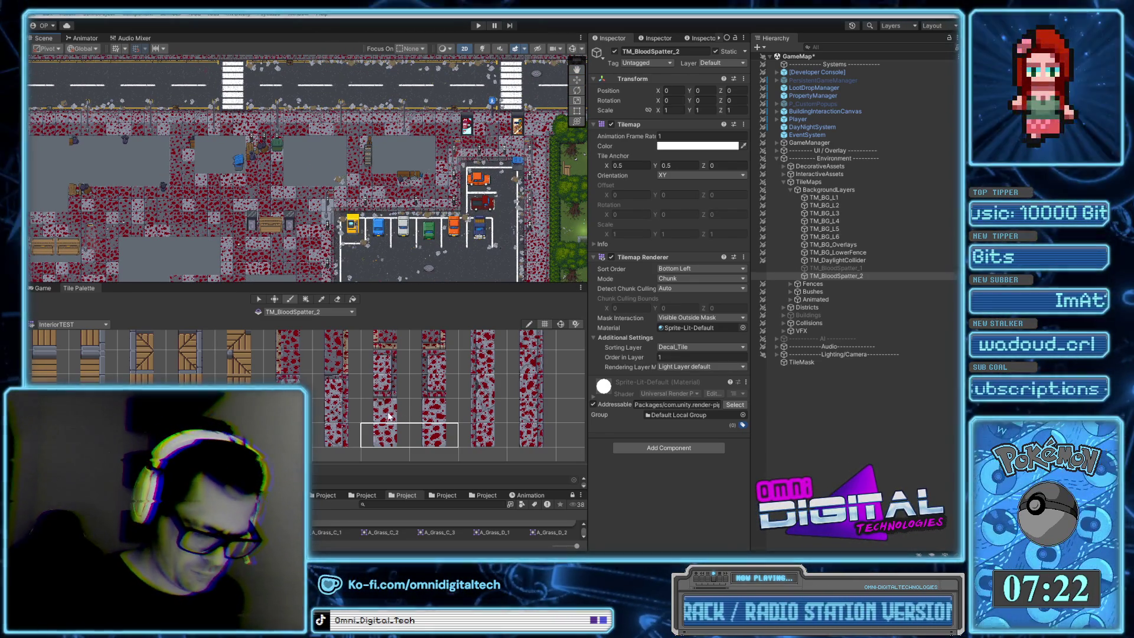
pyautogui.moveTo(387, 414); pyautogui.dragTo(436, 413)
# - Pan the Scene view to the next city block's sidewalk for more splatter painting
pyautogui.press('Left')
pyautogui.press('Left')
pyautogui.press('Left')
pyautogui.press('Down')
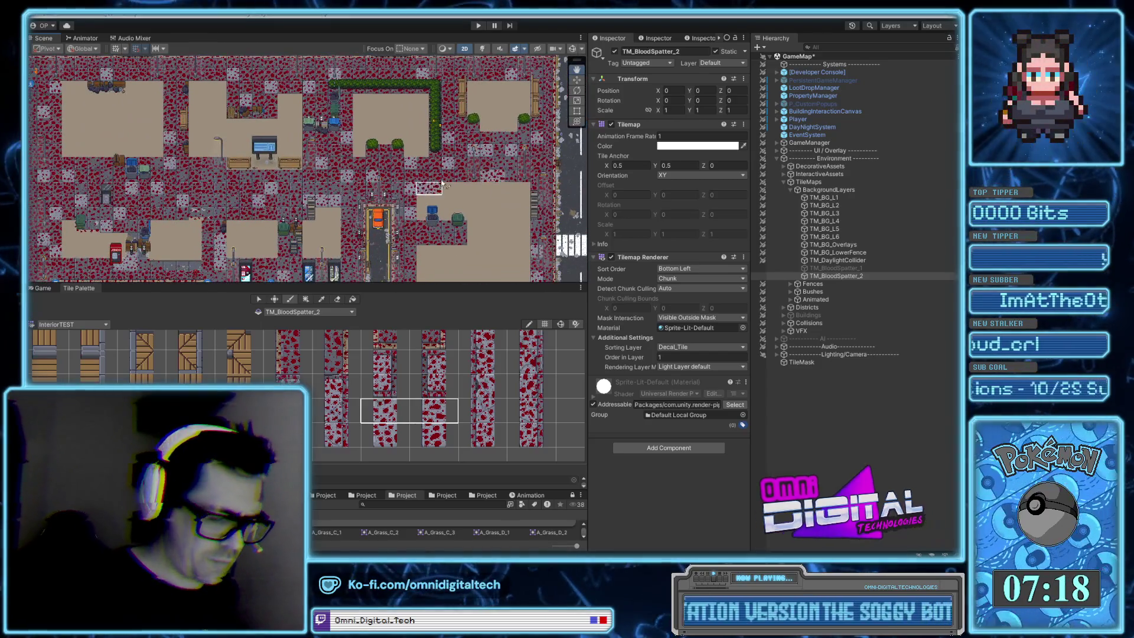
pyautogui.press('Left')
pyautogui.press('Left')
pyautogui.press('Left')
pyautogui.press('Down')
pyautogui.press('Down')
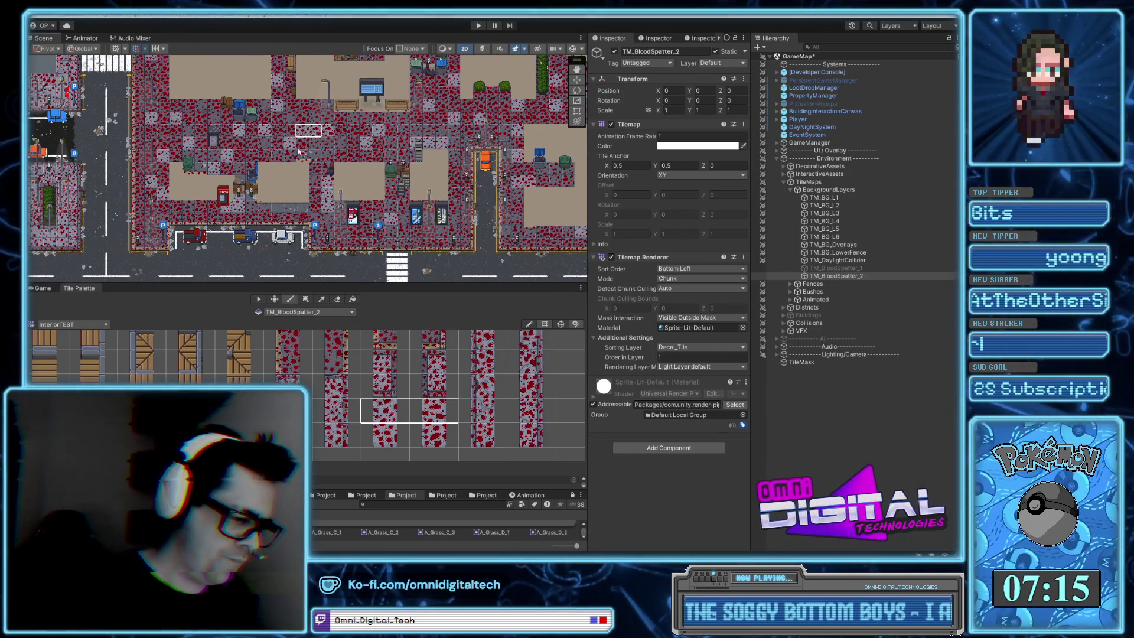
pyautogui.moveTo(269, 192); pyautogui.dragTo(324, 280)
pyautogui.press('Left')
pyautogui.press('Up')
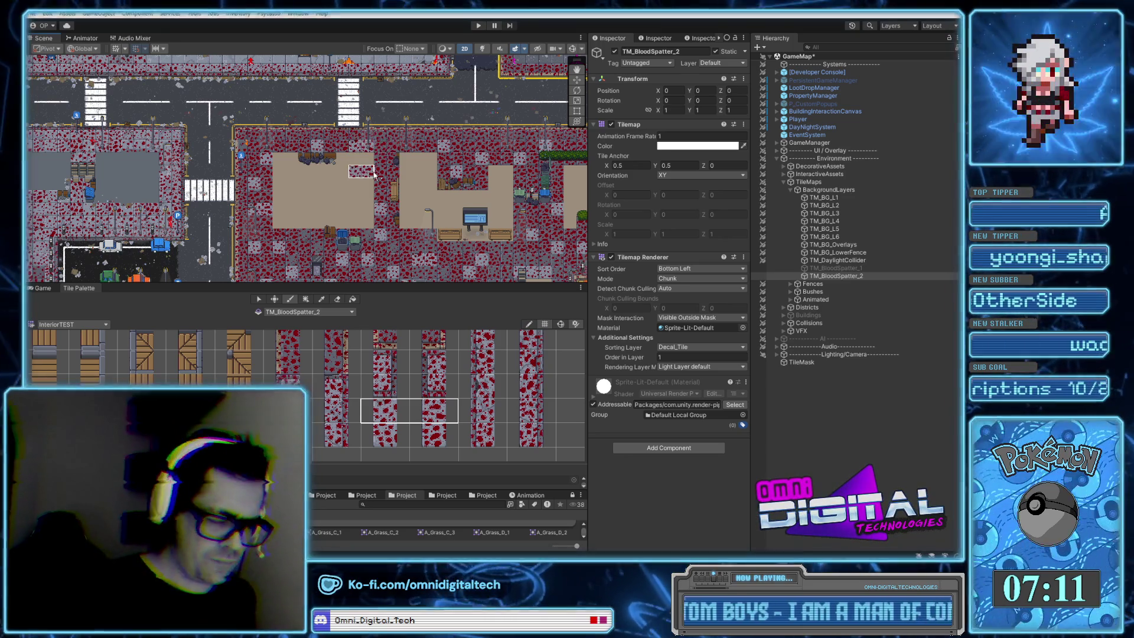
pyautogui.press('Left')
pyautogui.press('Up')
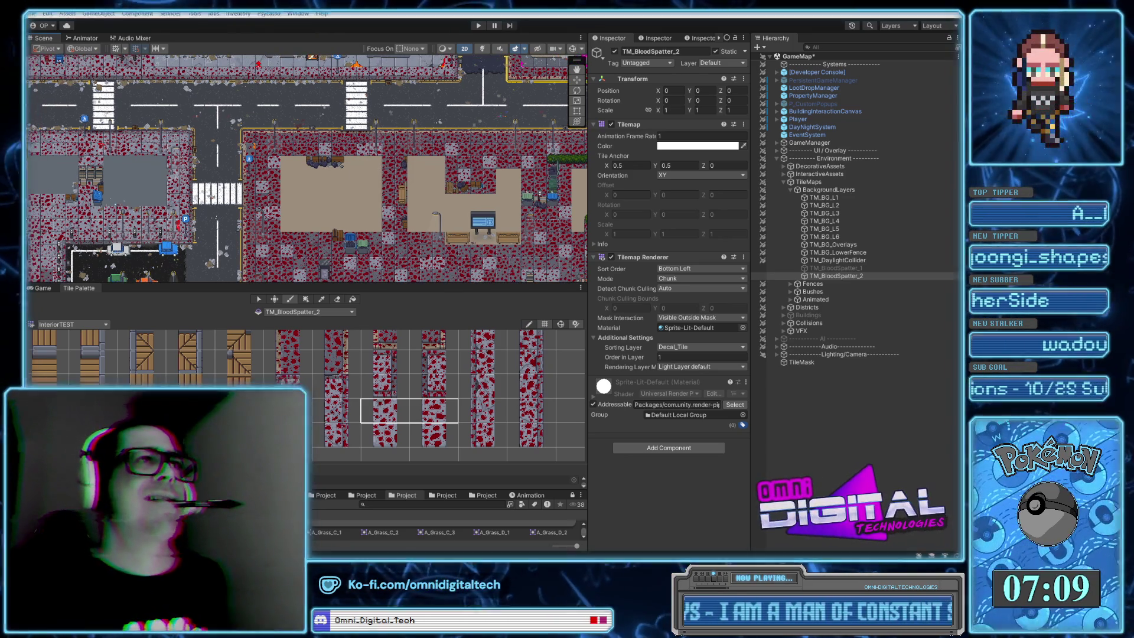